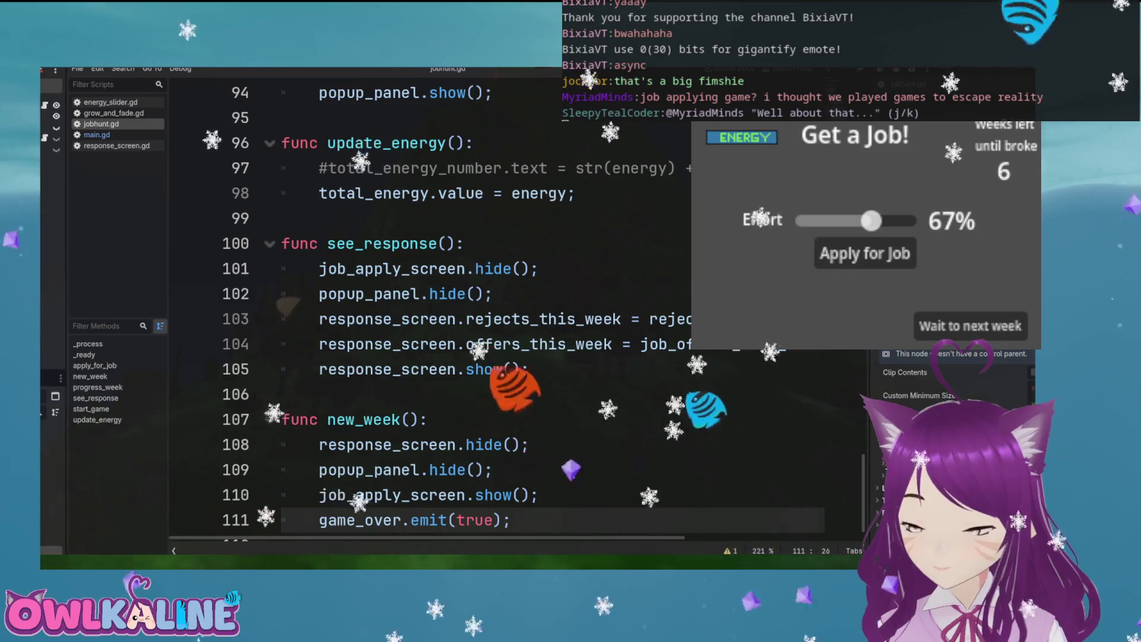
Stop the running game and inspect new_week in jobhunt.gd around the game_over emit on line 111
key("F8")
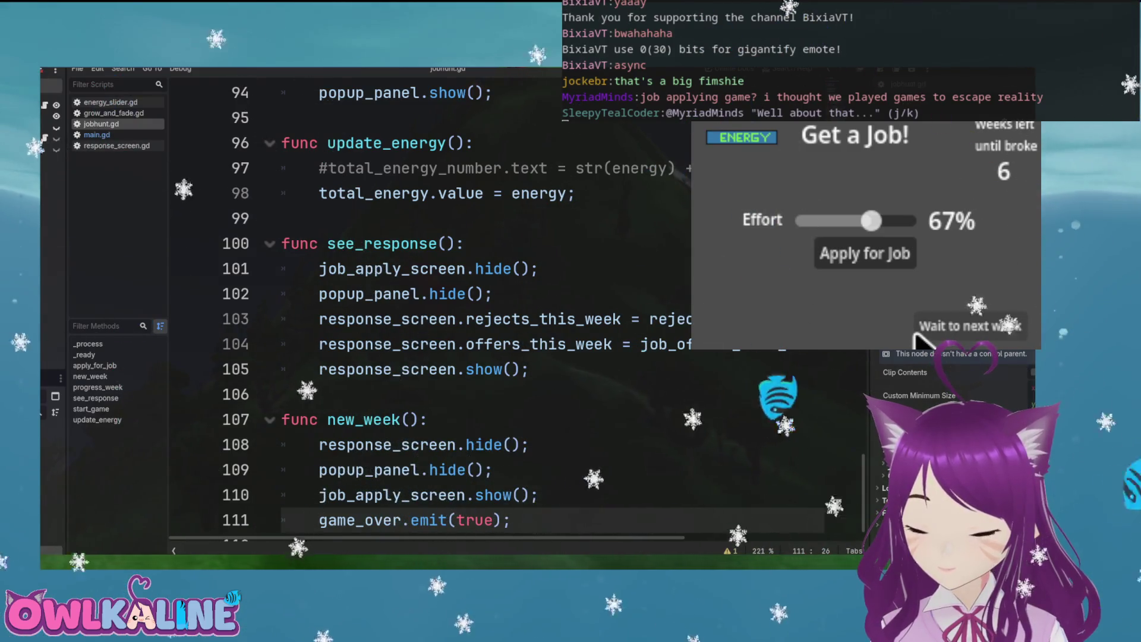
left_click(951, 326)
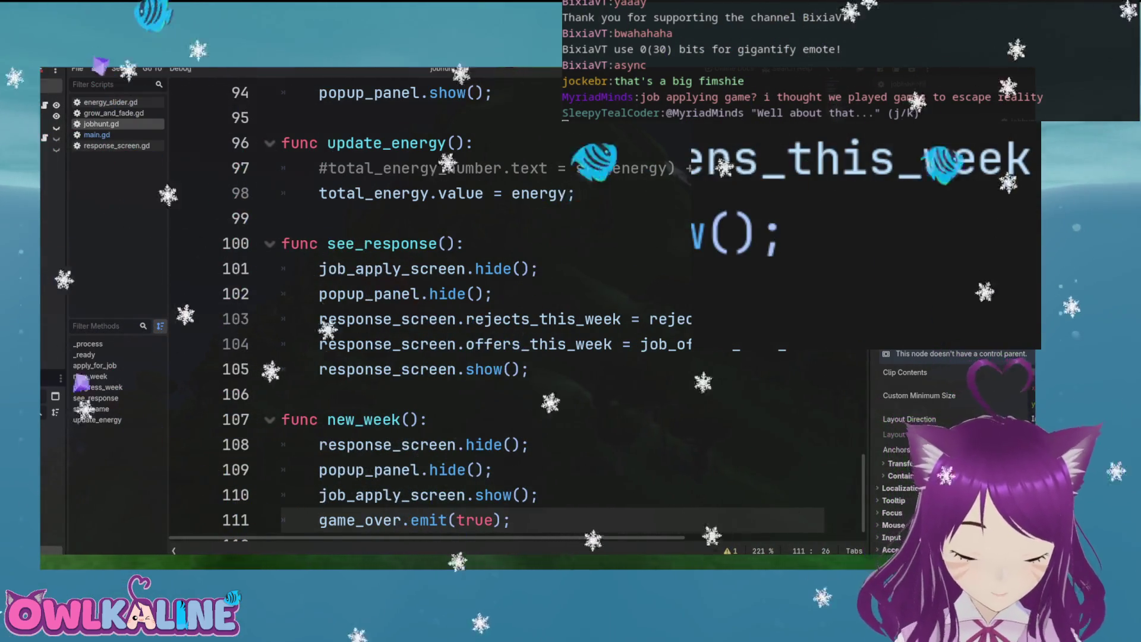
scroll(476, 298, "down", 1)
left_click(417, 369)
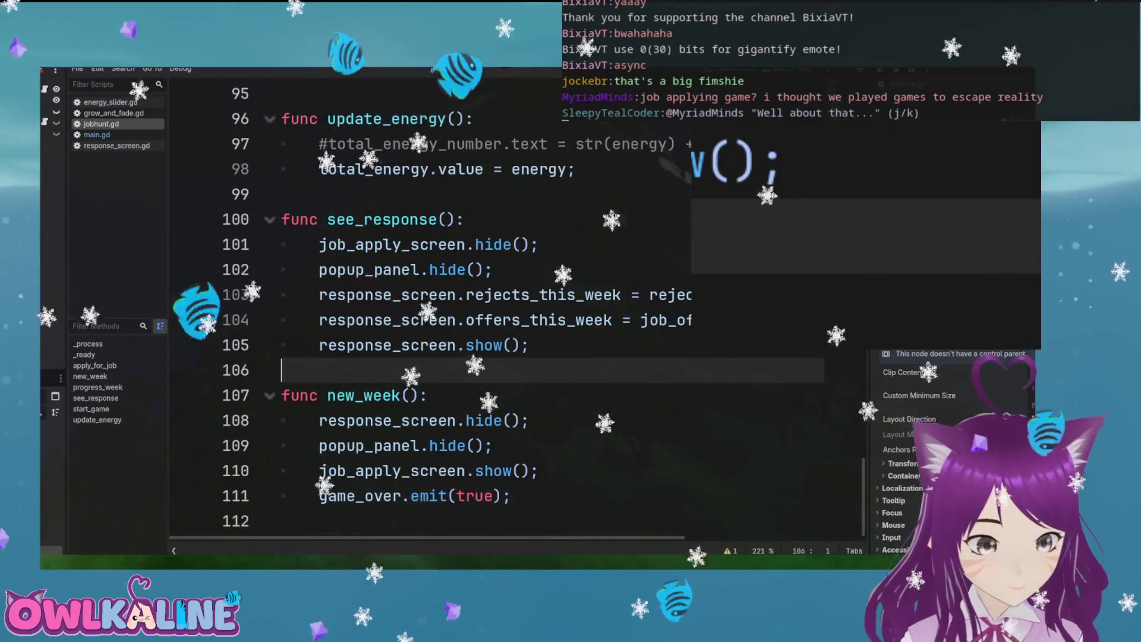
left_click(494, 446)
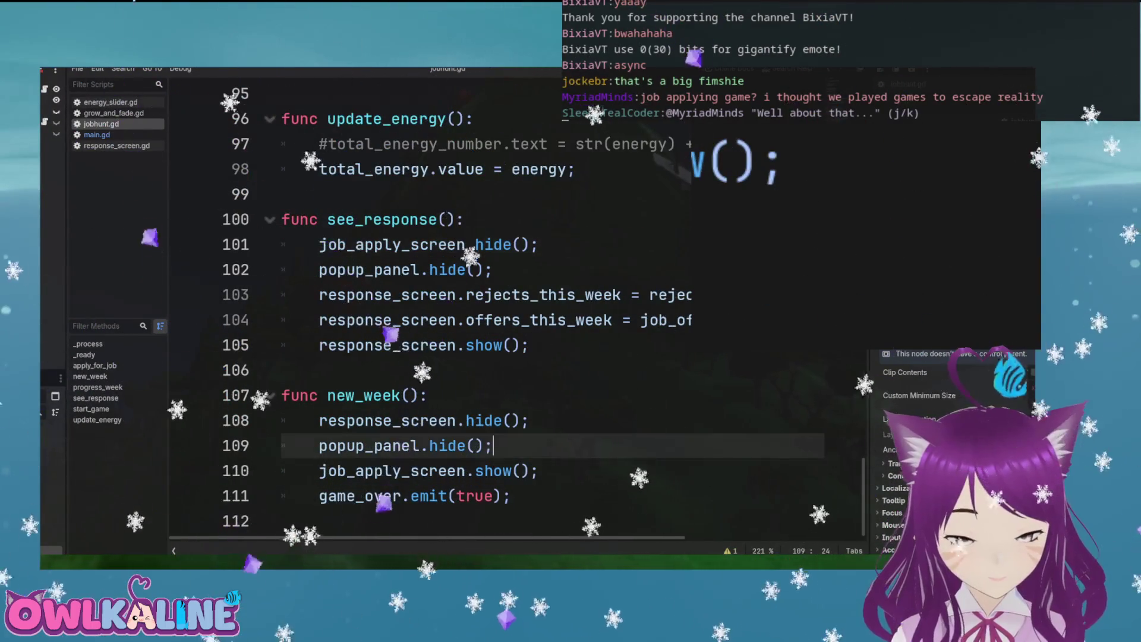
double_click(359, 496)
scroll(476, 309, "up", 20)
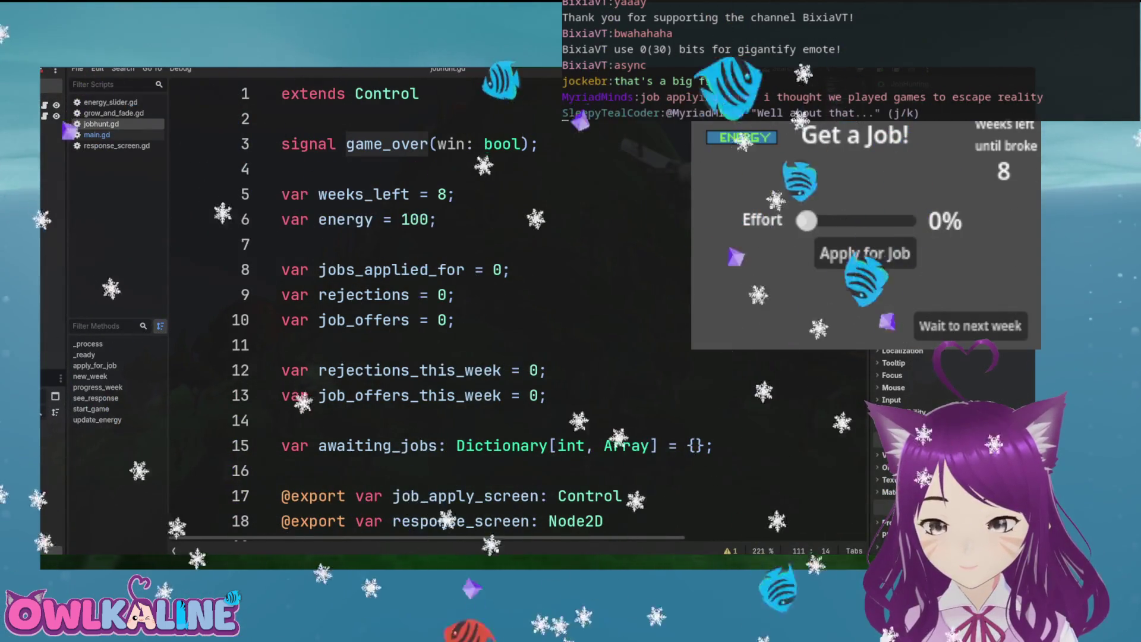
Playtest two weeks at just over half effort, check the job responses, then find the game_over declaration
left_click_drag(799, 221, 863, 221)
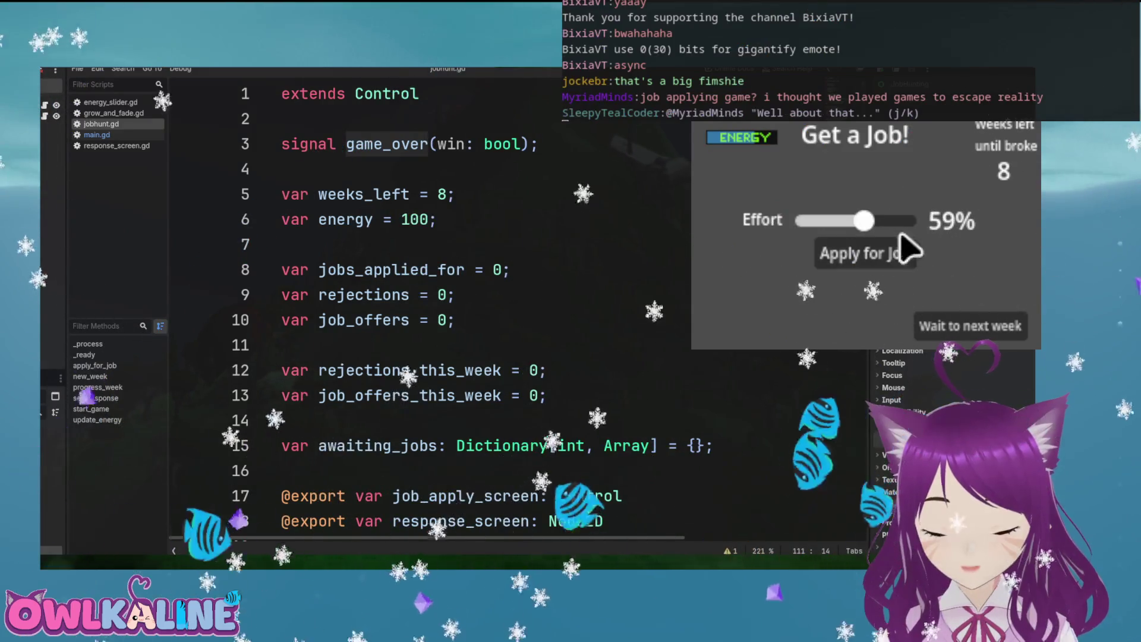
left_click(933, 325)
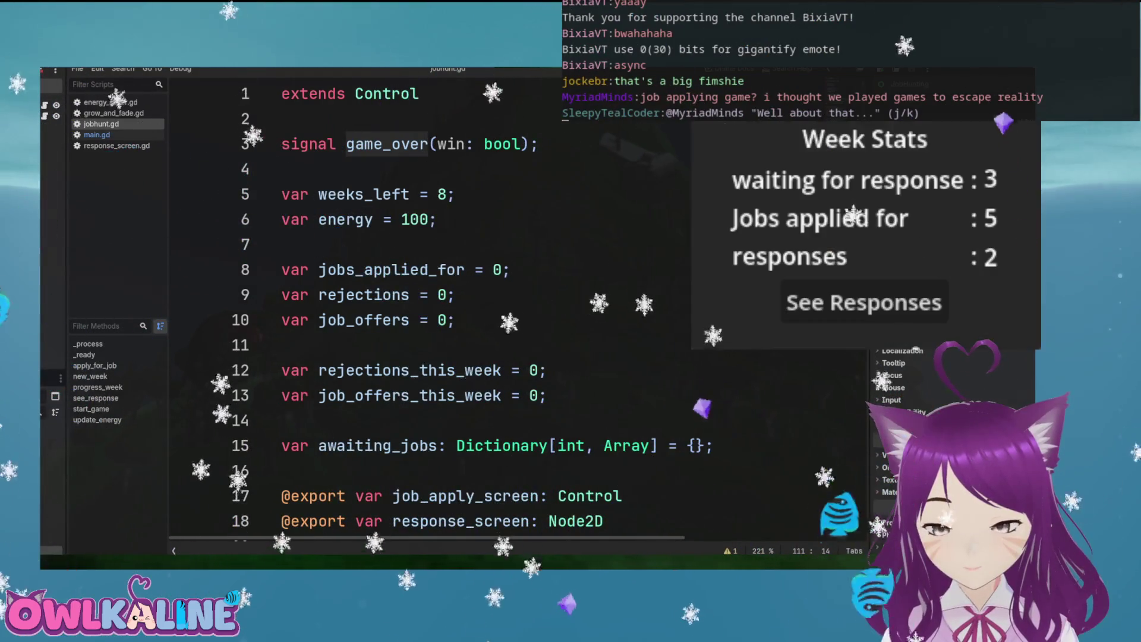
left_click(864, 303)
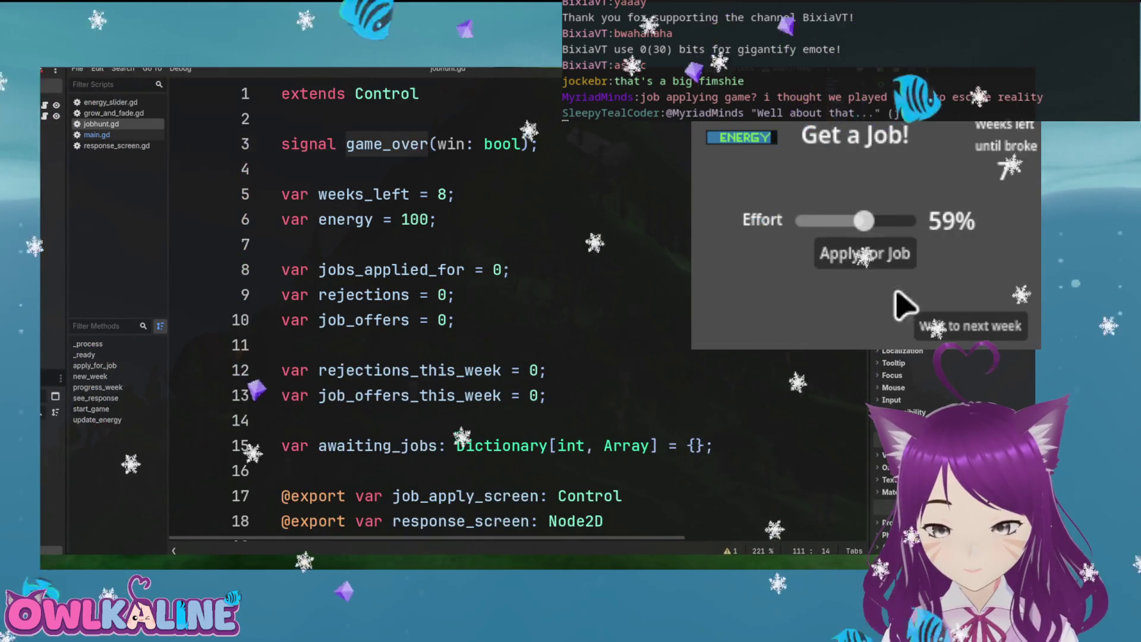
left_click(971, 326)
left_click(922, 312)
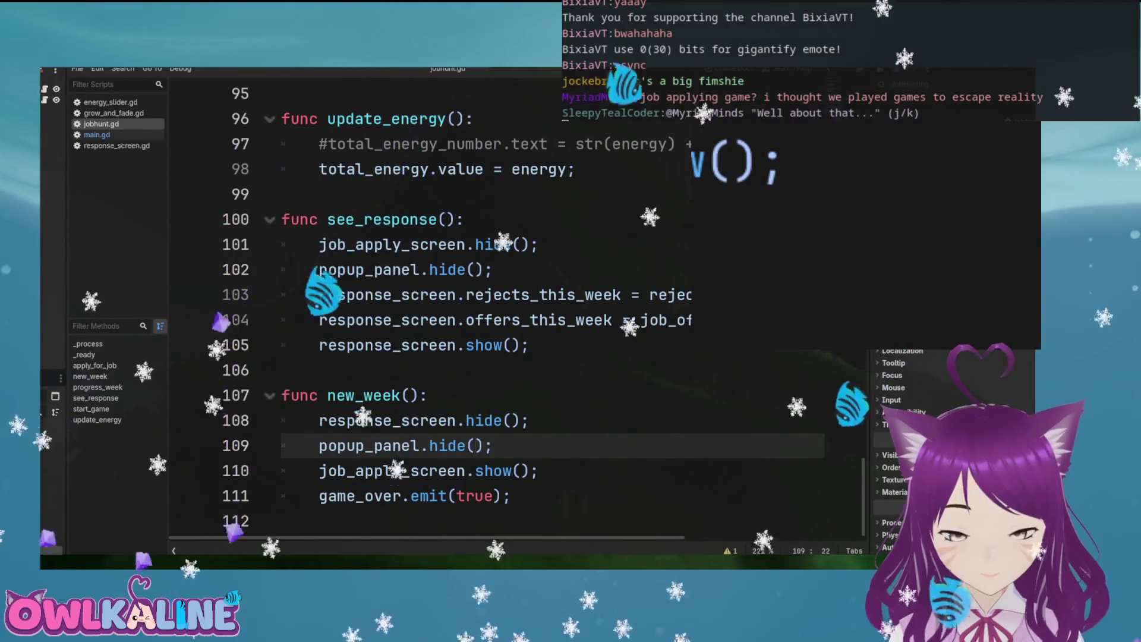
double_click(359, 496)
scroll(475, 309, "up", 20)
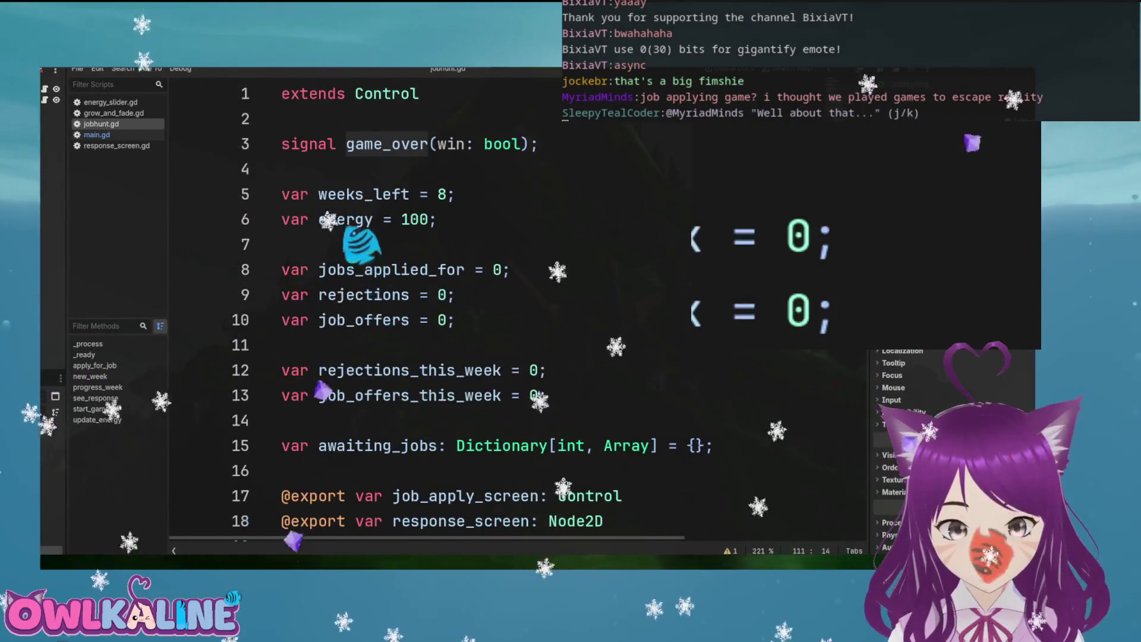
Switch from jobhunt.gd's game_over signal line to main.gd's start_new_game function
left_click(419, 144)
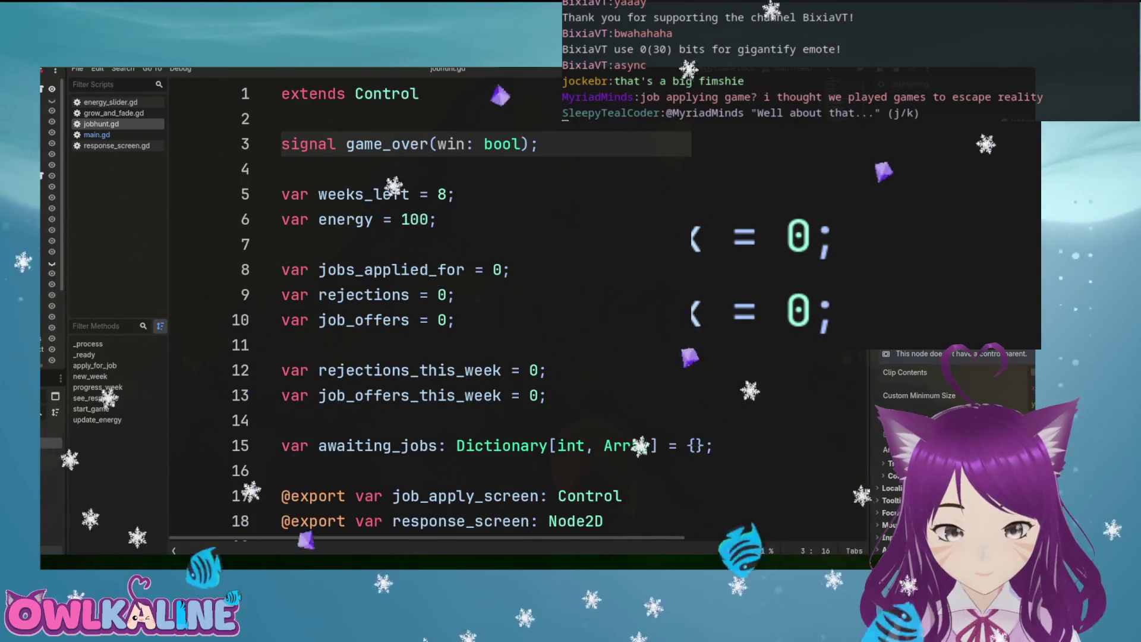
left_click(97, 135)
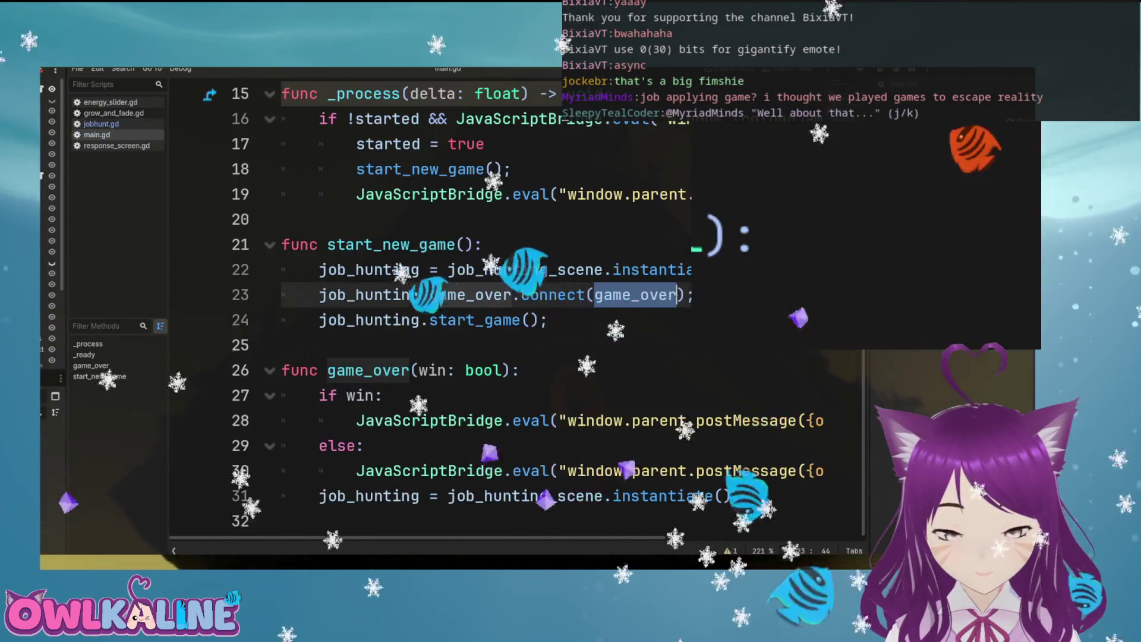
Retype game_over in main.gd's line 23 connection, then jump to its declaration in jobhunt.gd
left_click(626, 295)
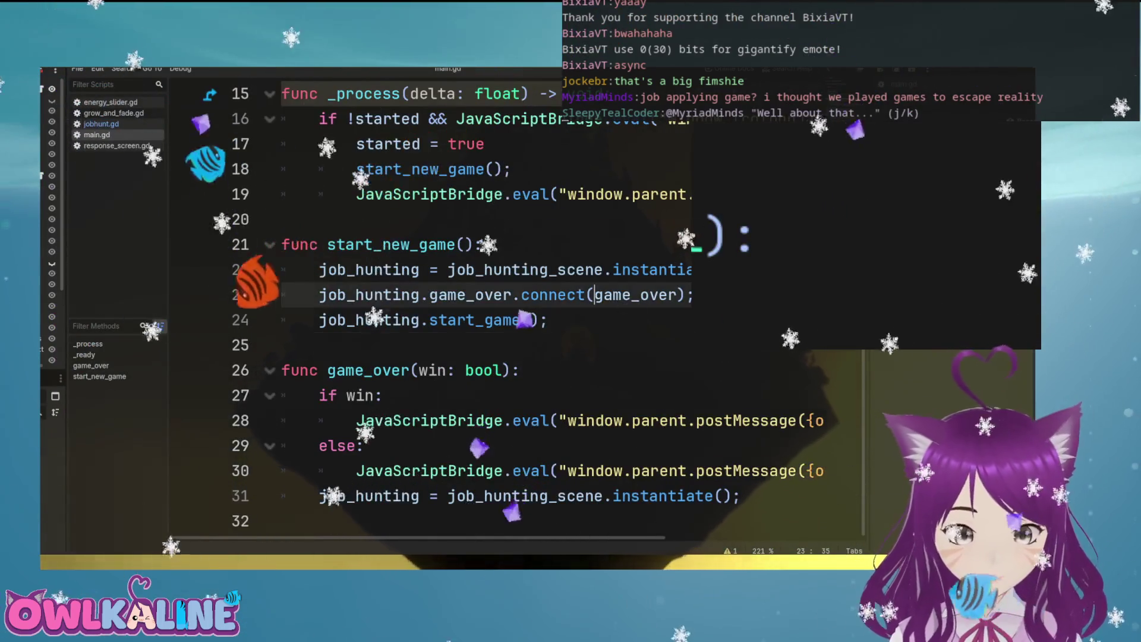
double_click(481, 295)
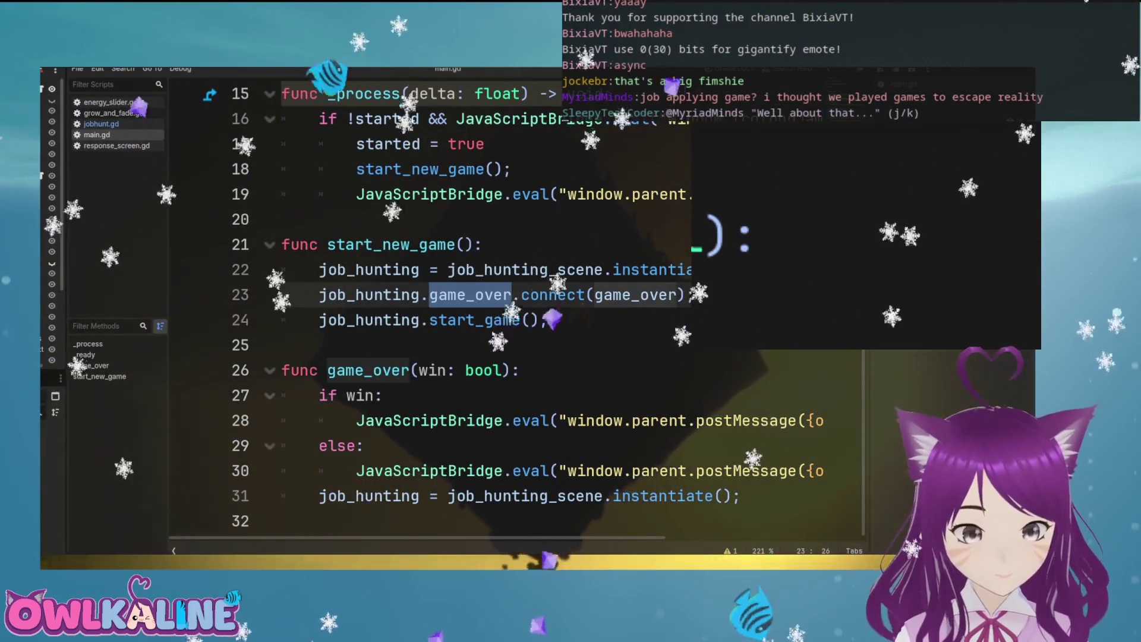
double_click(369, 295)
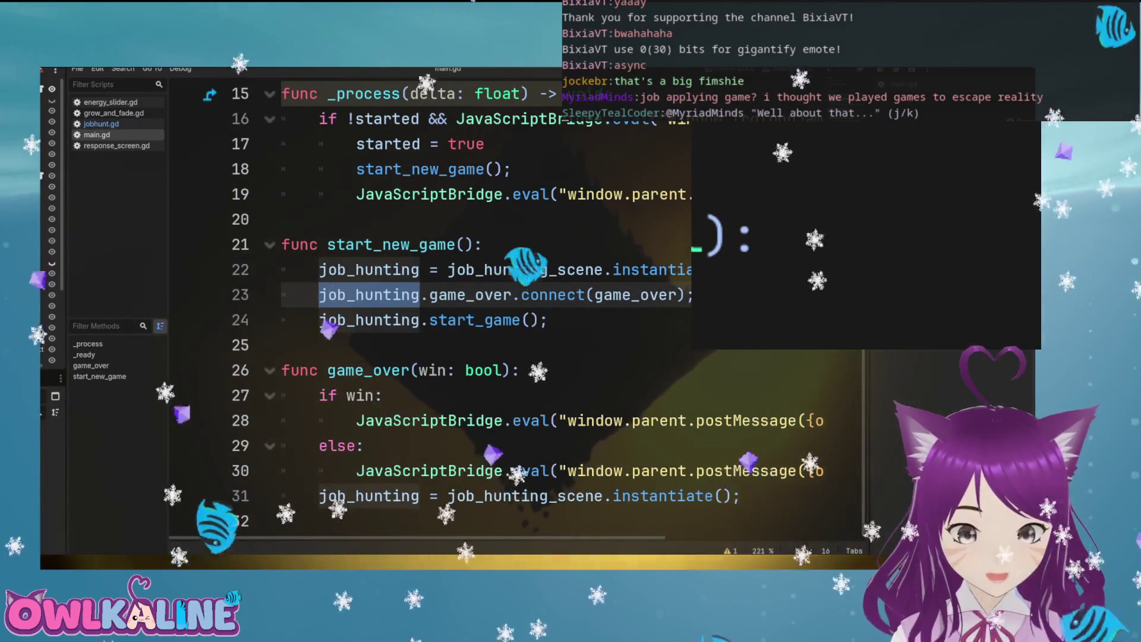
double_click(469, 295)
type("gam")
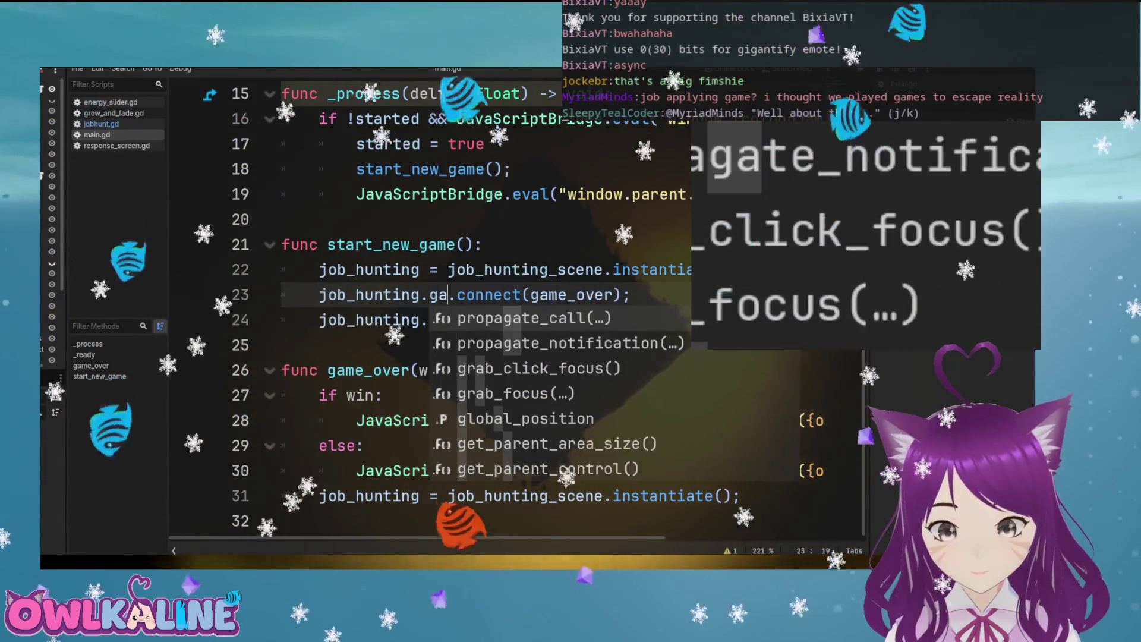
type("e_over")
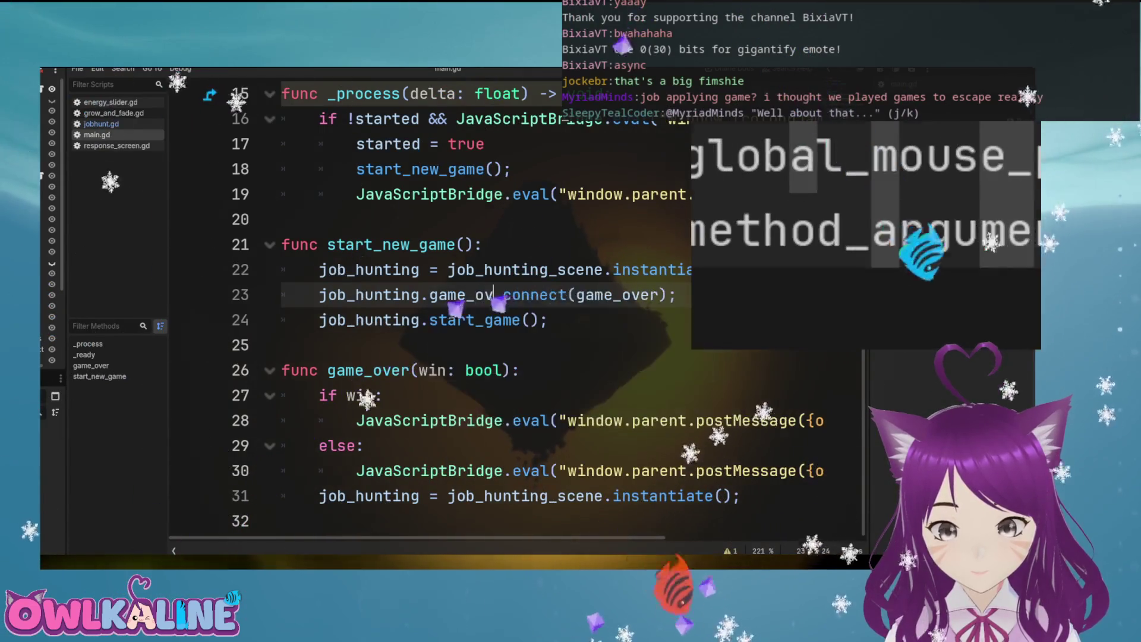
double_click(526, 270)
double_click(469, 295)
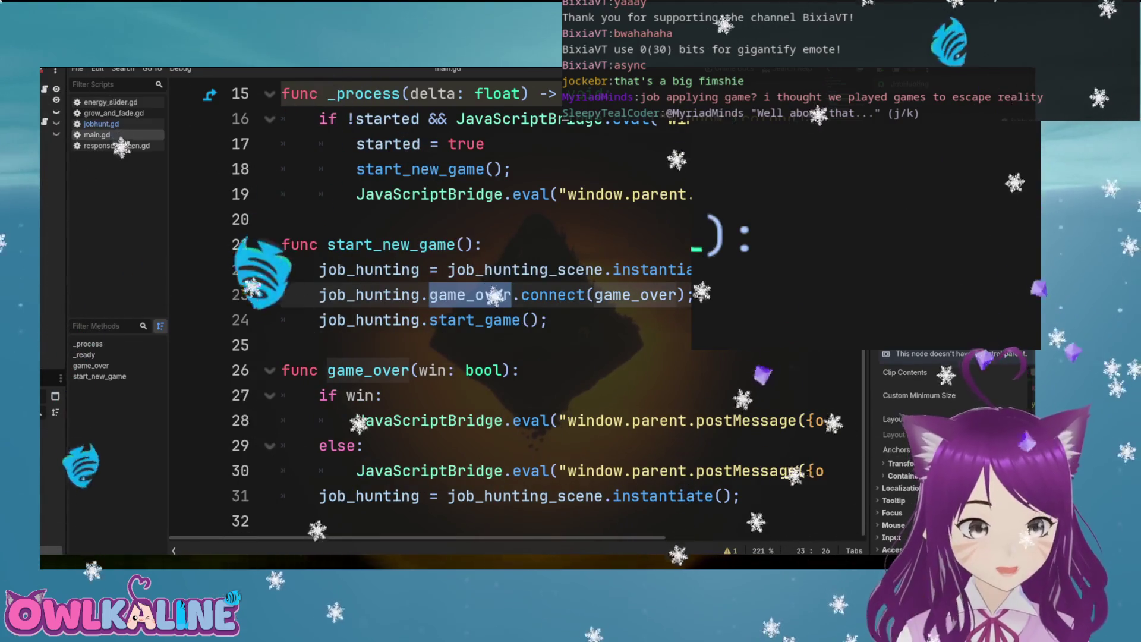
left_click(470, 294, "ctrl")
left_click(282, 94)
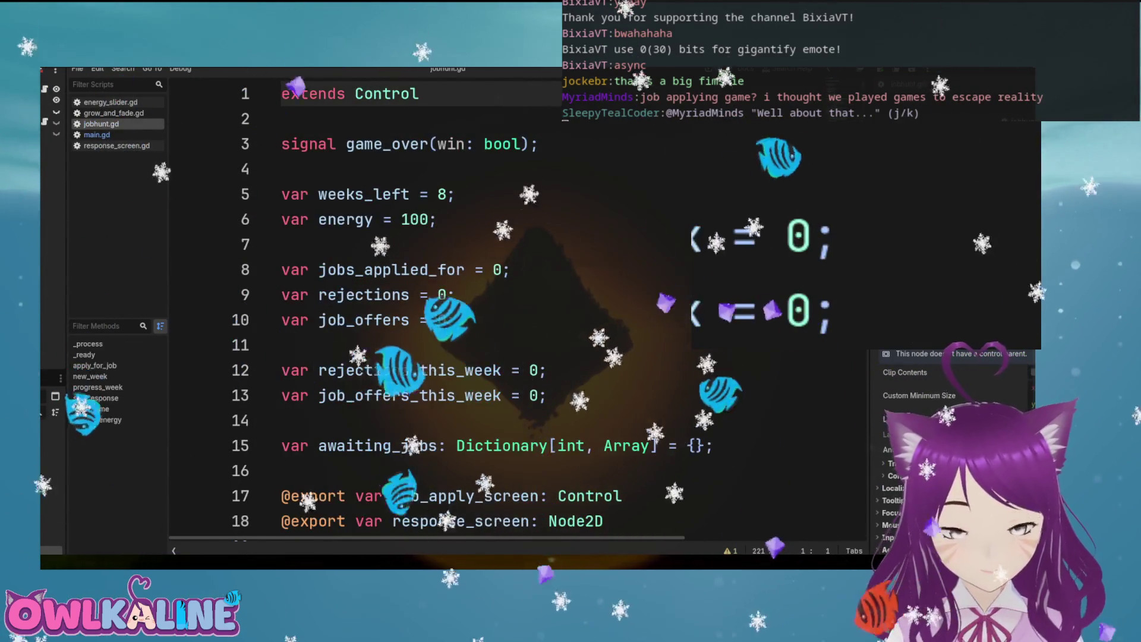
Start a class_name JobHunting declaration on line 1 of jobhunt.gd, keeping extends Control, and save
type("class n")
type("ame")
key("BackSpace")
key("BackSpace")
key("BackSpace")
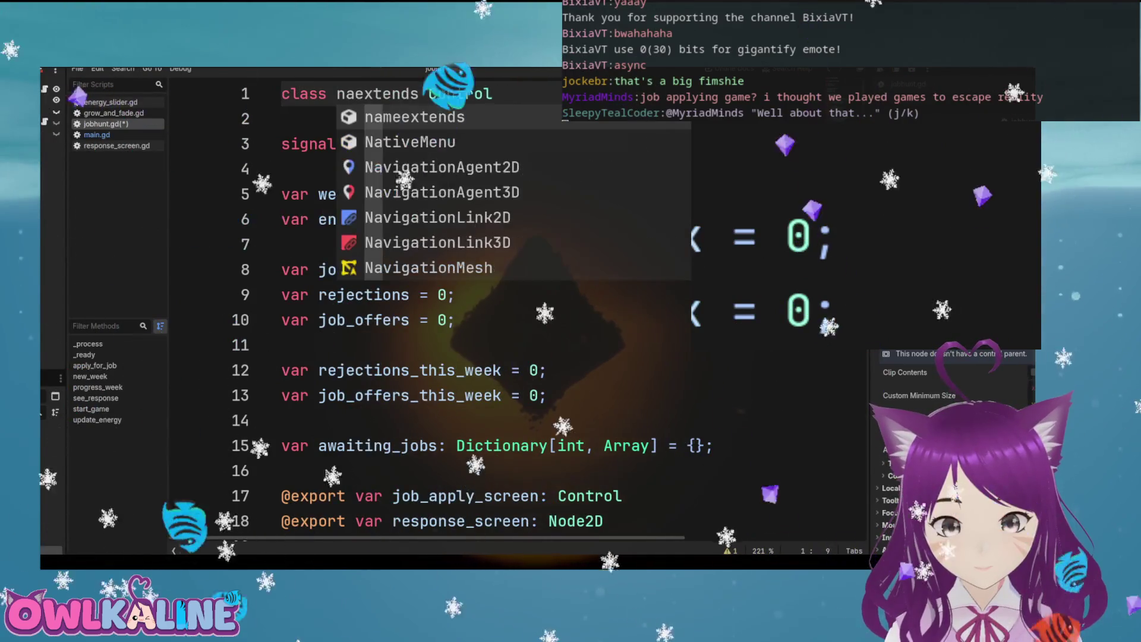
type("sname JobHunting")
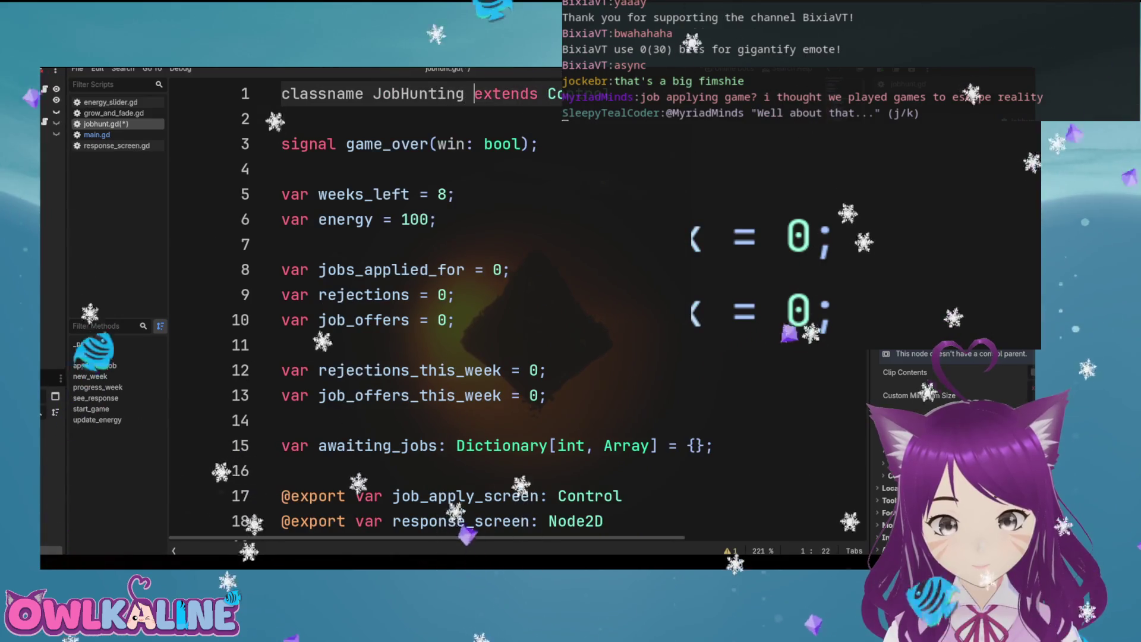
key("ctrl+s")
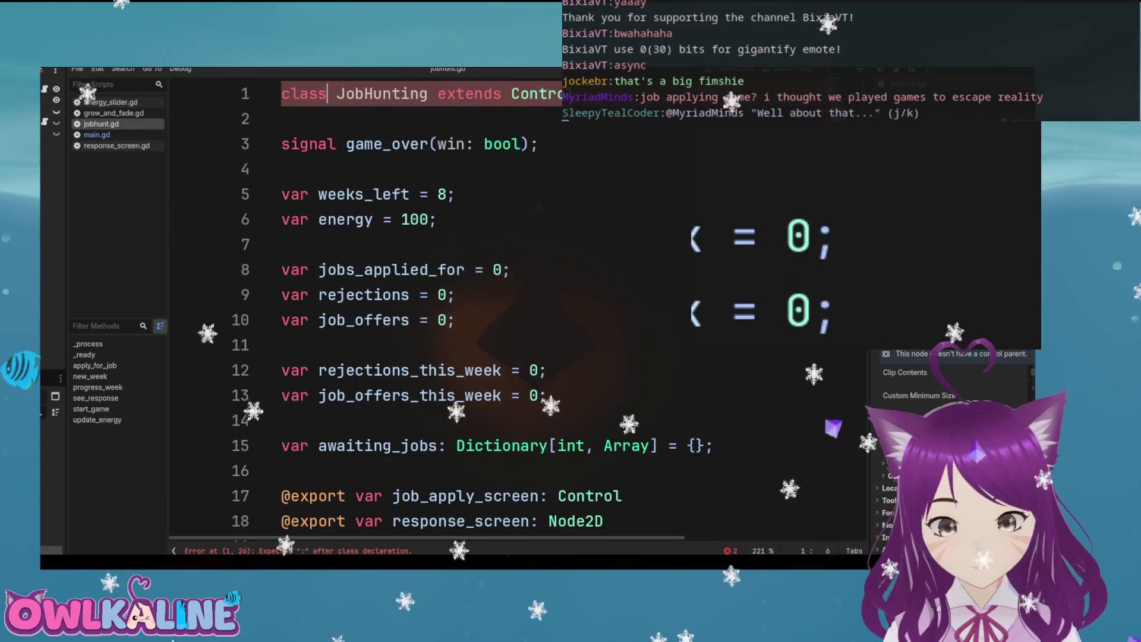
key("BackSpace")
type("e")
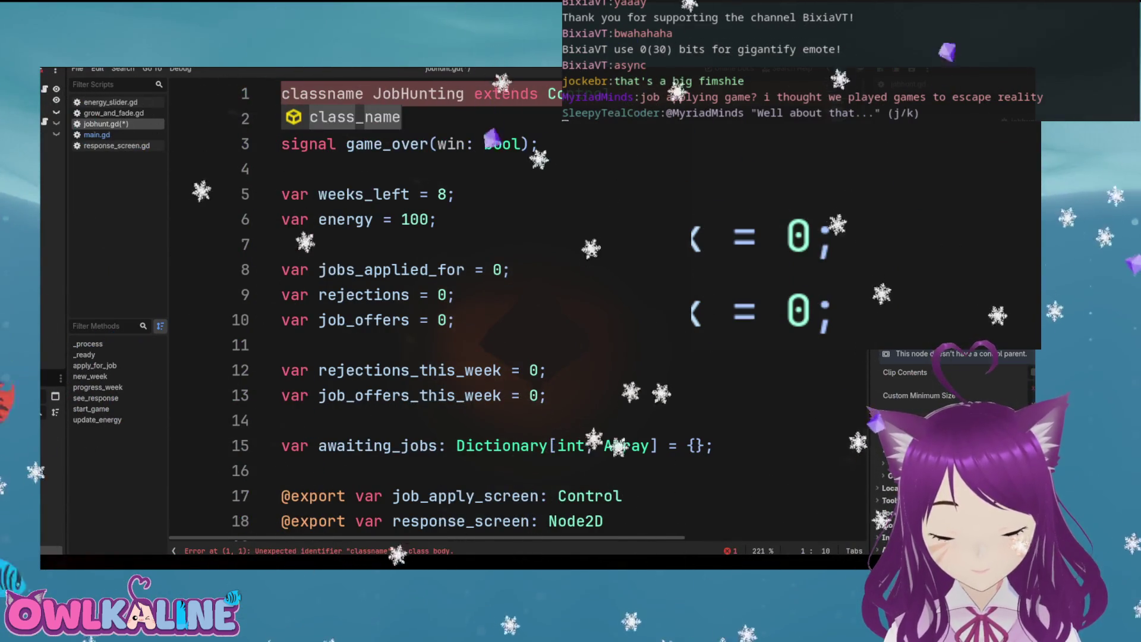
key("Escape")
key("ctrl+Right")
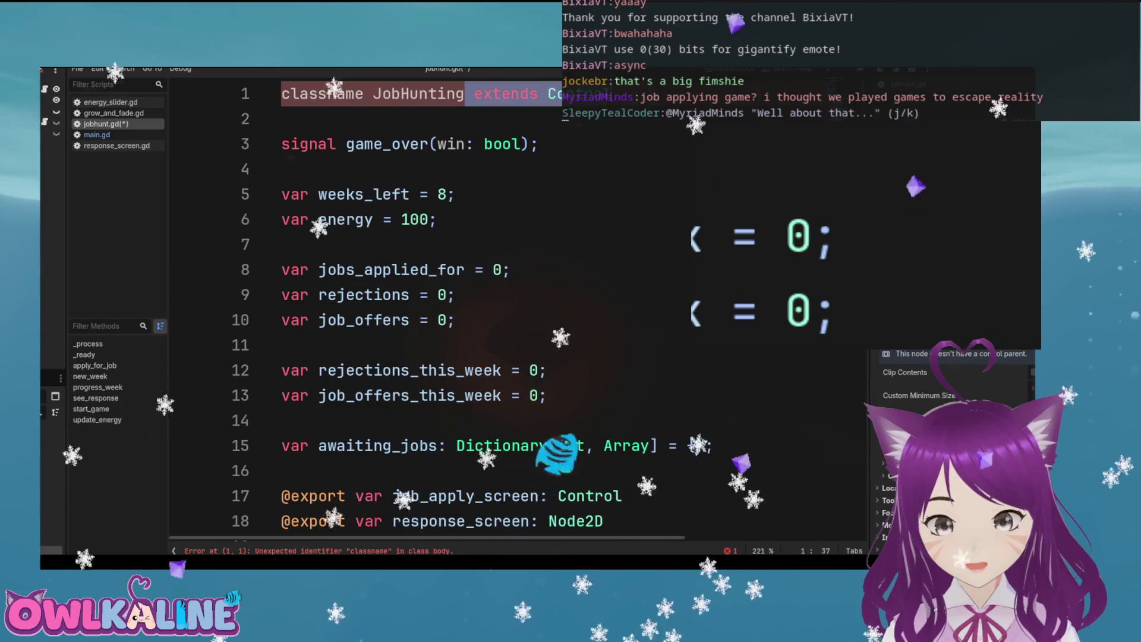
key("shift+End")
key("Delete")
key("Home")
type("extends Control")
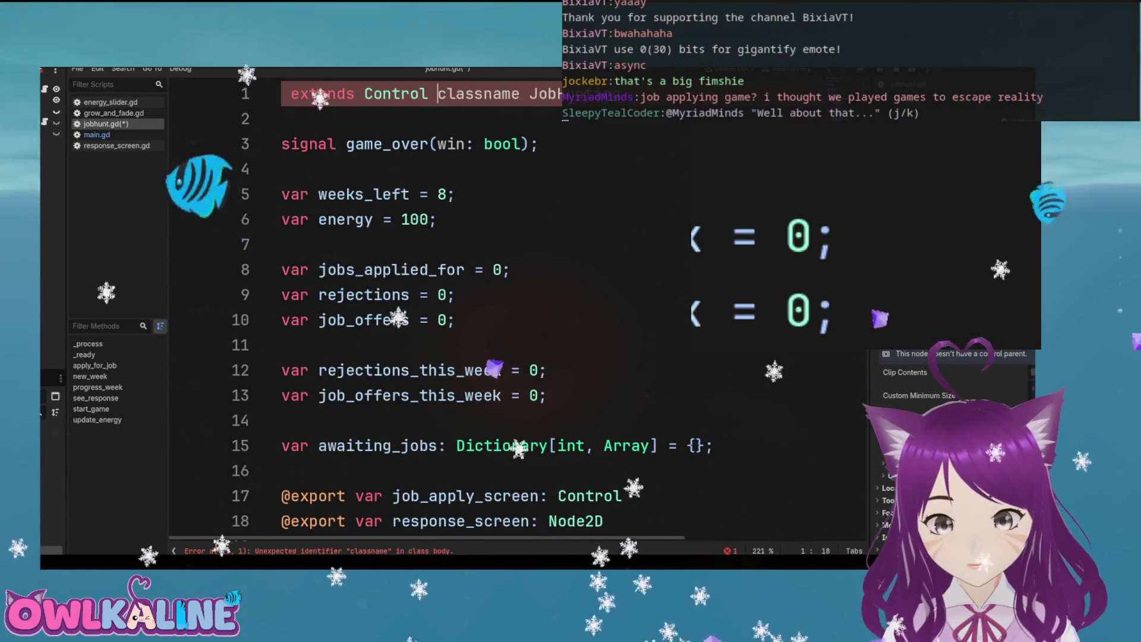
key("ctrl+z")
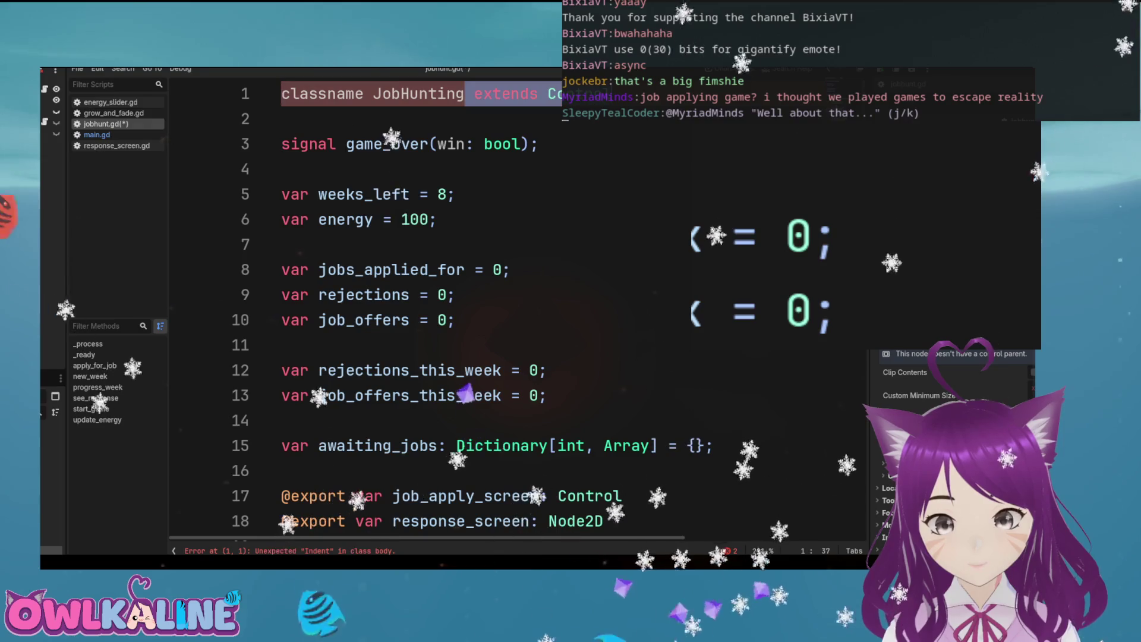
key("ctrl+s")
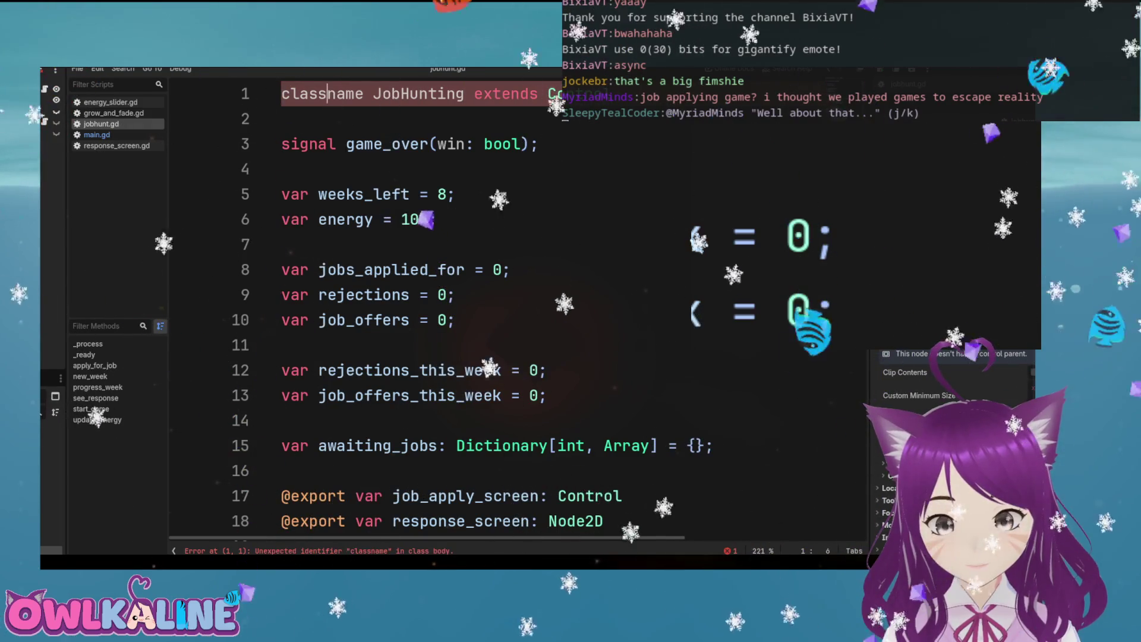
Correct line 1 to read 'class_name JobHunting', save, and switch to main.gd
double_click(419, 94)
type("hunting")
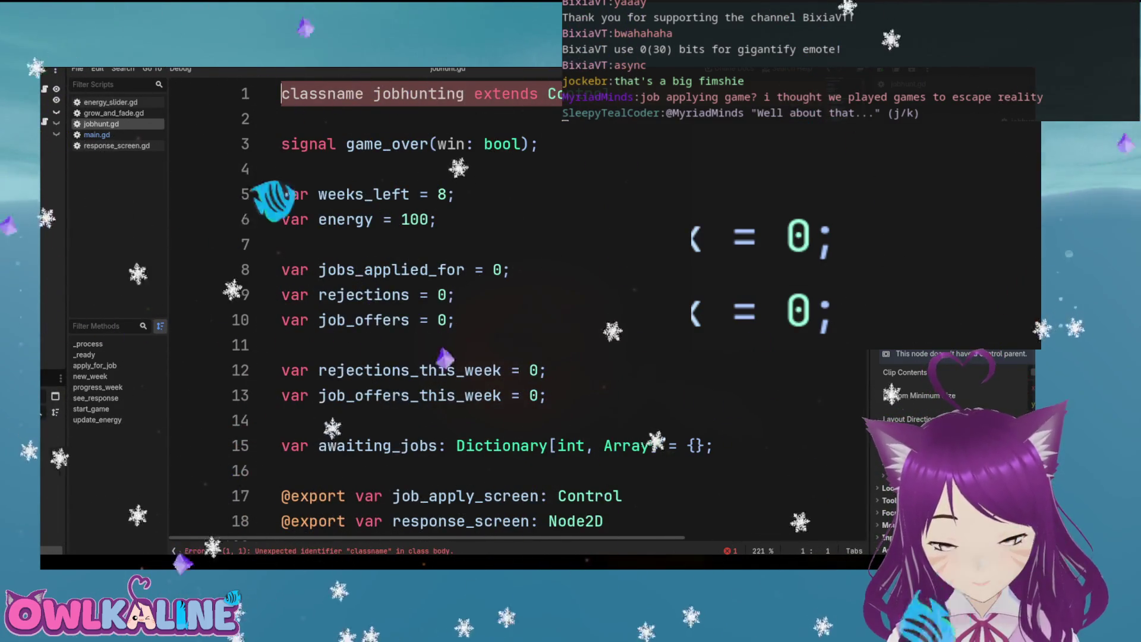
key("Delete")
key("Delete")
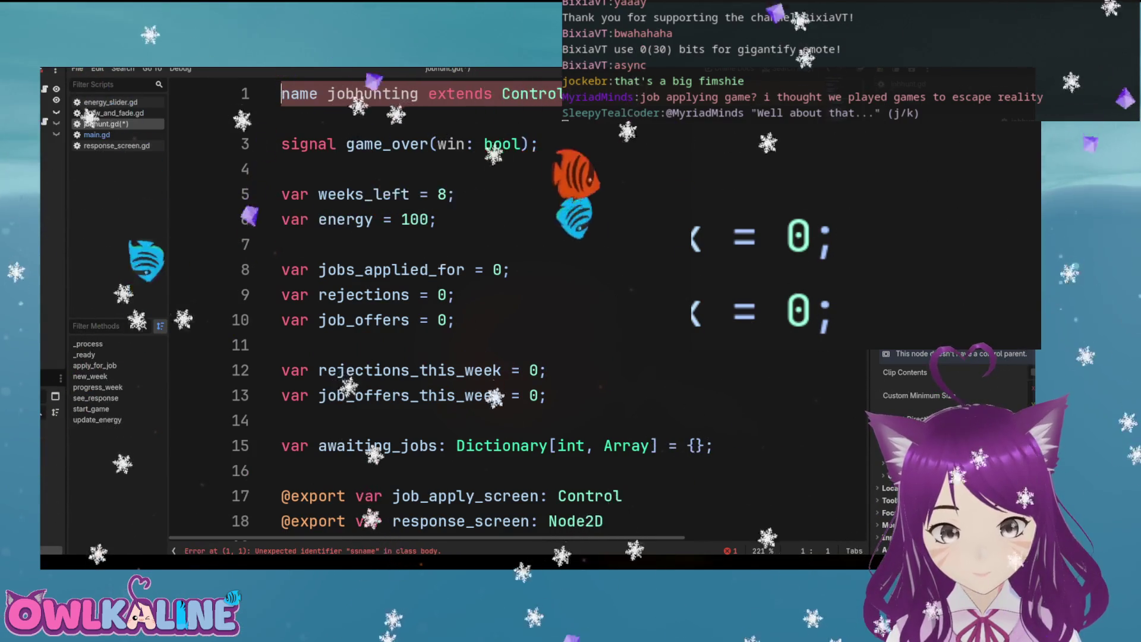
key("Delete")
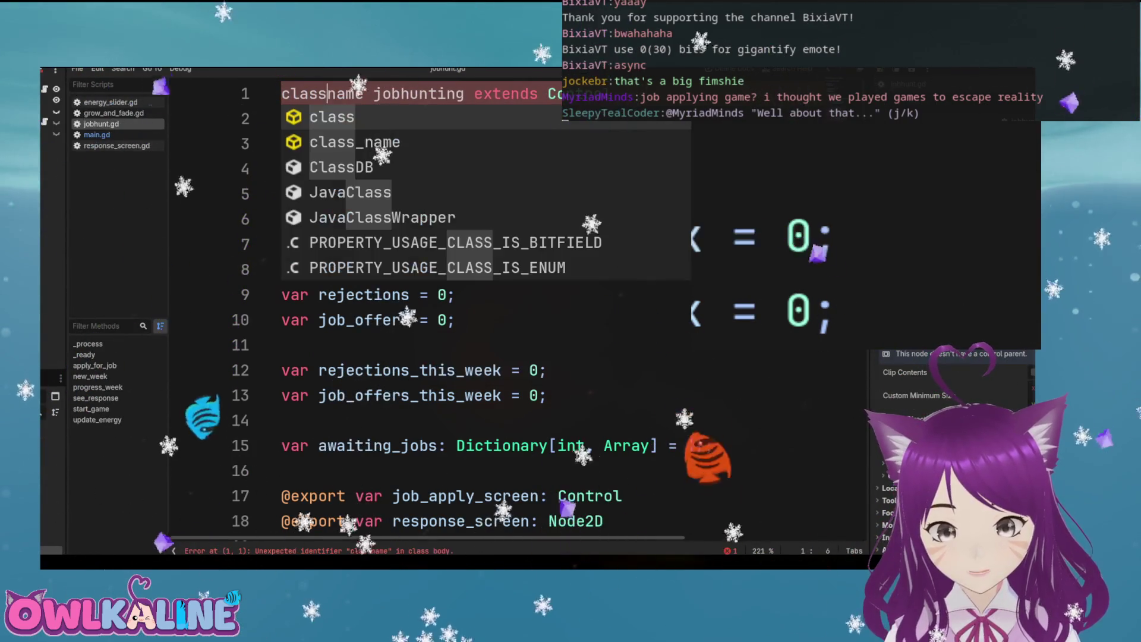
key("Down")
key("Down")
key("Down")
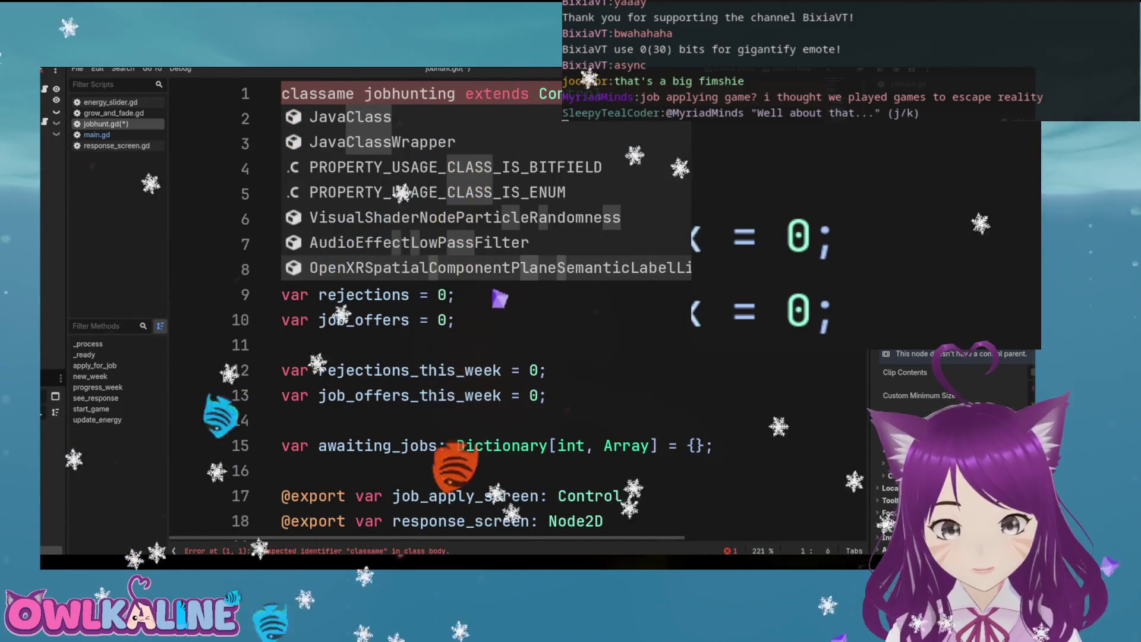
type(")")
type("n")
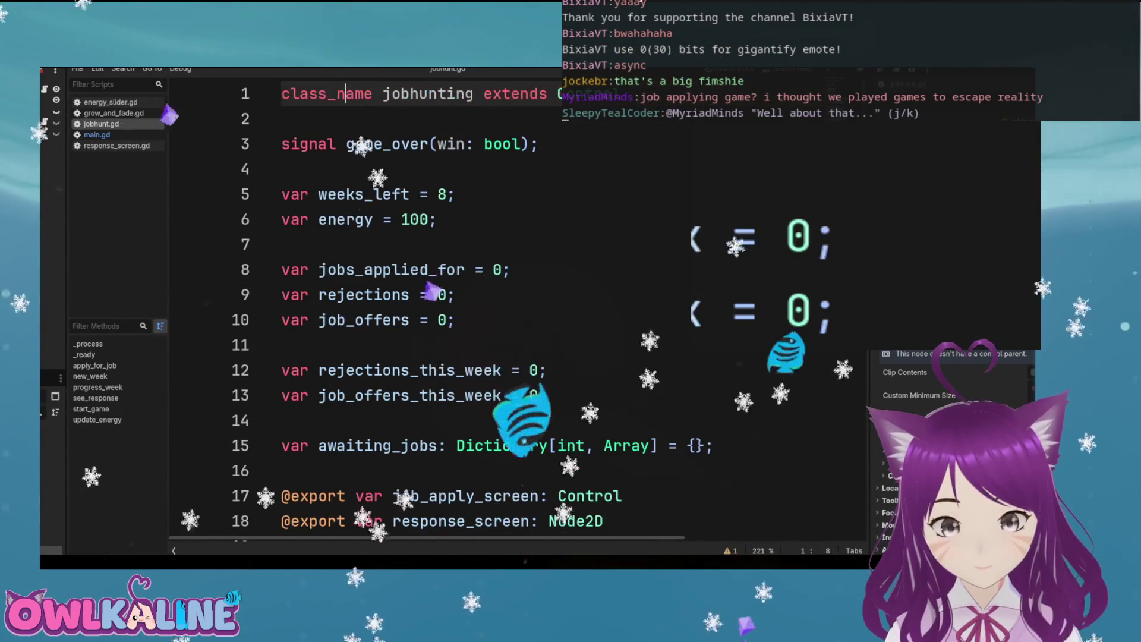
key("ctrl+s")
double_click(428, 94)
type("JobHunting")
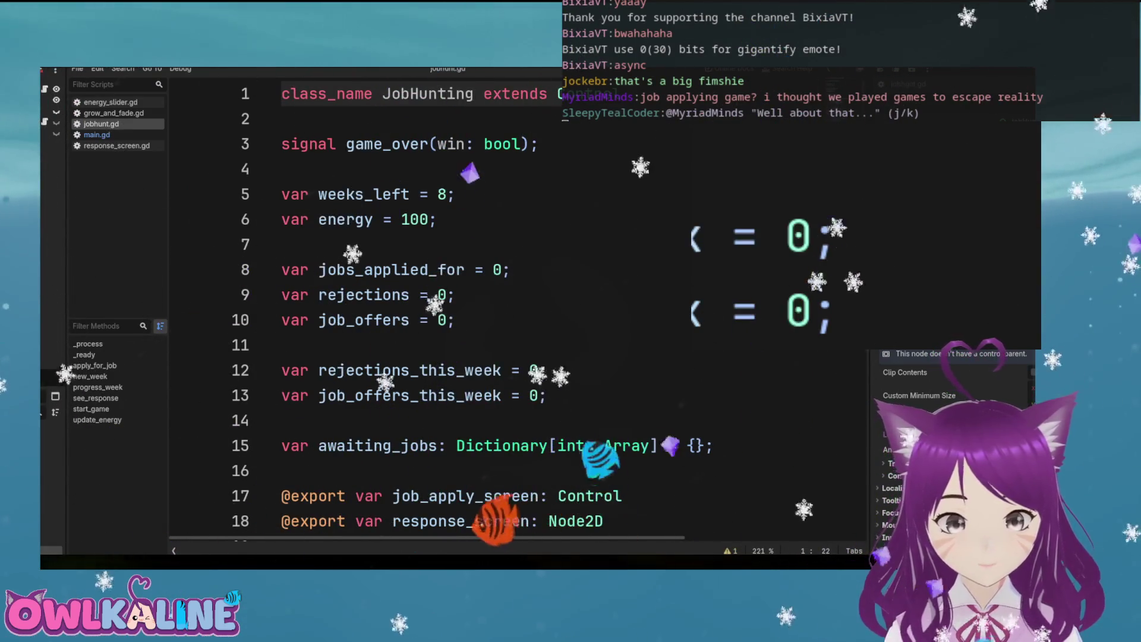
scroll(951, 446, "down", 3)
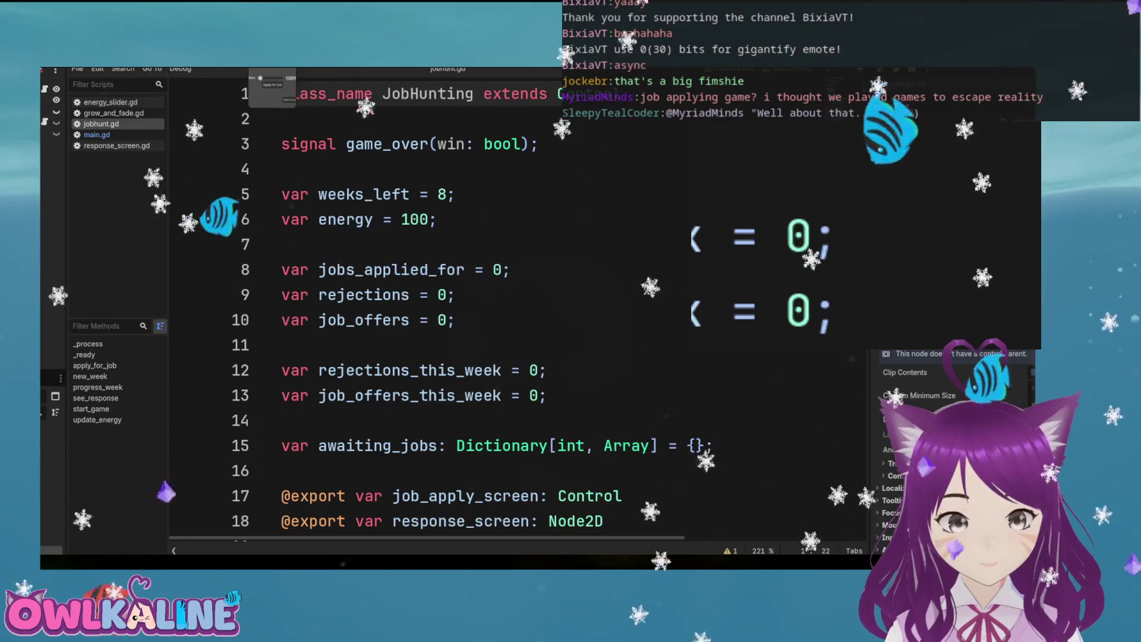
left_click(97, 135)
scroll(475, 297, "up", 5)
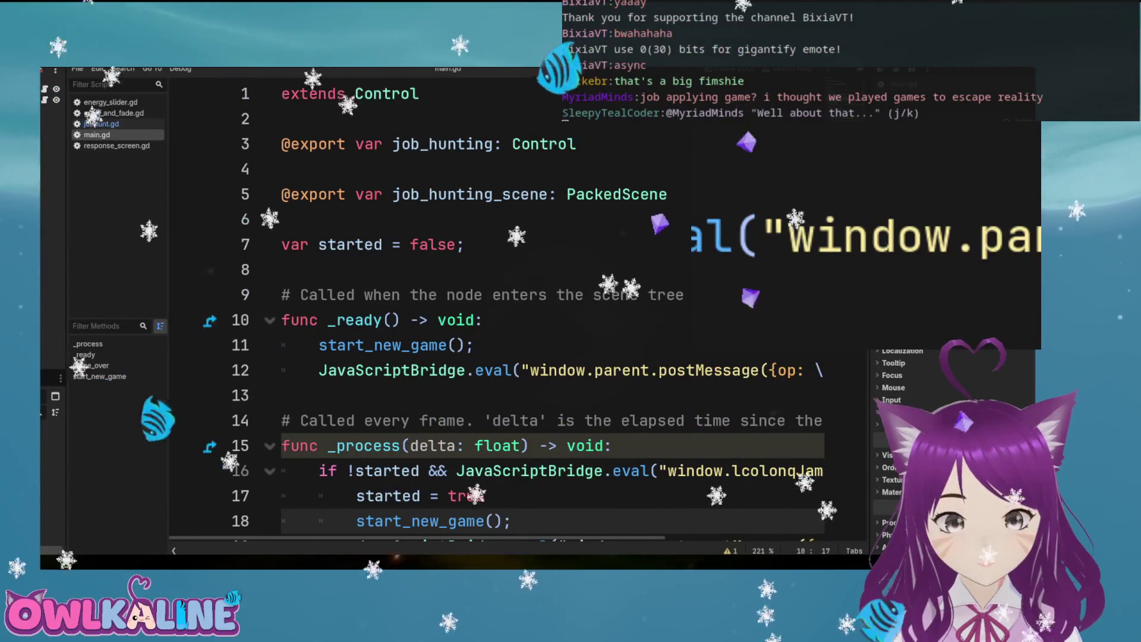
Change the job_hunting export type in main.gd from Control to JobHunting
left_click(476, 195)
double_click(544, 144)
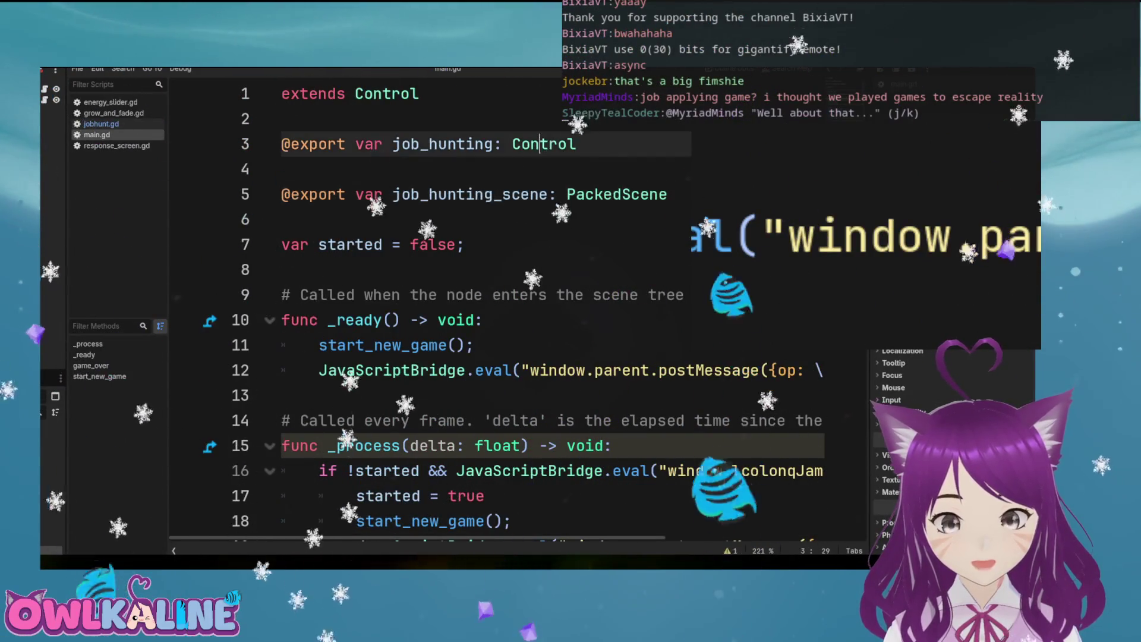
type("JobHunting")
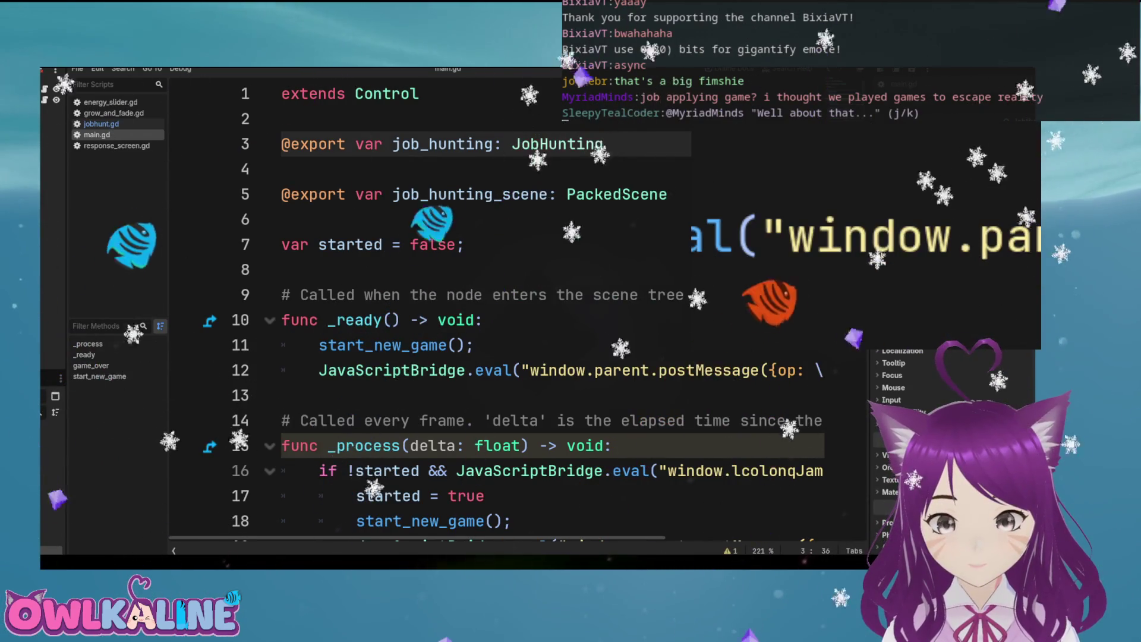
key("Down")
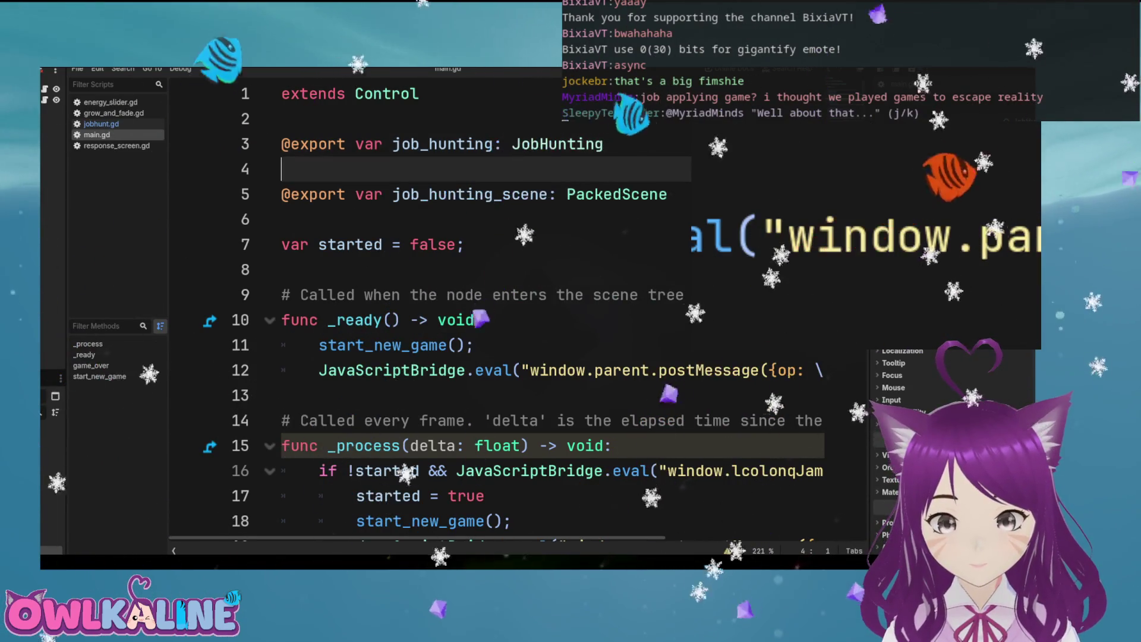
Retype game_over in the line 23 signal connection and reselect its game_over argument
scroll(494, 309, "down", 1)
scroll(494, 309, "down", 2)
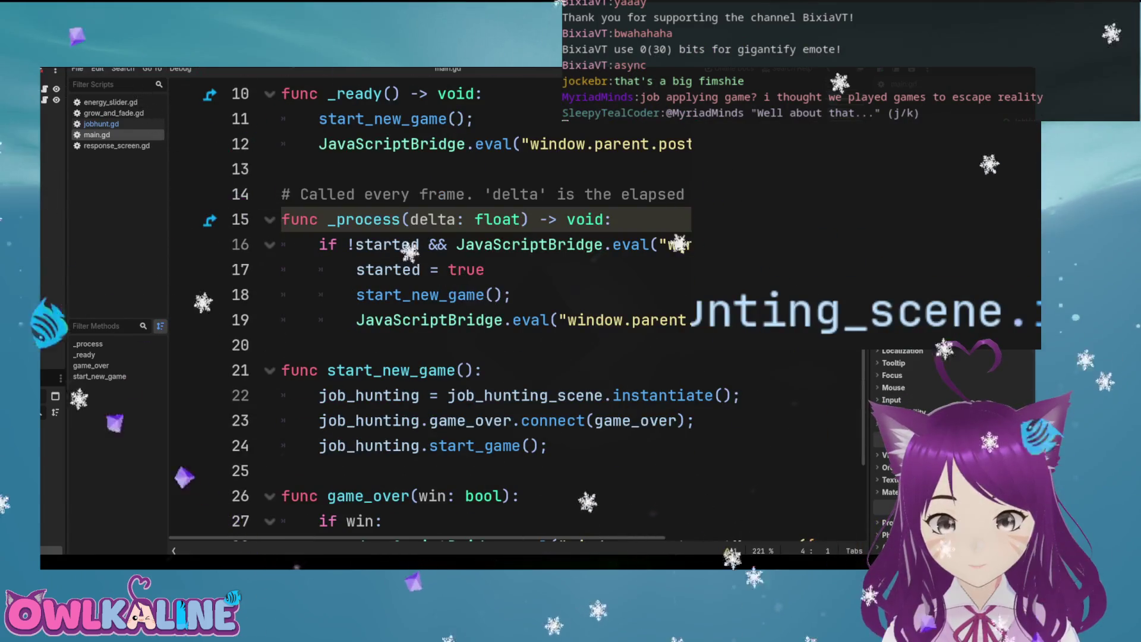
scroll(494, 309, "down", 1)
double_click(470, 346)
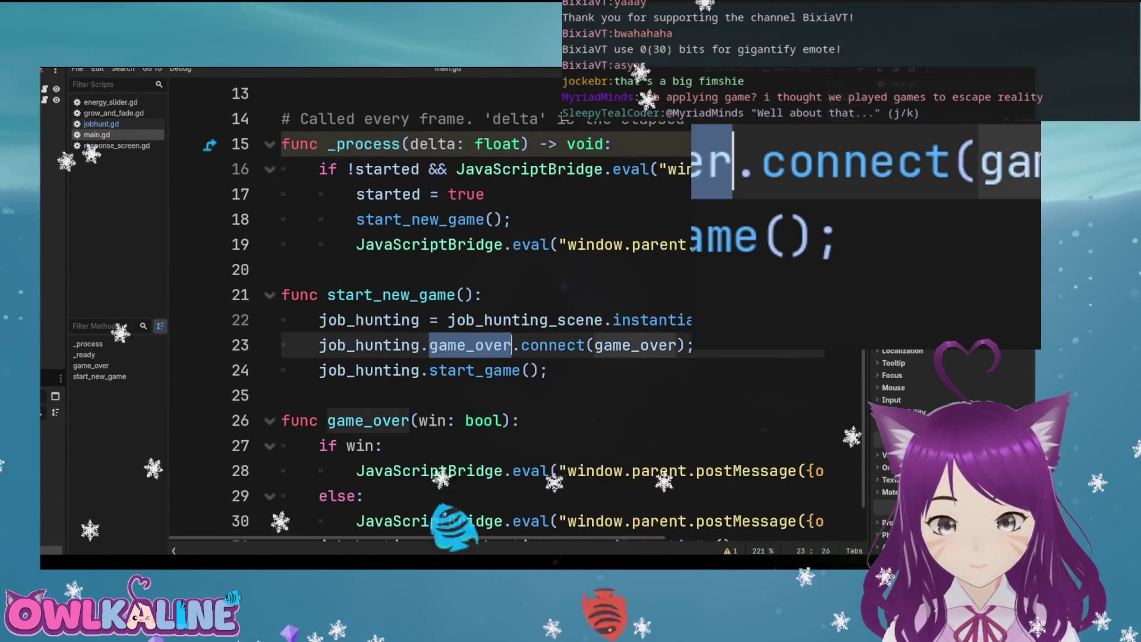
type("game_over\\")
key("BackSpace")
double_click(642, 346)
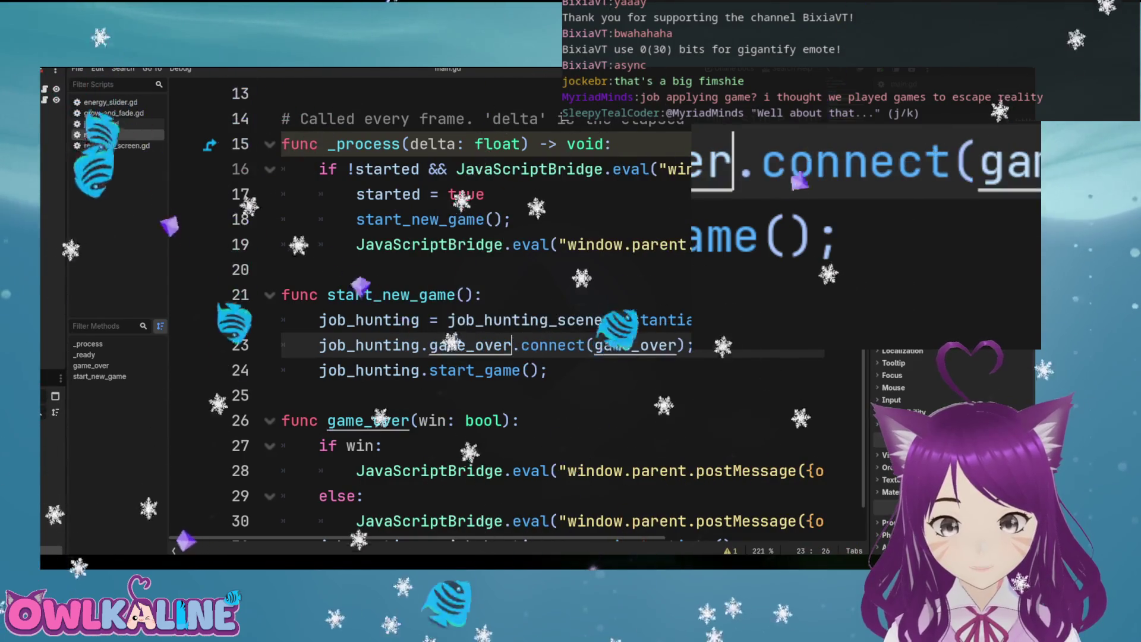
scroll(612, 366, "down", 1)
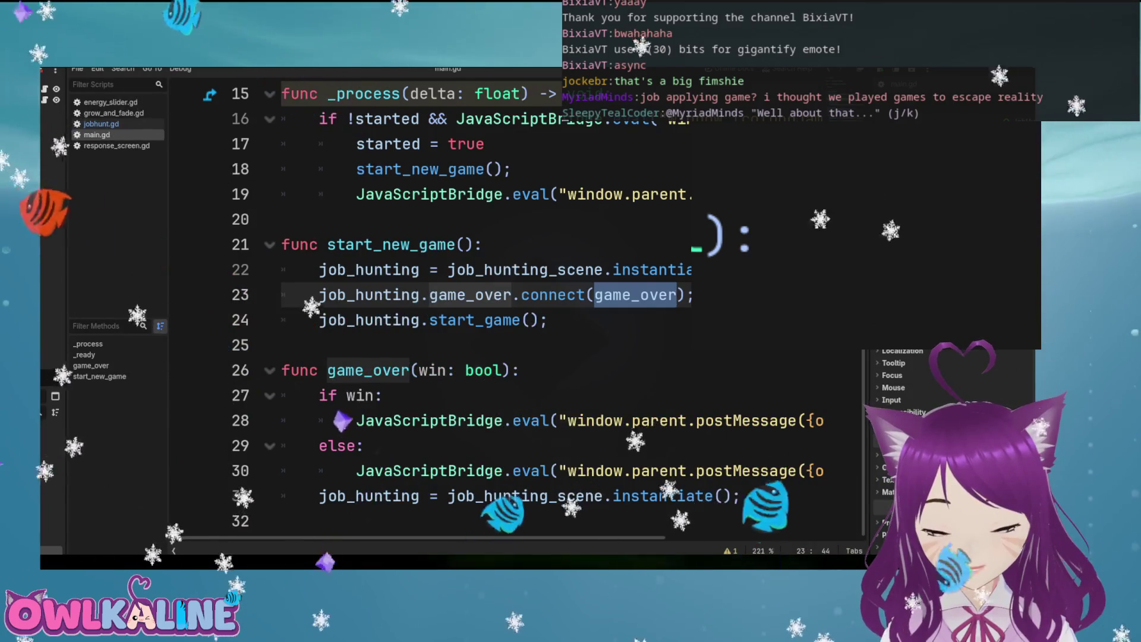
Insert a print("game over") line above the instantiate statement on line 31
left_click_drag(704, 496, 328, 495)
left_click(631, 496)
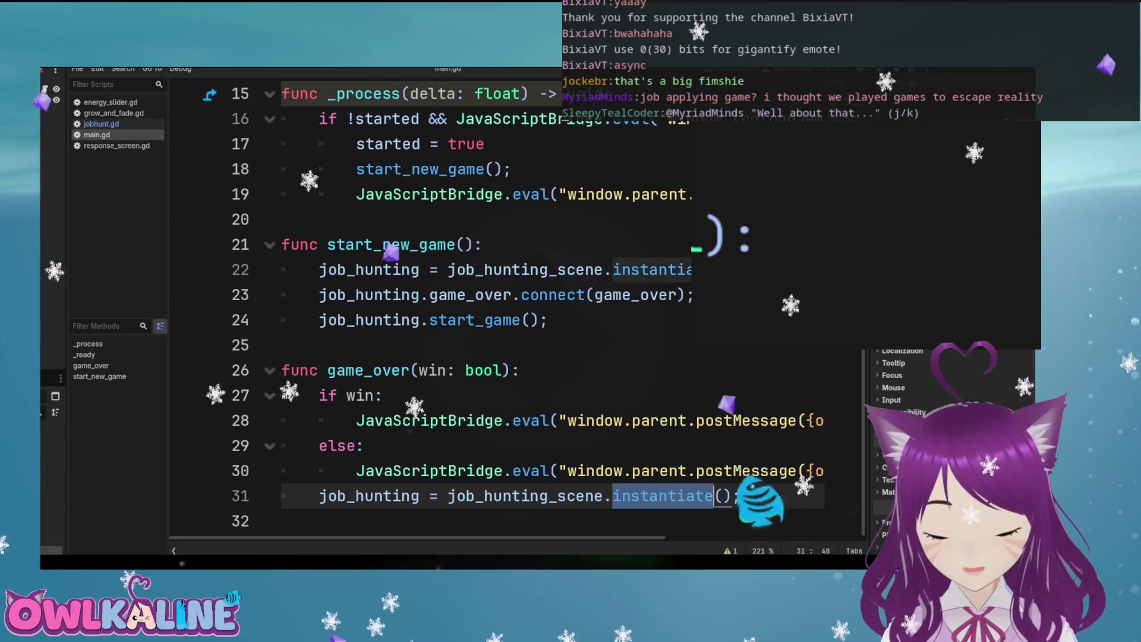
double_click(525, 496)
double_click(525, 496)
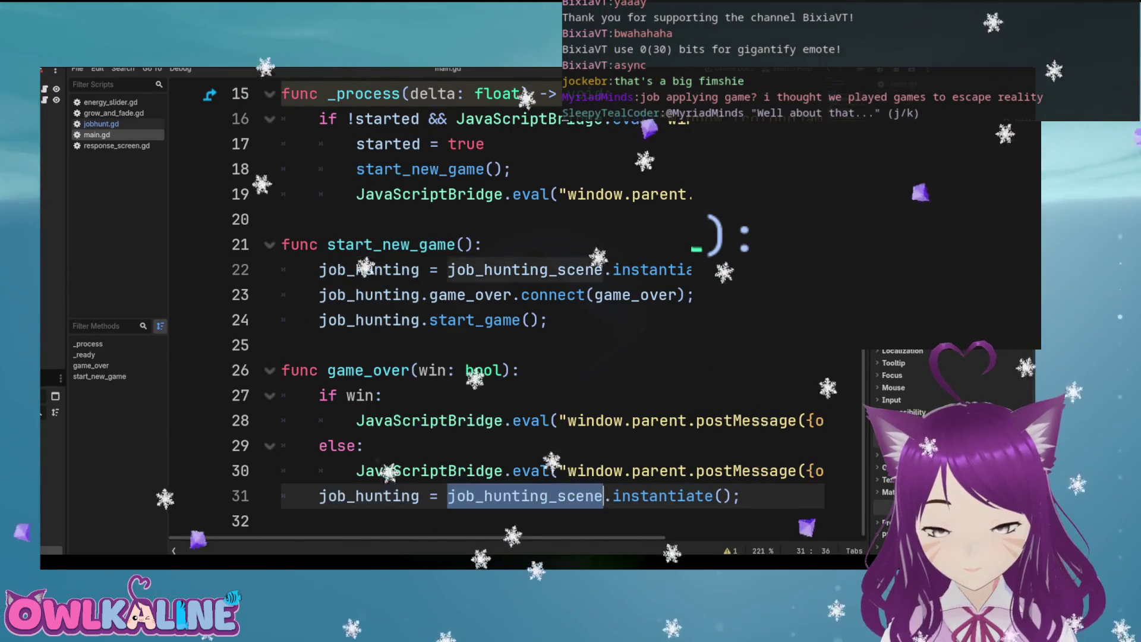
double_click(369, 496)
left_click(319, 496)
key("Return")
type("\\")
key("BackSpace")
key("Up")
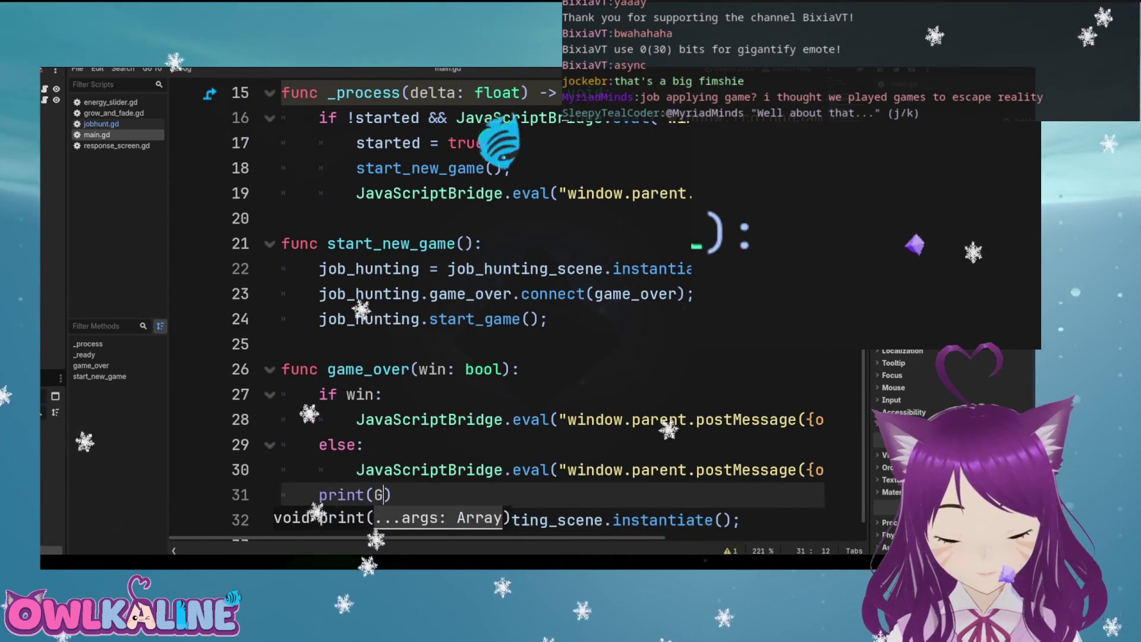
key("BackSpace")
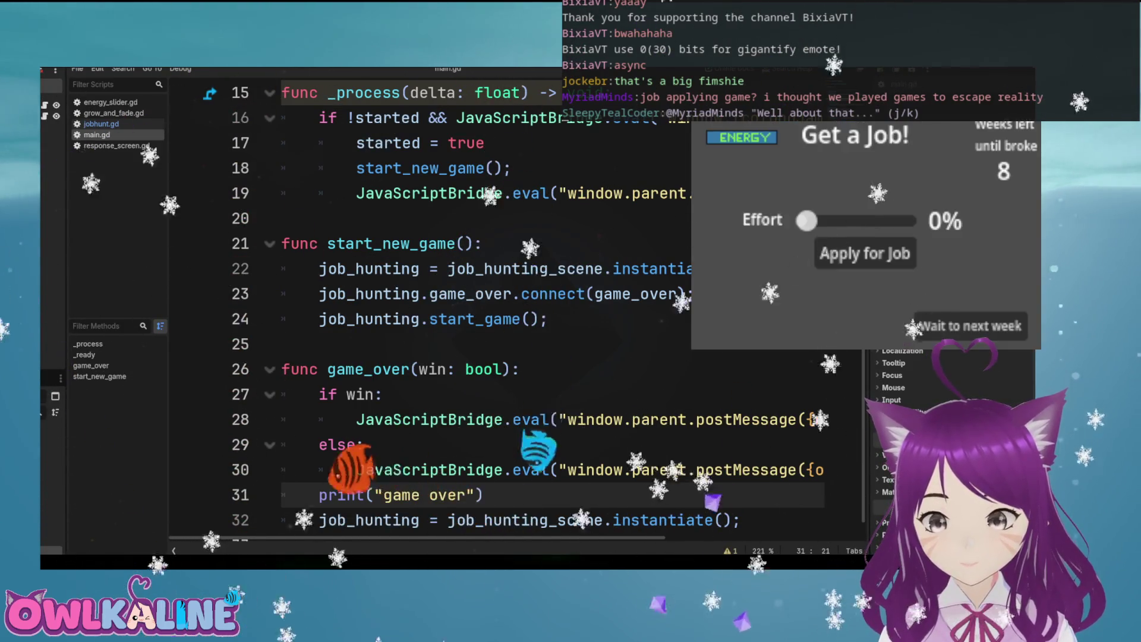
Playtest two weeks at 67% then 25% effort, viewing job responses, then stop the game
left_click_drag(800, 221, 872, 220)
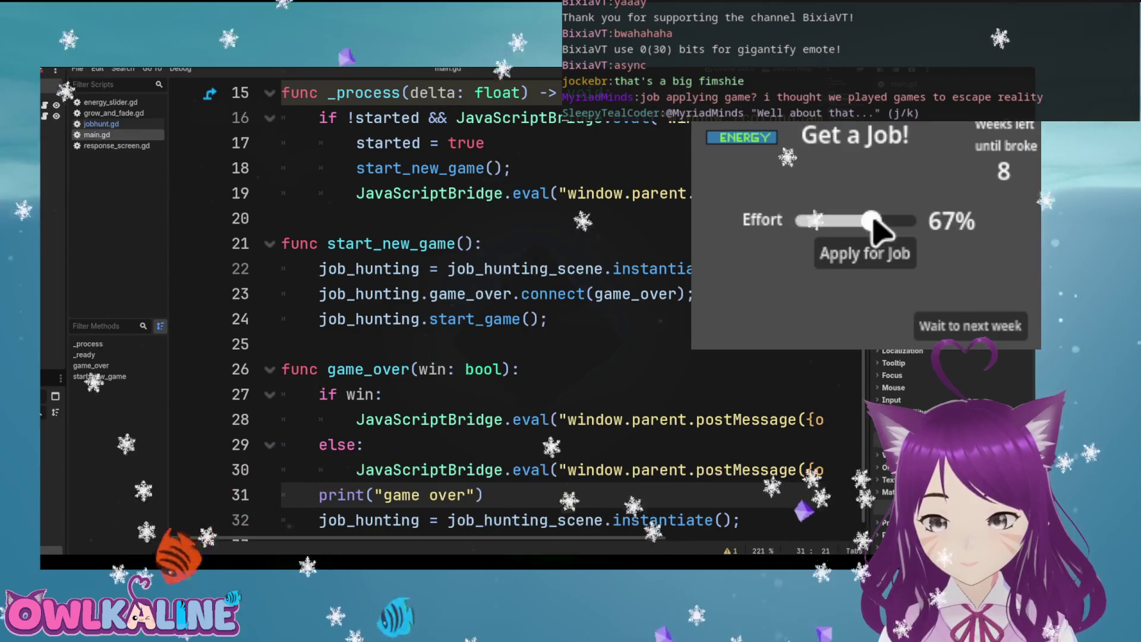
left_click(963, 327)
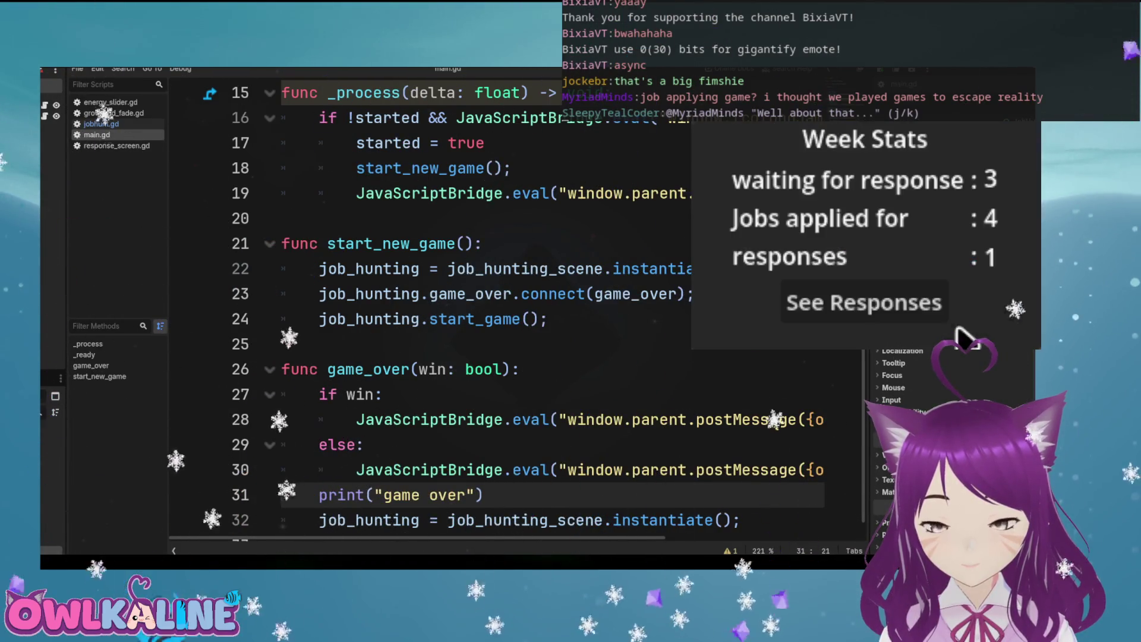
left_click(925, 306)
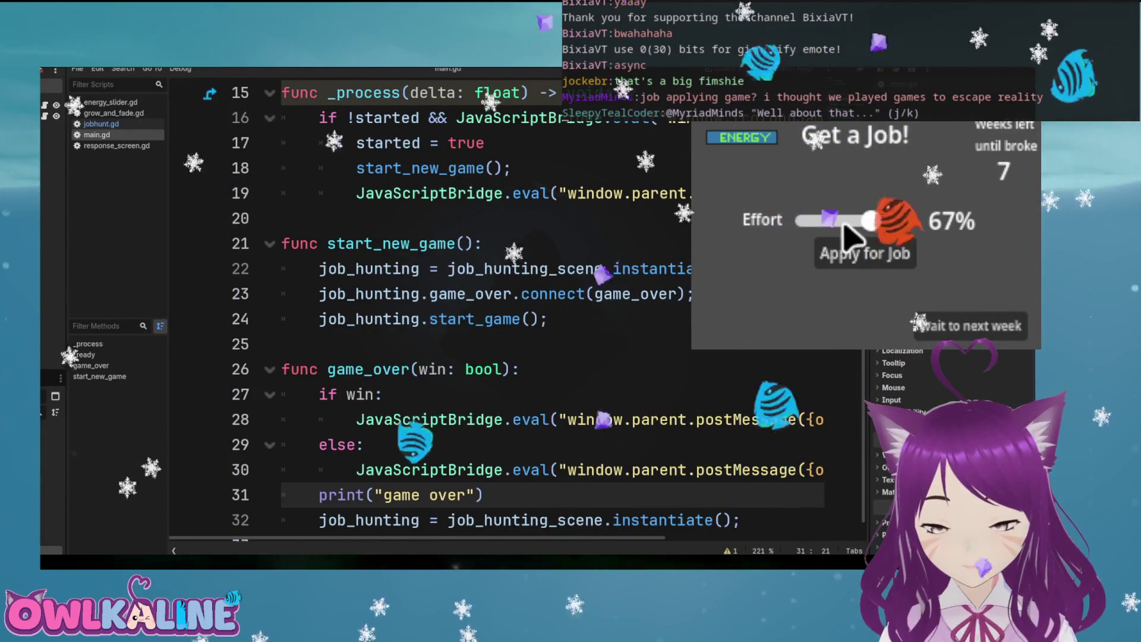
left_click_drag(871, 221, 831, 221)
left_click(966, 329)
left_click(927, 302)
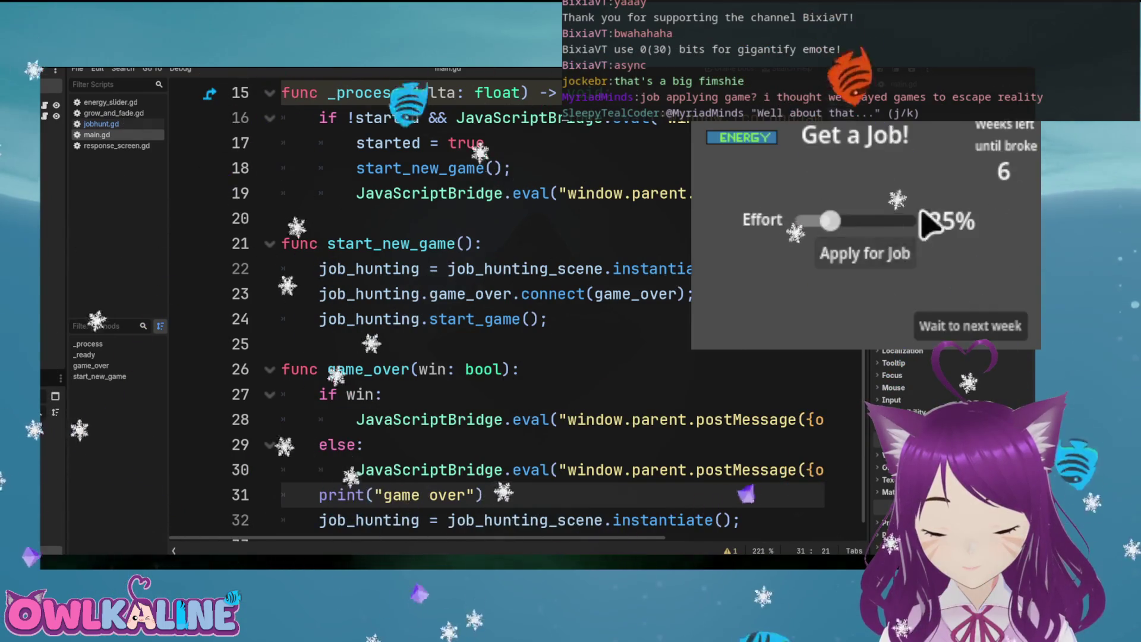
key("F8")
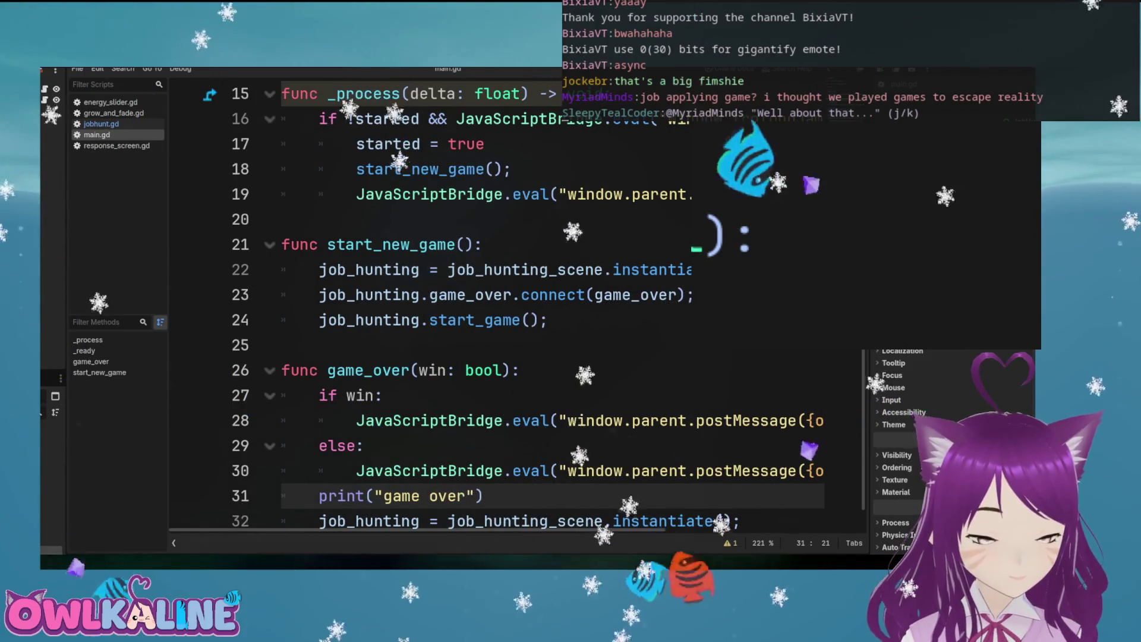
Open grow_and_fade.gd, rerun the game and play a week at 63% effort
left_click(113, 112)
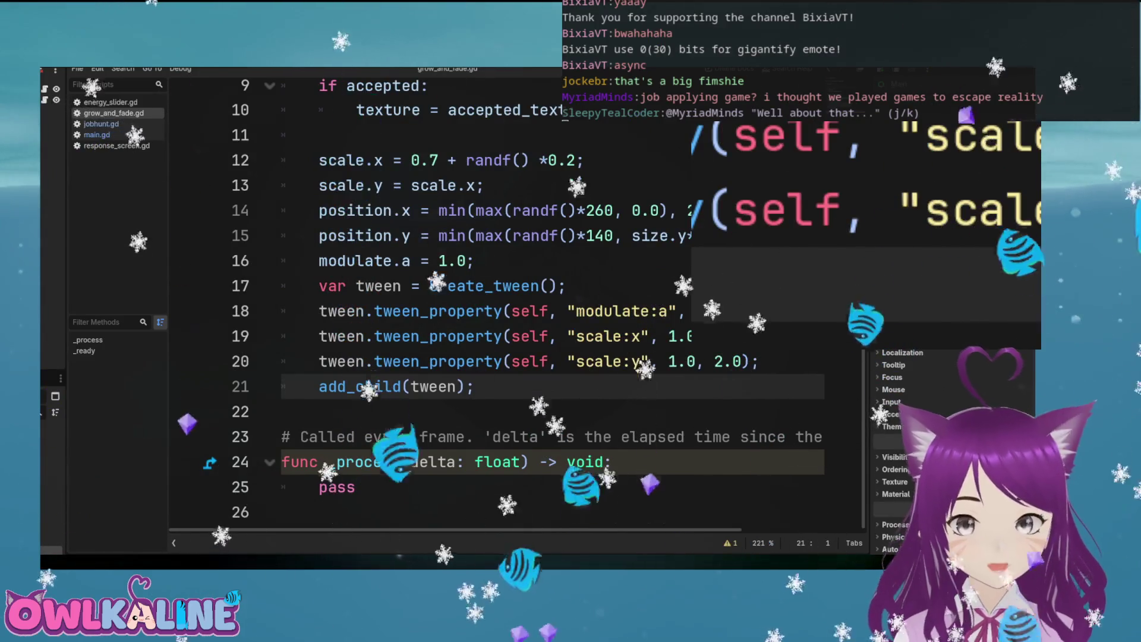
key("F5")
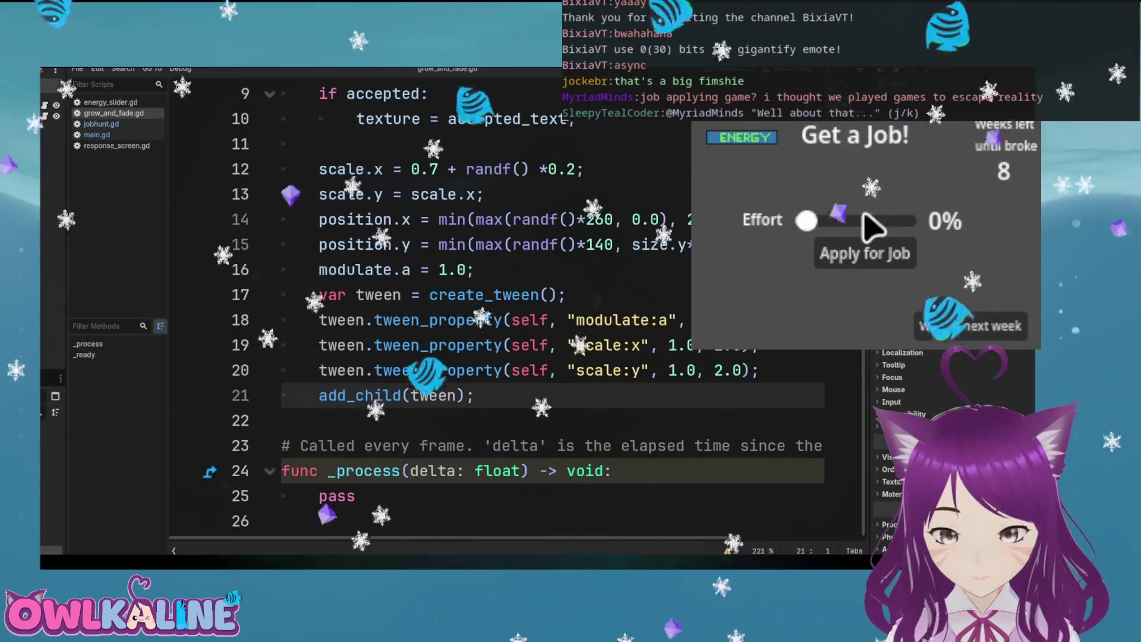
left_click_drag(807, 221, 868, 220)
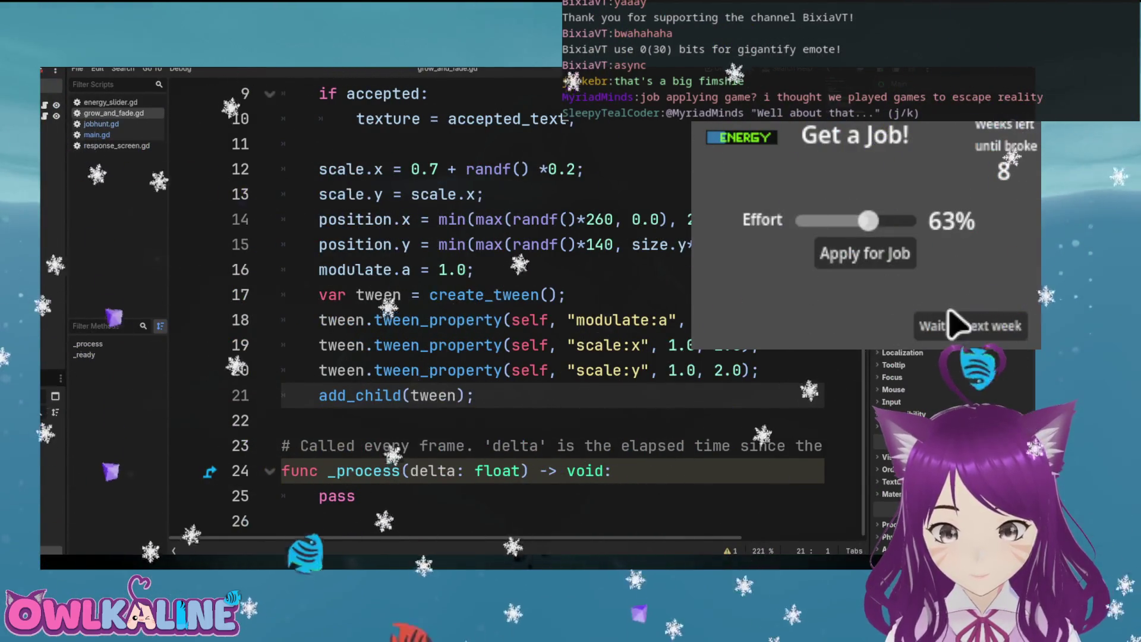
left_click(954, 325)
left_click(942, 327)
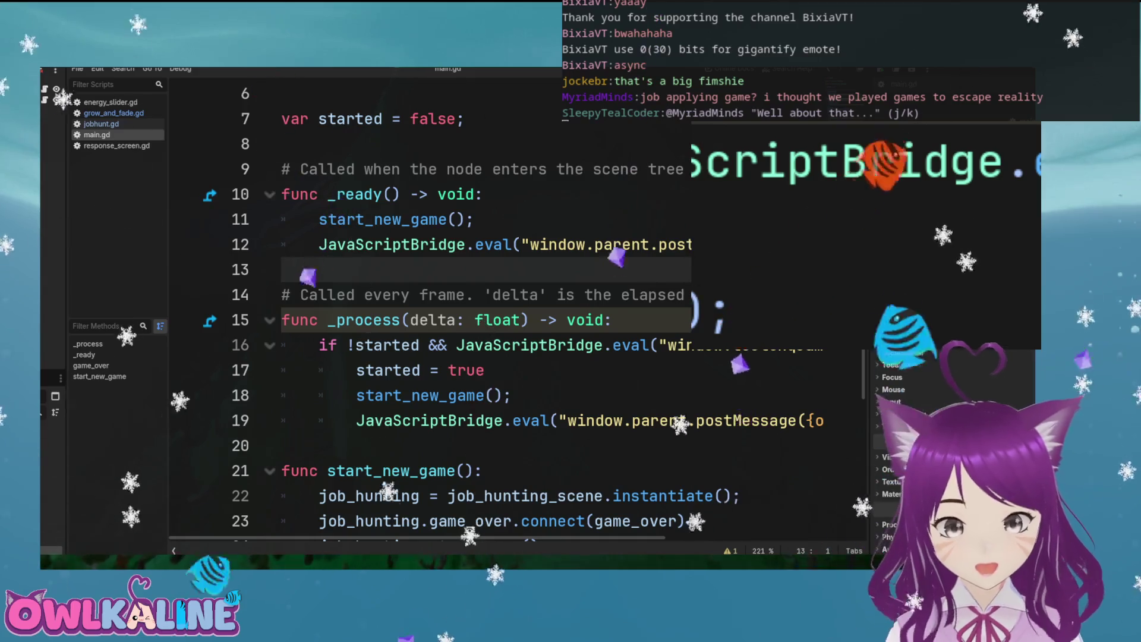
Edit the print statement inside main.gd's _ready function
key("Return")
key("Tab")
type("\\")
left_click(319, 269)
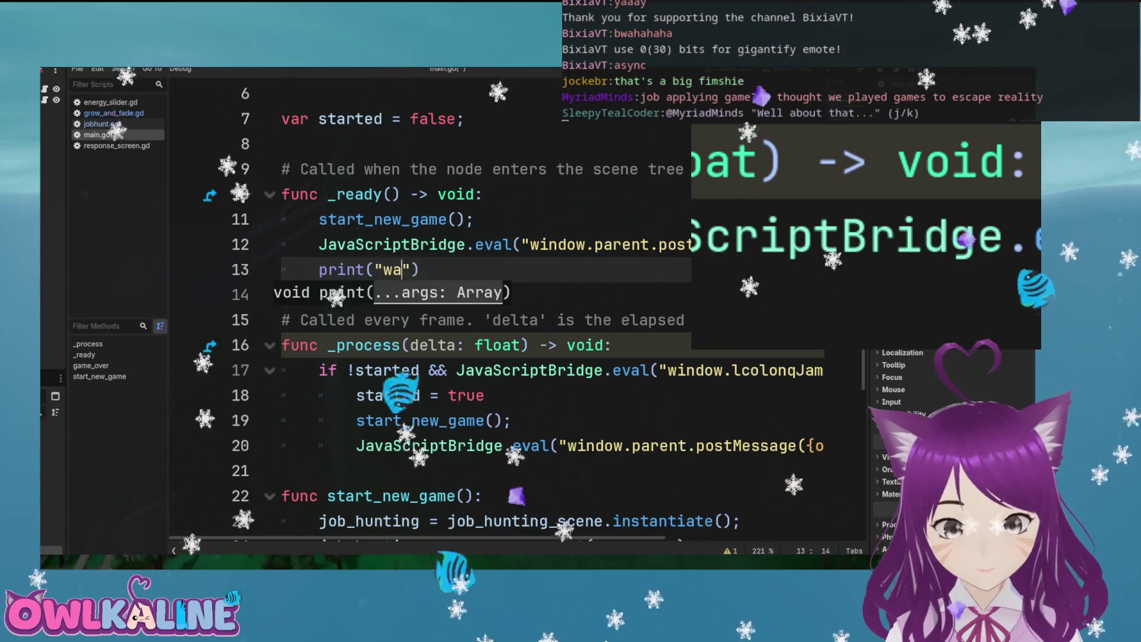
type("iting for clonq")
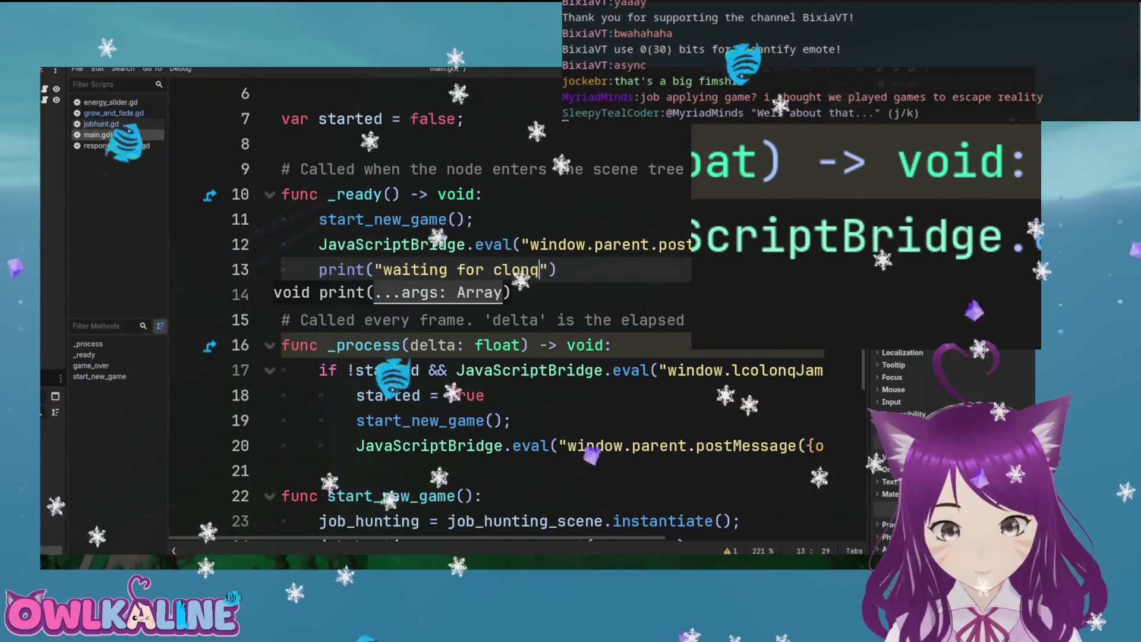
type("\");")
Add print("new game starting") after the start_game call in start_new_game
scroll(517, 310, "down", 2)
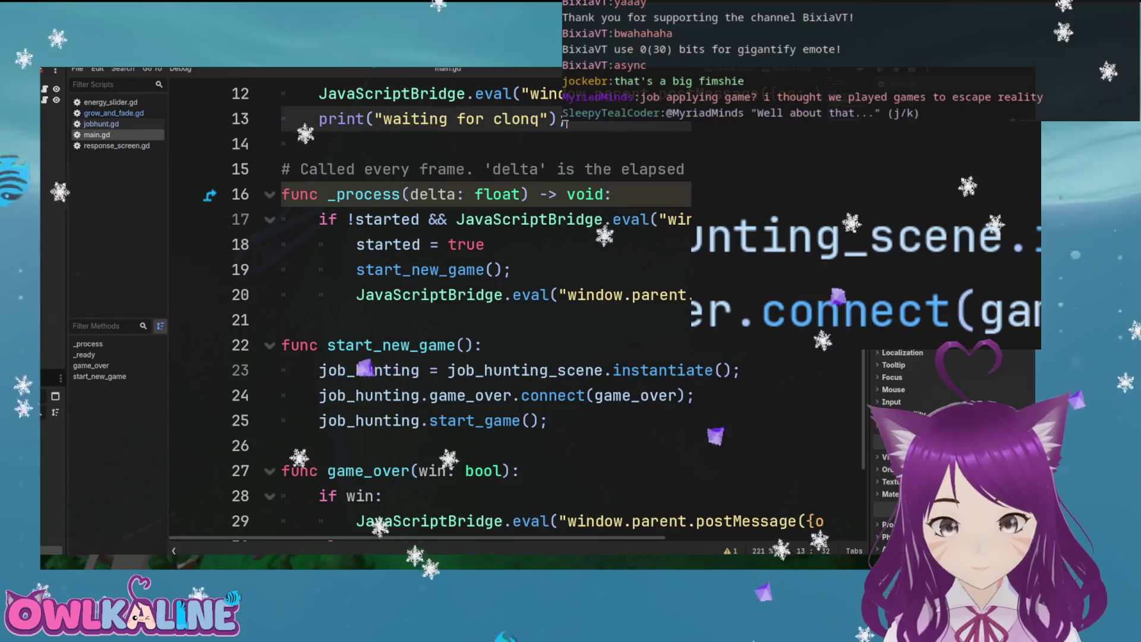
left_click(535, 269)
scroll(535, 269, "down", 2)
scroll(535, 269, "up", 2)
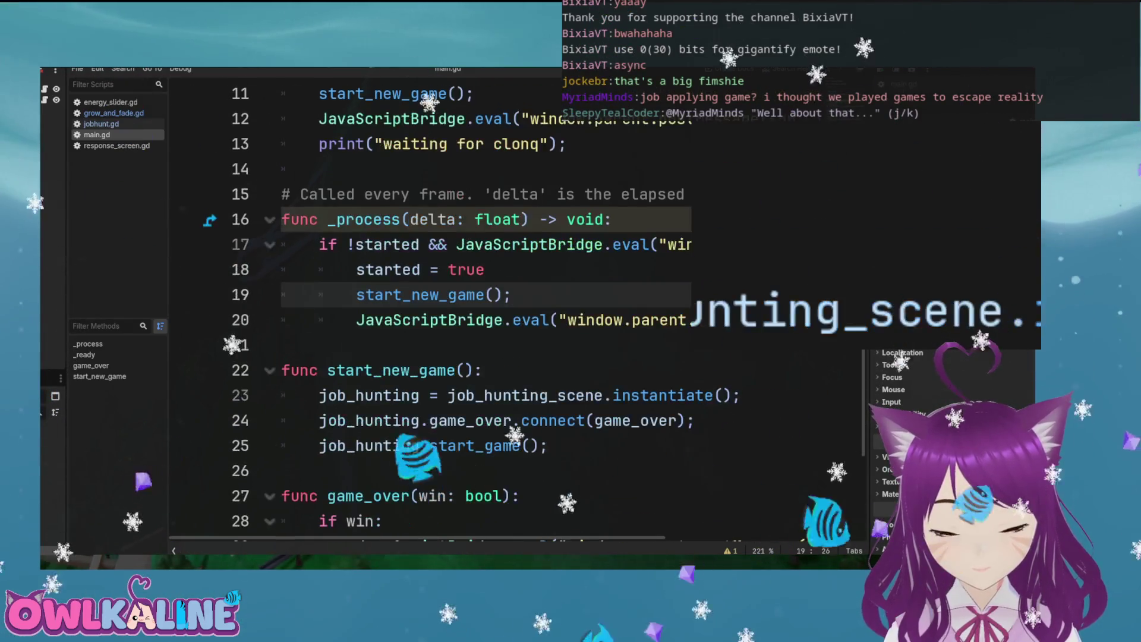
scroll(517, 309, "down", 2)
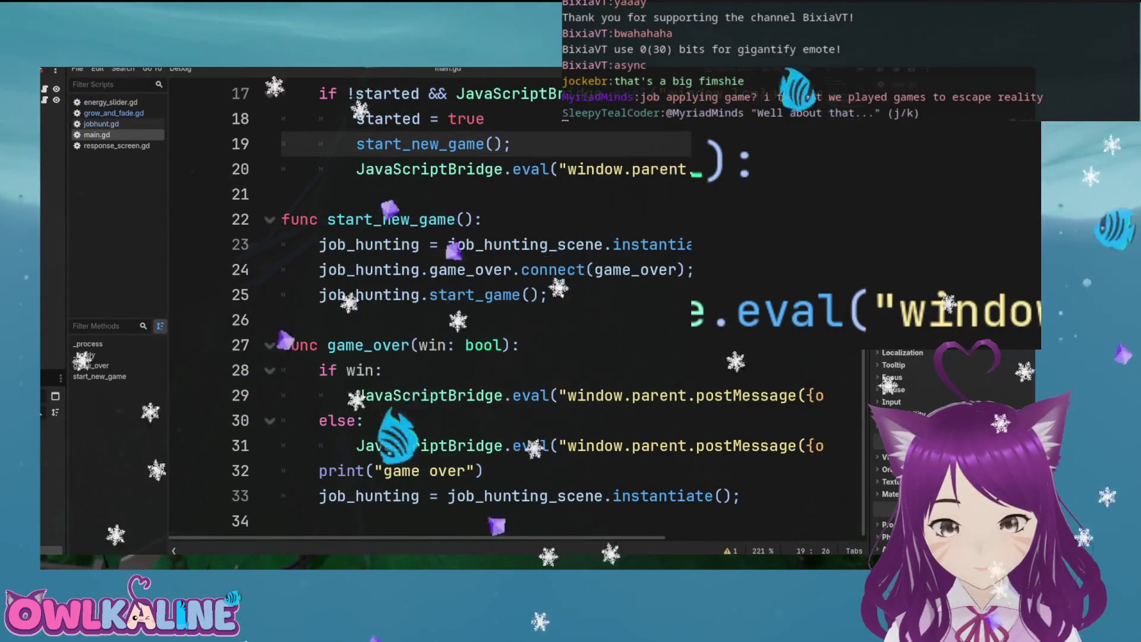
scroll(517, 310, "up", 2)
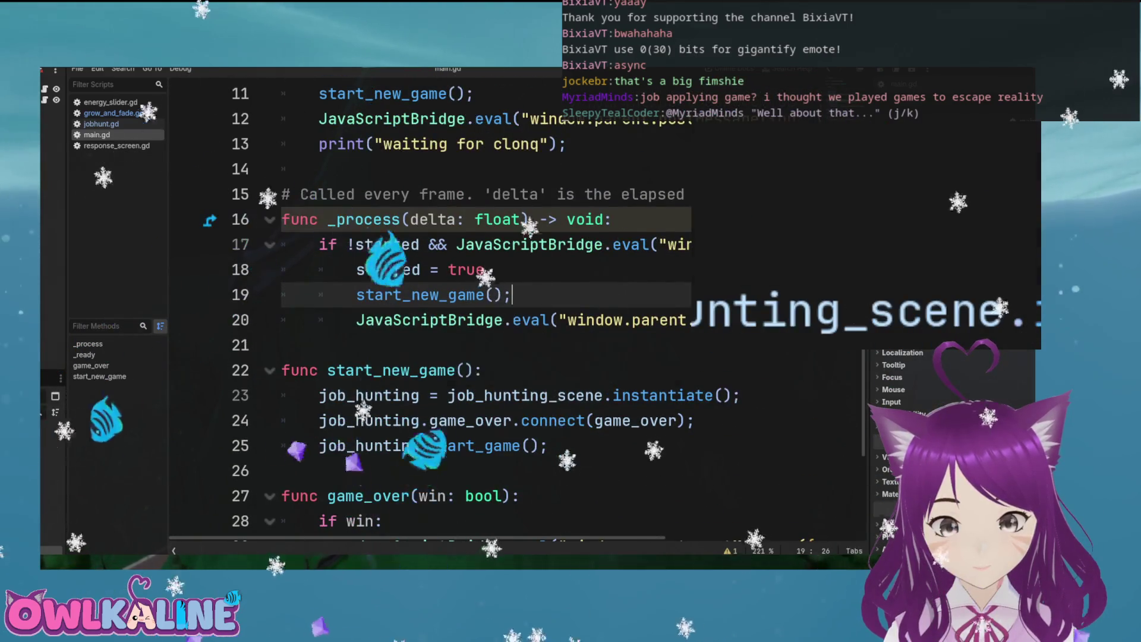
scroll(517, 309, "down", 2)
left_click(595, 294)
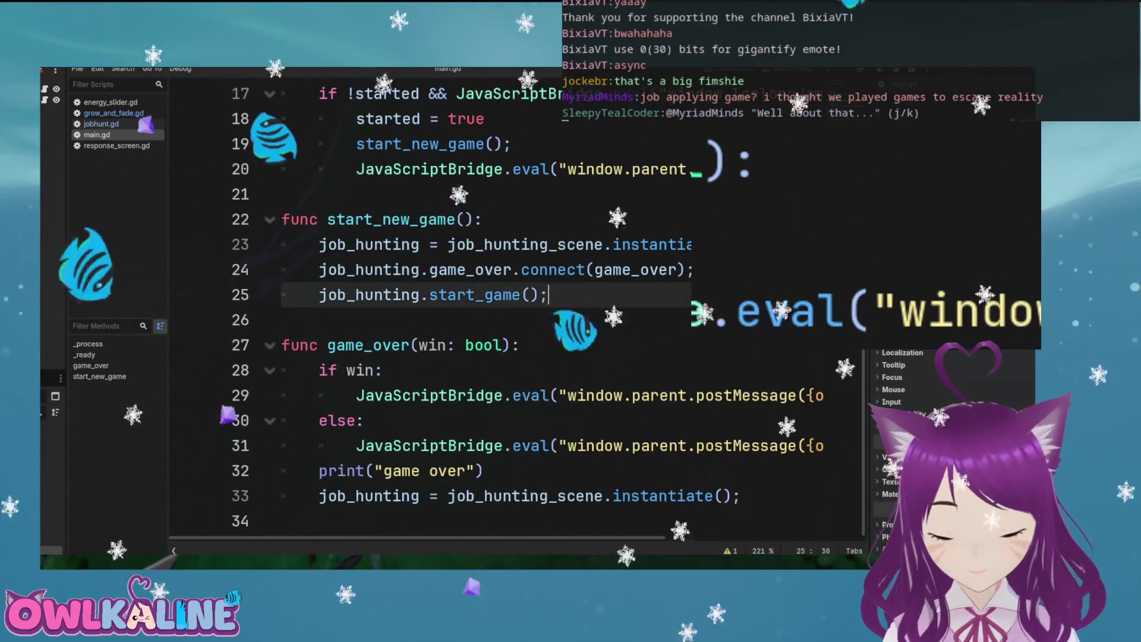
key("Return")
type("\"new game sta")
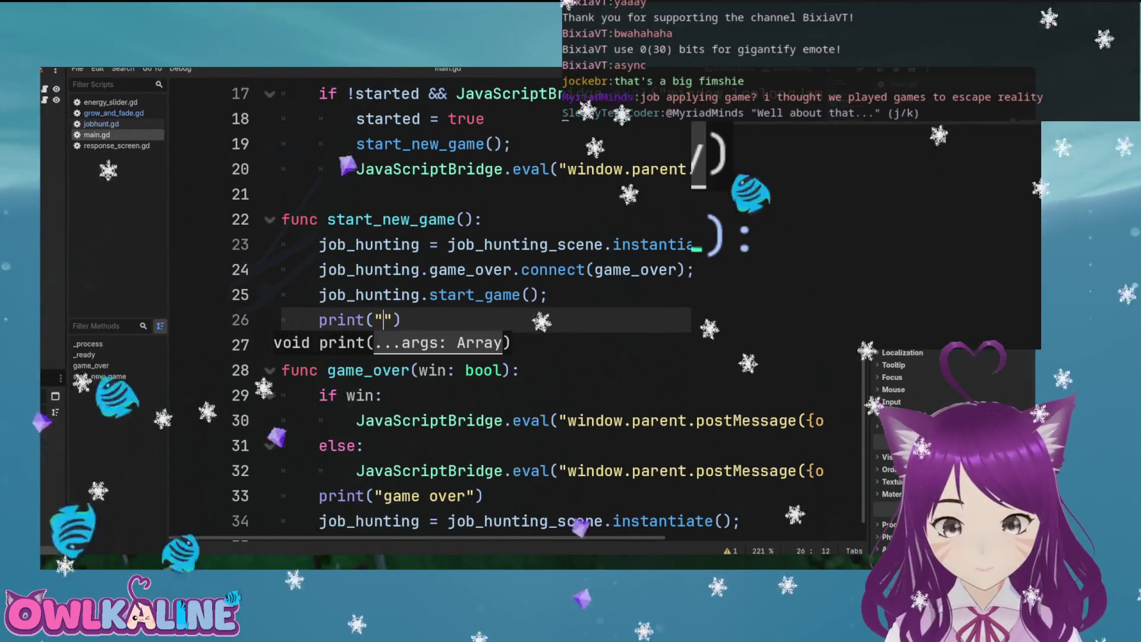
type("rting")
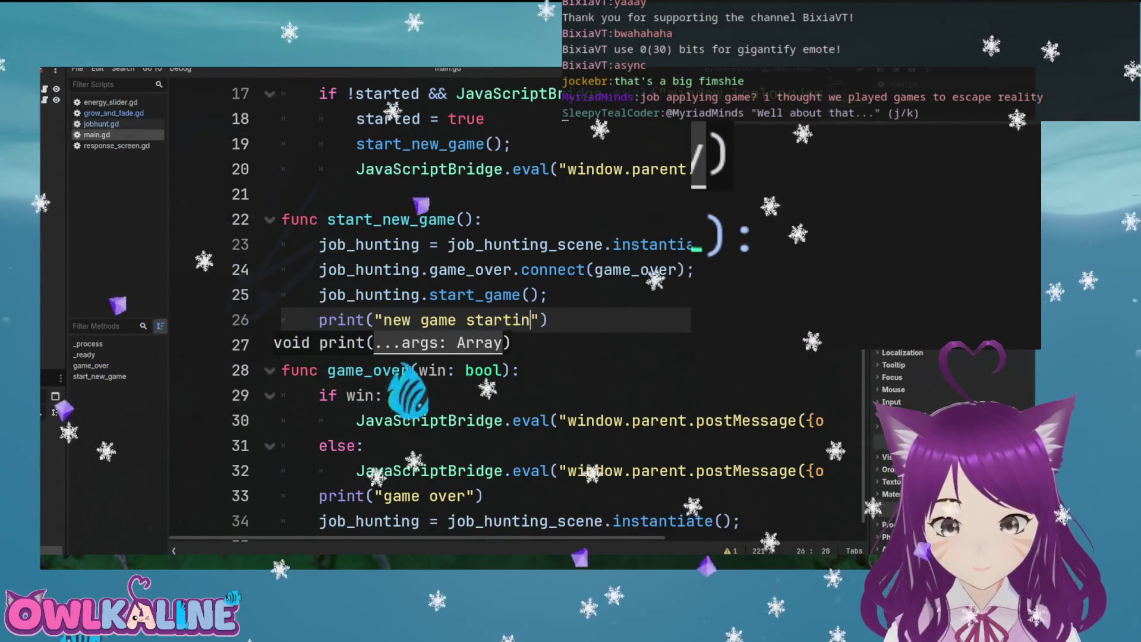
left_click(594, 269)
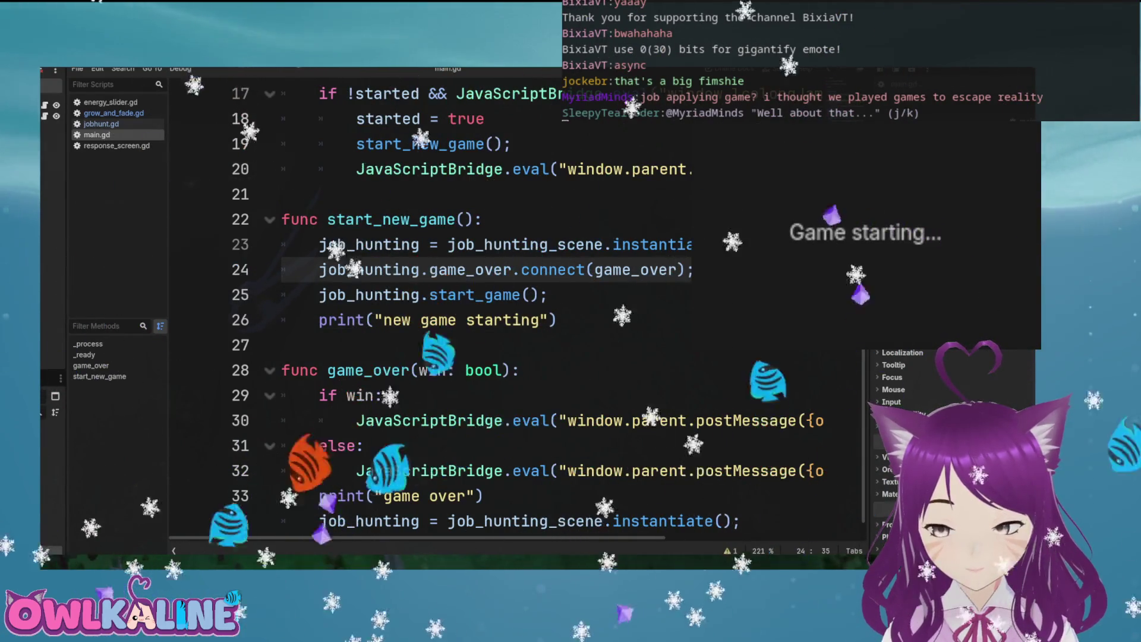
Play a week at 60% effort, view the job responses, then switch to jobhunt.gd
left_click_drag(806, 221, 866, 221)
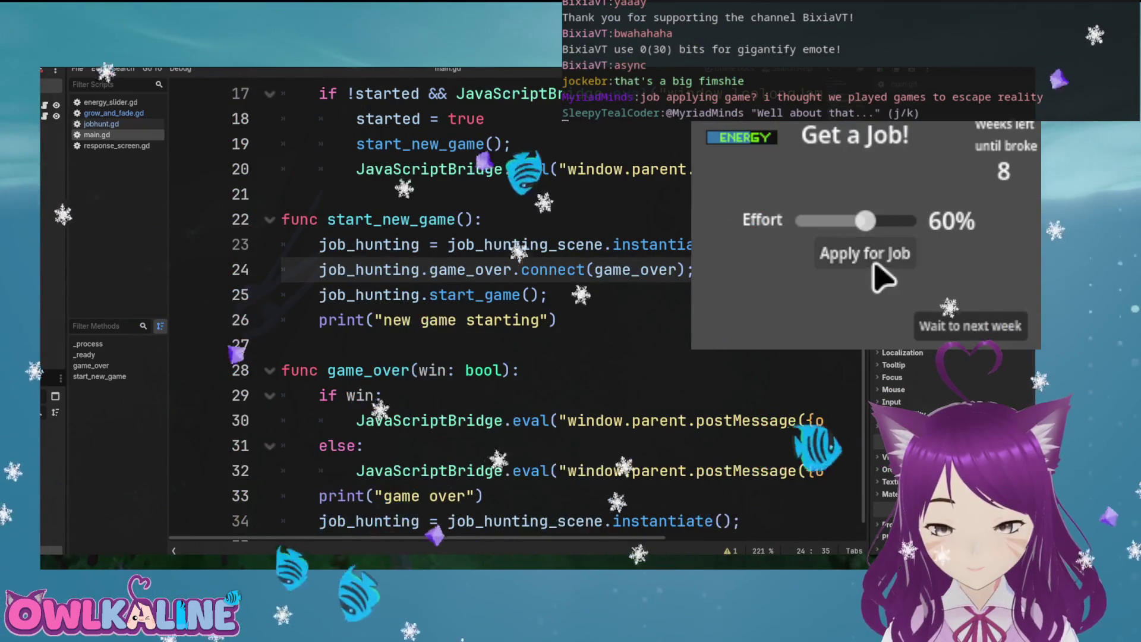
left_click(969, 327)
left_click(865, 303)
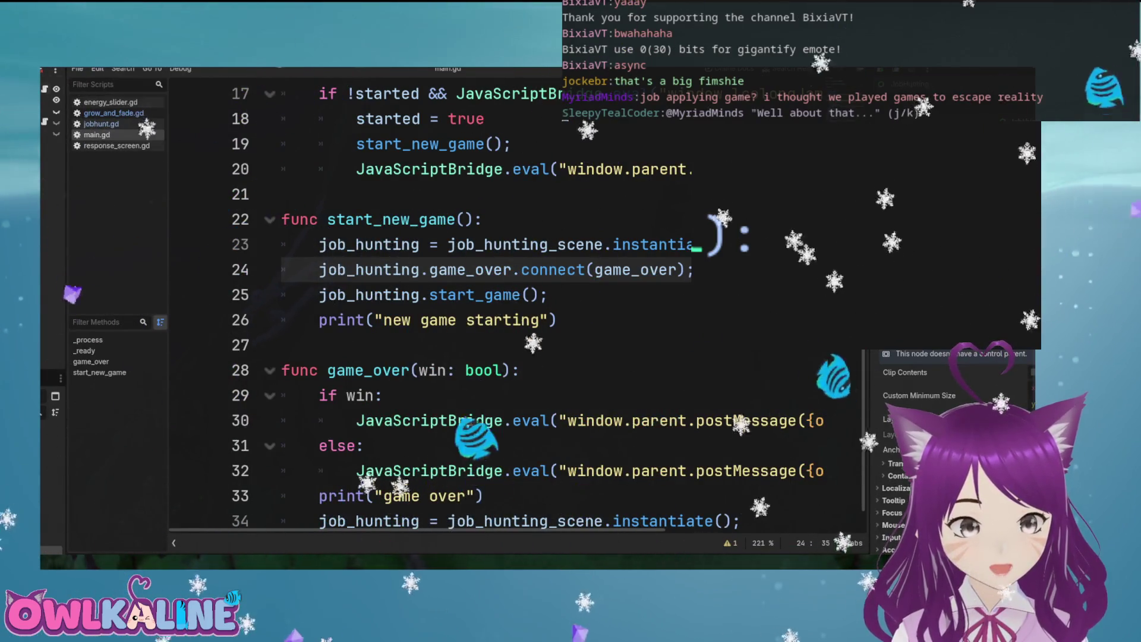
left_click(101, 123)
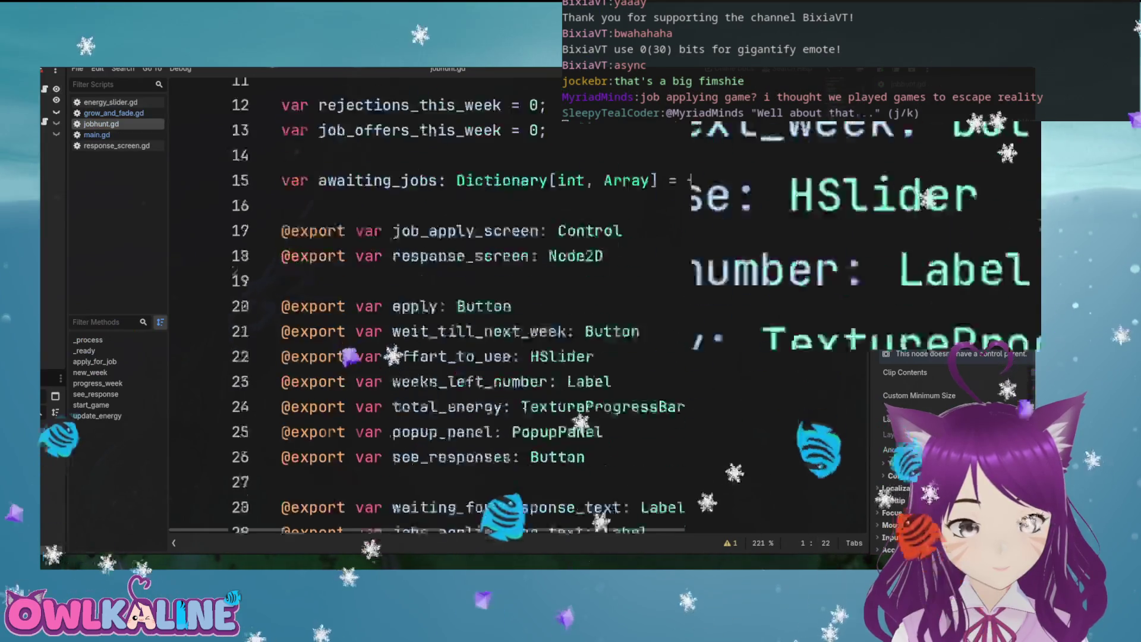
Add a print("New week") line after job_apply_screen.show in new_week
scroll(493, 304, "down", 20)
left_click(511, 487)
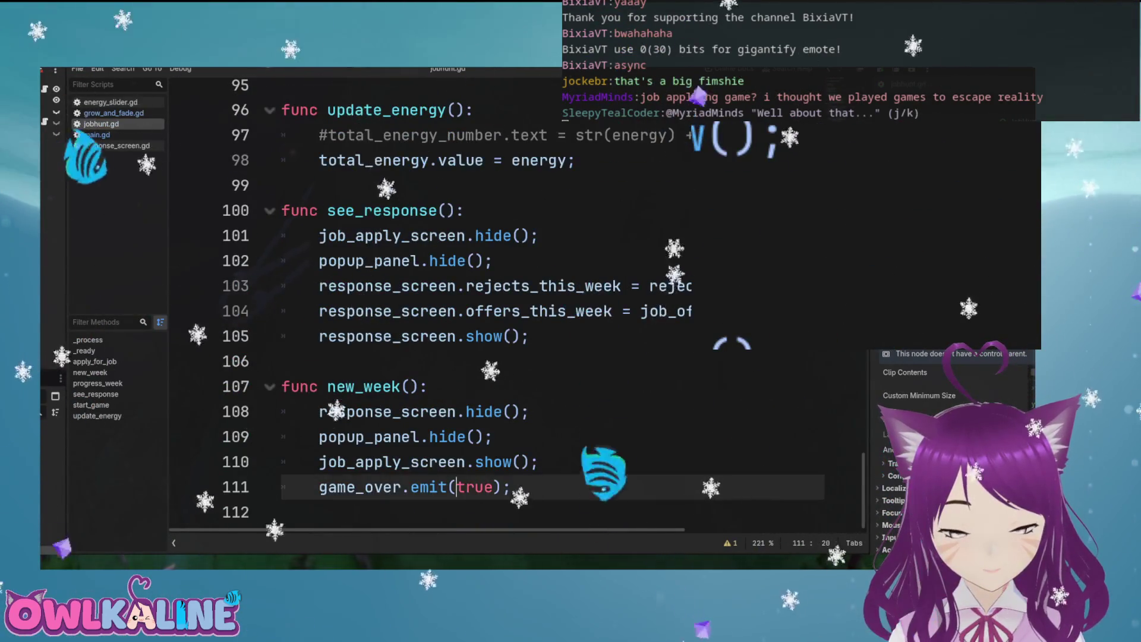
left_click(538, 462)
key("Return")
type("print(\"New we")
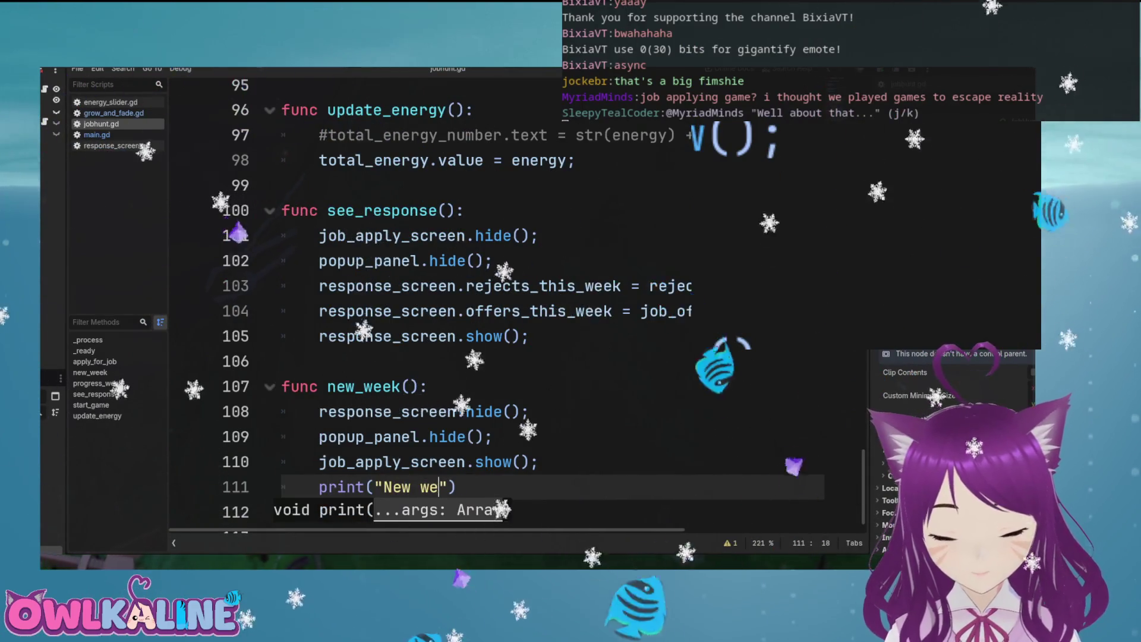
type("ek")
Run the game, play a week at 49% effort, view responses, then stop it
key("F5")
left_click(493, 437)
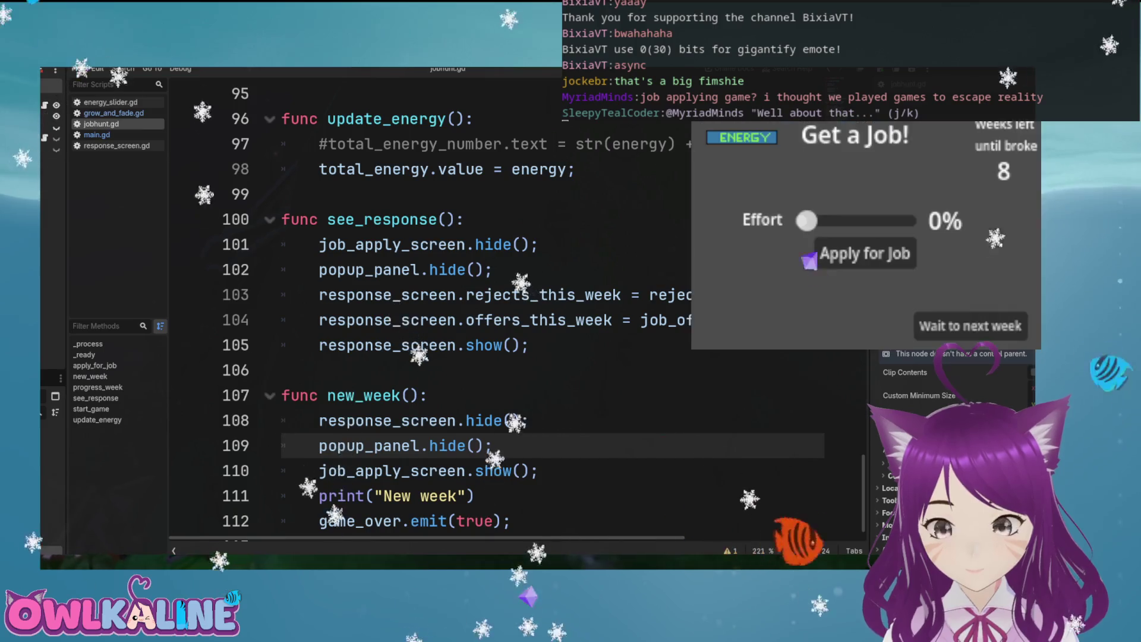
left_click_drag(800, 221, 854, 221)
left_click(975, 327)
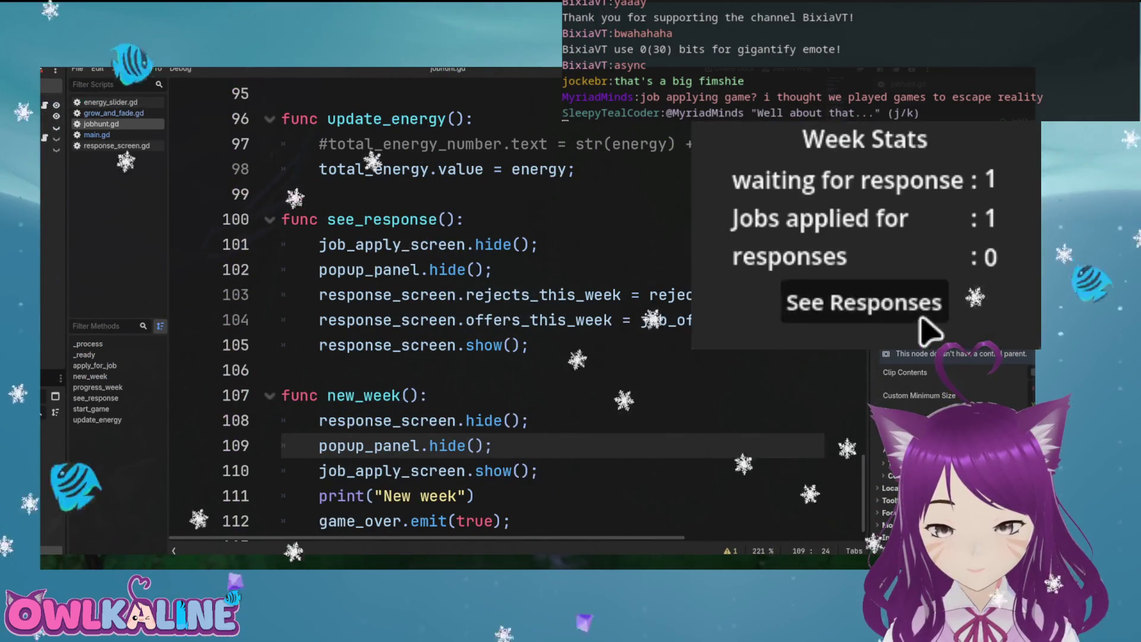
left_click(923, 310)
left_click(1027, 336)
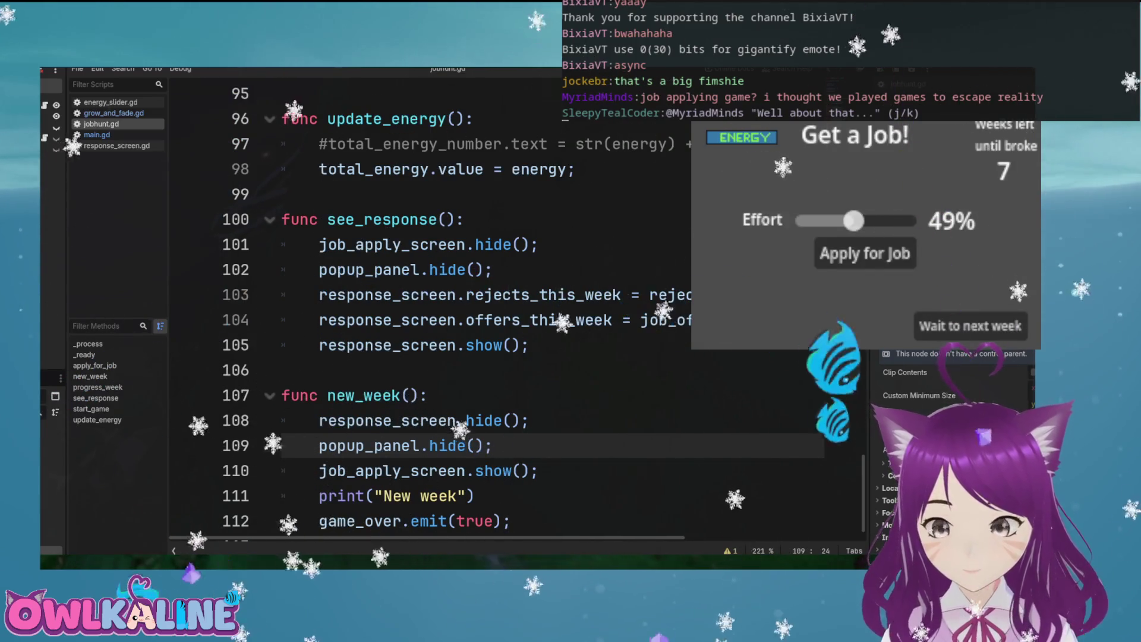
key("F8")
Inspect the game_over emit on line 112 and its signal declaration, then return to main.gd
scroll(535, 309, "down", 1)
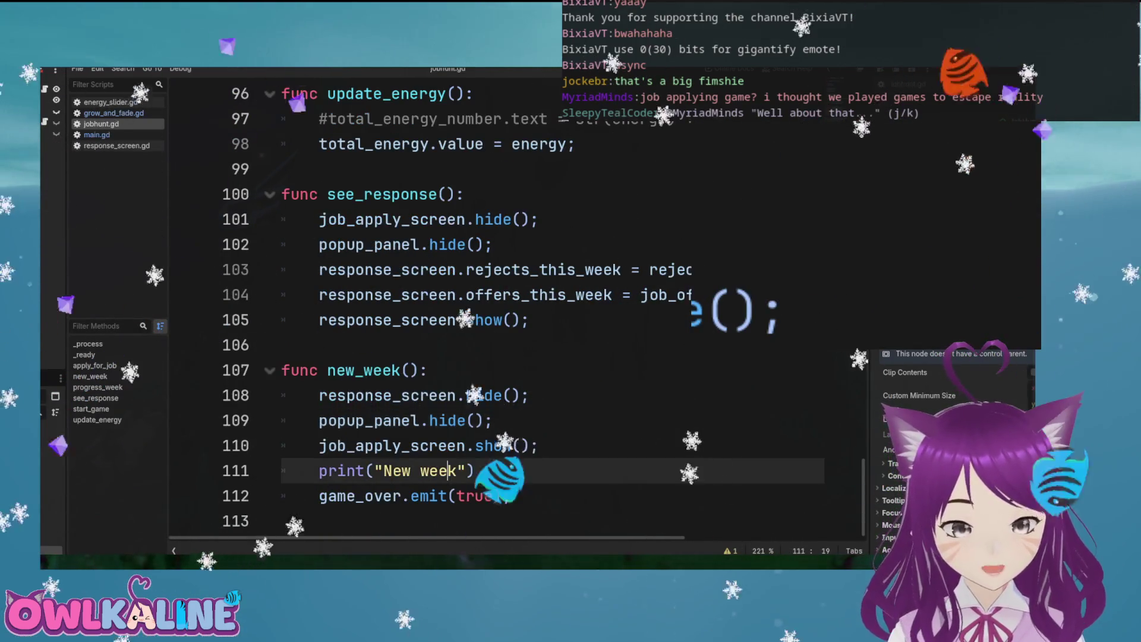
left_click(383, 495)
double_click(383, 495)
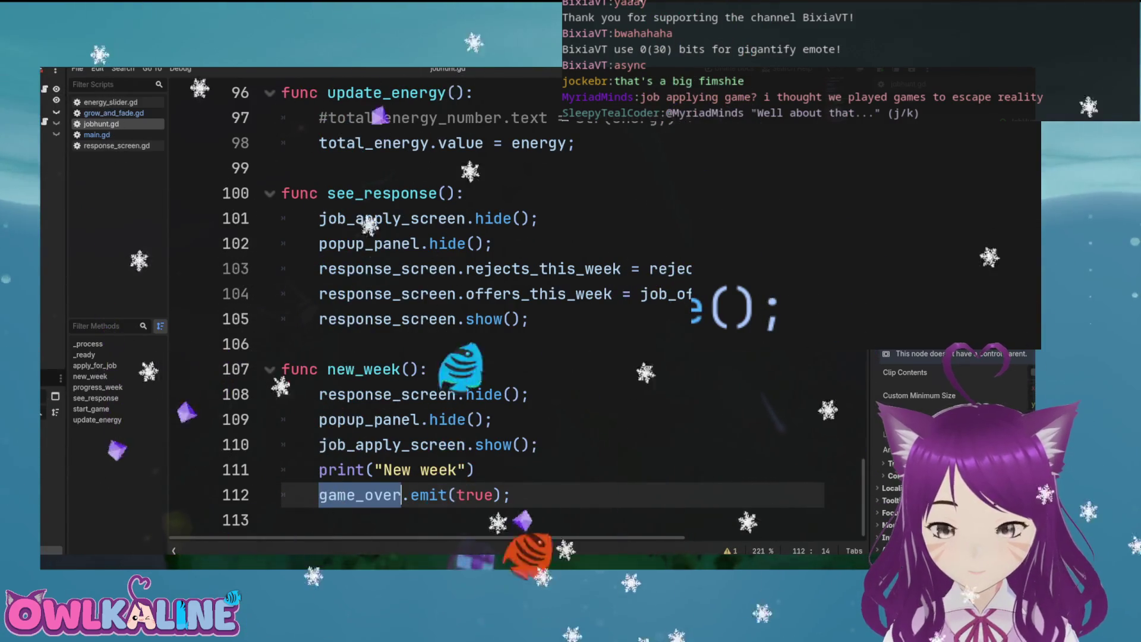
scroll(511, 303, "up", 20)
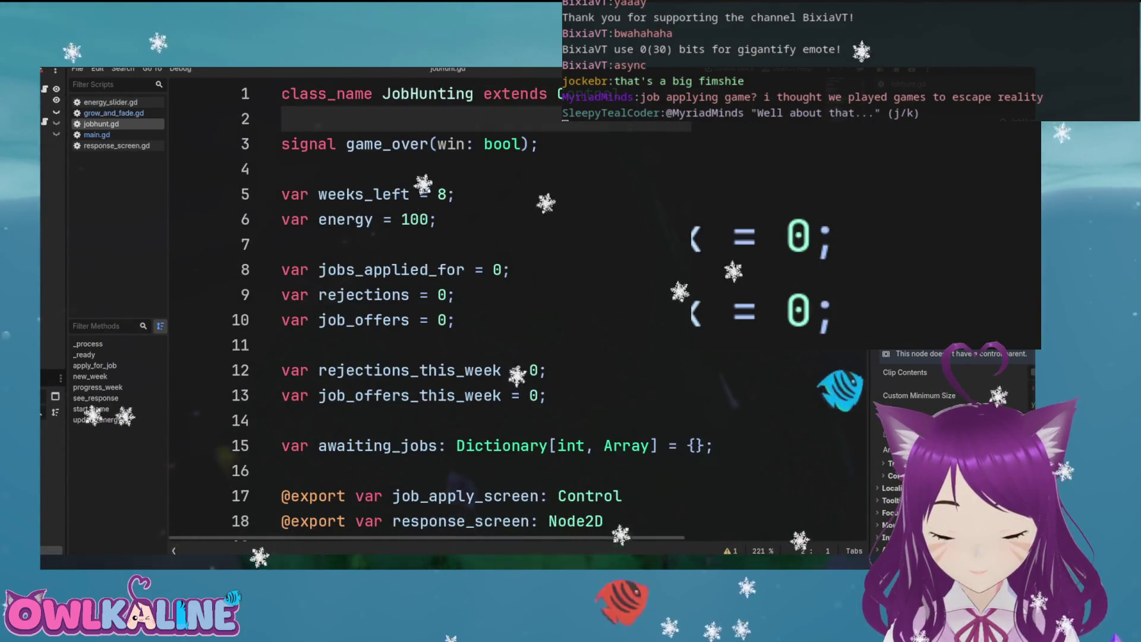
double_click(386, 144)
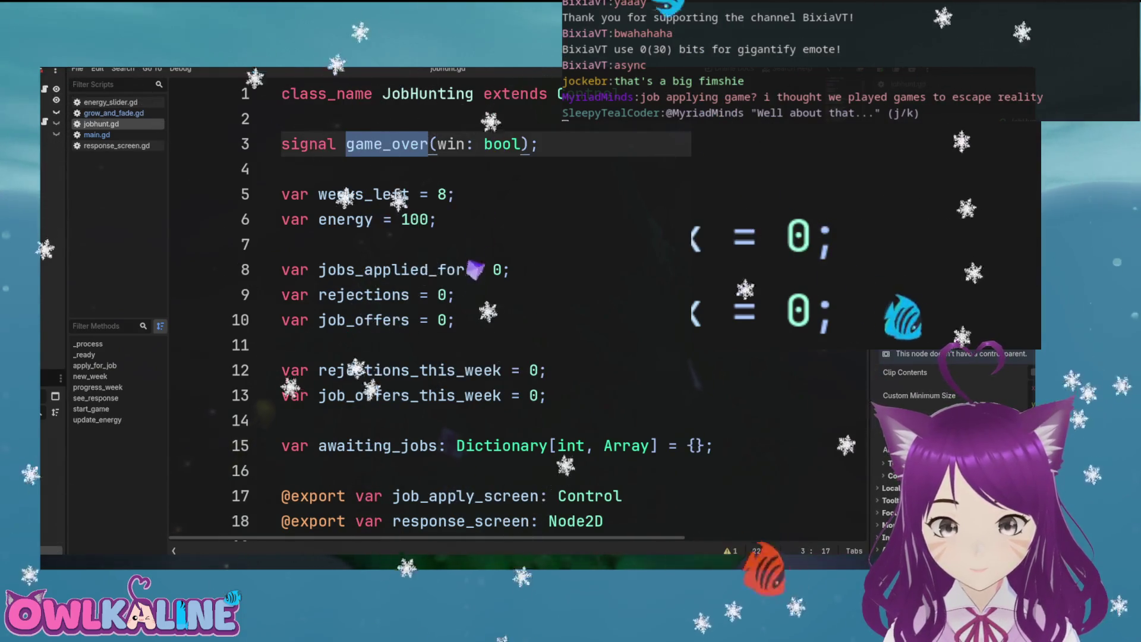
scroll(511, 303, "down", 1)
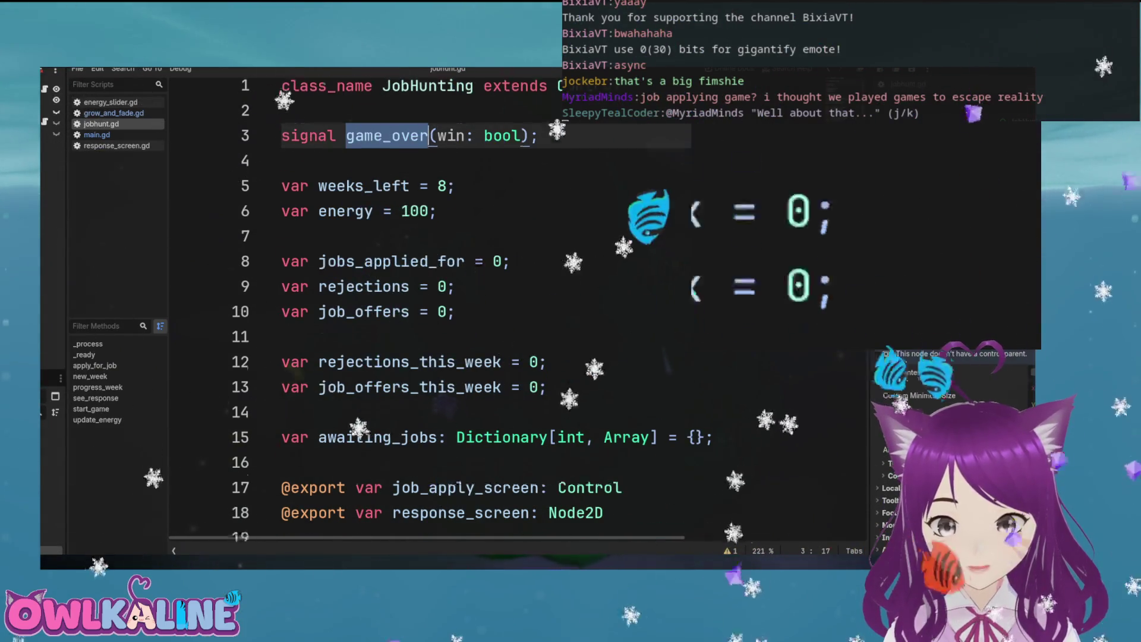
scroll(511, 303, "down", 20)
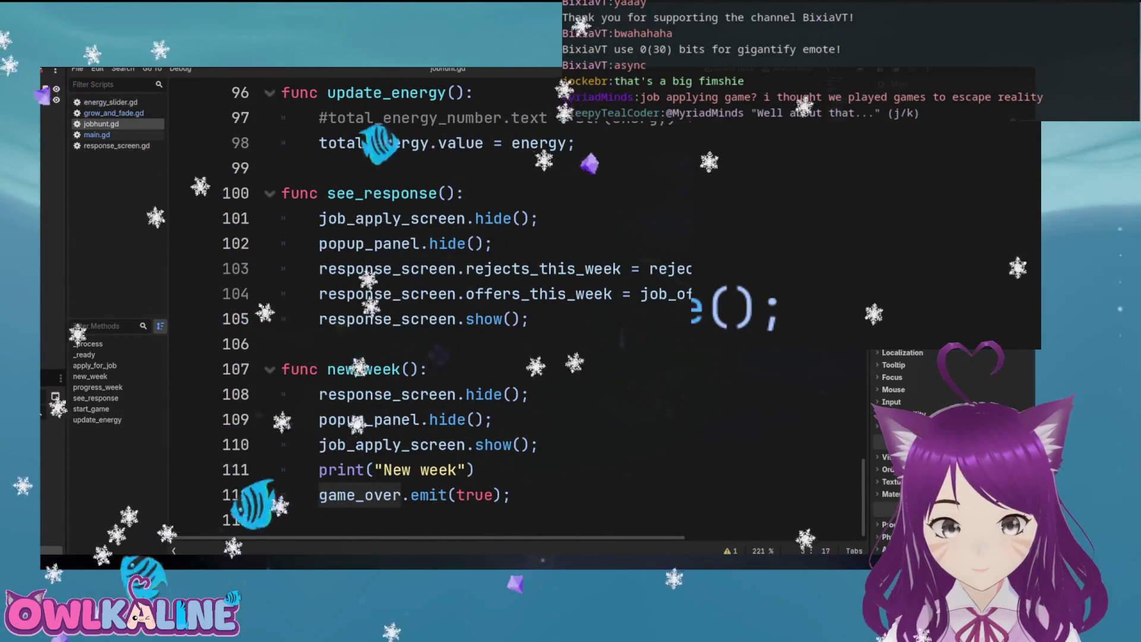
left_click(96, 135)
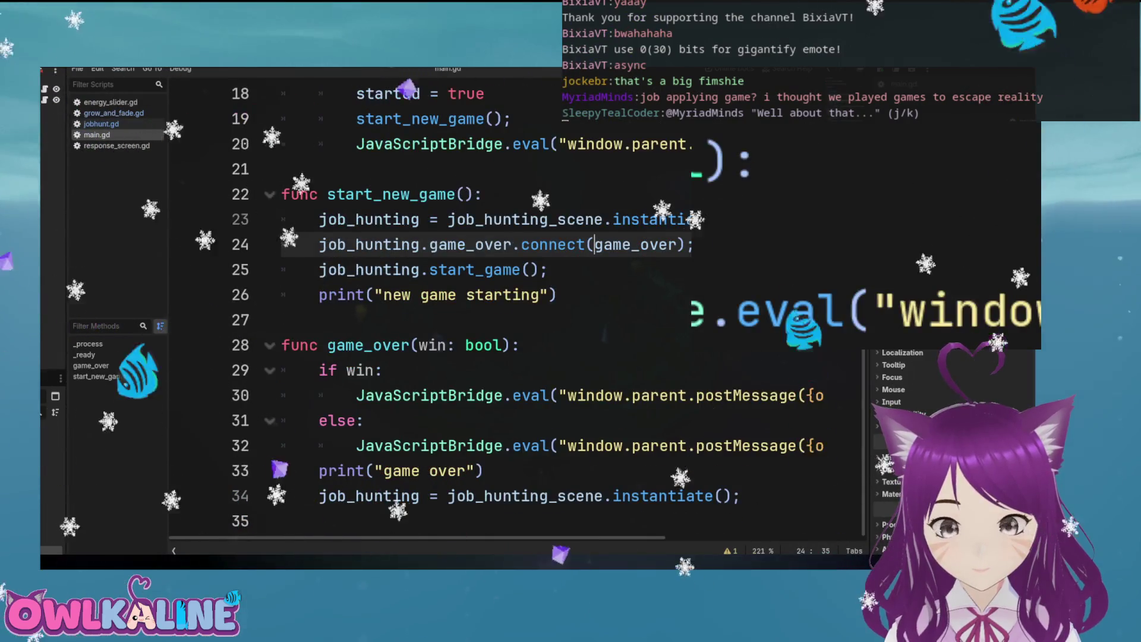
scroll(512, 303, "up", 4)
scroll(512, 303, "down", 2)
double_click(470, 395)
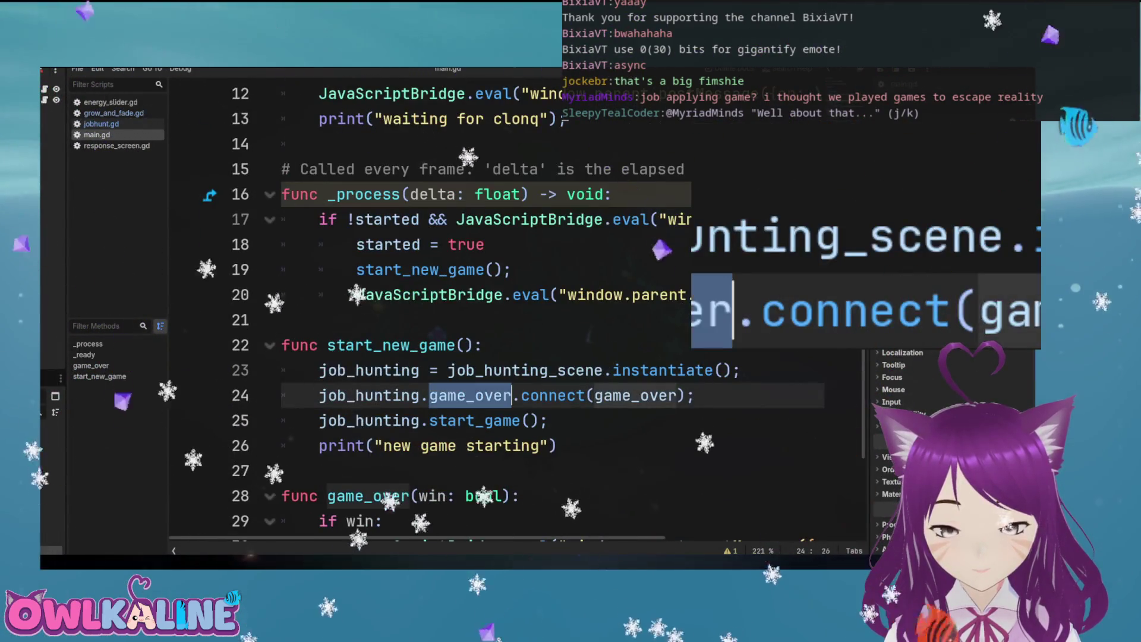
left_click(466, 445)
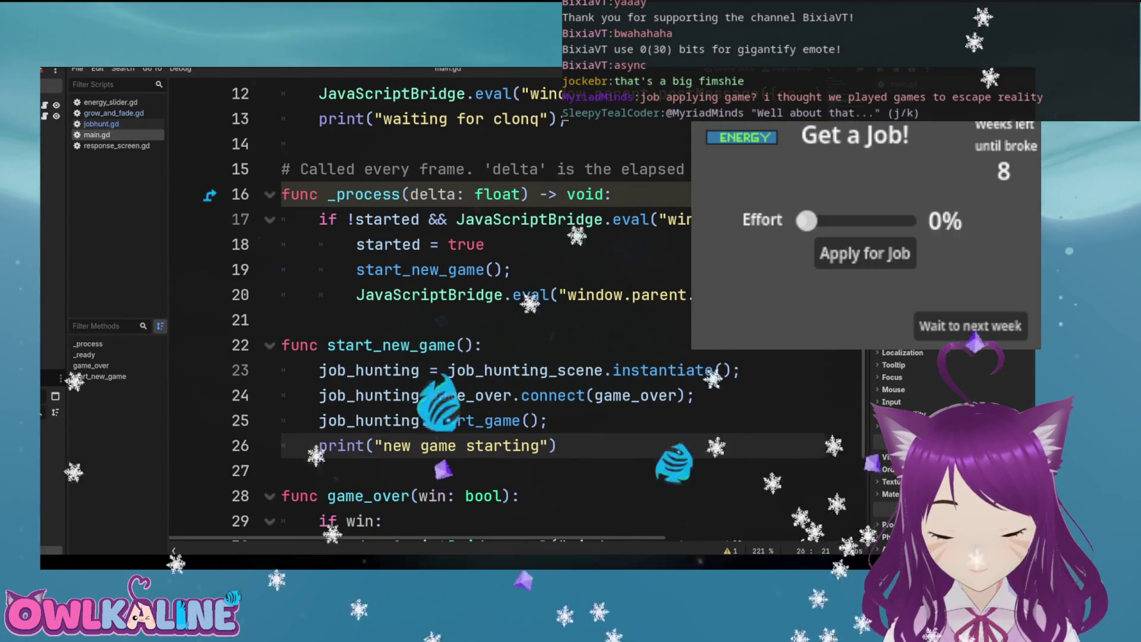
left_click(853, 220)
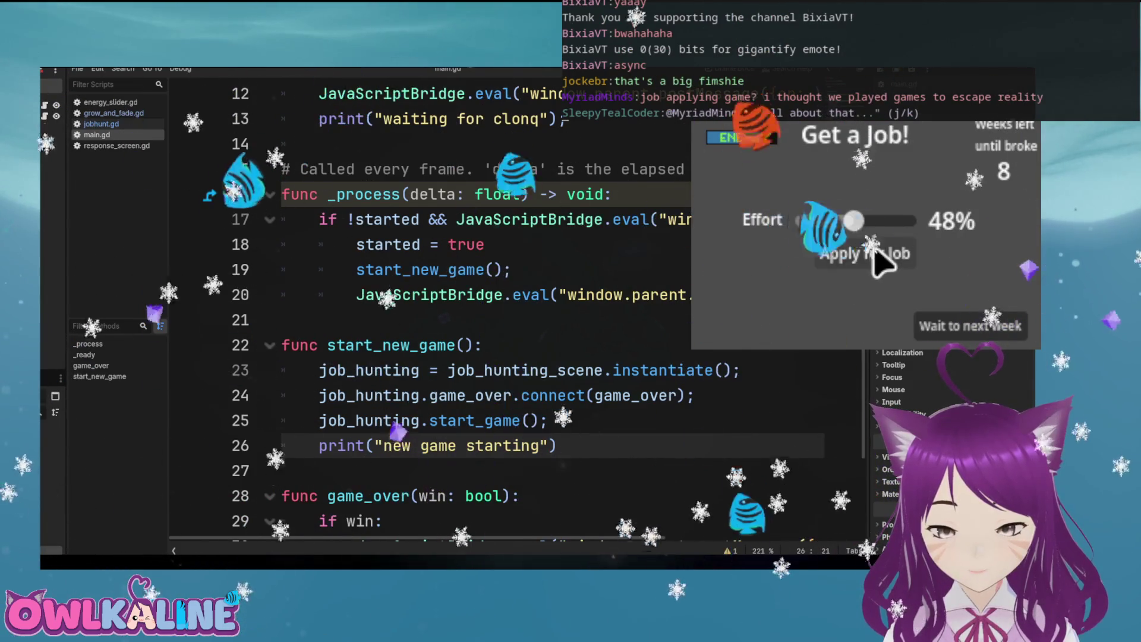
left_click(886, 261)
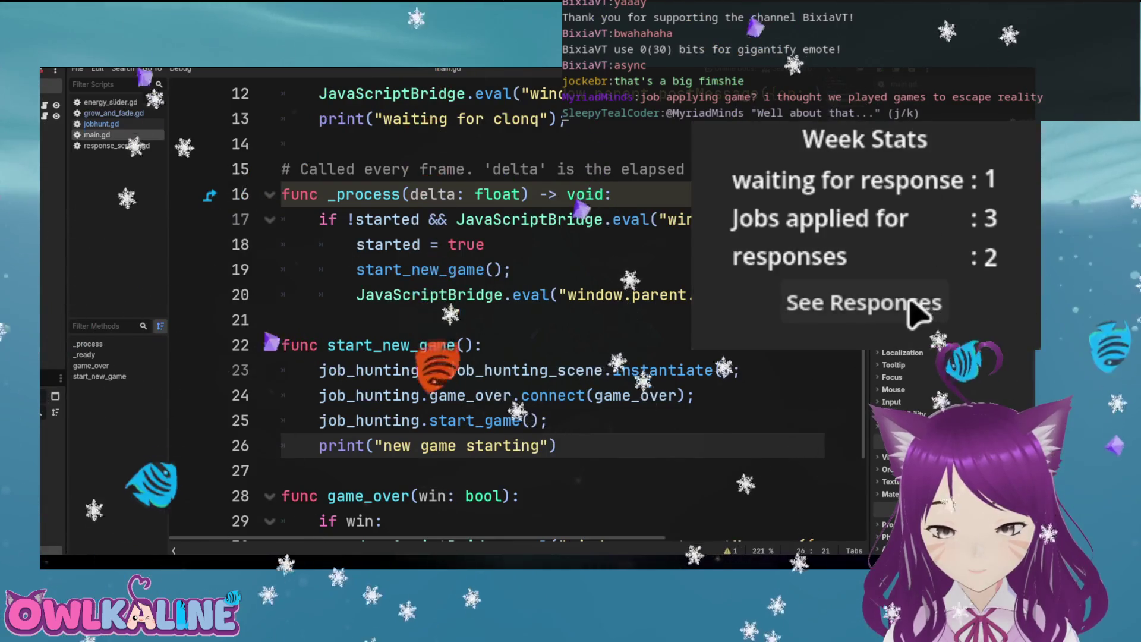
left_click(921, 300)
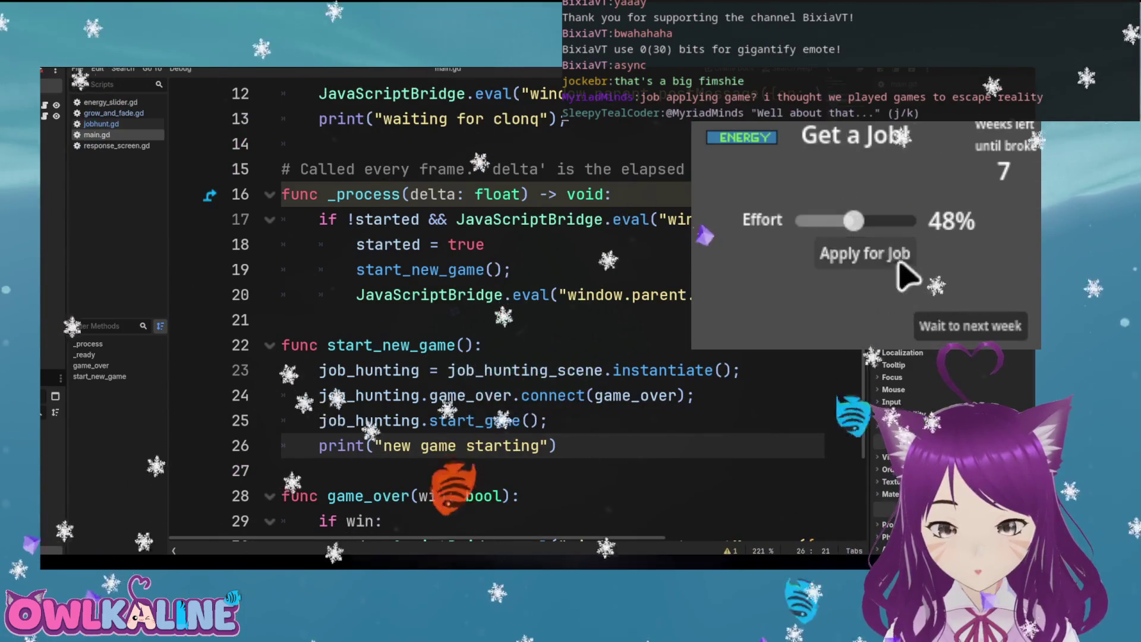
left_click(896, 222)
left_click(874, 265)
left_click(946, 321)
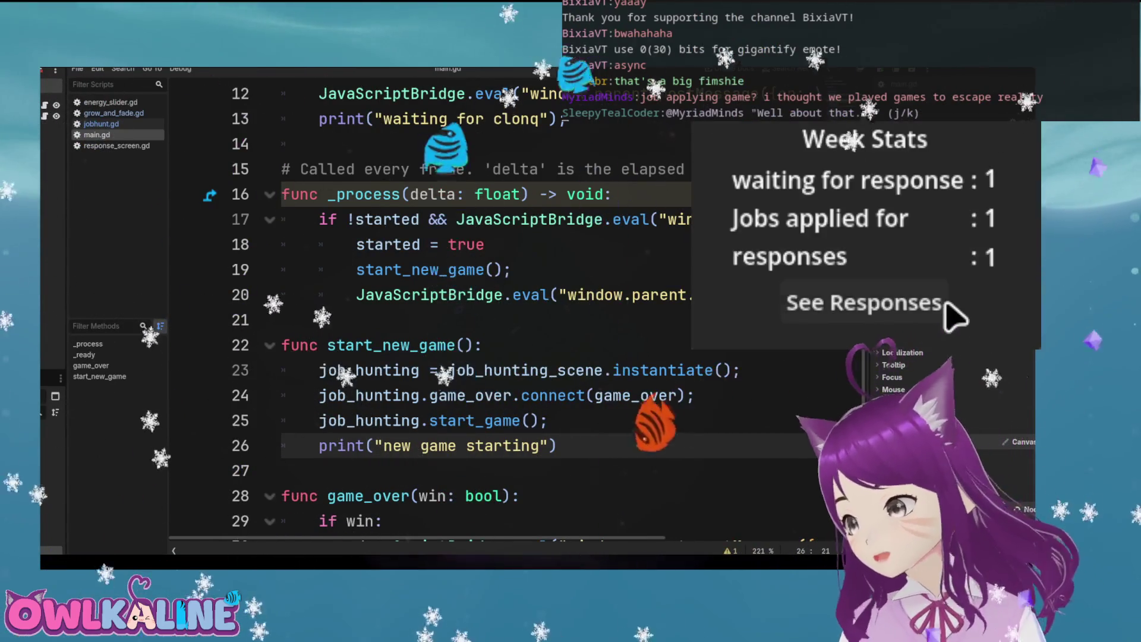
left_click(939, 305)
scroll(494, 309, "up", 4)
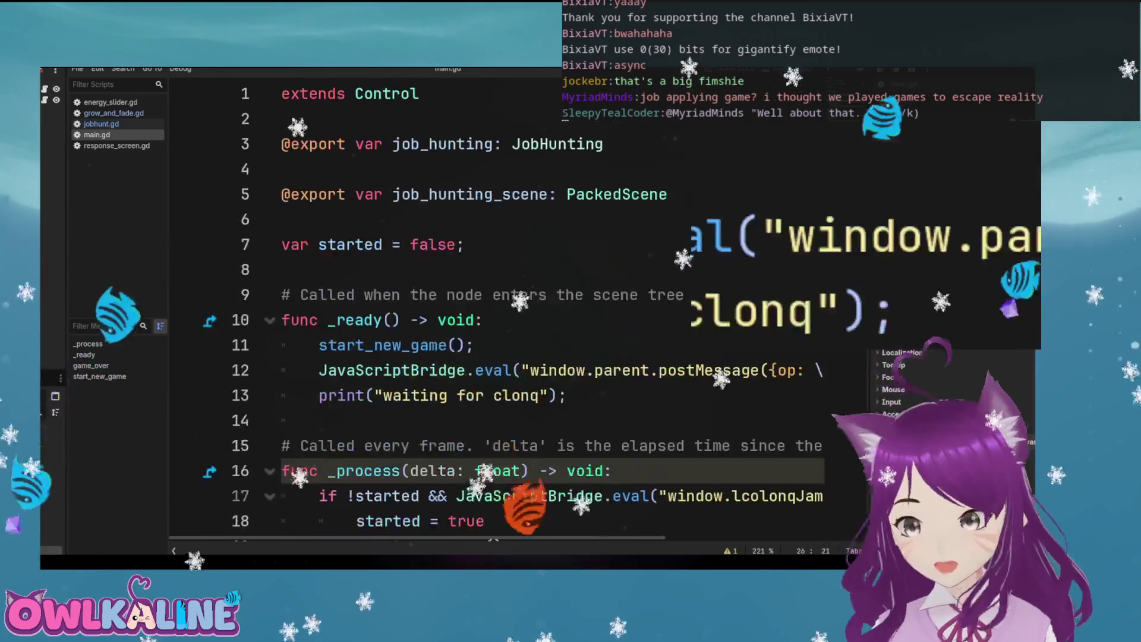
scroll(494, 310, "down", 6)
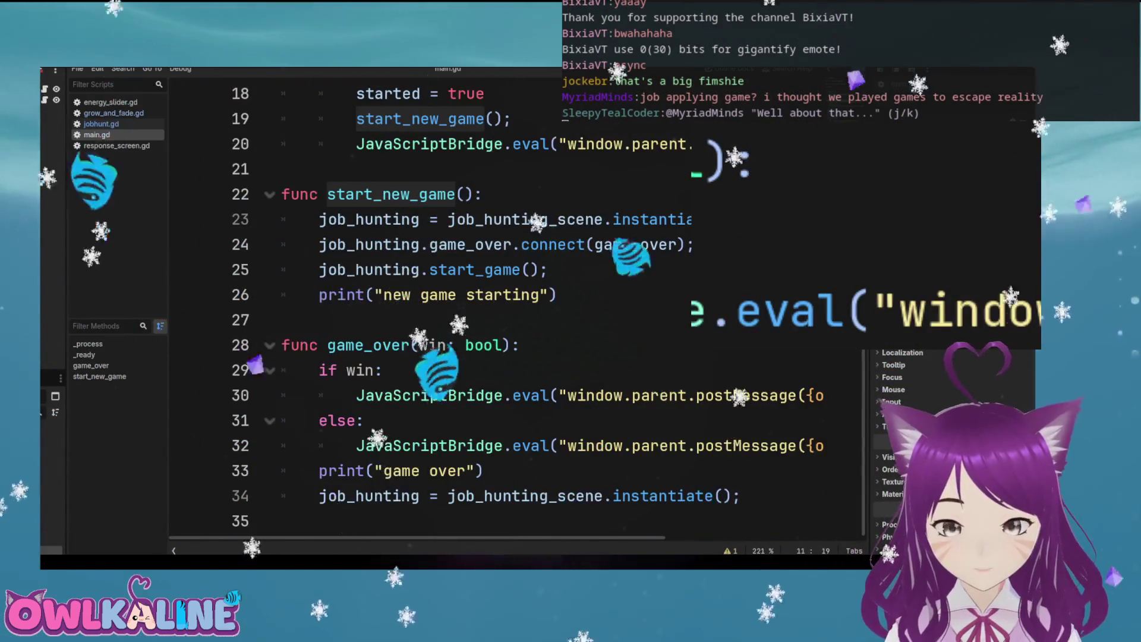
double_click(553, 244)
double_click(469, 244)
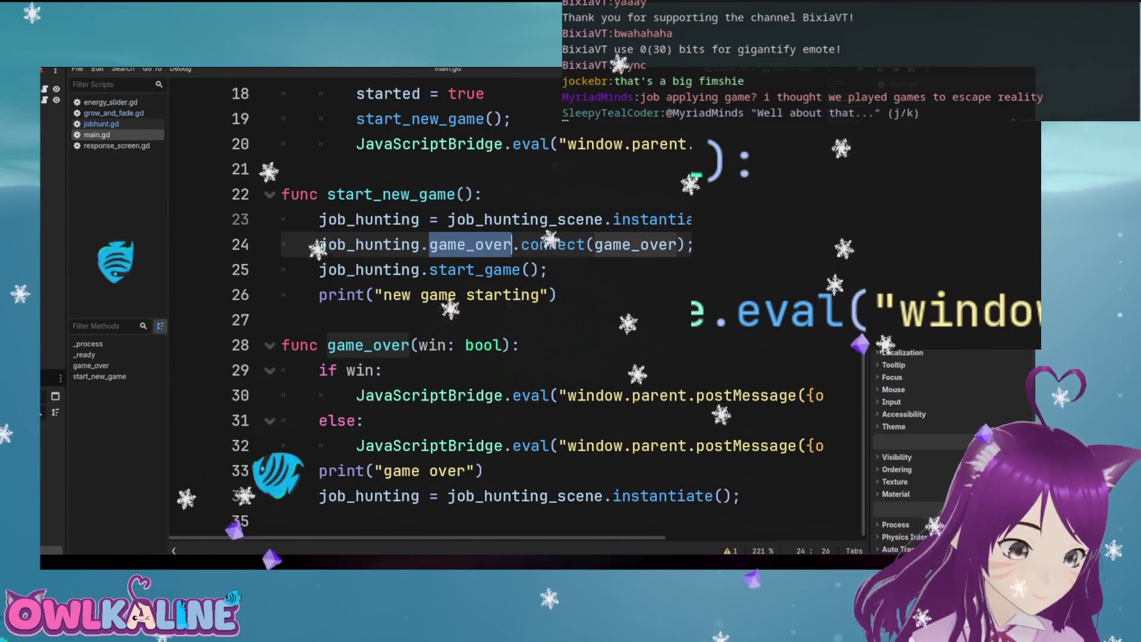
scroll(476, 298, "up", 4)
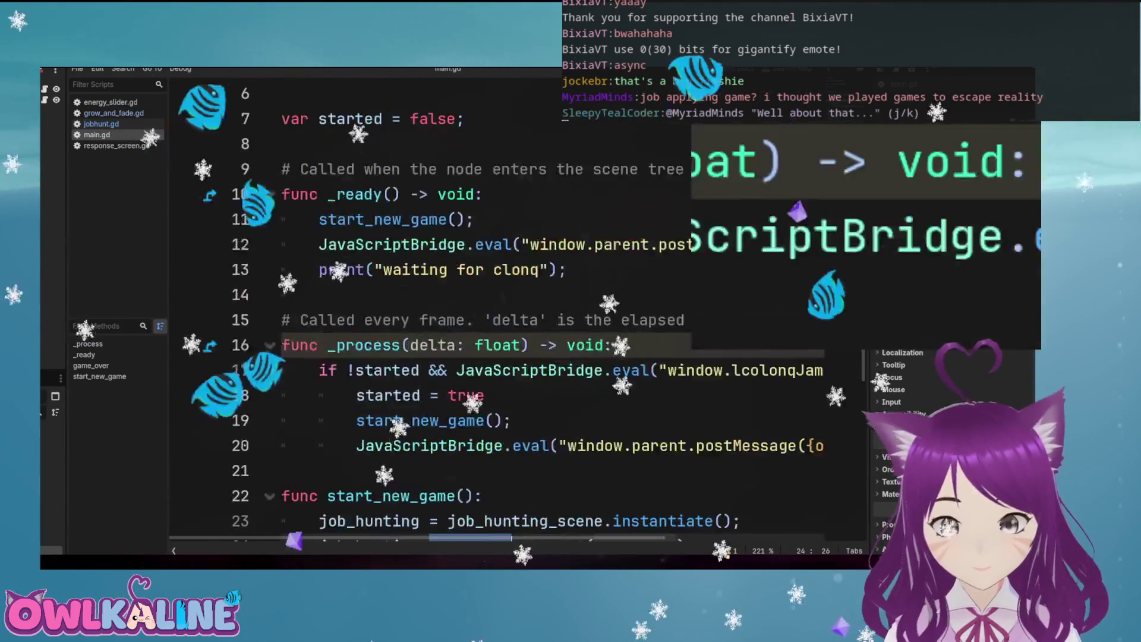
left_click(445, 219)
scroll(476, 297, "down", 3)
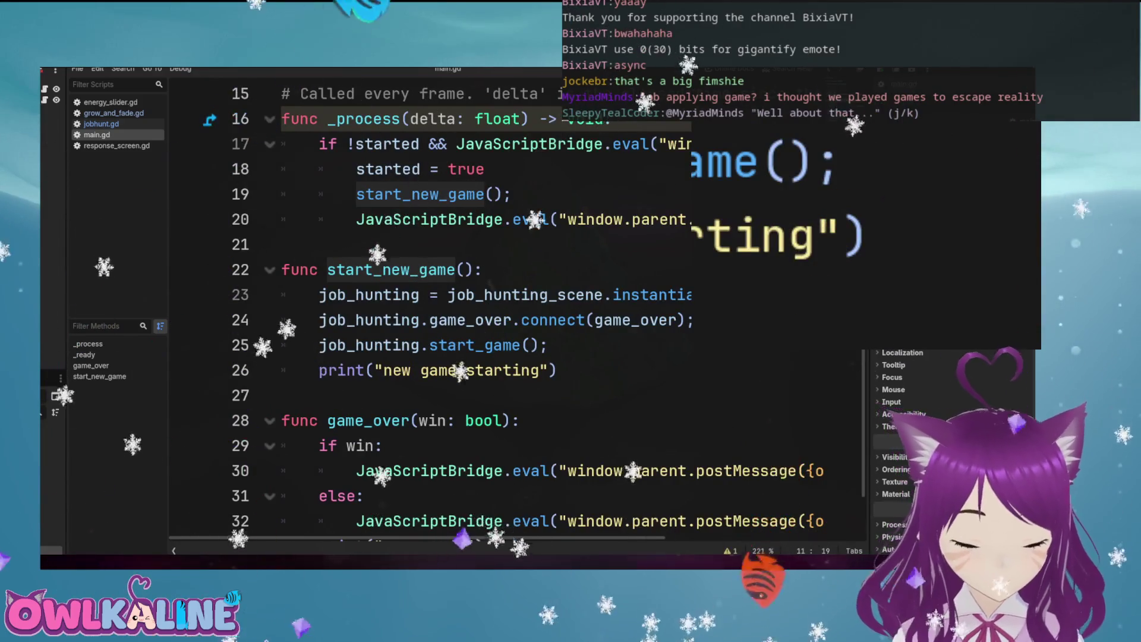
scroll(476, 297, "up", 2)
scroll(475, 297, "down", 1)
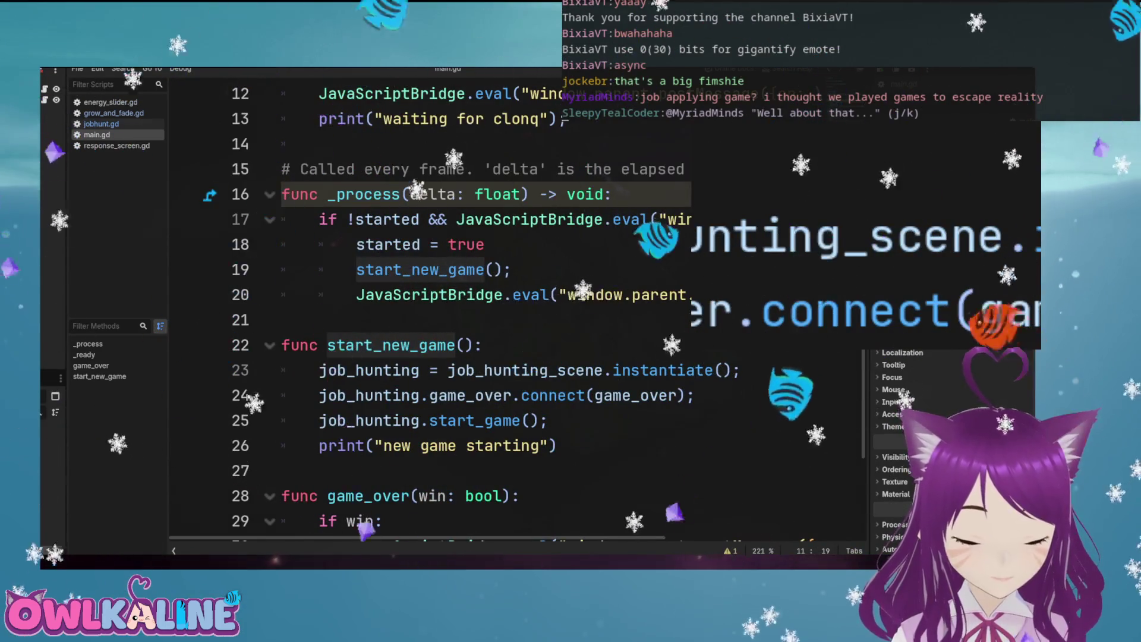
left_click_drag(356, 270, 513, 270)
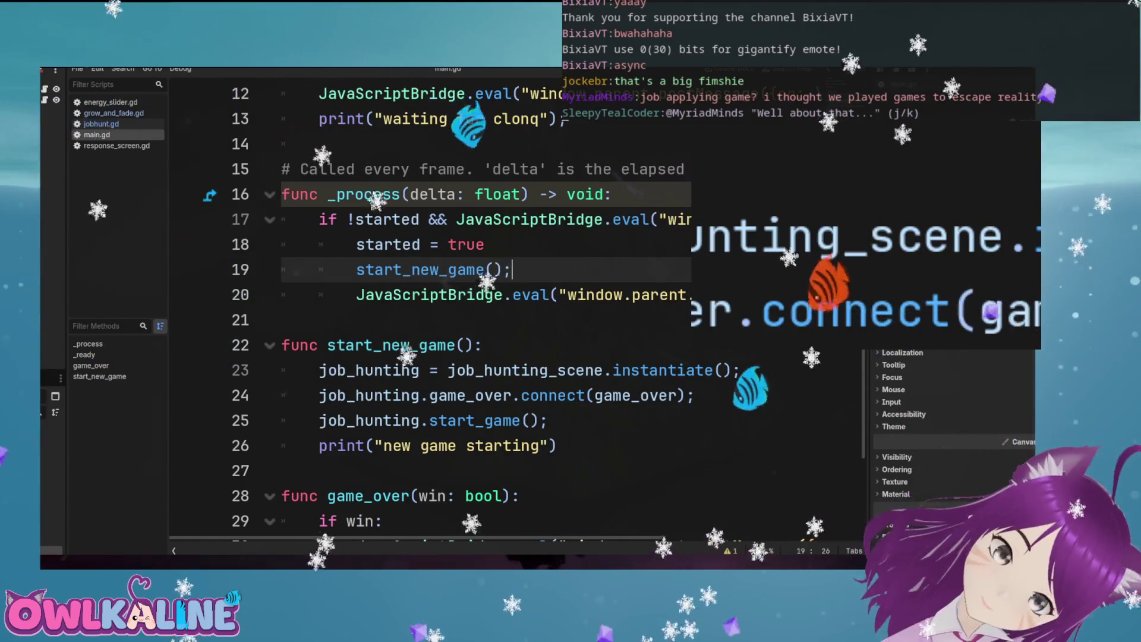
scroll(476, 297, "down", 2)
left_click(740, 495)
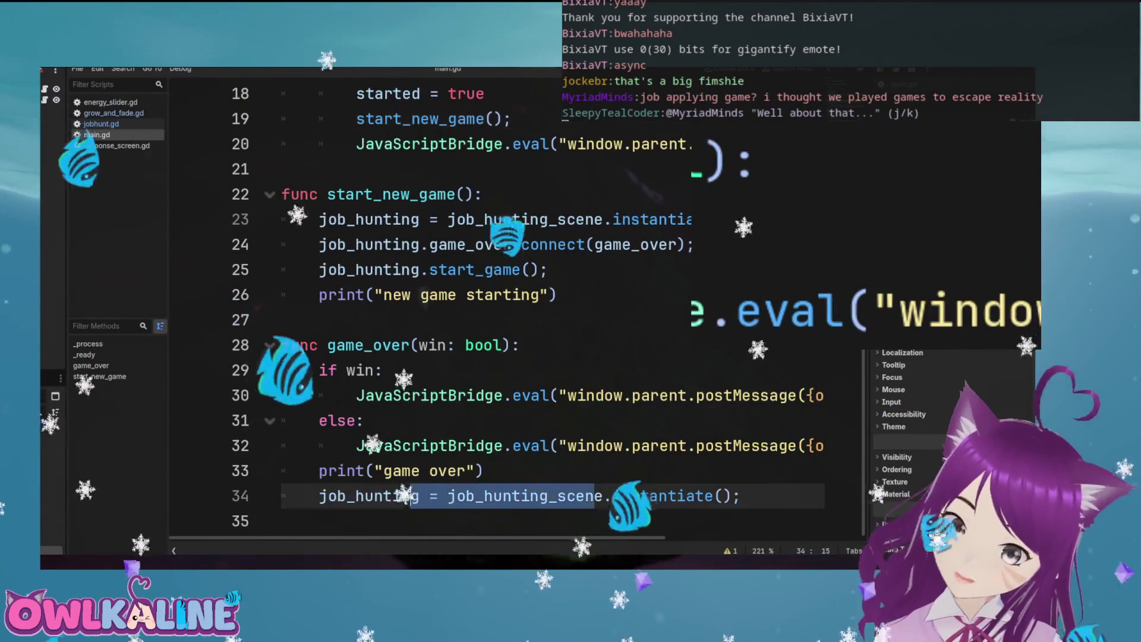
Replace line 34 of the game-over handler with a start_new_game() call
left_click(420, 496, "shift")
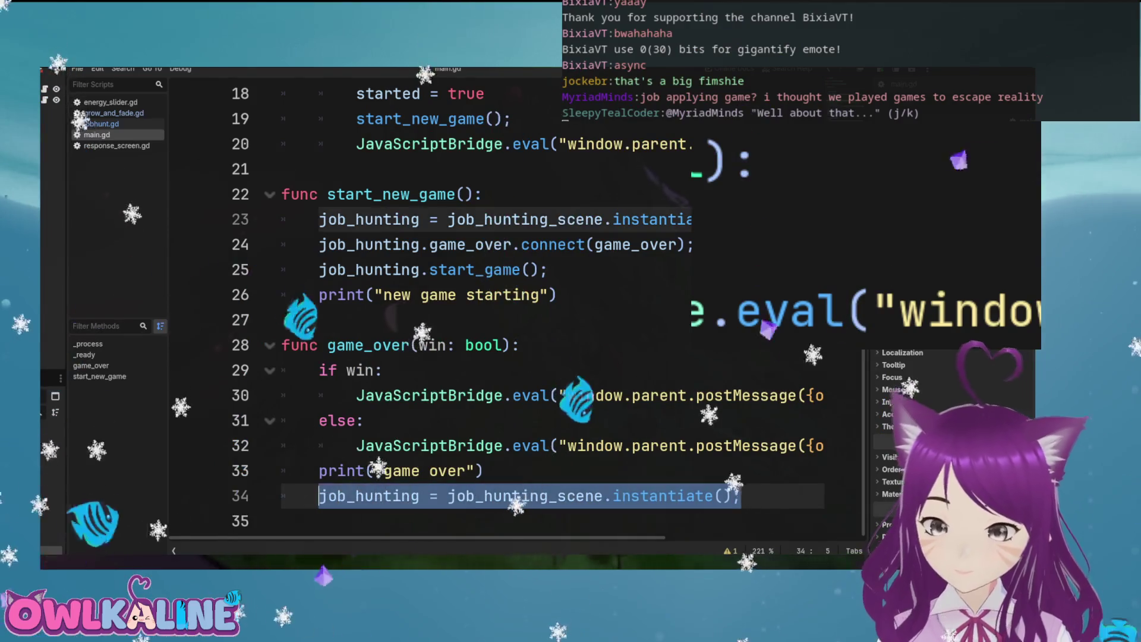
type("start)")
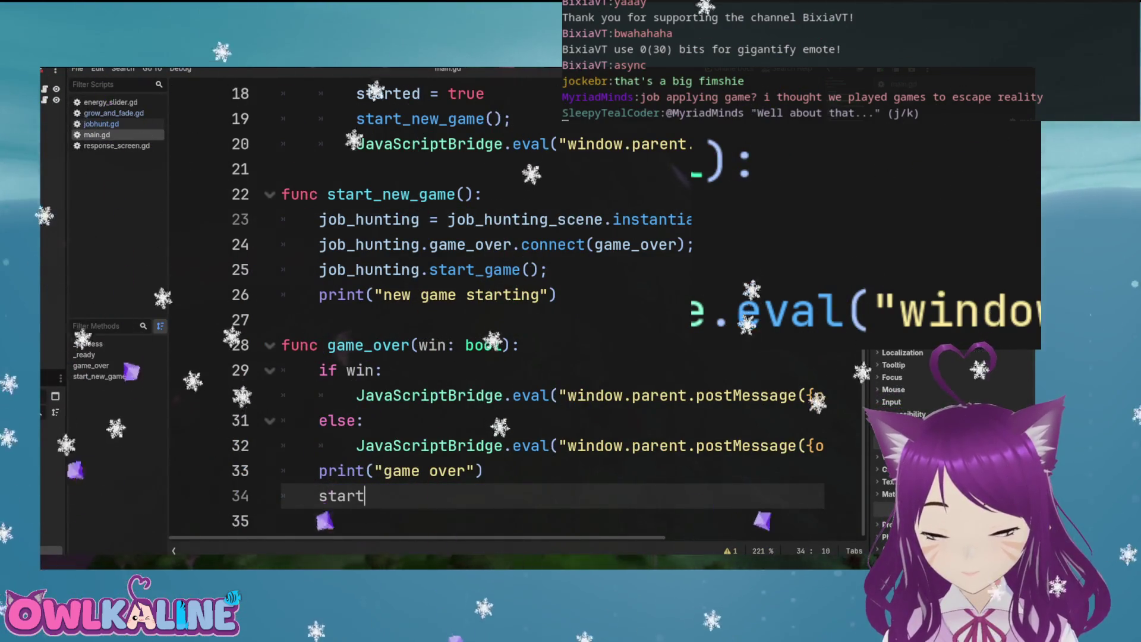
type("_new_game")
key("Return")
type(";")
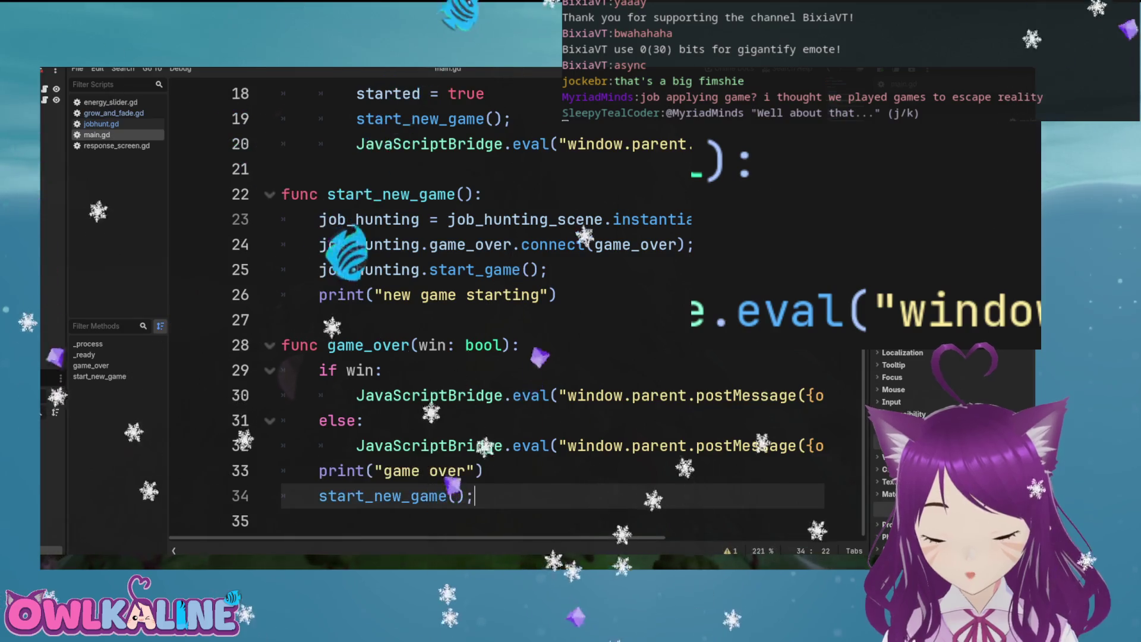
key("Up")
key("shift+Home")
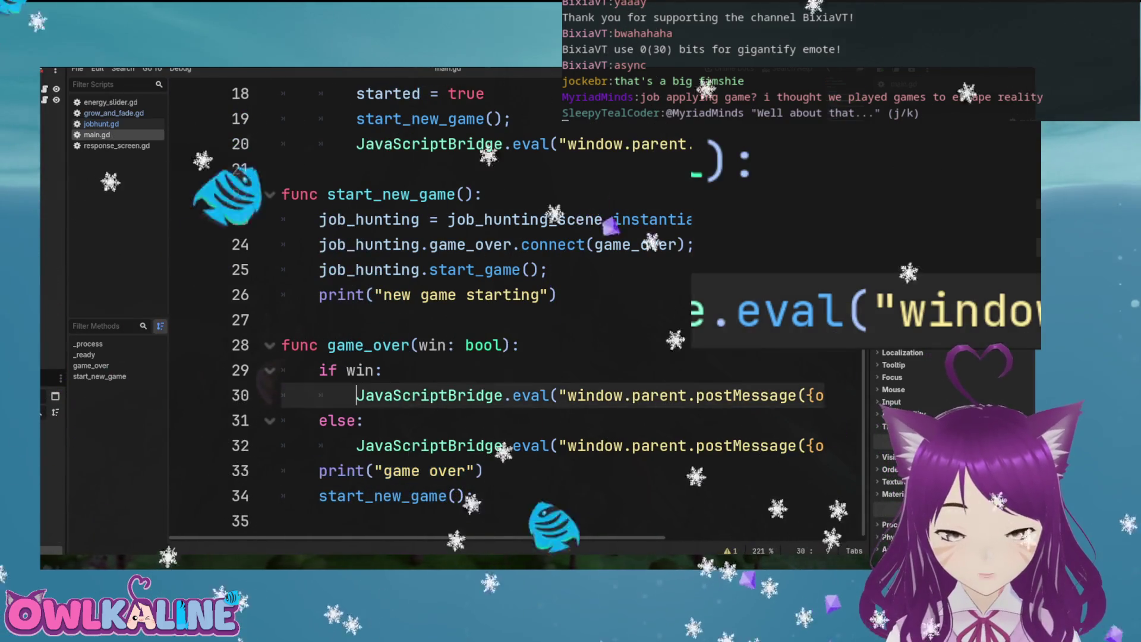
Rename the handler to game_over1 in its definition and connect call, then save main.gd
double_click(369, 345)
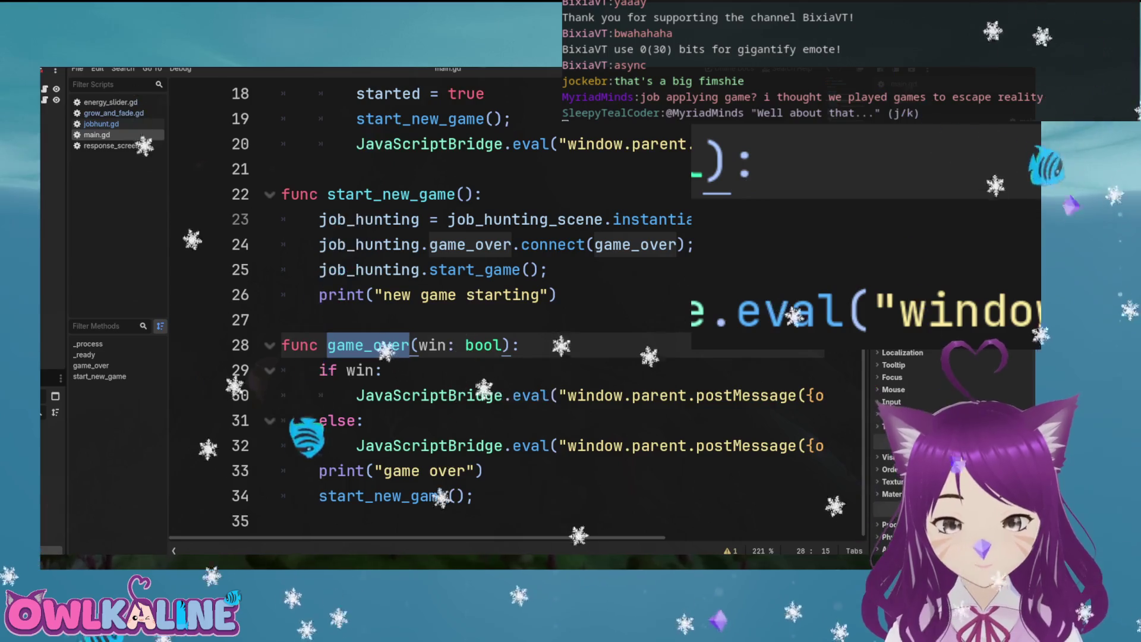
left_click(674, 244)
type("1")
left_click(283, 319)
key("ctrl+s")
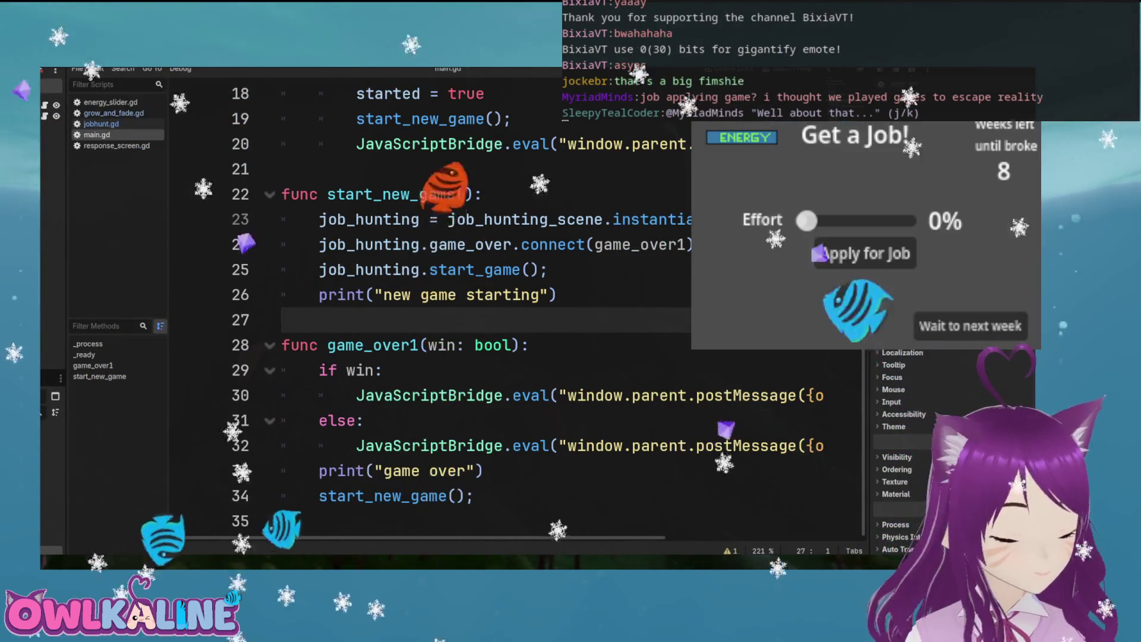
Playtest weeks at 44%, 24% and 78% effort up to Week Stats, then return to jobhunt.gd
left_click(867, 262)
left_click(897, 307)
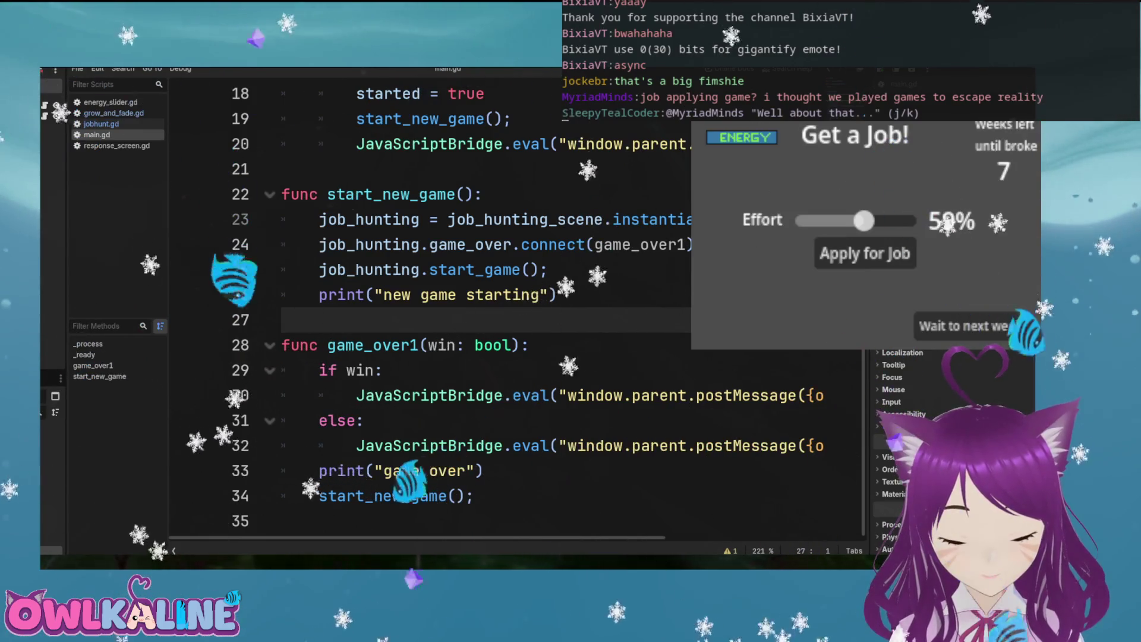
mouse_move(861, 220)
left_mouse_down()
mouse_move(875, 221)
mouse_move(827, 219)
left_mouse_up()
left_click(867, 259)
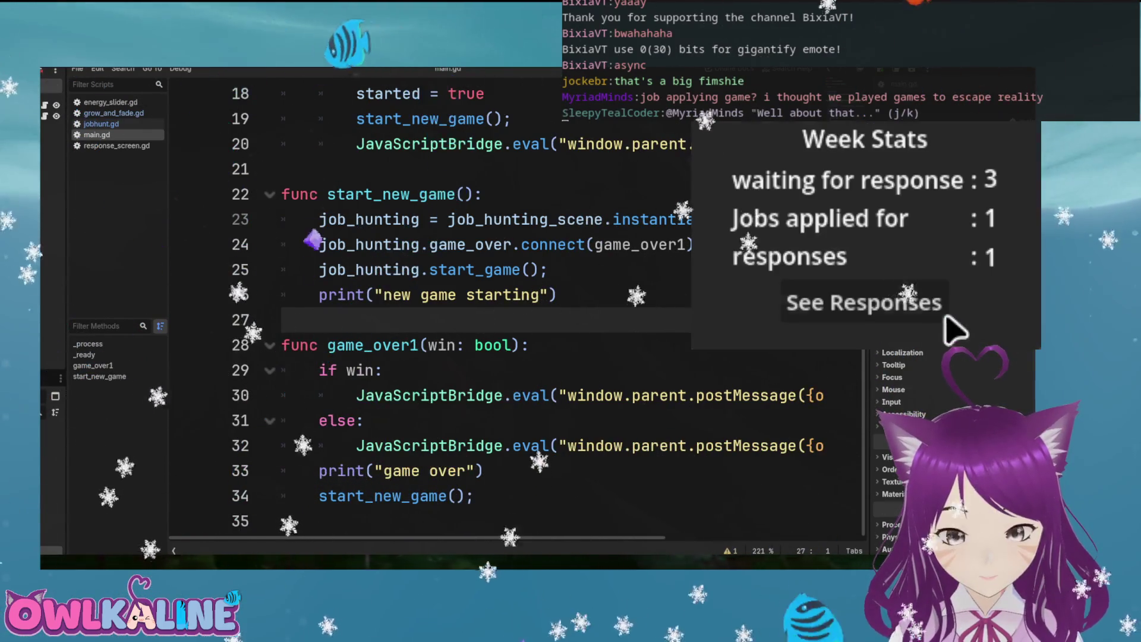
left_click(897, 313)
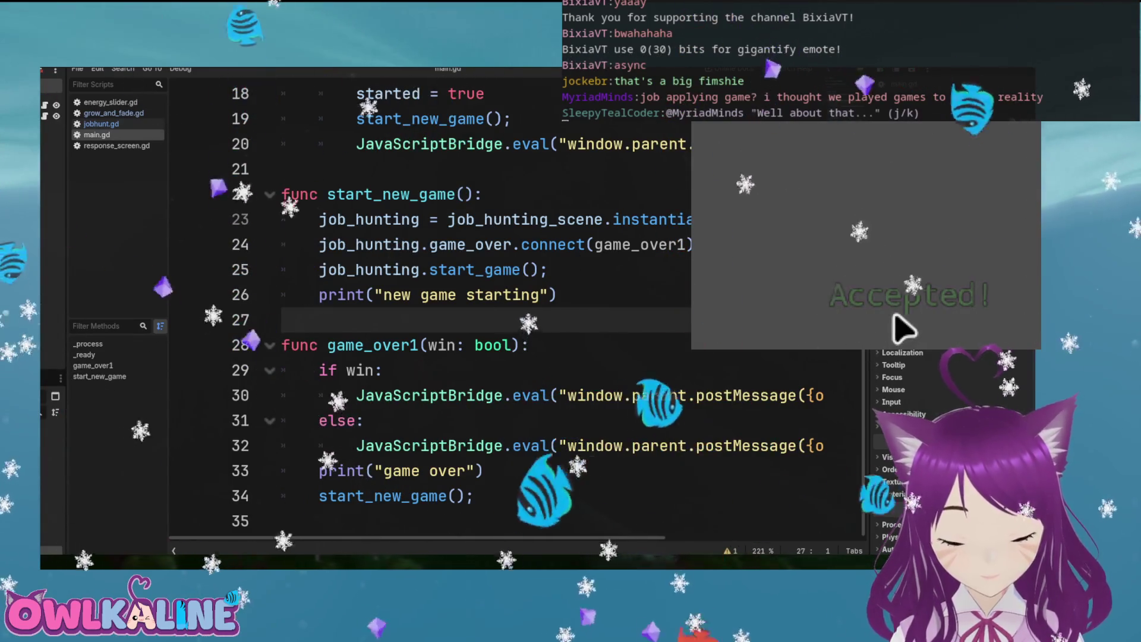
left_click_drag(831, 221, 885, 223)
left_click(886, 258)
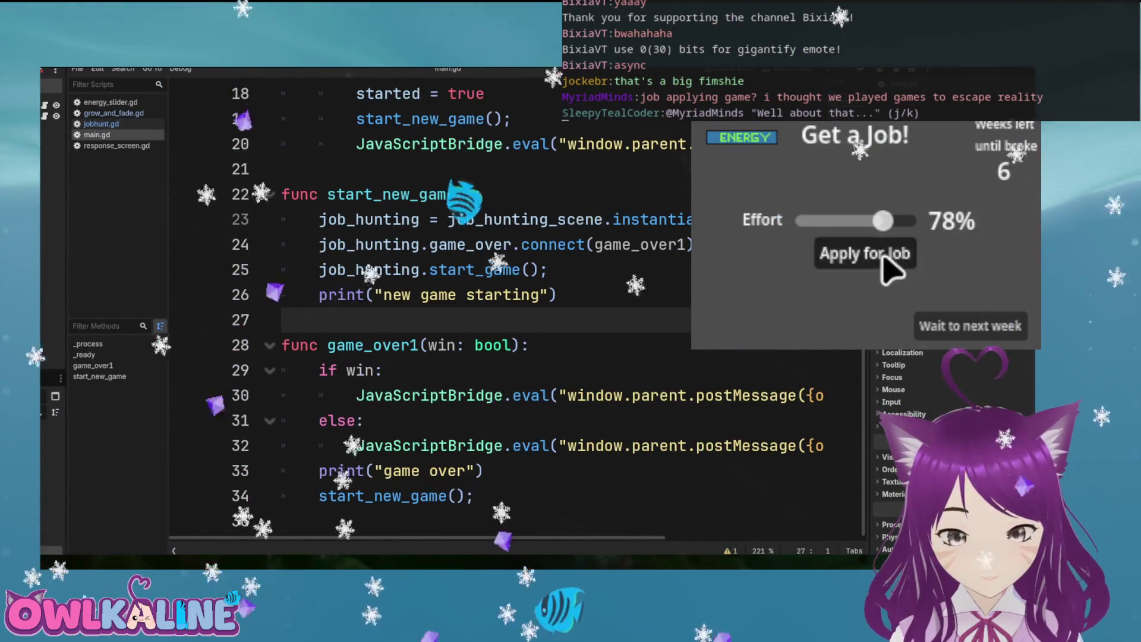
left_click(954, 330)
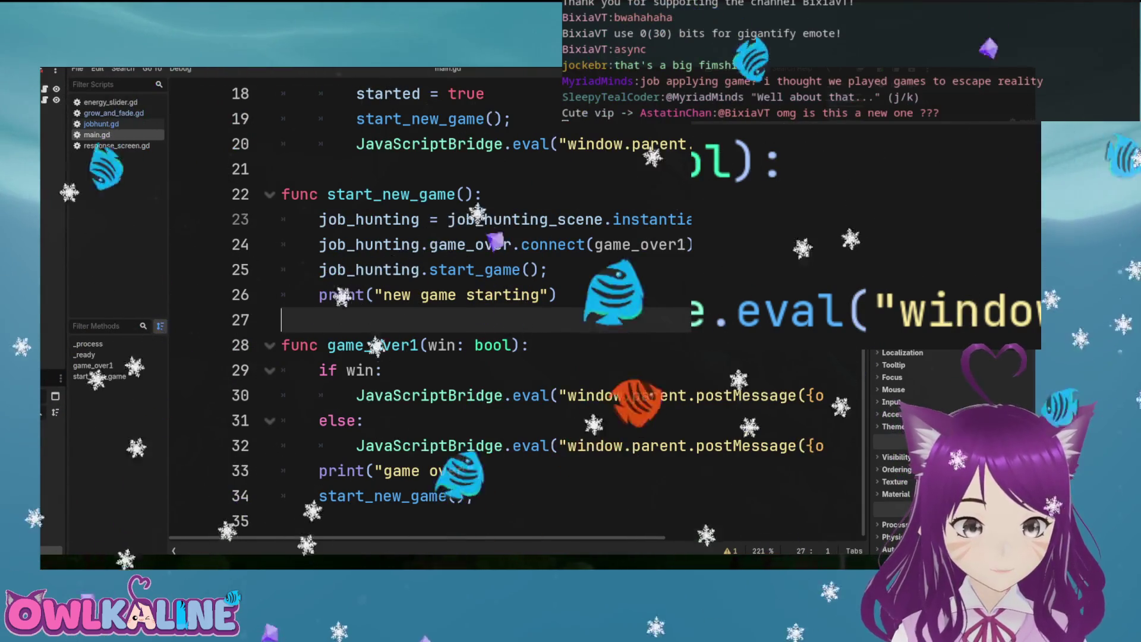
left_click(101, 124)
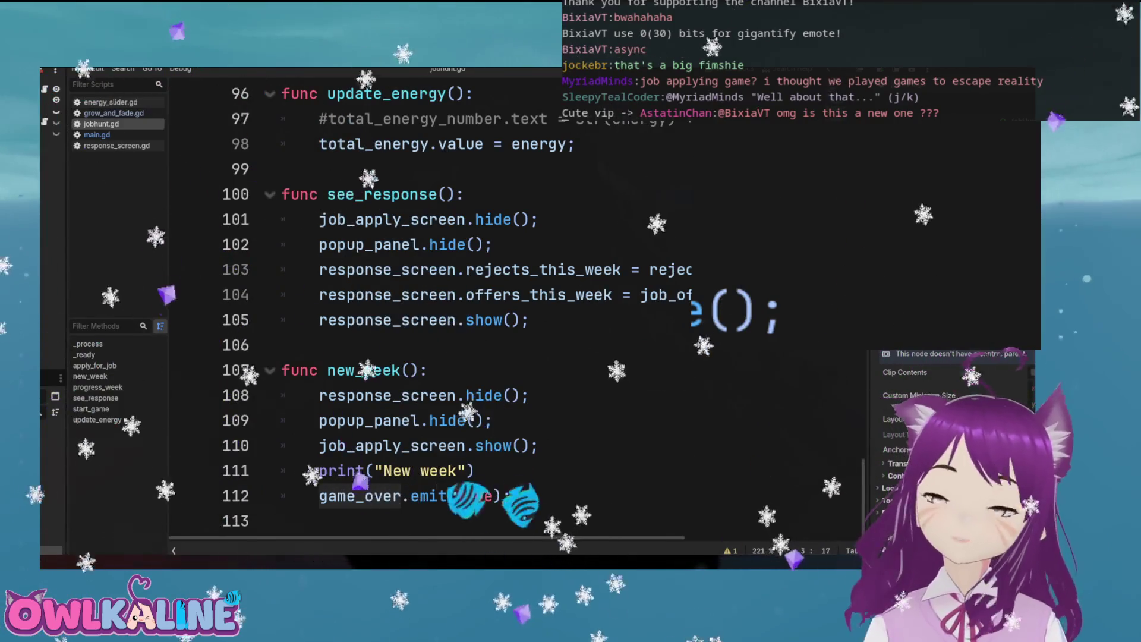
Delete the 'New week' print and game_over.emit(true) lines from new_week and save
left_click_drag(511, 496, 281, 471)
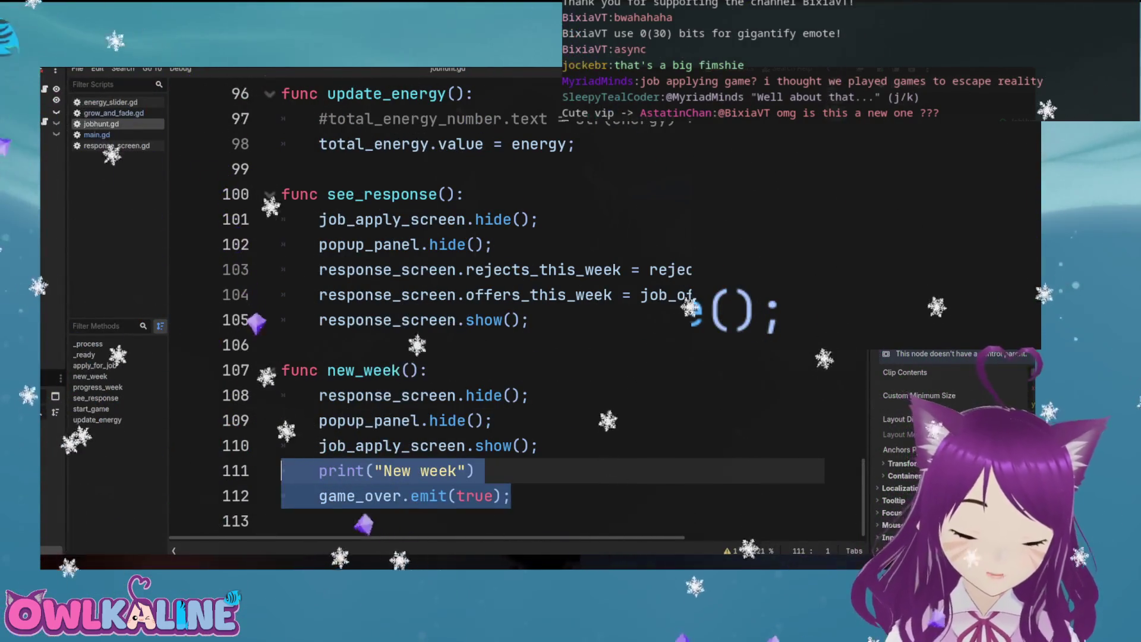
key("BackSpace")
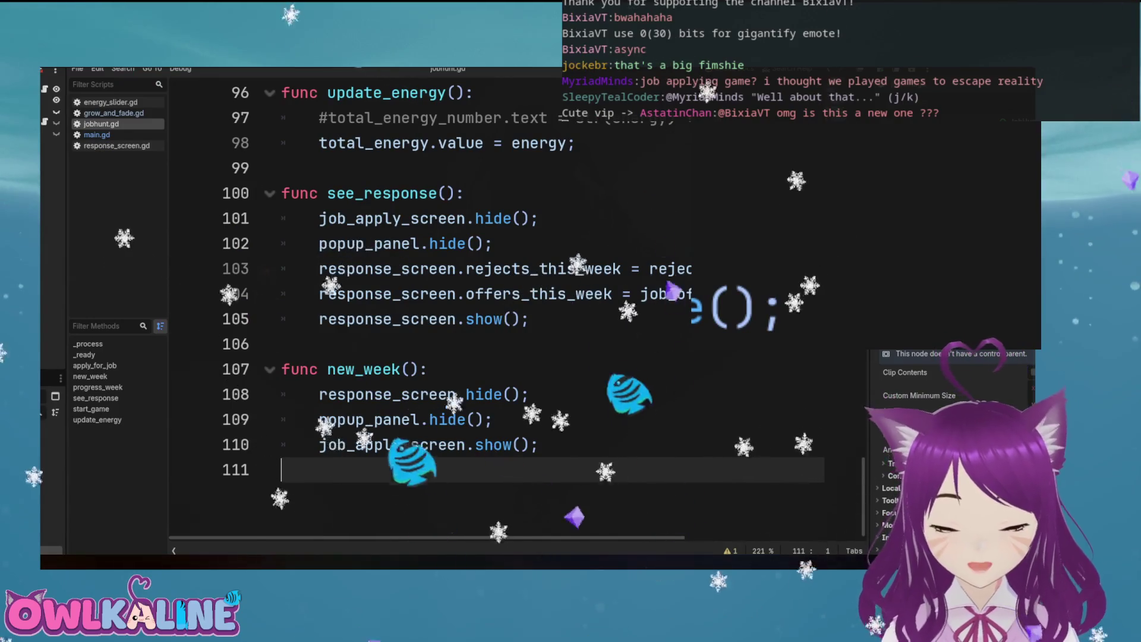
key("BackSpace")
key("ctrl+s")
Add game_over.emit(true) after update_energy() in _ready and run the game with F5
scroll(518, 309, "up", 12)
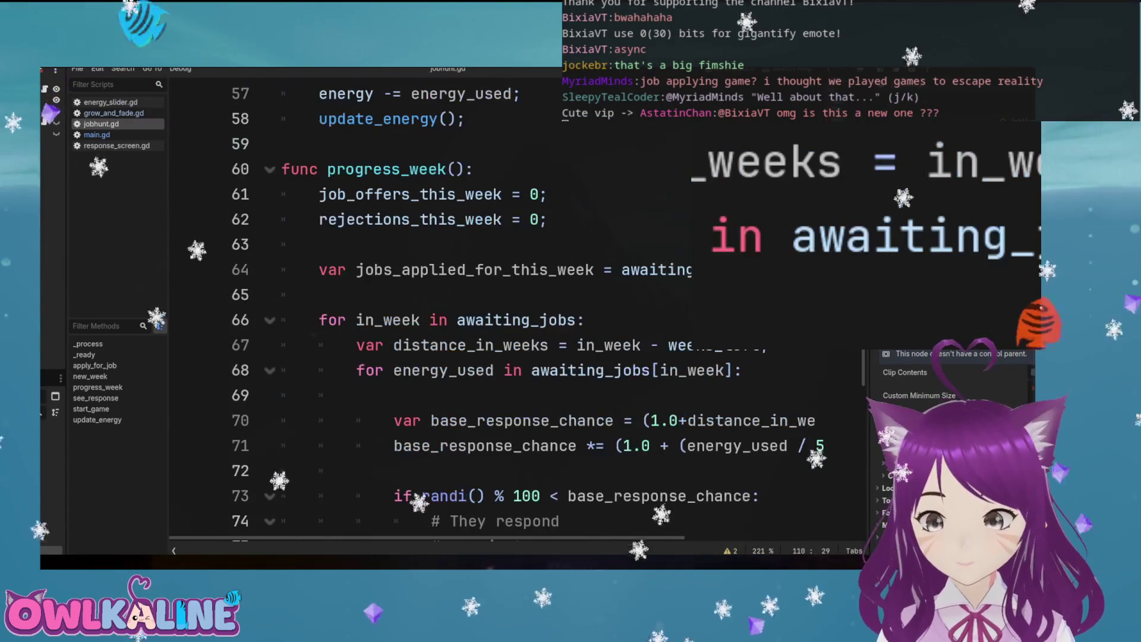
scroll(517, 309, "up", 10)
scroll(517, 309, "down", 8)
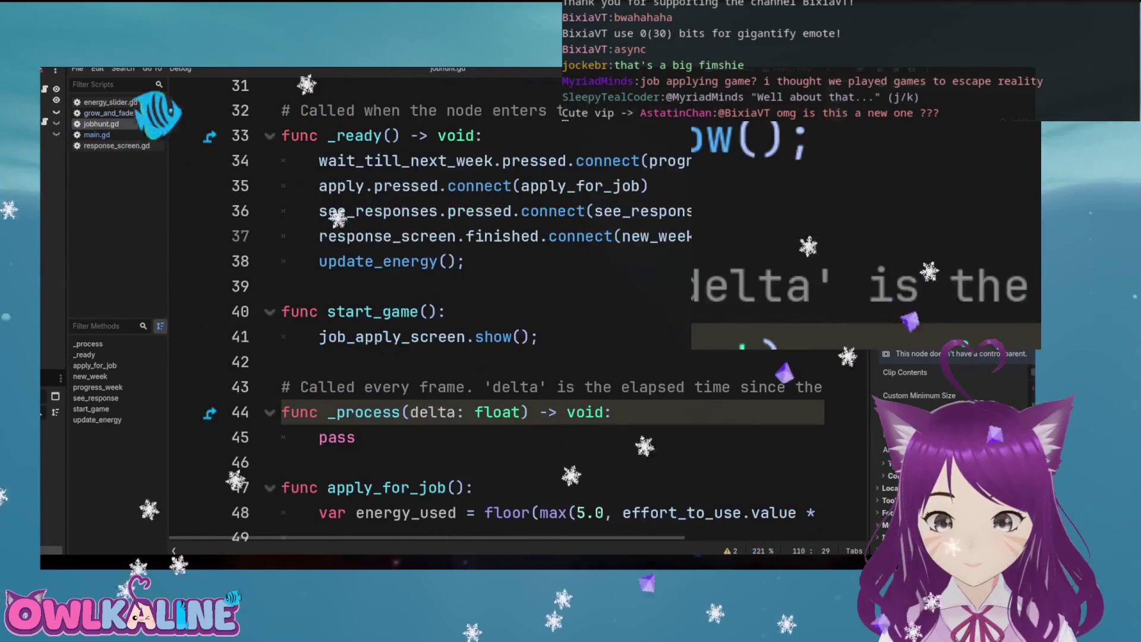
left_click(467, 261)
key("Return")
type("\\")
type("game_over.emit(")
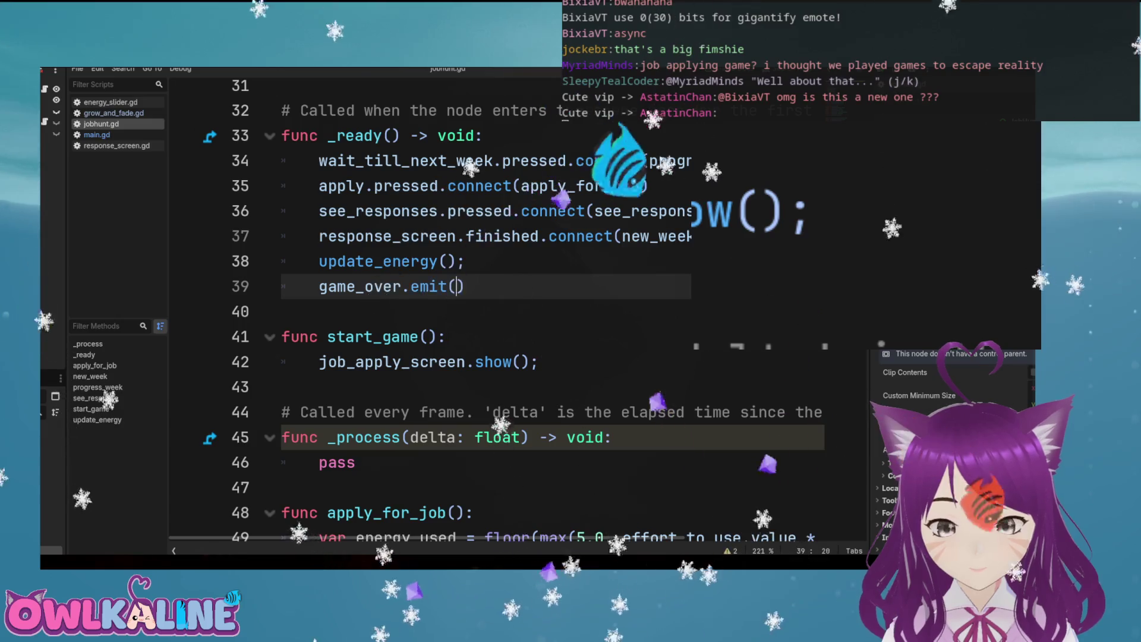
type("true")
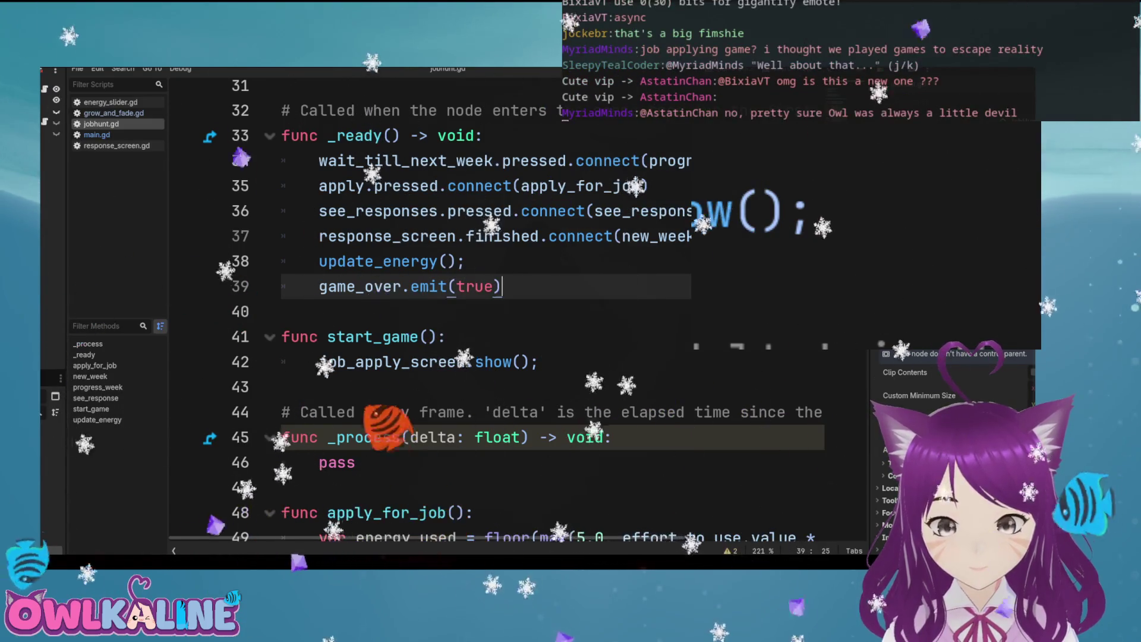
key("F5")
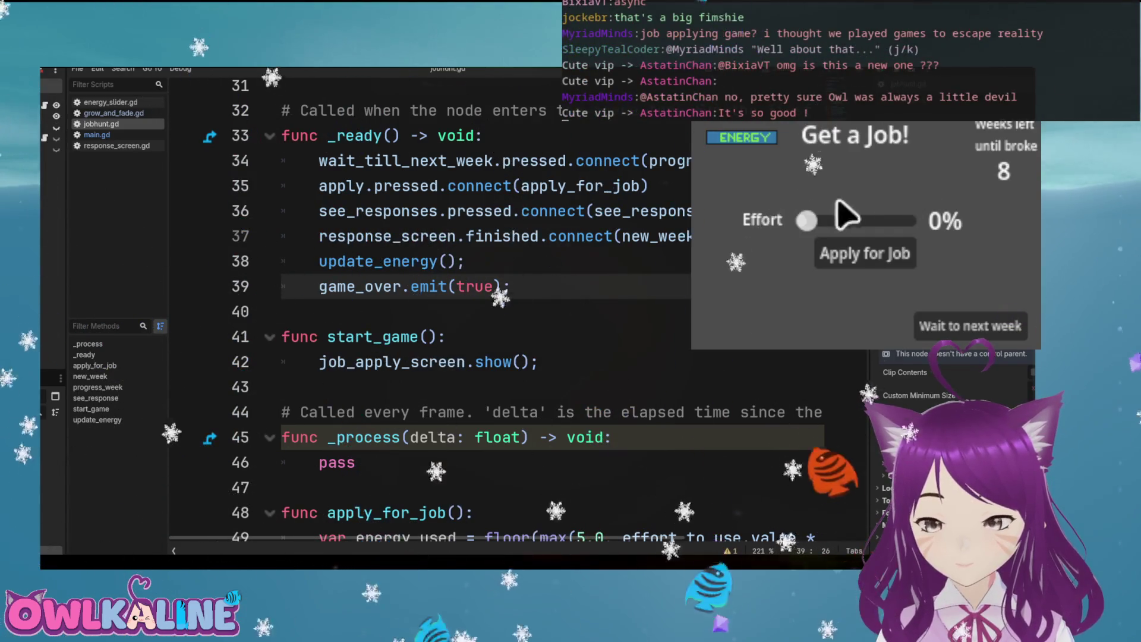
Test a week at 59% effort through to the responses, then close and relaunch the game
left_click_drag(838, 202, 871, 202)
left_click(877, 253)
left_click(981, 326)
left_click(828, 301)
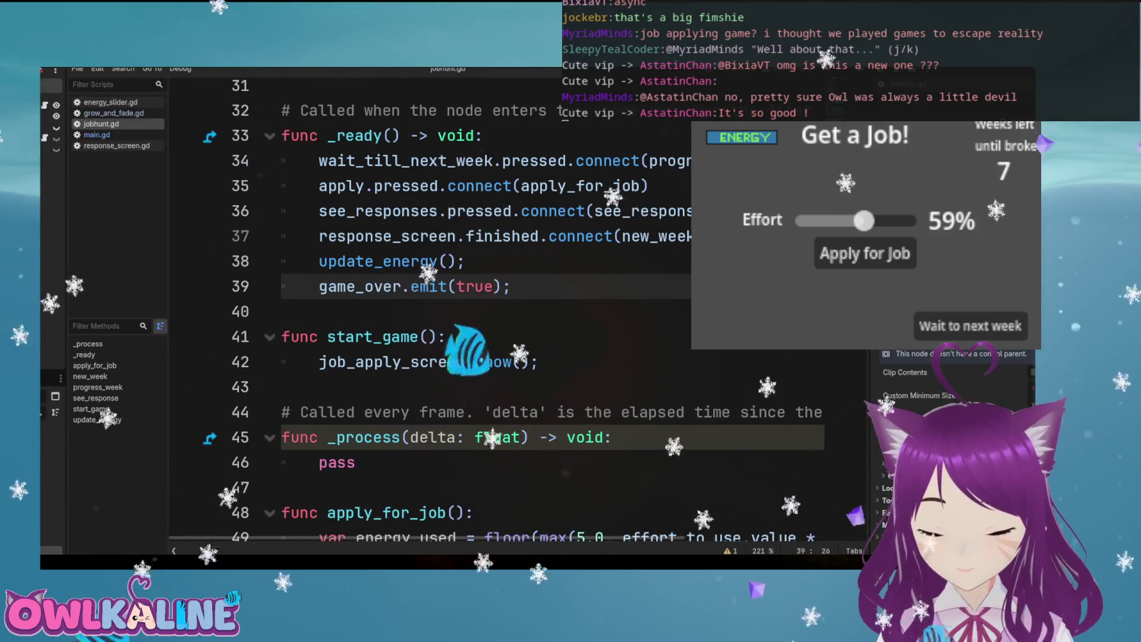
key("F8")
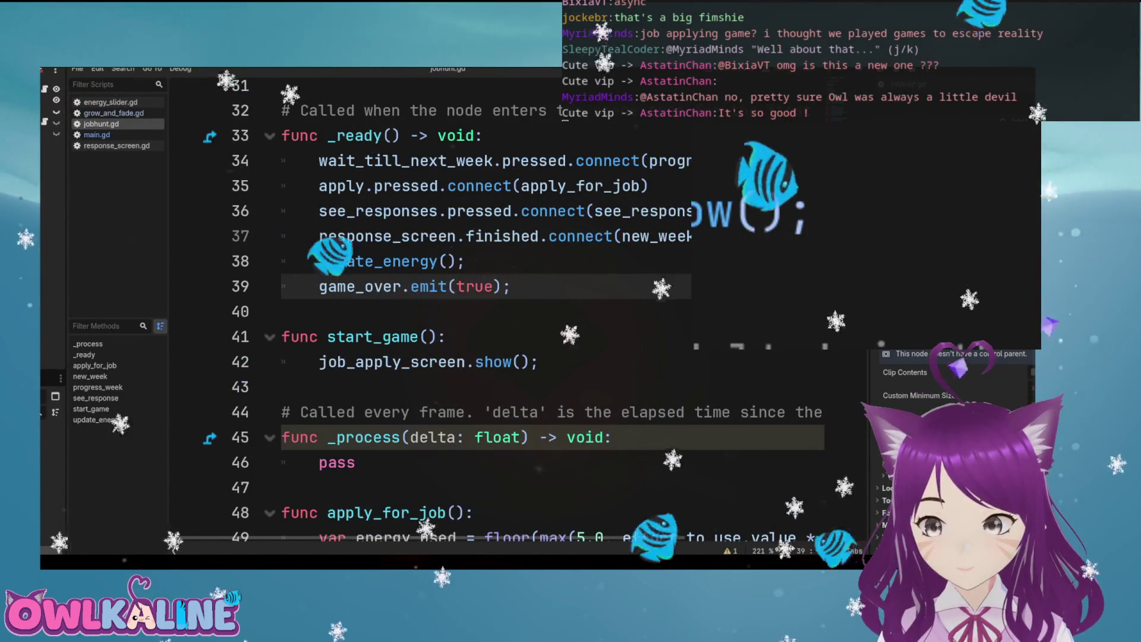
key("F5")
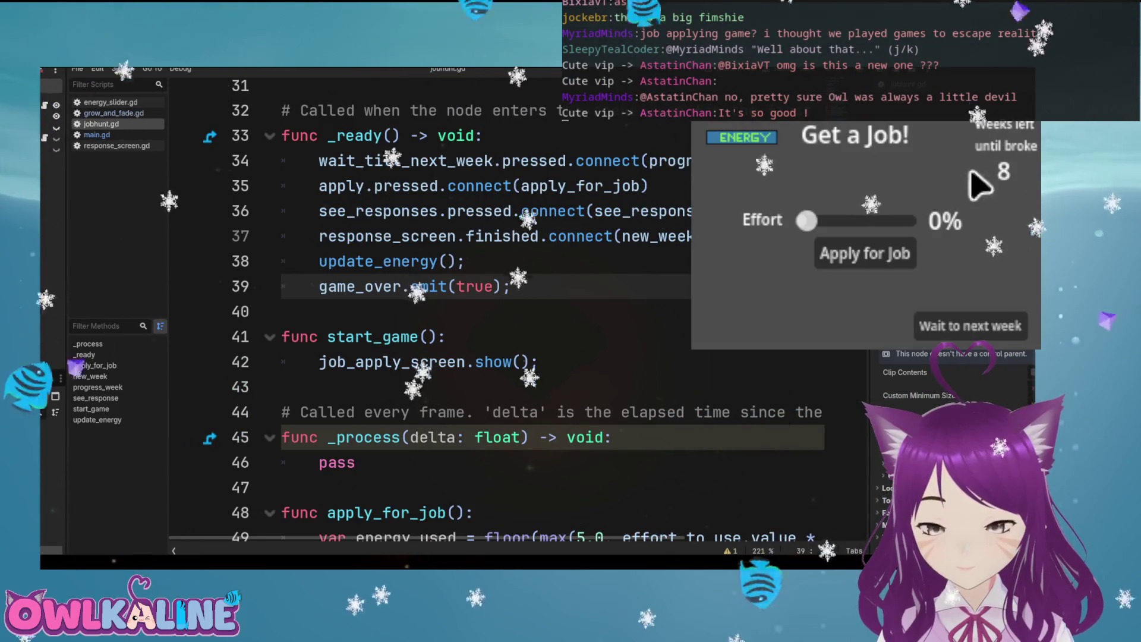
Play weeks at 55% and 84% effort, close the game, and delete the test emit line
left_click(865, 254)
left_click(954, 326)
left_click(955, 326)
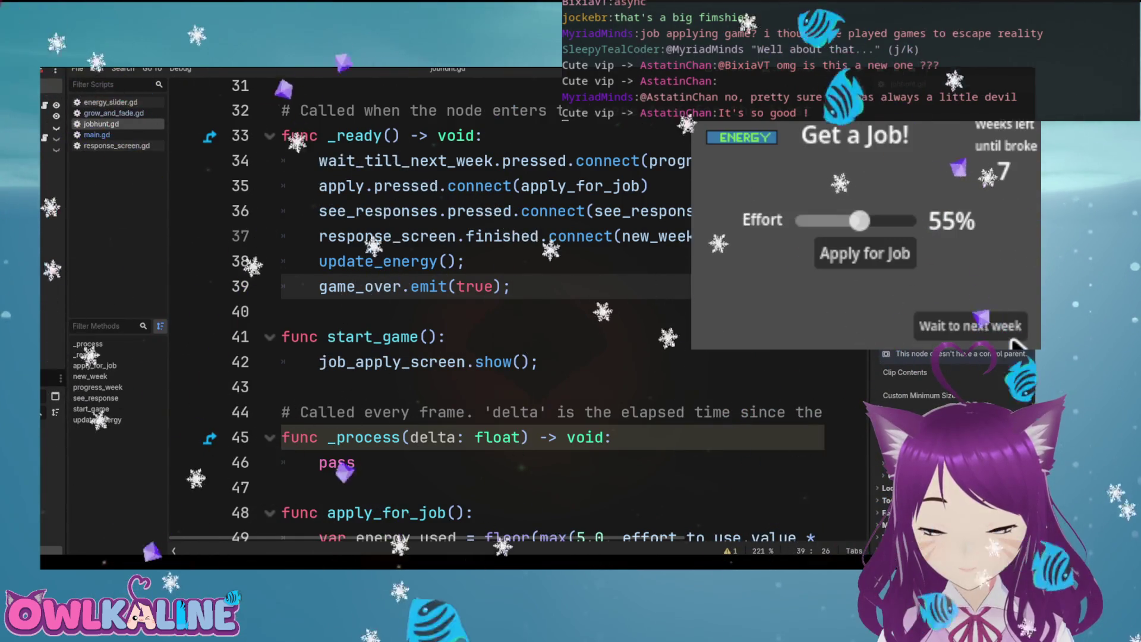
left_click(889, 221)
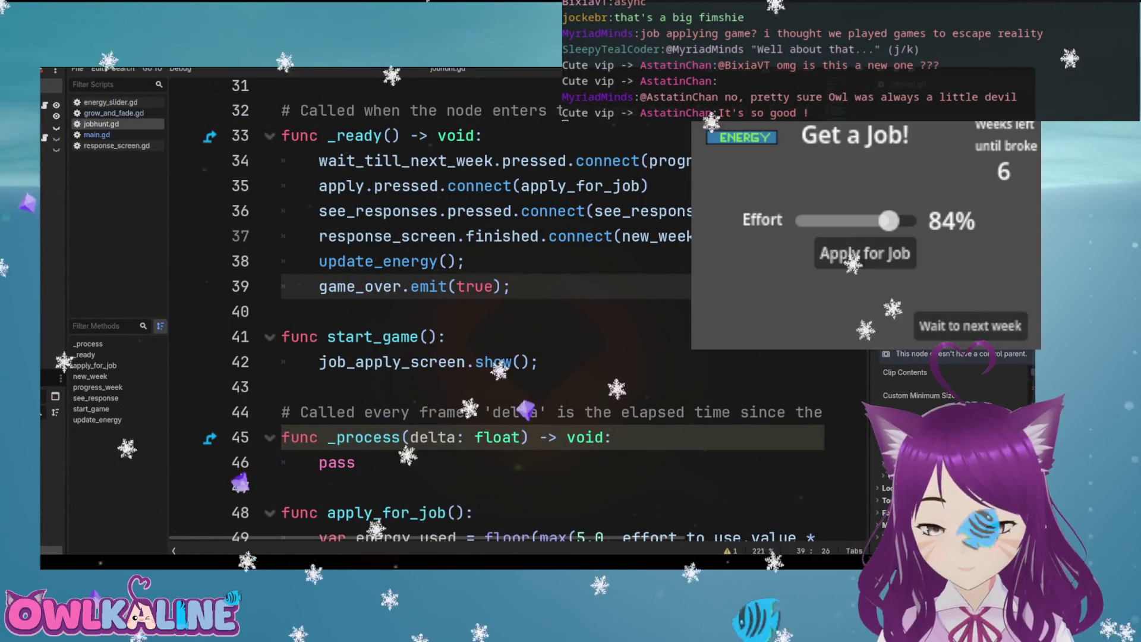
left_click(994, 329)
left_click(856, 307)
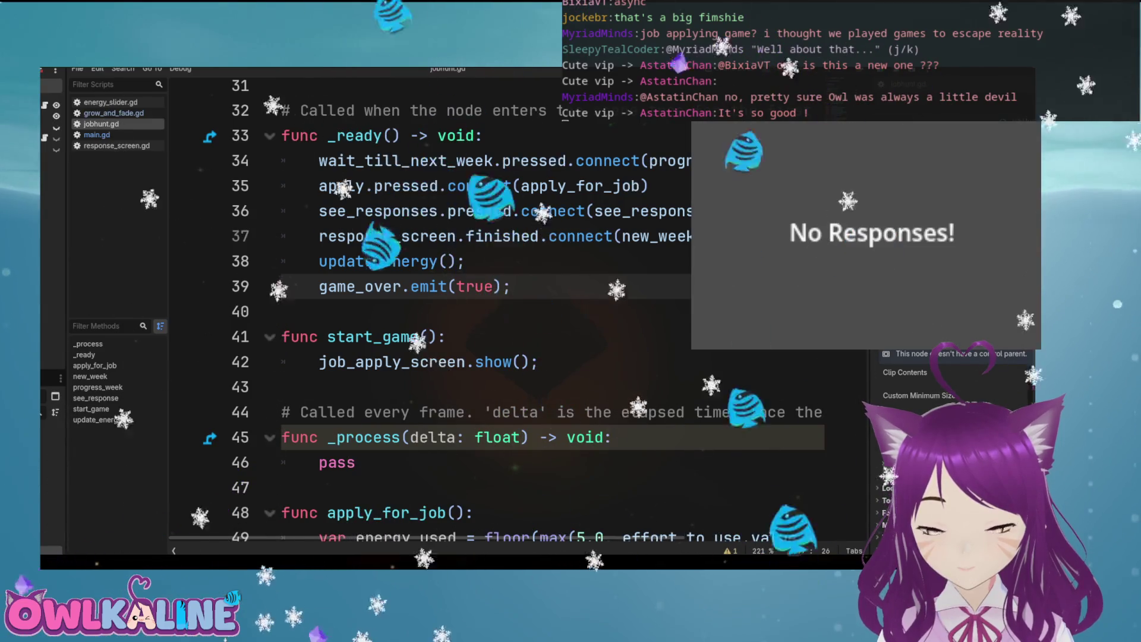
key("F8")
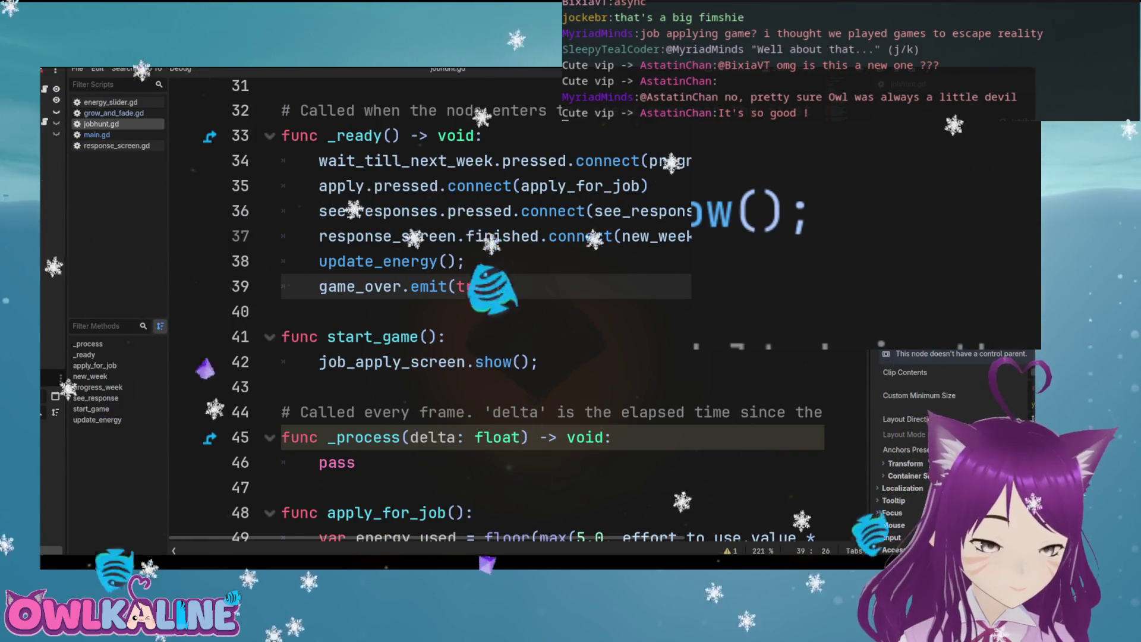
key("BackSpace")
key("BackSpace")
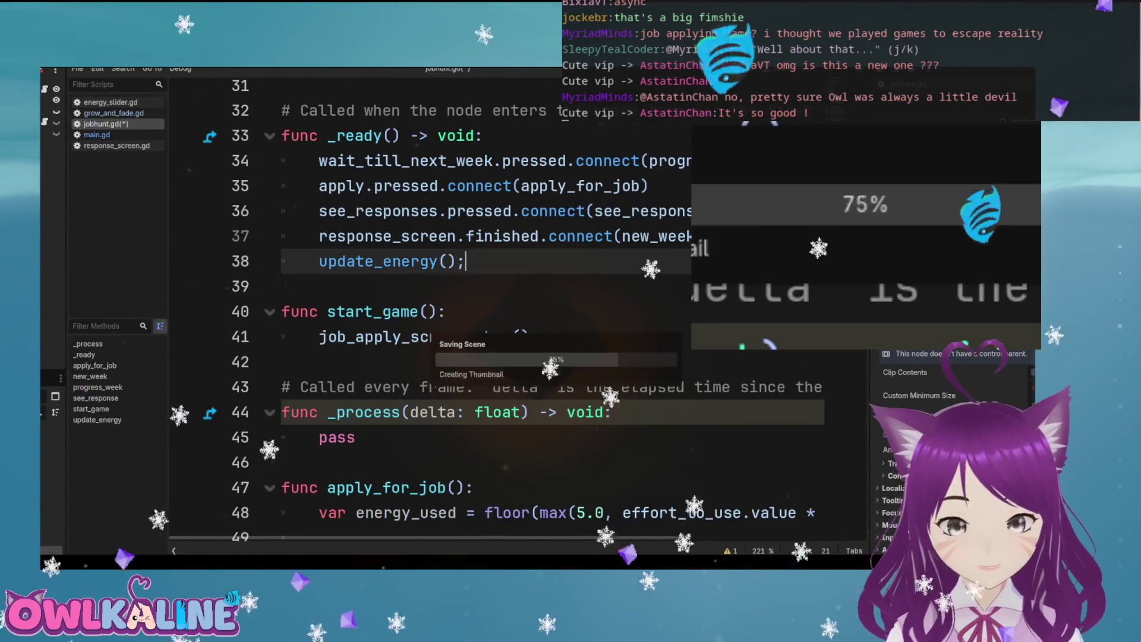
scroll(476, 309, "up", 10)
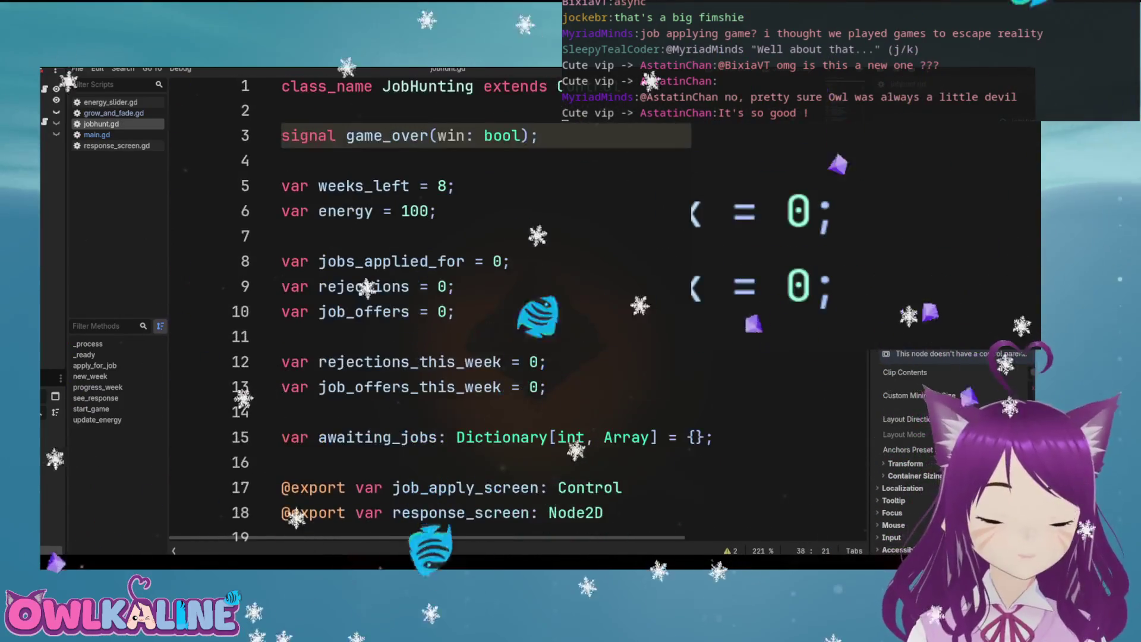
double_click(425, 137)
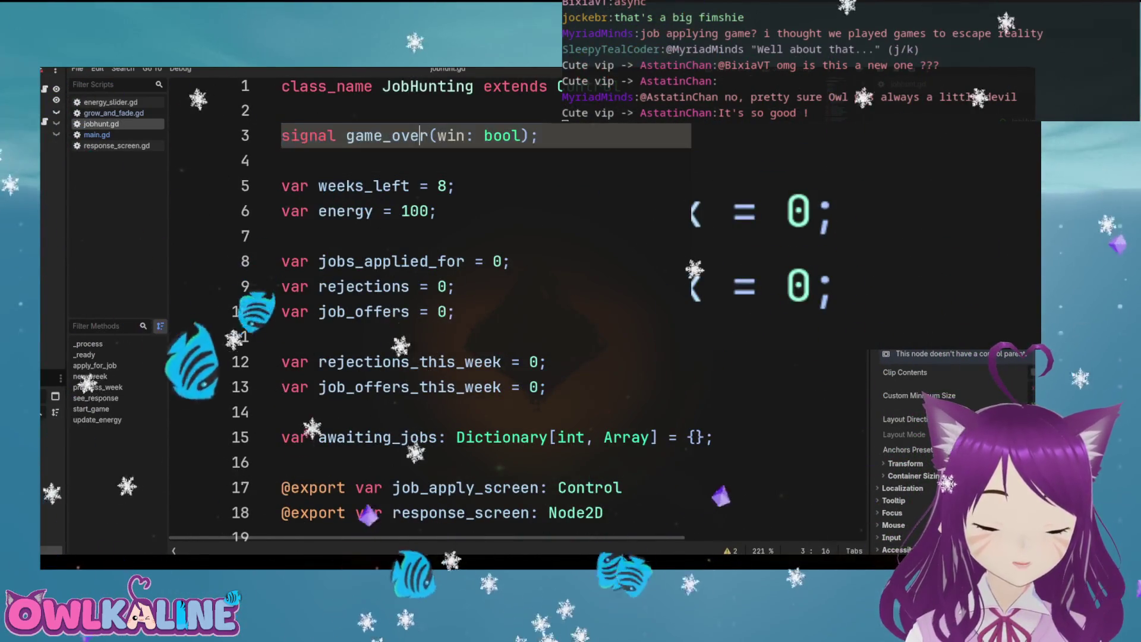
key("End")
key("shift+Down")
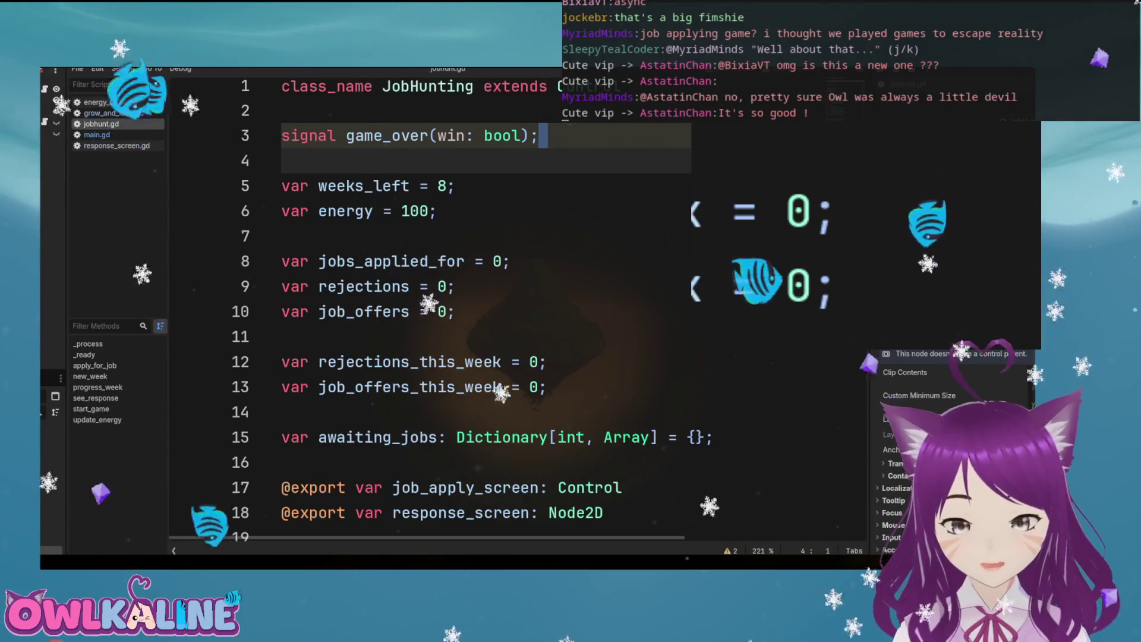
left_click(364, 186)
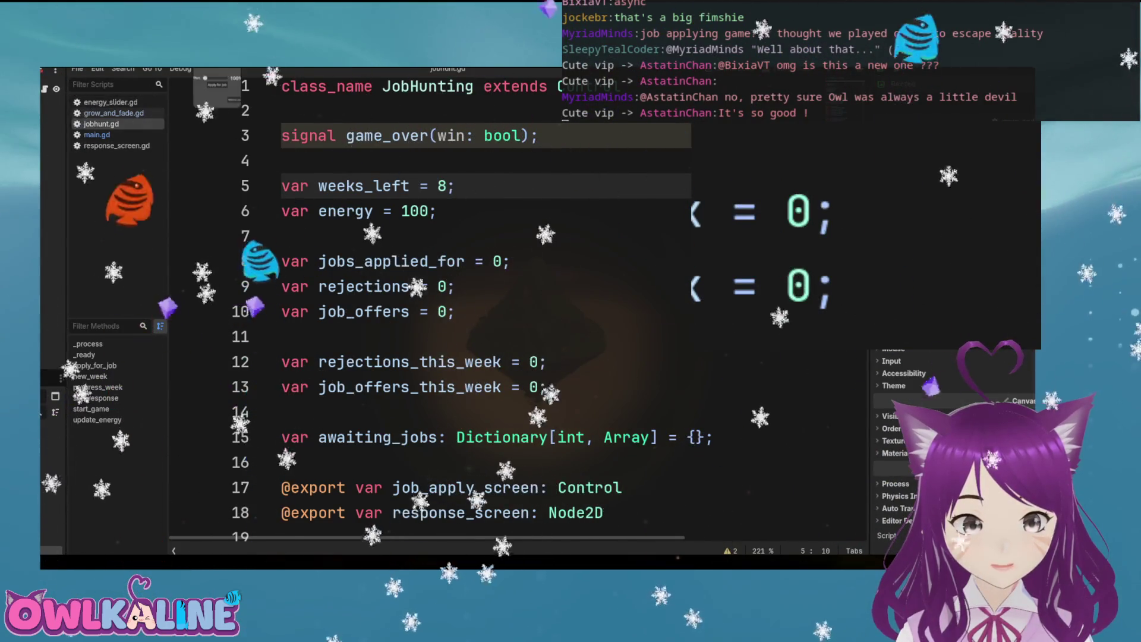
scroll(904, 452, "down", 3)
left_click(97, 135)
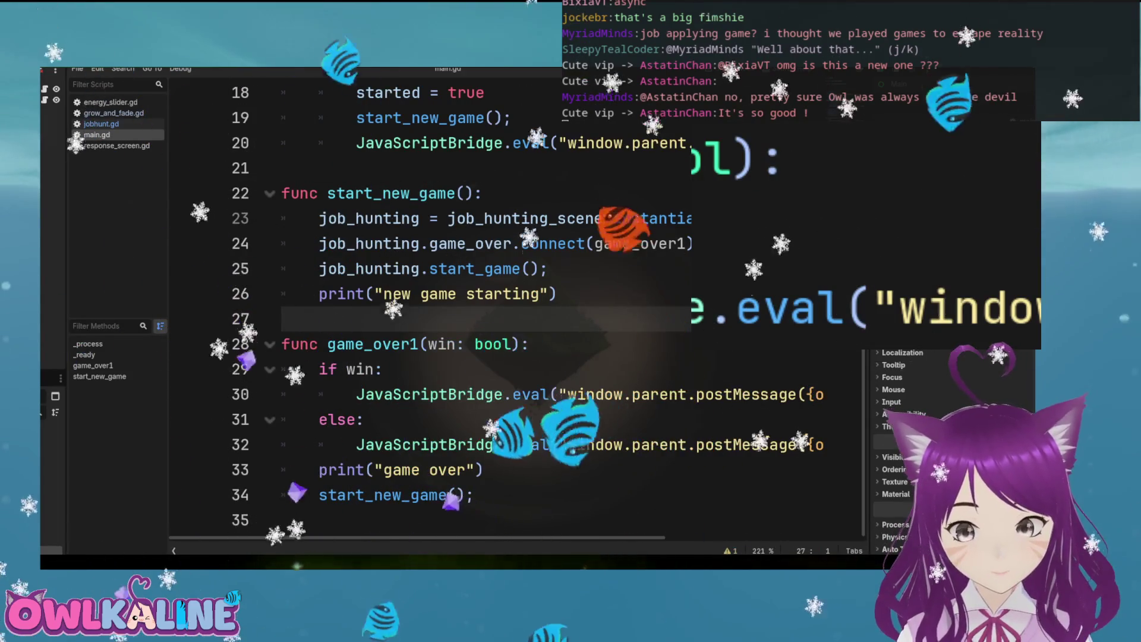
scroll(476, 297, "right", 3)
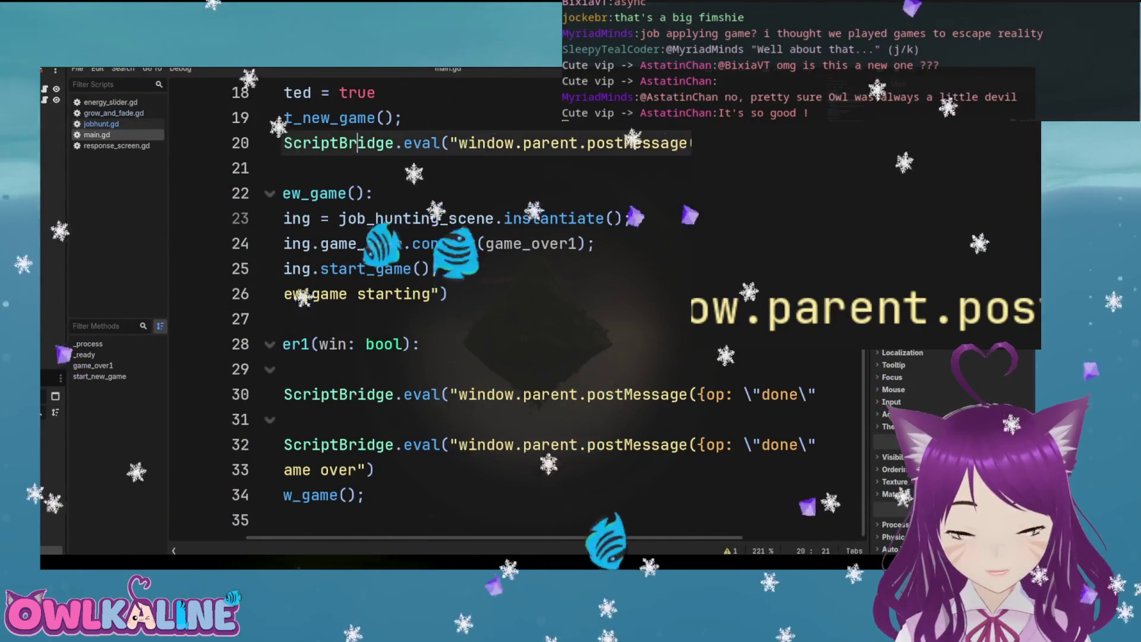
scroll(475, 297, "up", 5)
left_click_drag(492, 244, 283, 243)
scroll(476, 297, "down", 5)
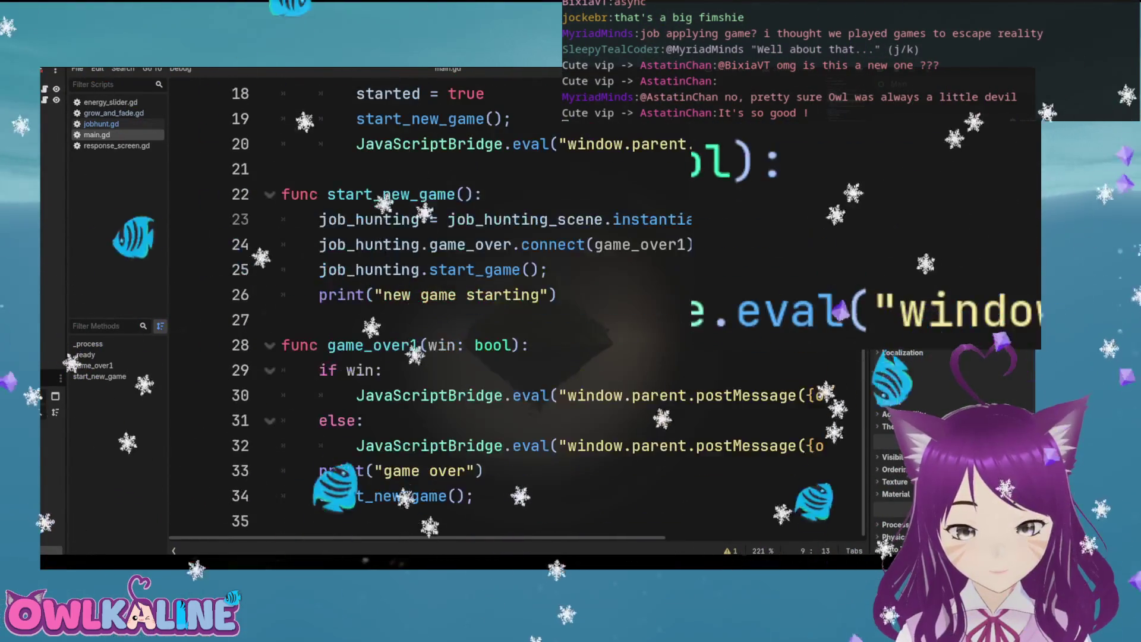
left_click(410, 496)
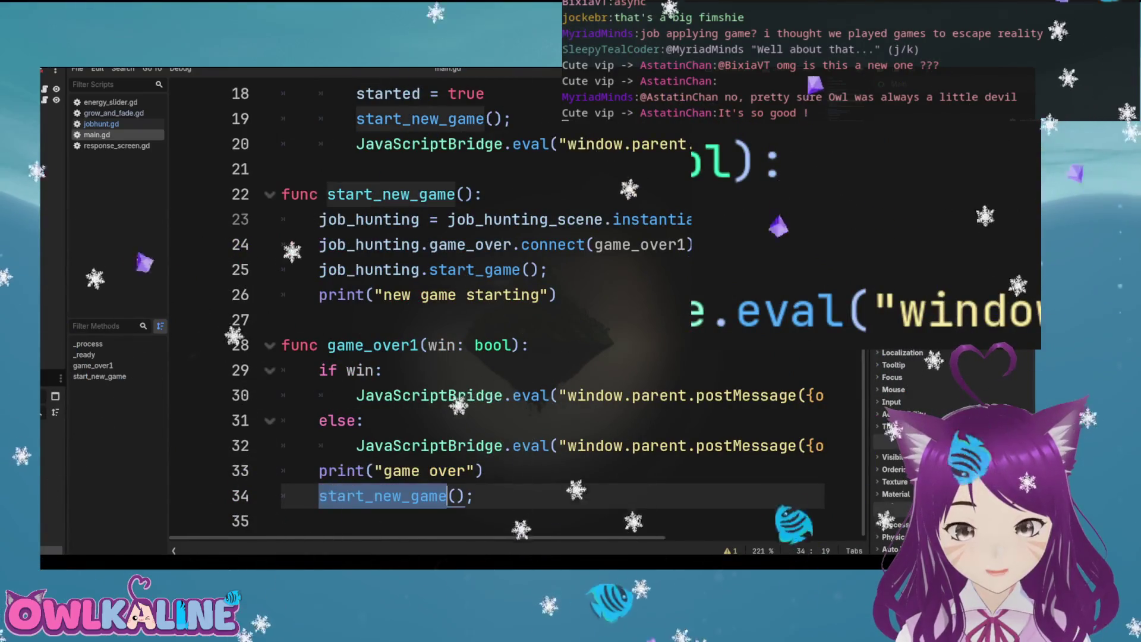
double_click(641, 244)
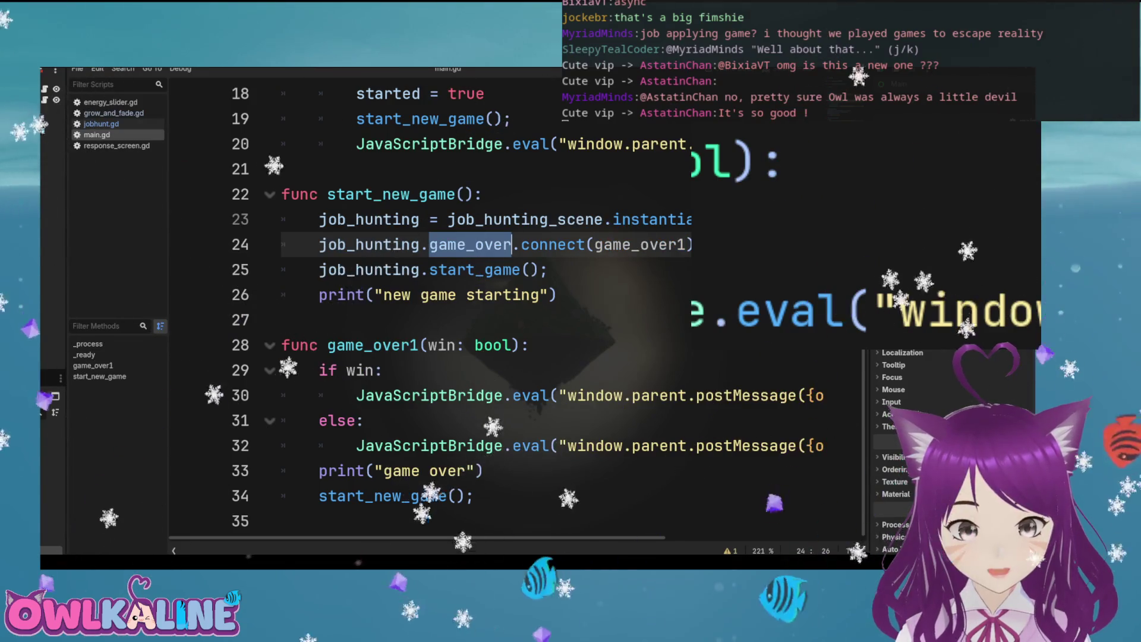
left_click(469, 244, "ctrl")
scroll(476, 297, "down", 7)
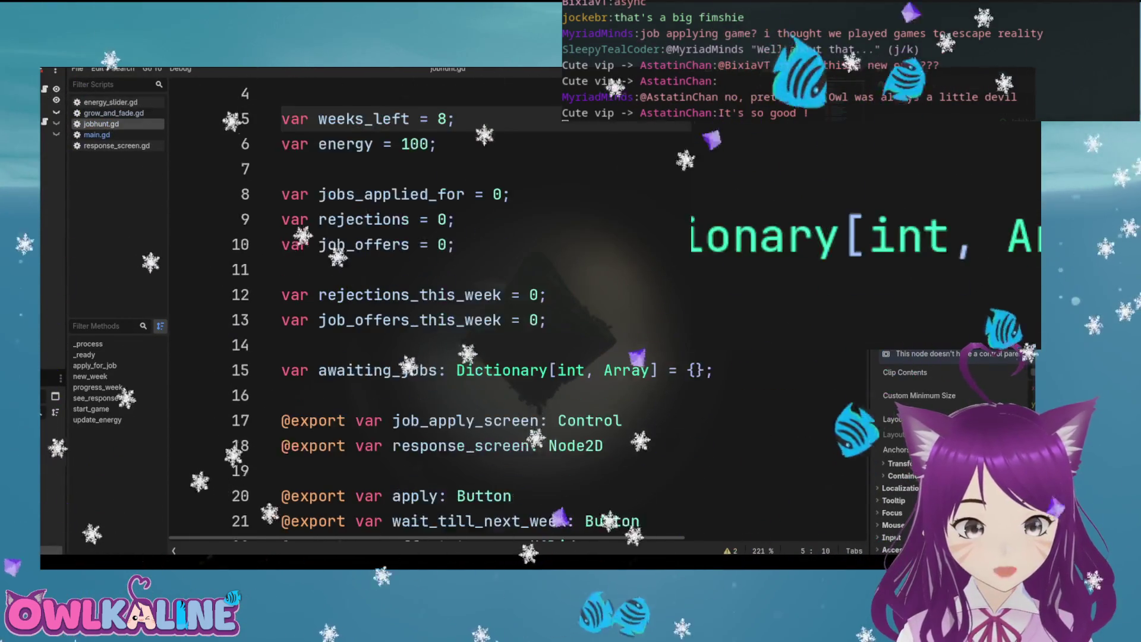
scroll(535, 374, "down", 20)
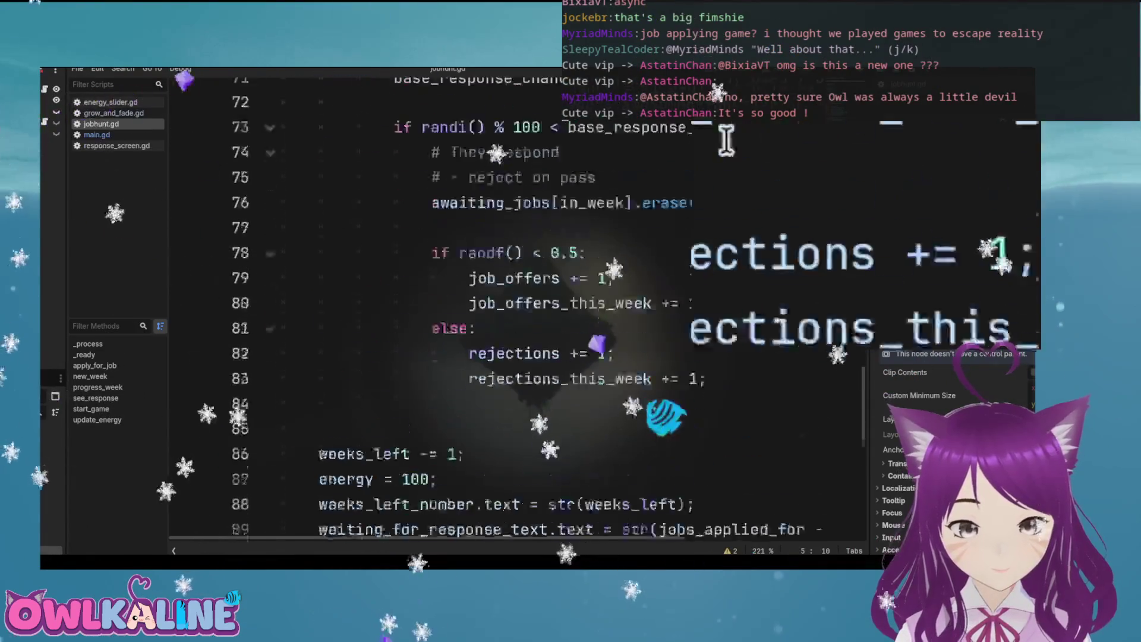
scroll(535, 357, "down", 2)
Append print("new week"); and game_over.emit(true); to the end of new_week using autocomplete
left_click(493, 469)
key("Down")
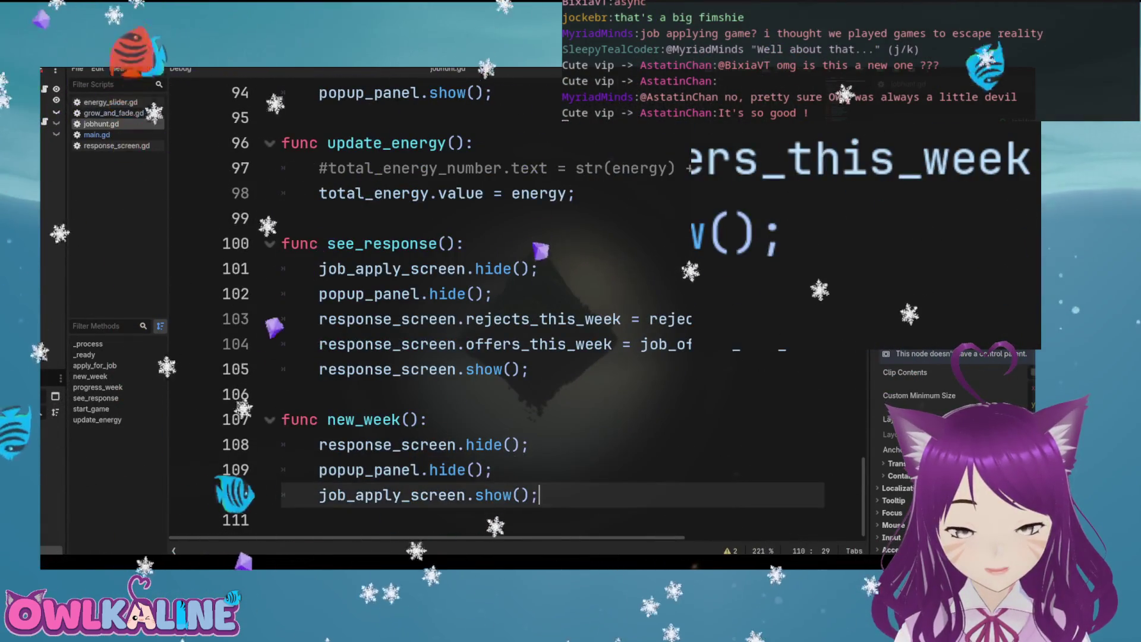
key("Return")
type("\\")
key("BackSpace")
type("print(\"new")
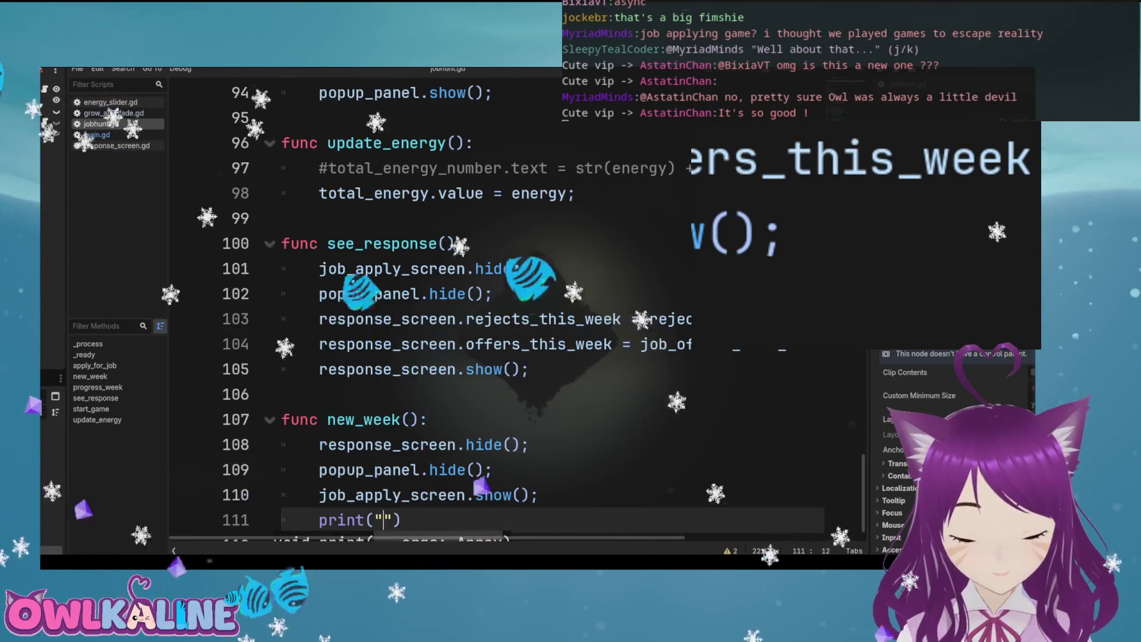
type(" week\");")
key("Return")
type("\\")
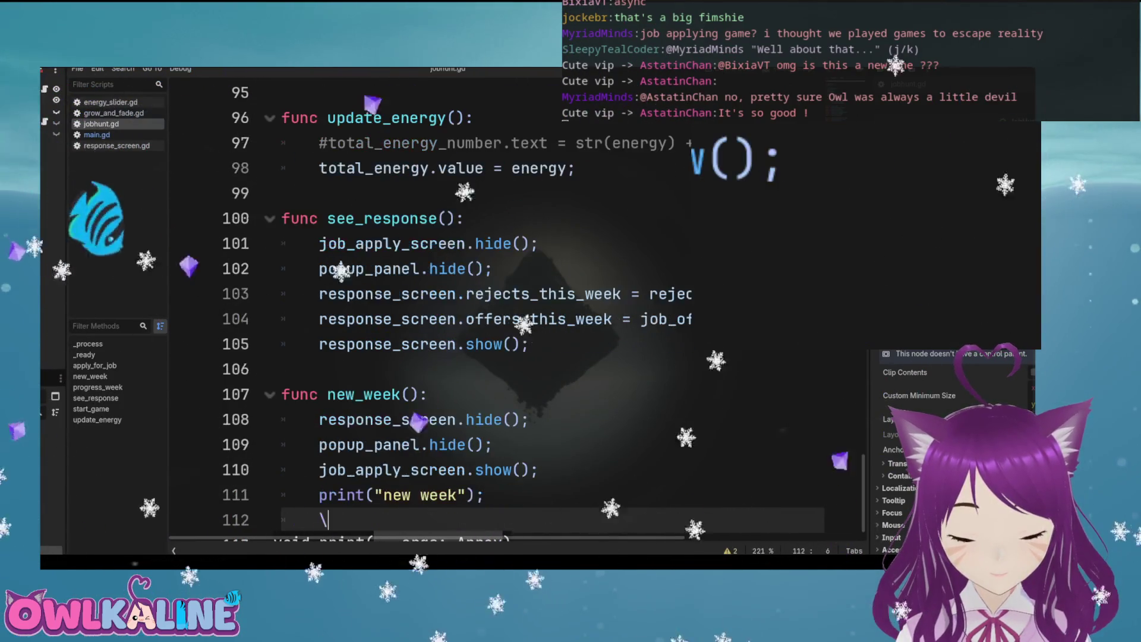
type("ame_over\\")
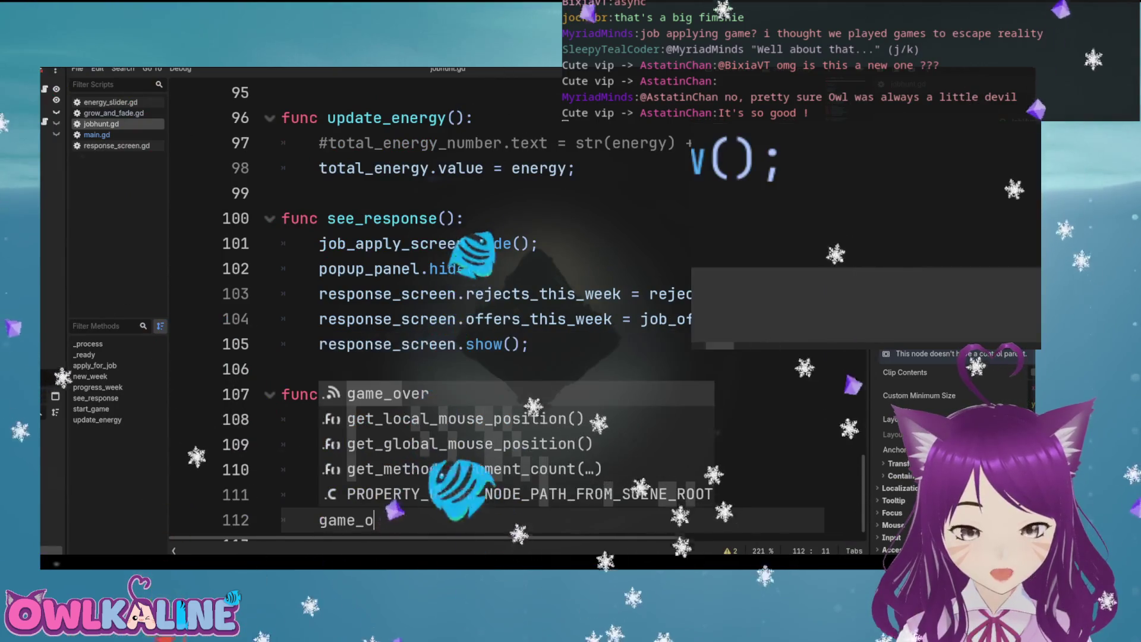
key("BackSpace")
type(".emit(tr")
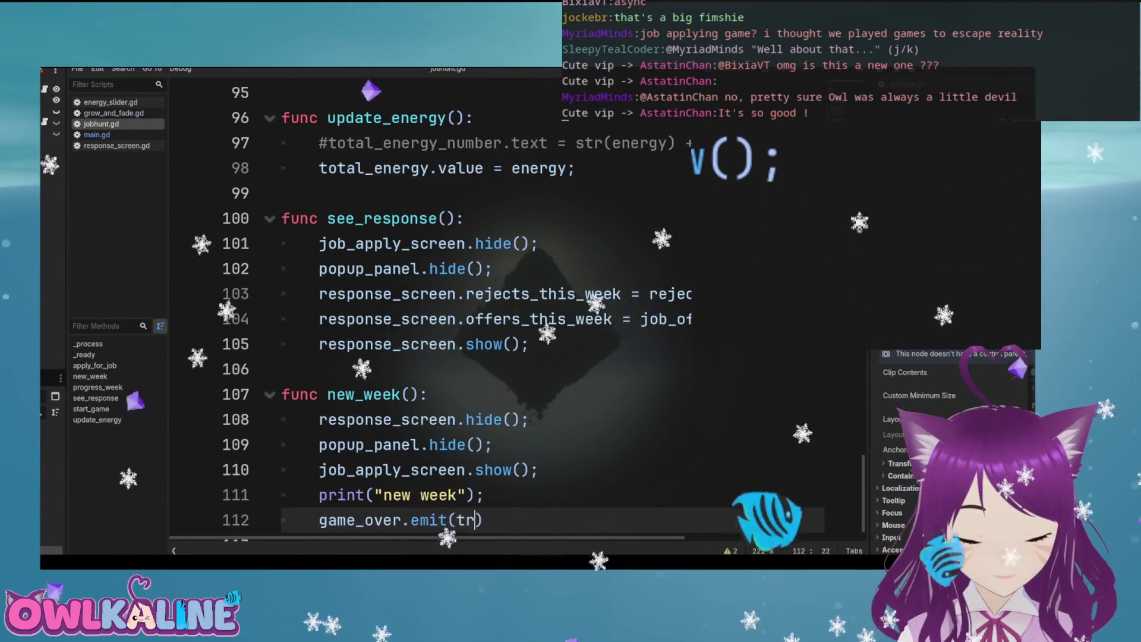
type(";")
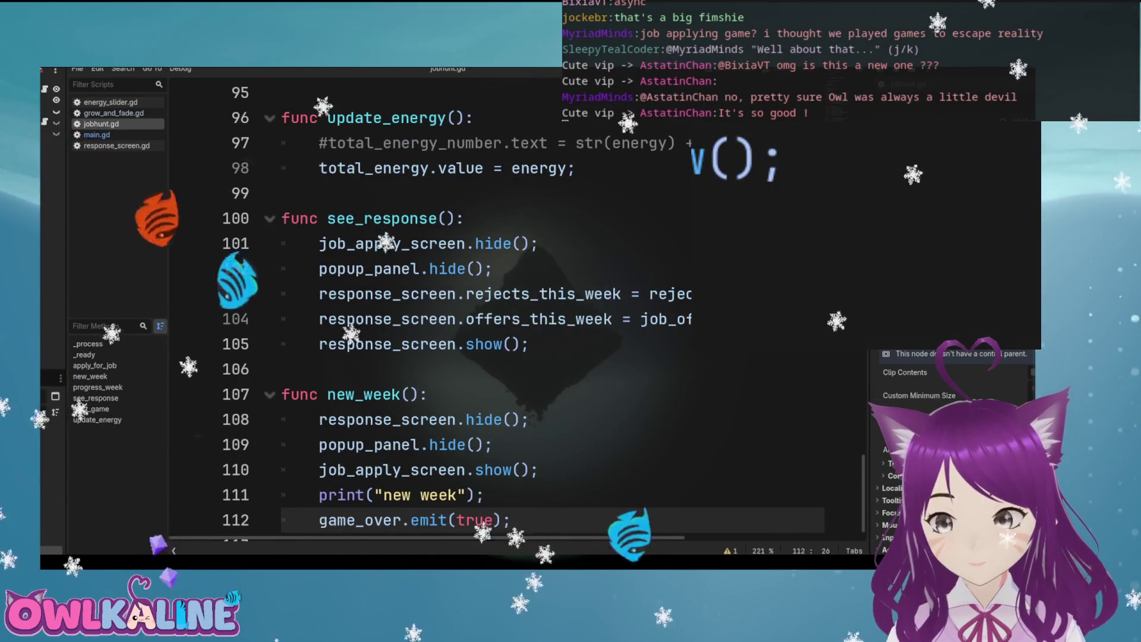
scroll(892, 452, "down", 3)
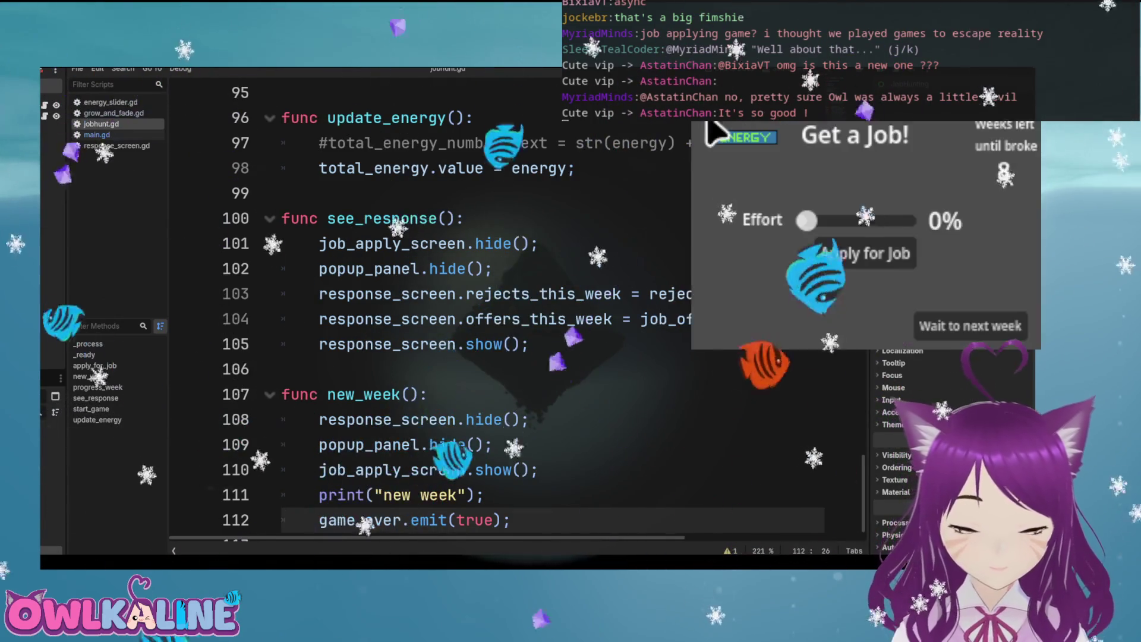
Play a test week at 72% effort to the responses, then select new_week's print line
left_click(886, 221)
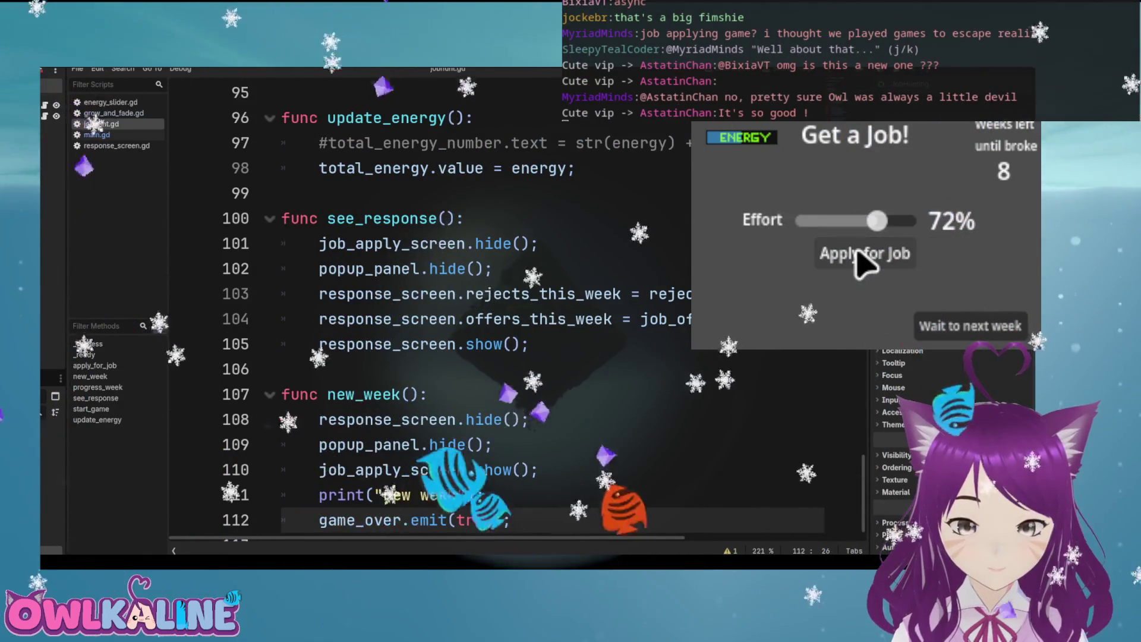
left_click(919, 327)
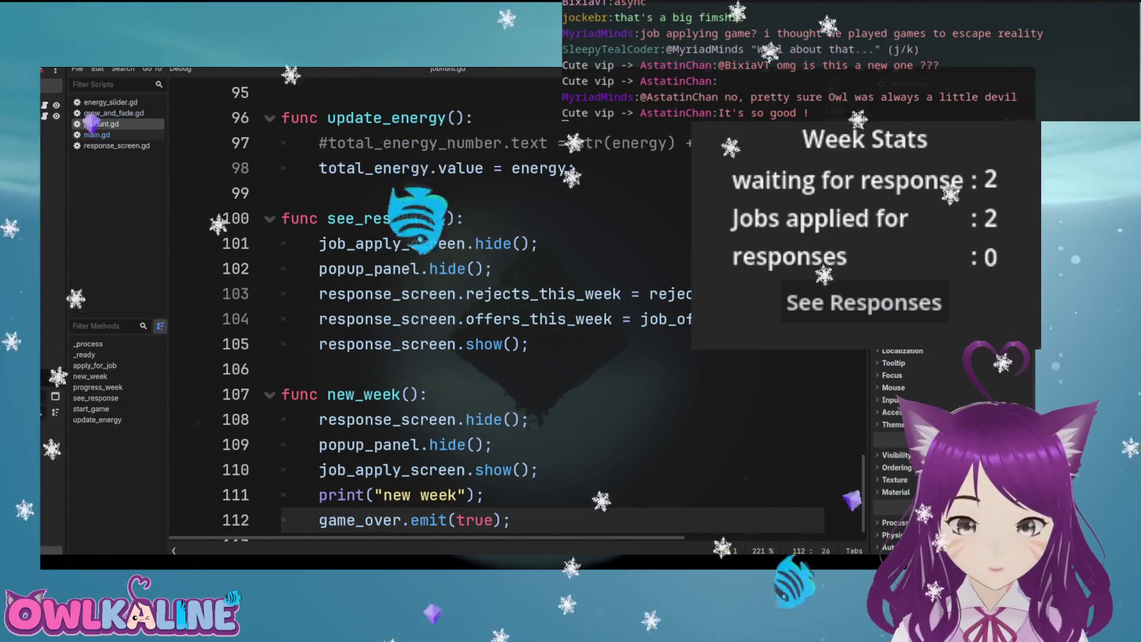
left_click(860, 306)
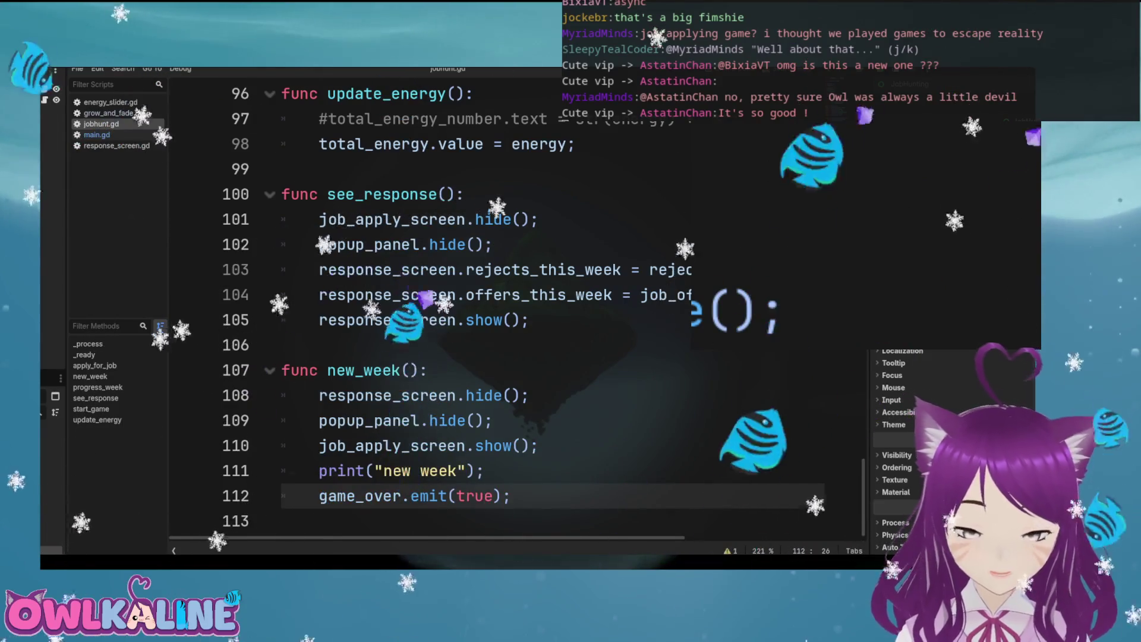
left_click_drag(484, 471, 328, 471)
Switch to main.gd and insert a blank line at the start of start_new_game
key("alt+Left")
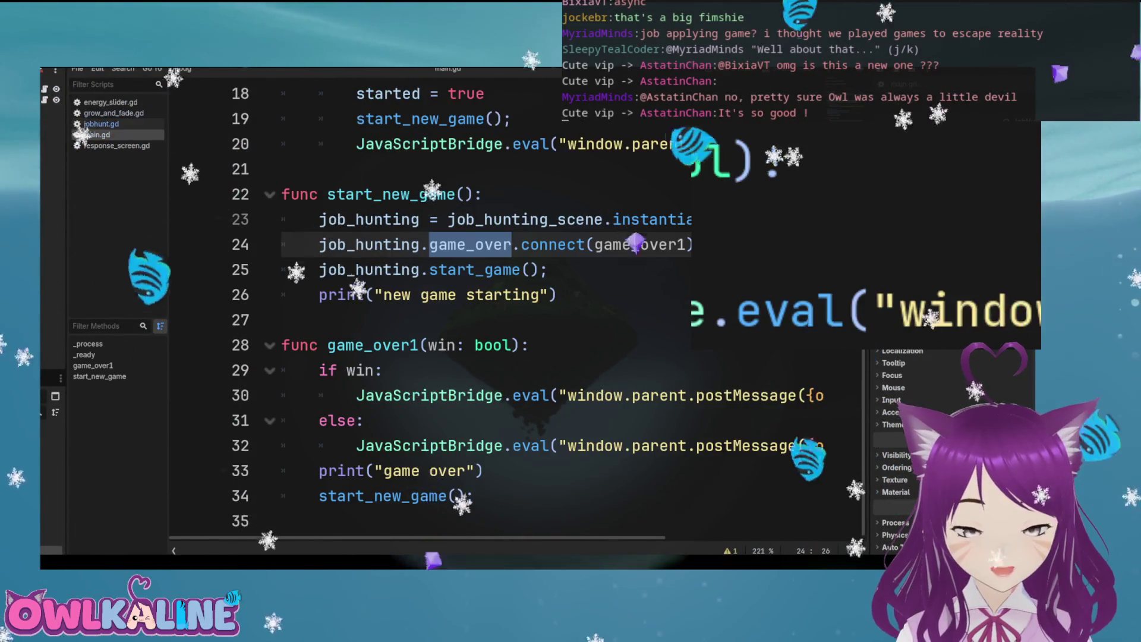
left_click_drag(476, 471, 375, 470)
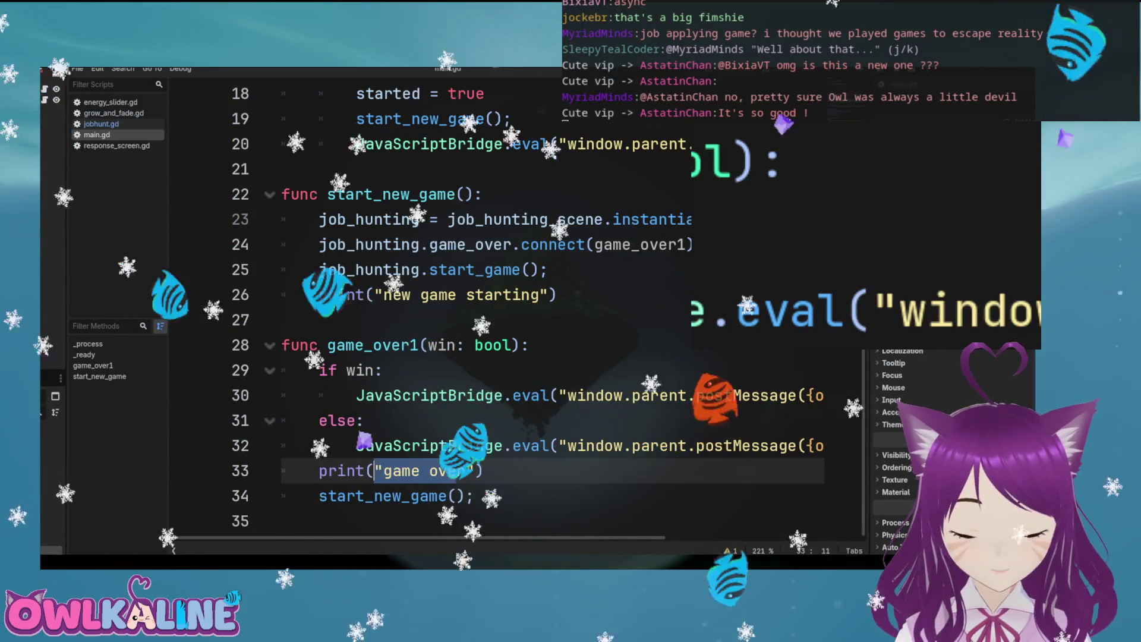
key("alt+Left")
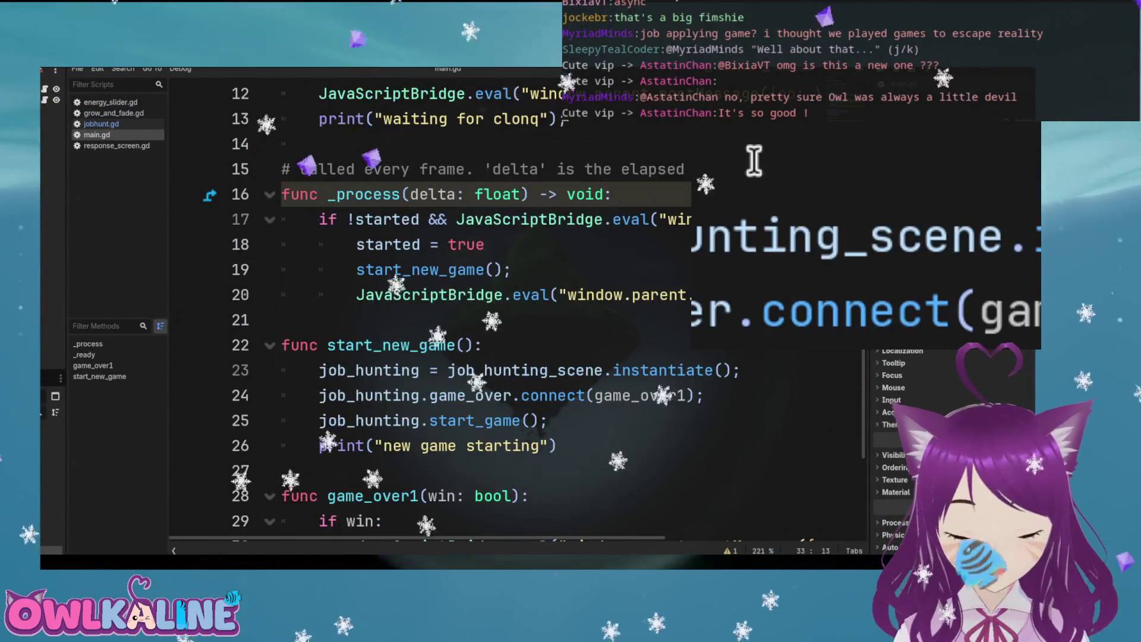
key("Down")
key("Down")
key("Down")
key("End")
key("Return")
Write remove_child(job_hunting); as the first line of start_new_game
type("\\")
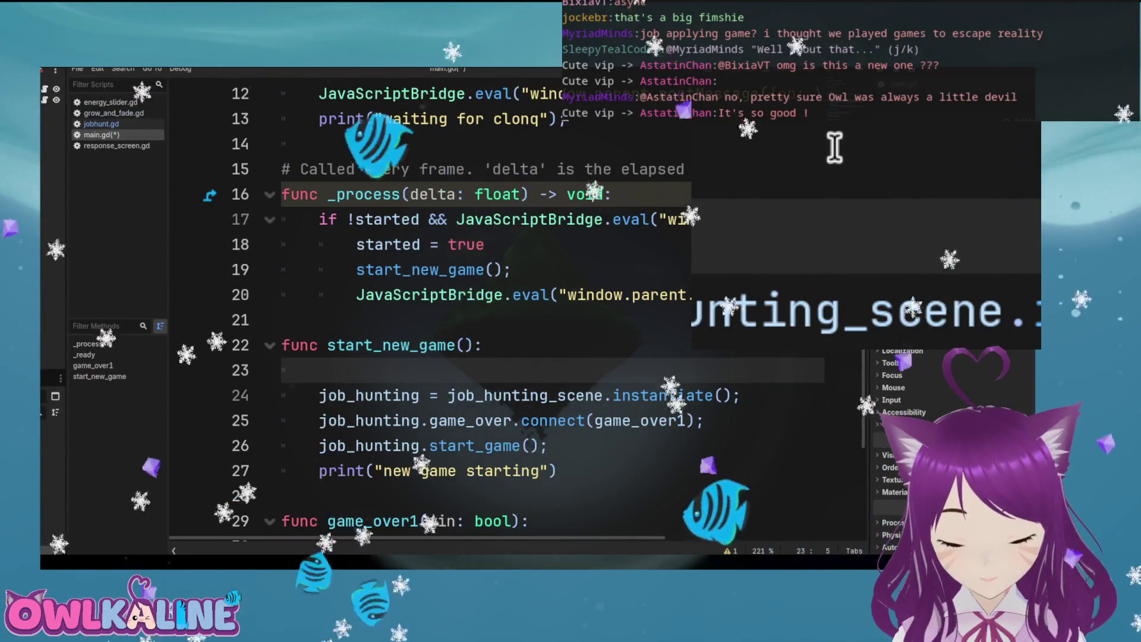
type("child")
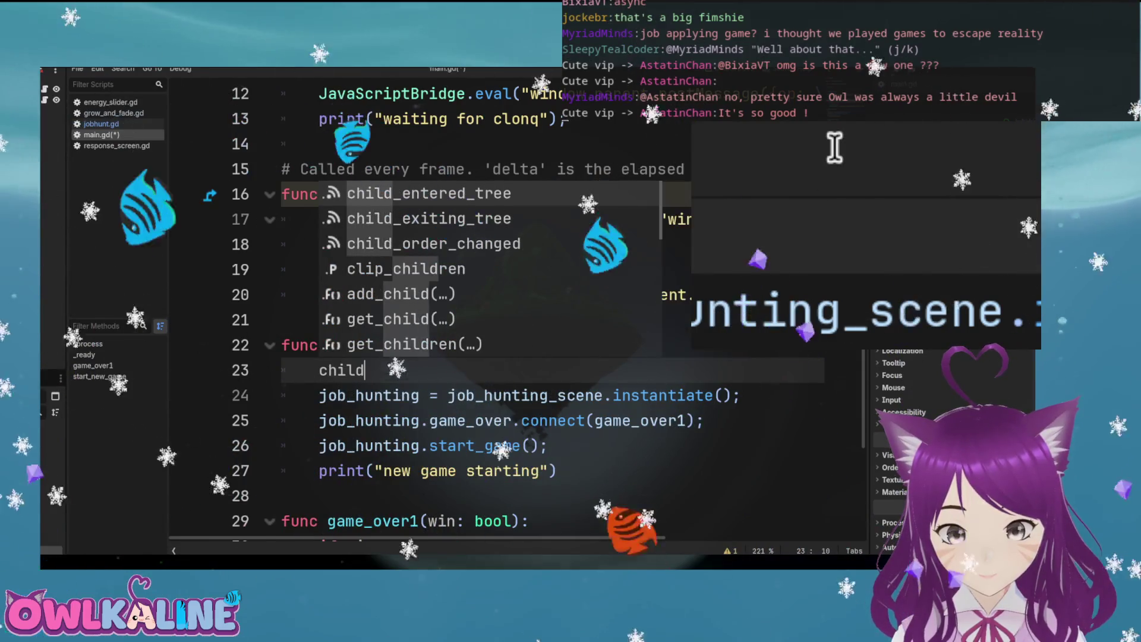
key("BackSpace")
key("BackSpace")
key("BackSpace")
type("rem")
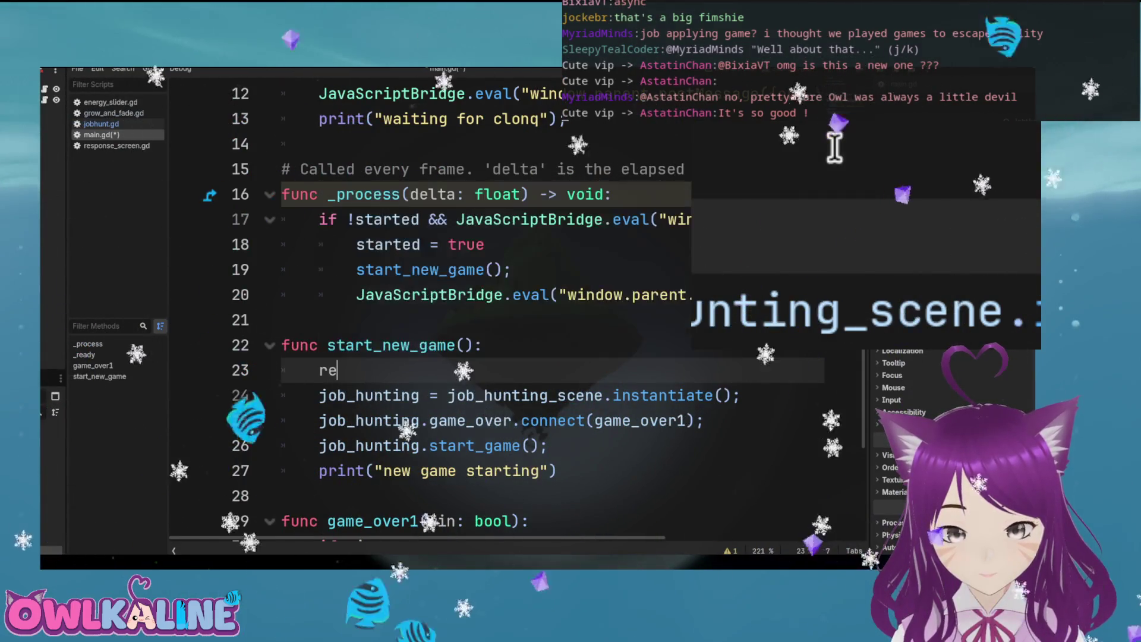
type("ov")
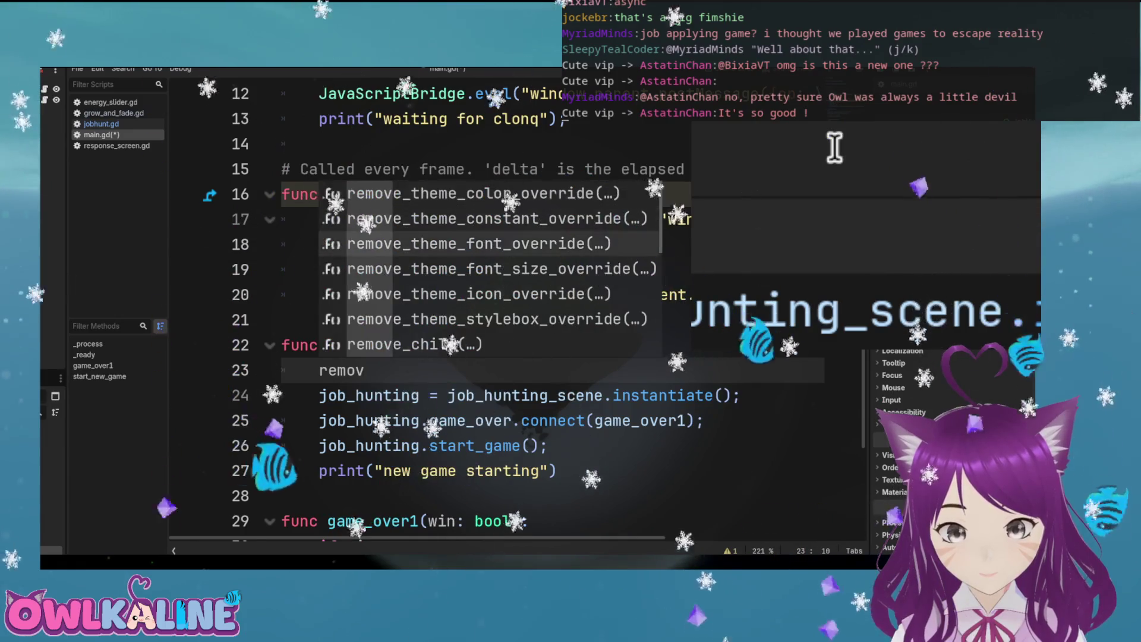
key("Down")
key("Down")
key("Down")
key("Return")
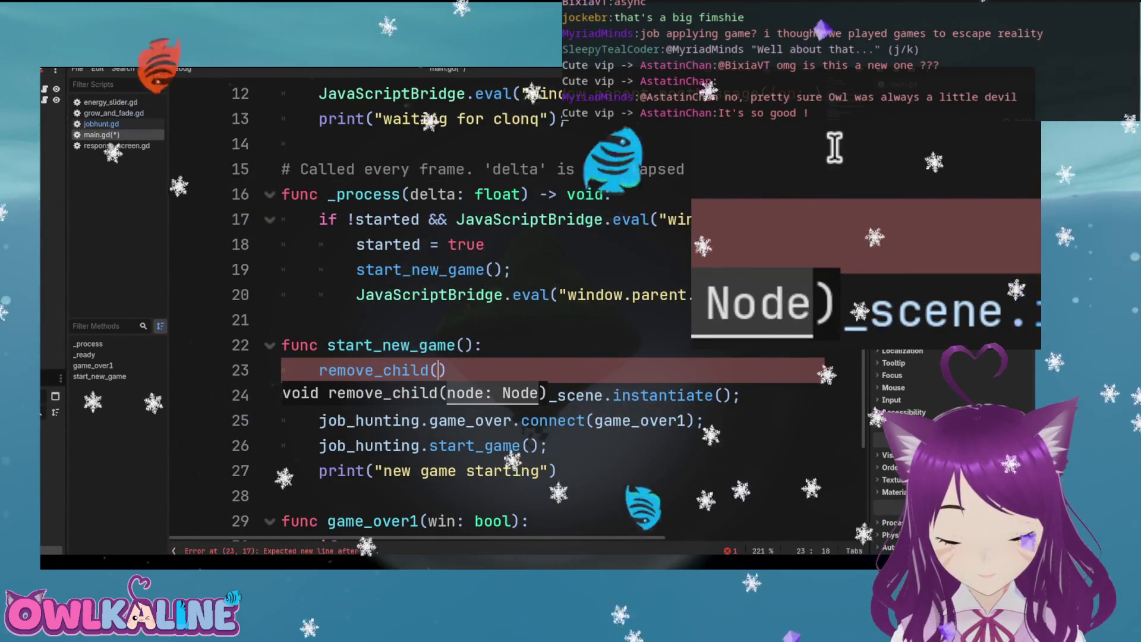
type("job_h")
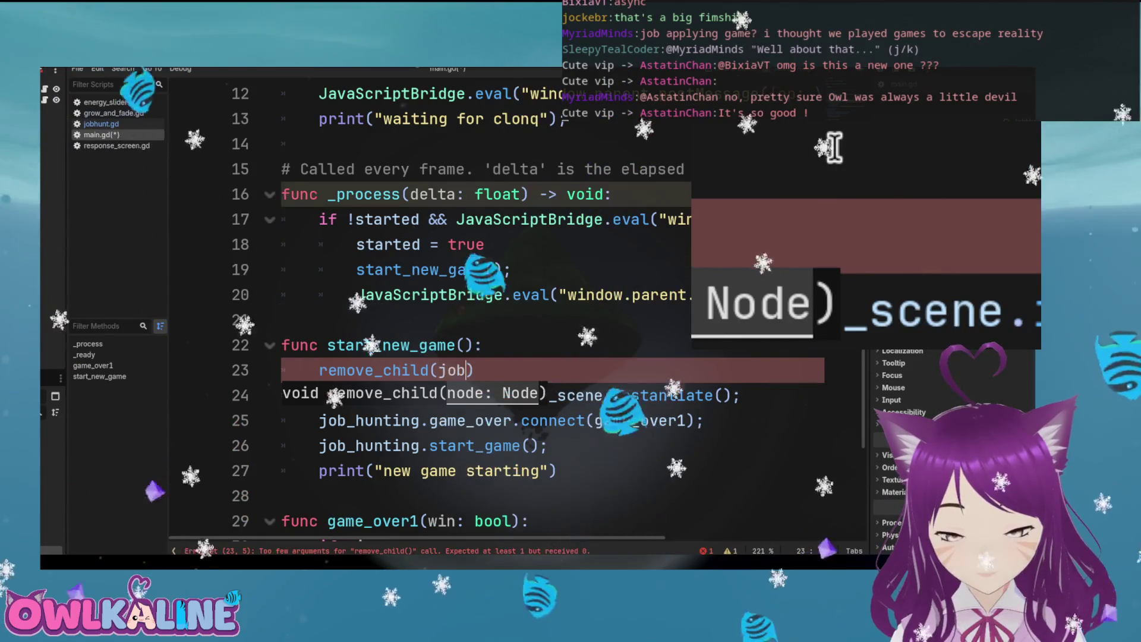
key("Return")
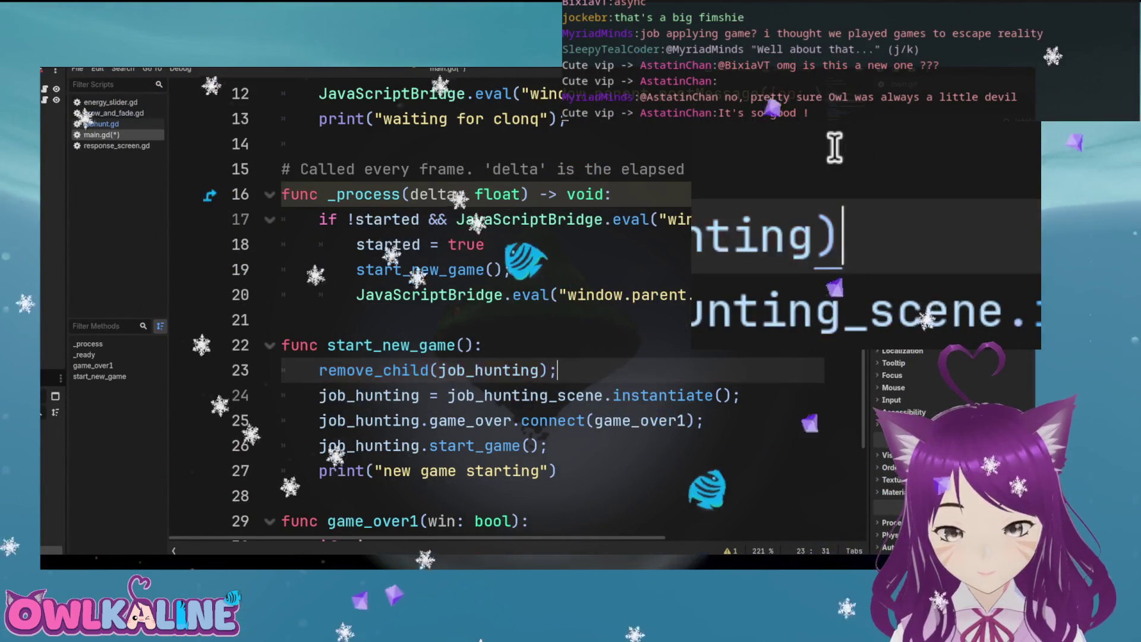
key("End")
type(";")
Add an add_child(job_hunting) line below start_game()
key("Down")
key("Down")
key("Down")
key("Return")
type("add_c")
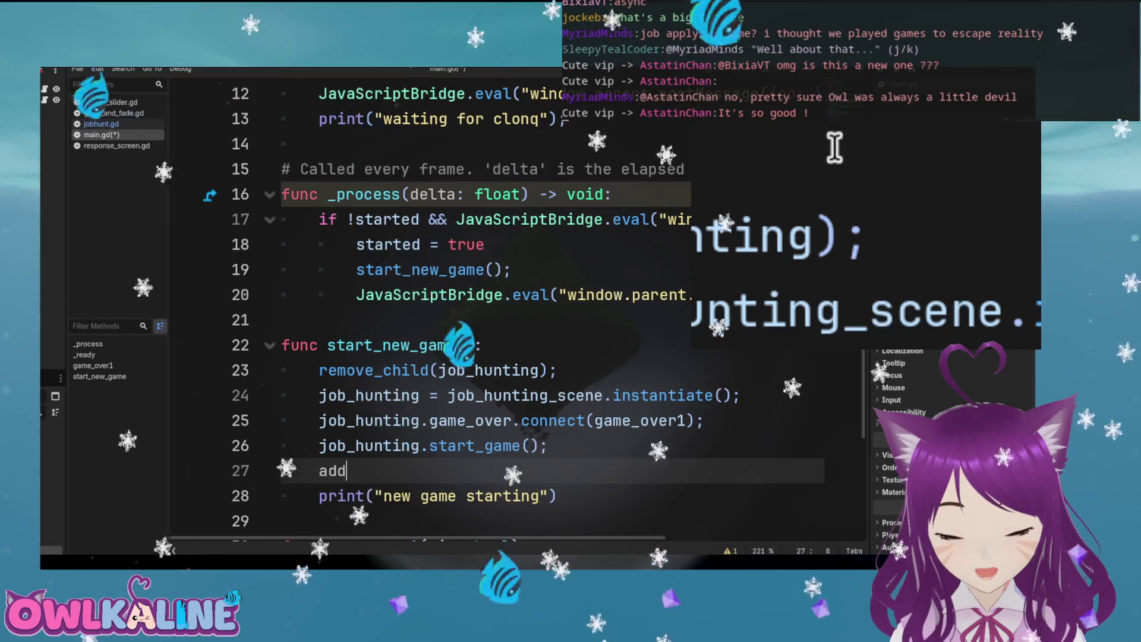
key("Return")
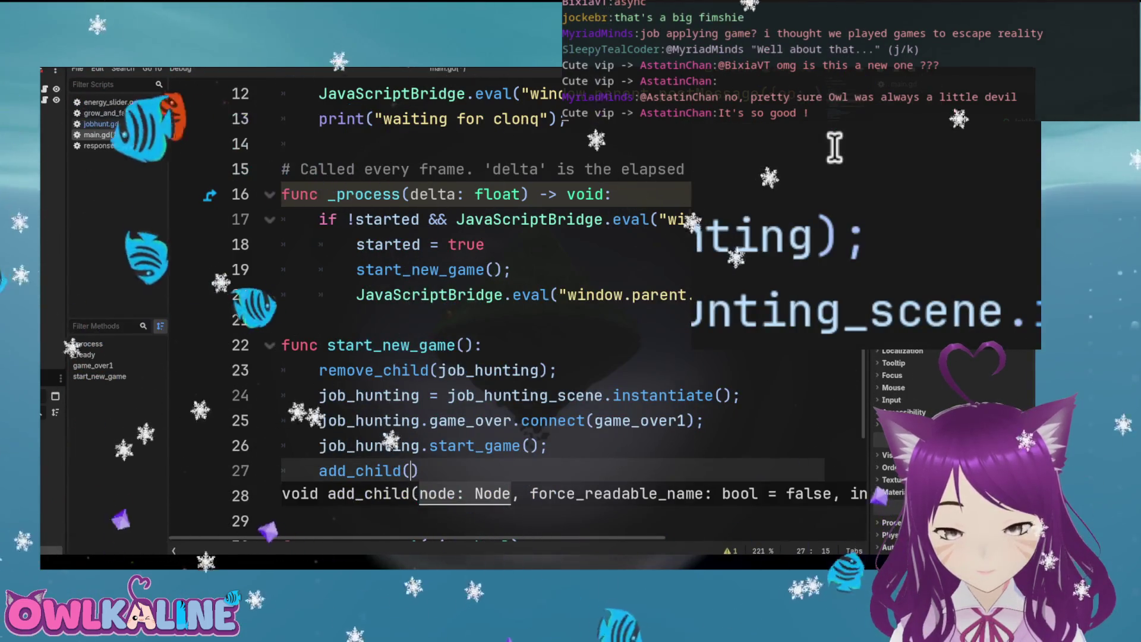
type("job_")
key("Return")
type("\\")
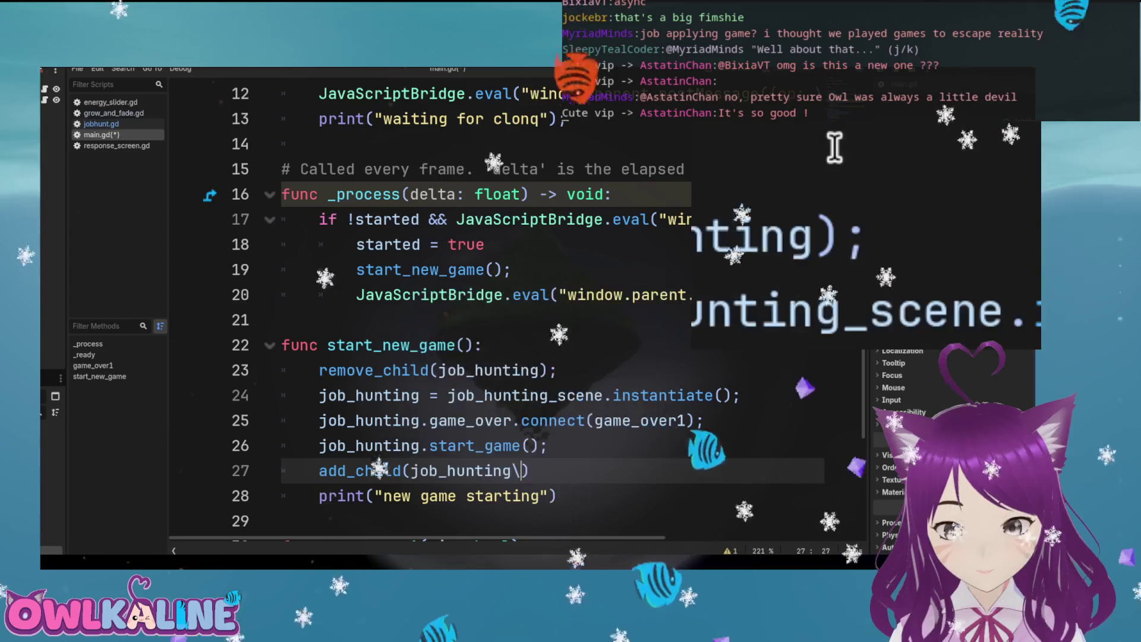
Move add_child(job_hunting) above start_game(), remove the stray backslash, and save main.gd
key("ctrl+x")
key("Up")
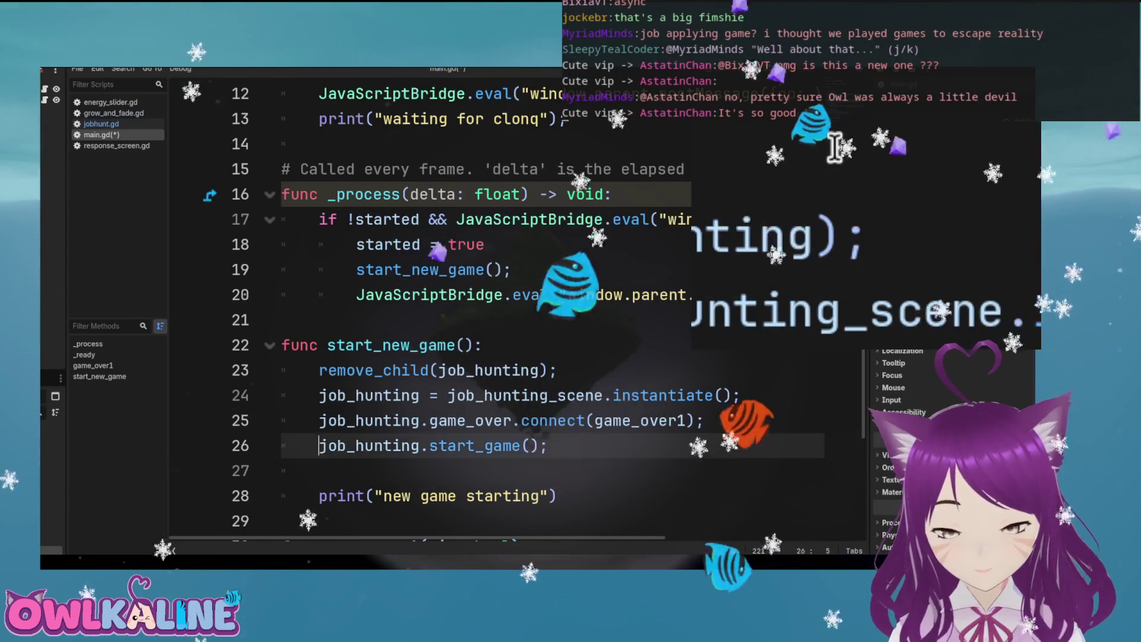
key("Return")
key("Up")
key("ctrl+v")
key("Down")
key("Delete")
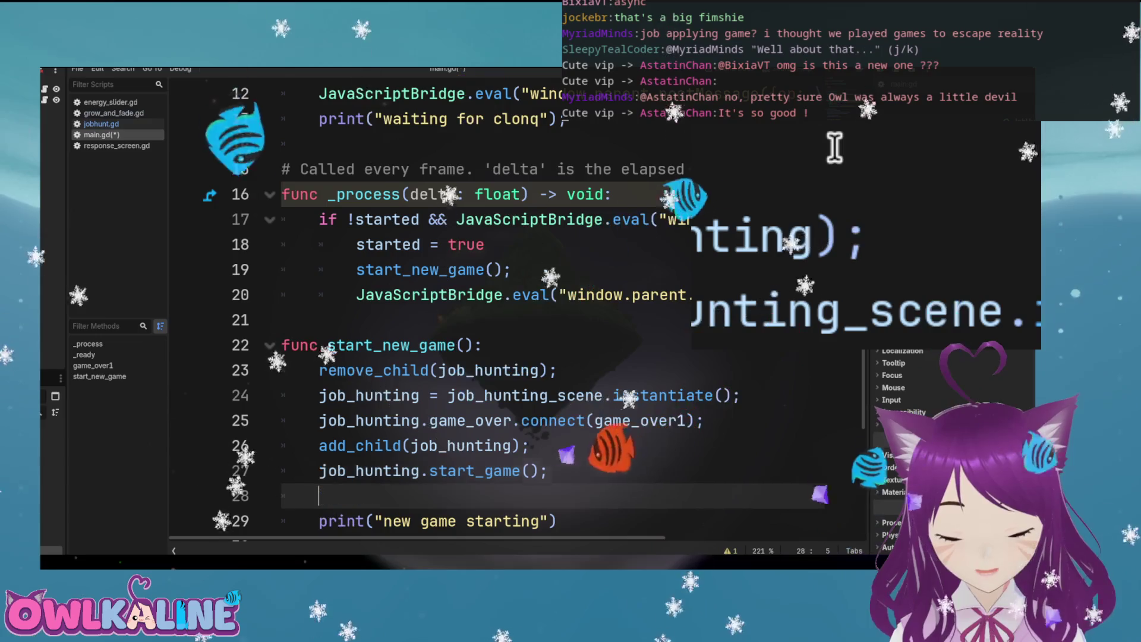
key("End")
key("Delete")
key("ctrl+s")
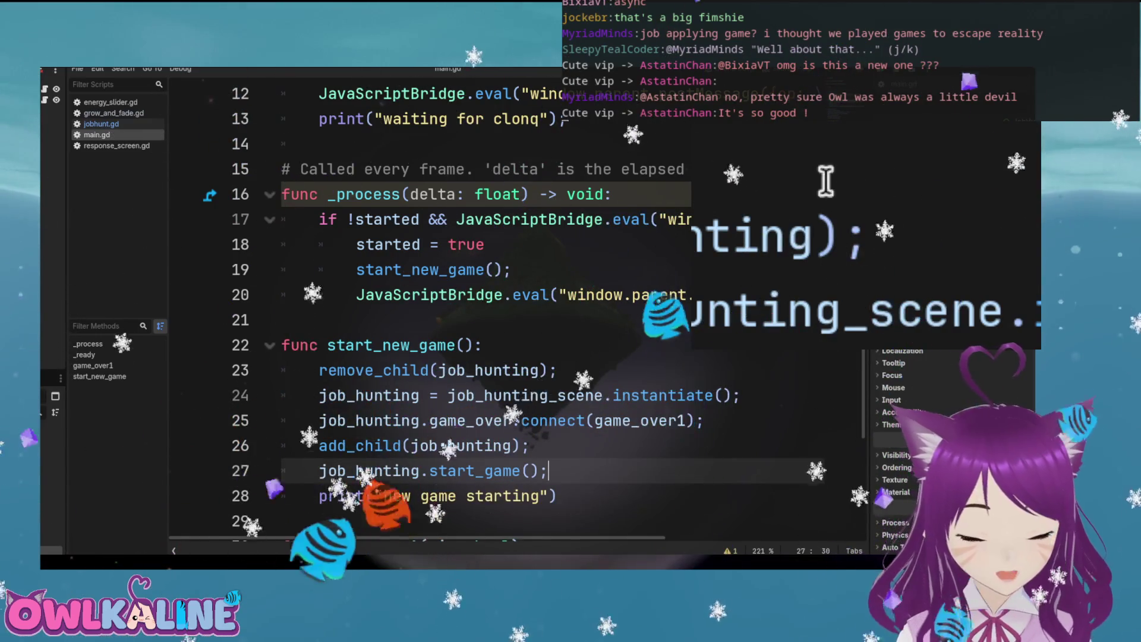
scroll(785, 190, "down", 2)
key("Up")
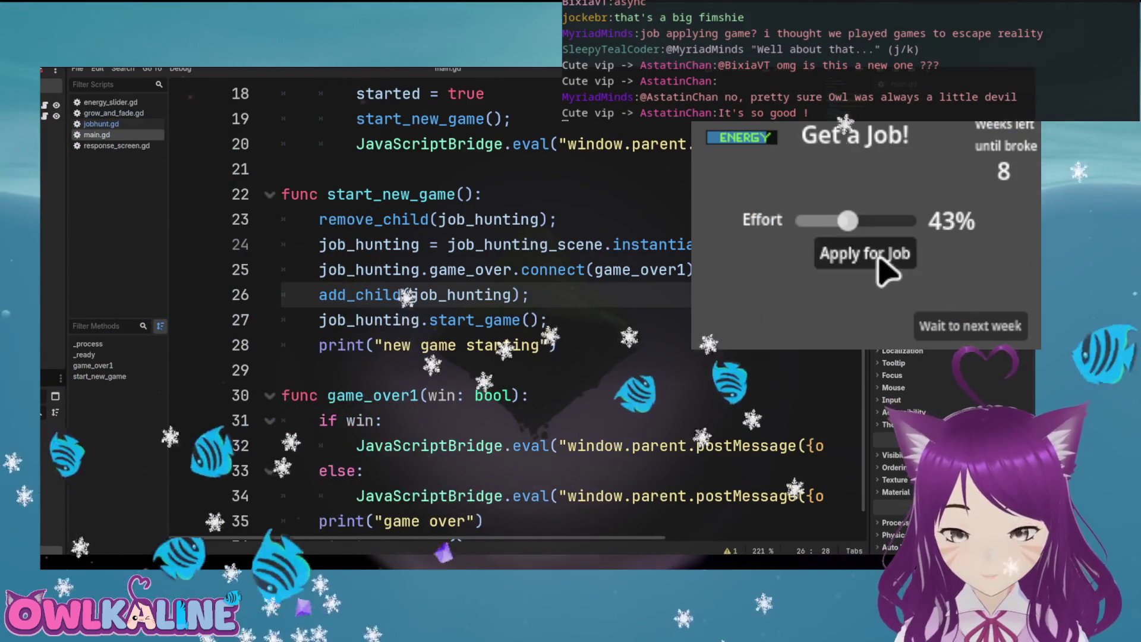
Advance a week, then apply at 86% effort and view the responses showing an acceptance
left_click(951, 330)
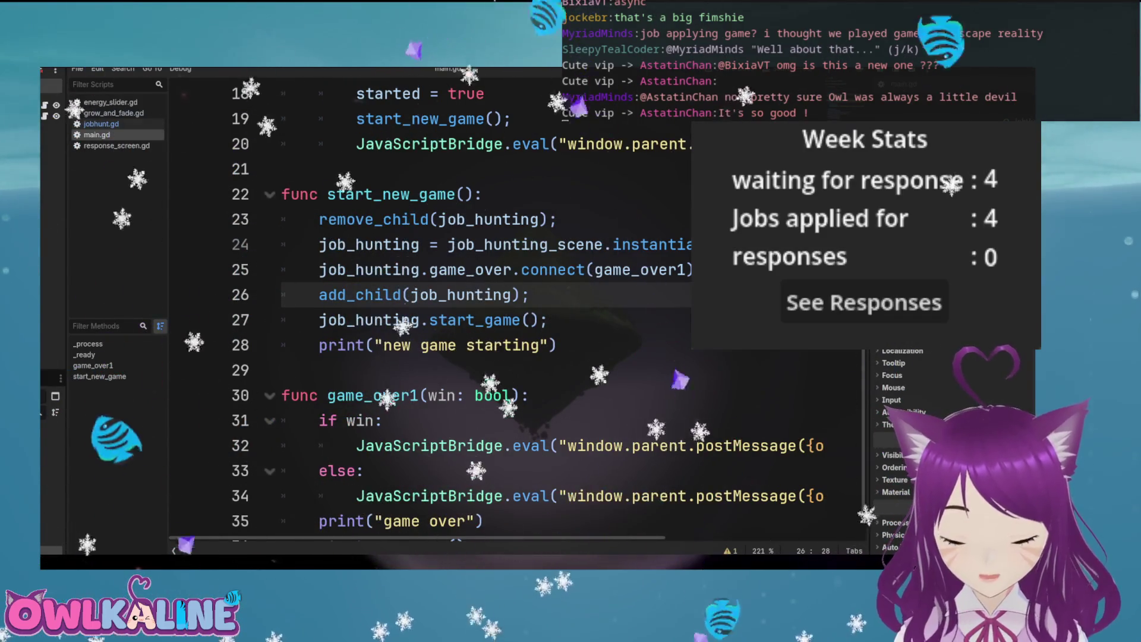
left_click(910, 309)
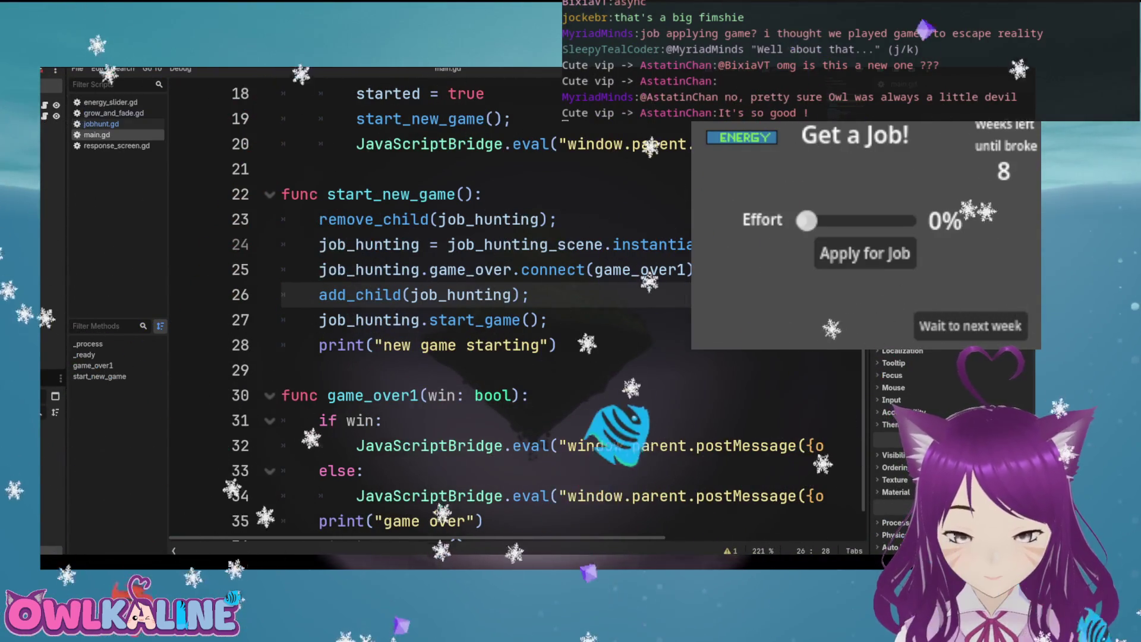
left_click(890, 221)
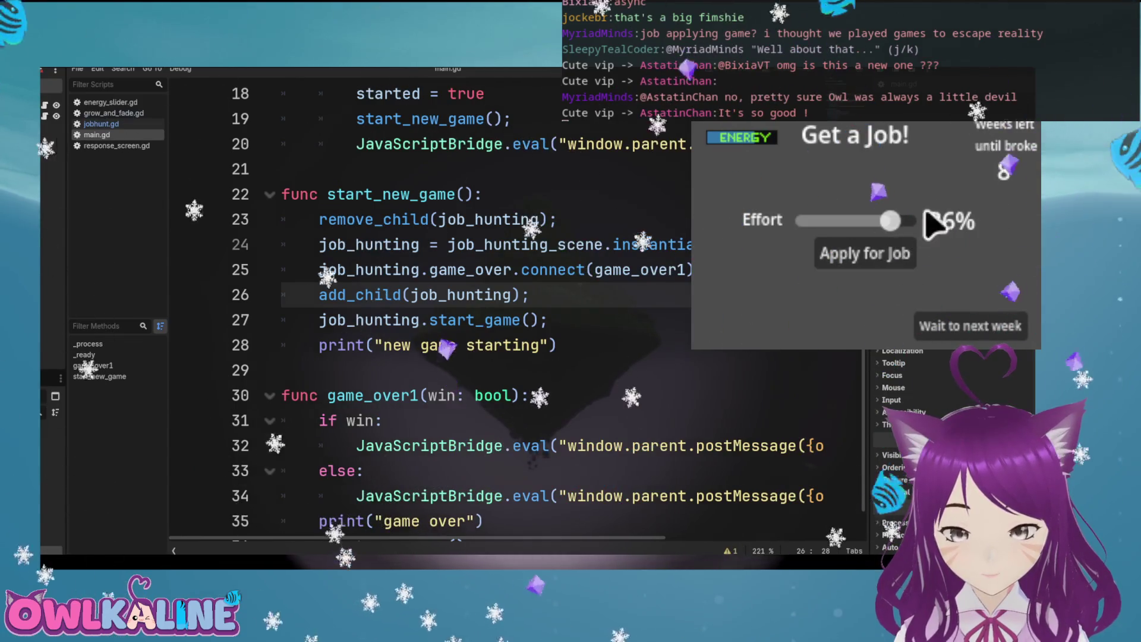
left_click(950, 325)
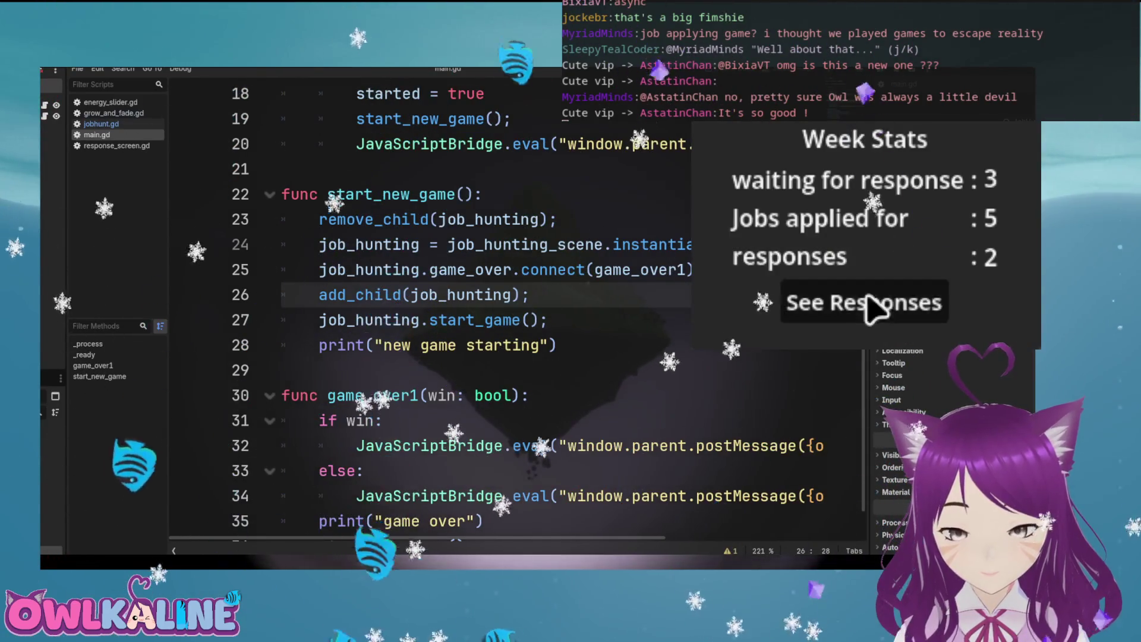
left_click(866, 306)
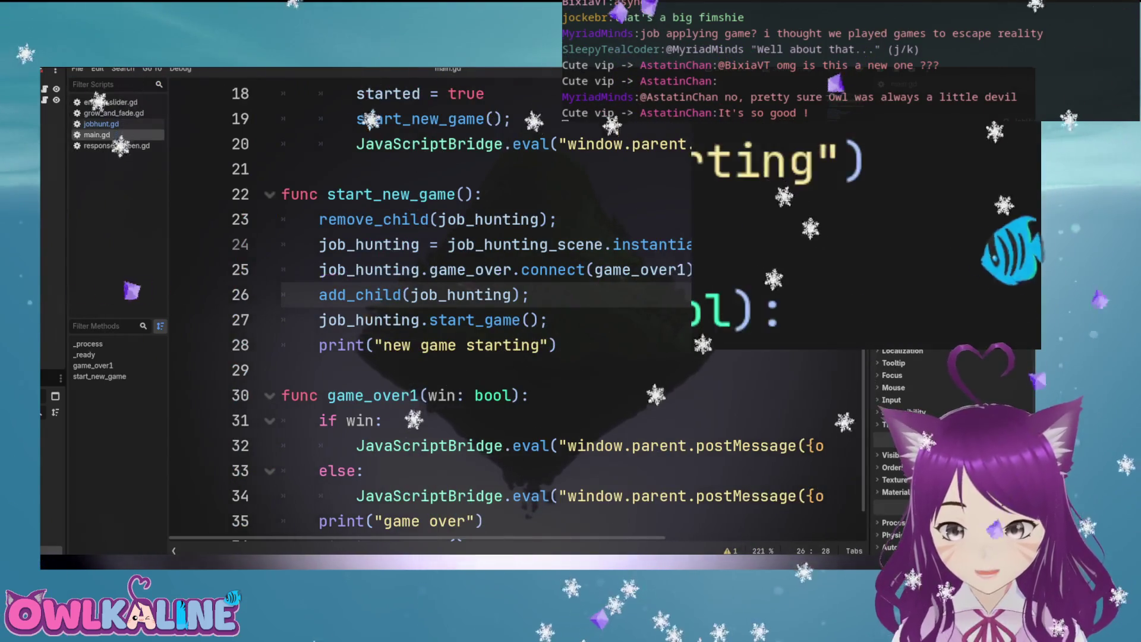
scroll(476, 309, "down", 1)
left_click_drag(558, 295, 282, 295)
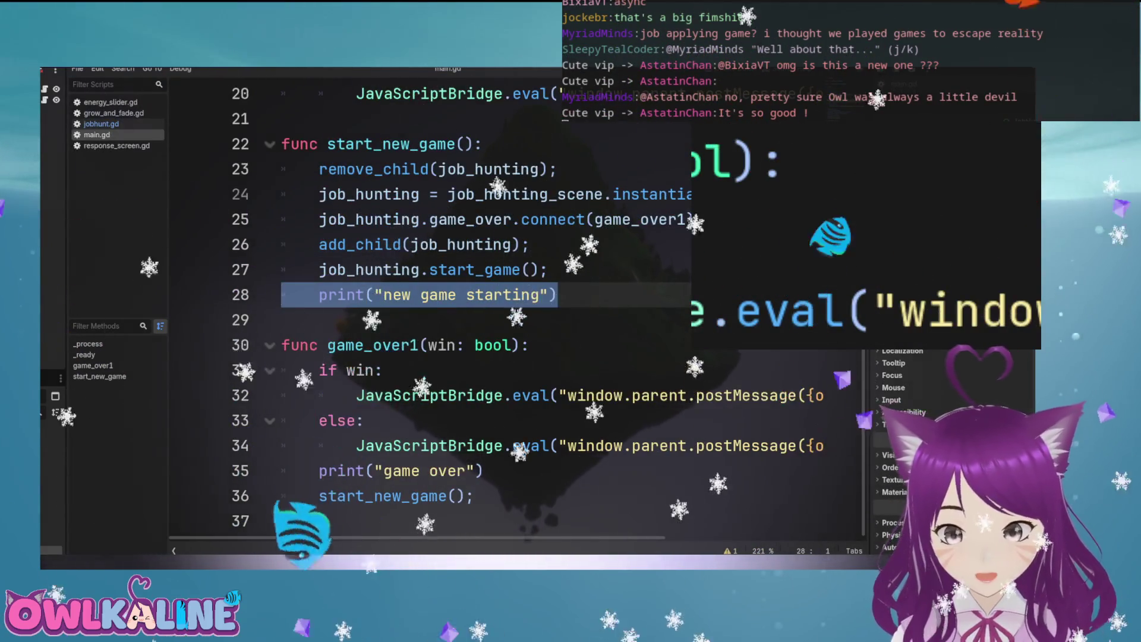
key("BackSpace")
key("BackSpace")
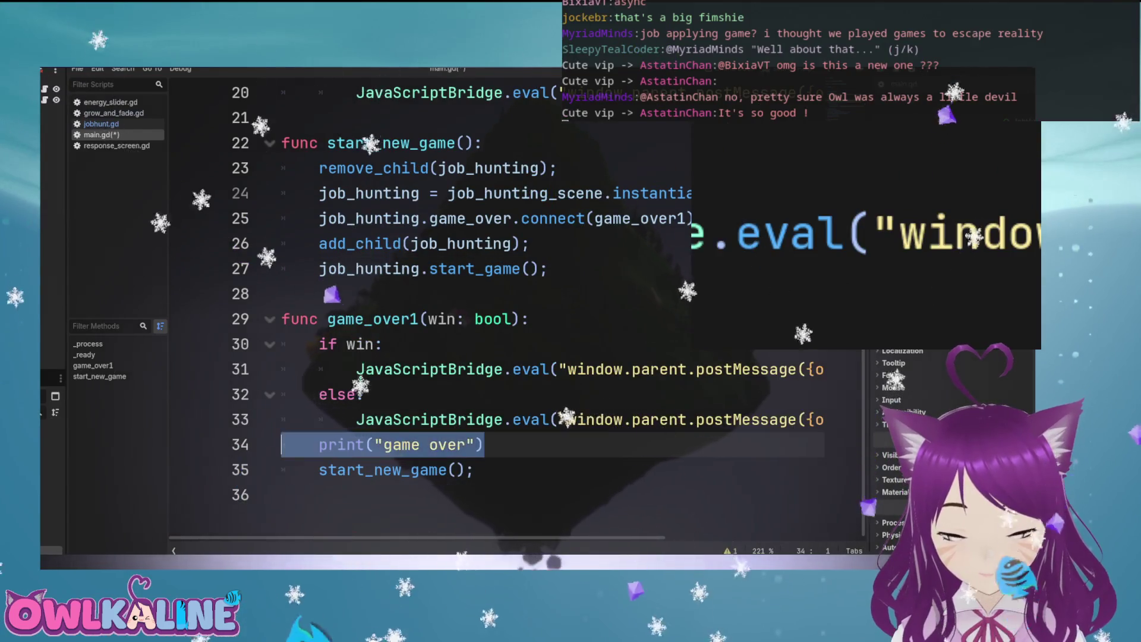
left_click_drag(484, 470, 282, 470)
key("BackSpace")
key("BackSpace")
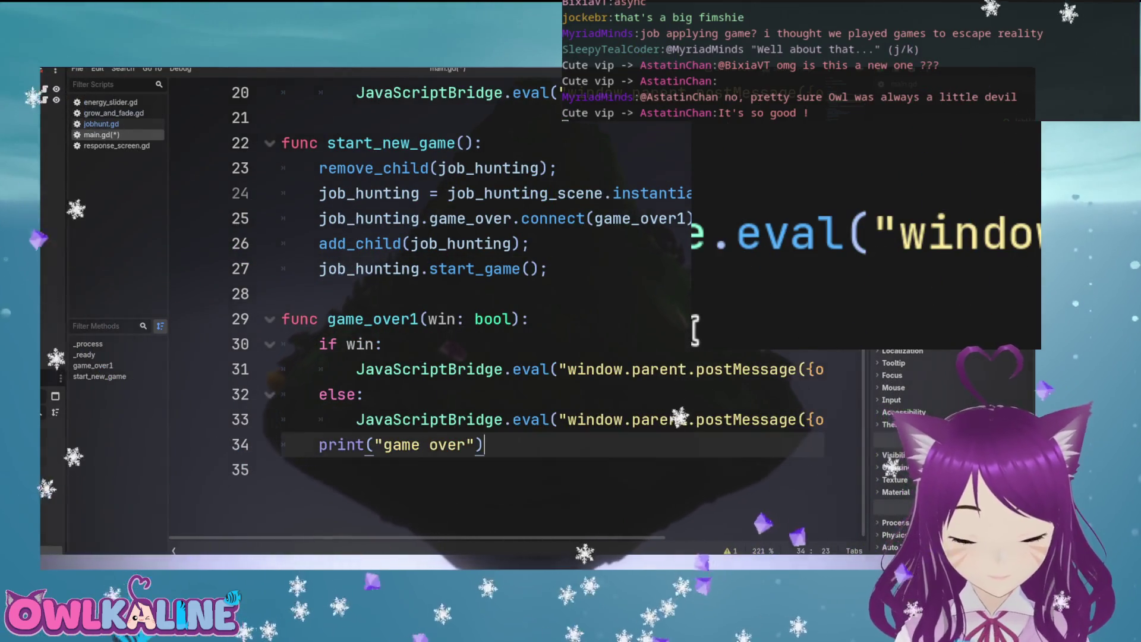
key("shift+Home")
key("BackSpace")
key("BackSpace")
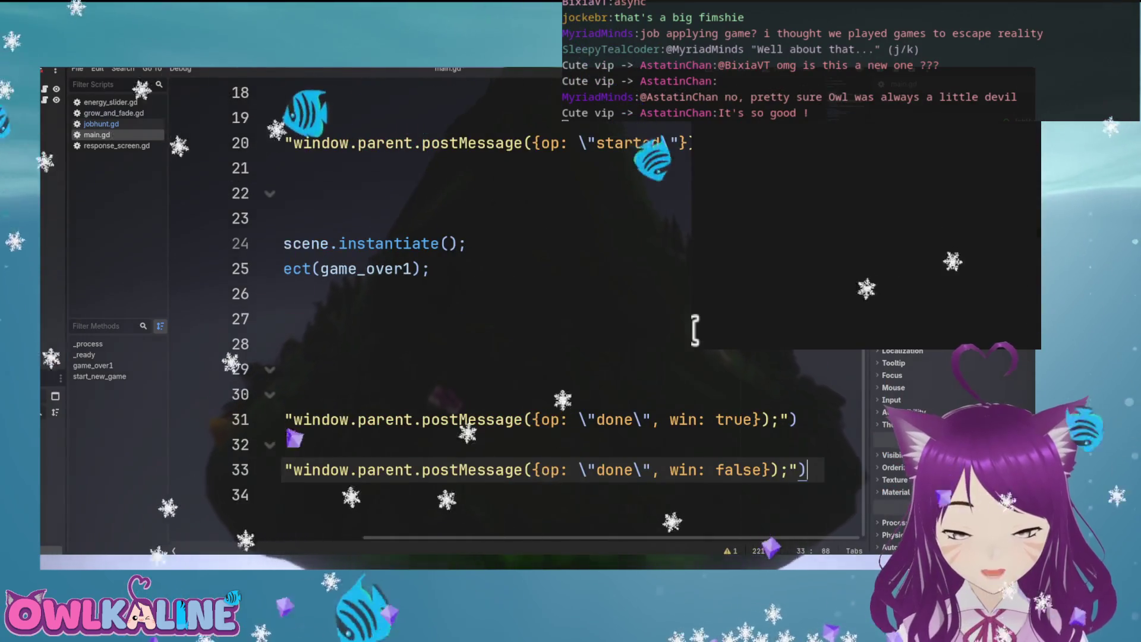
key("Up")
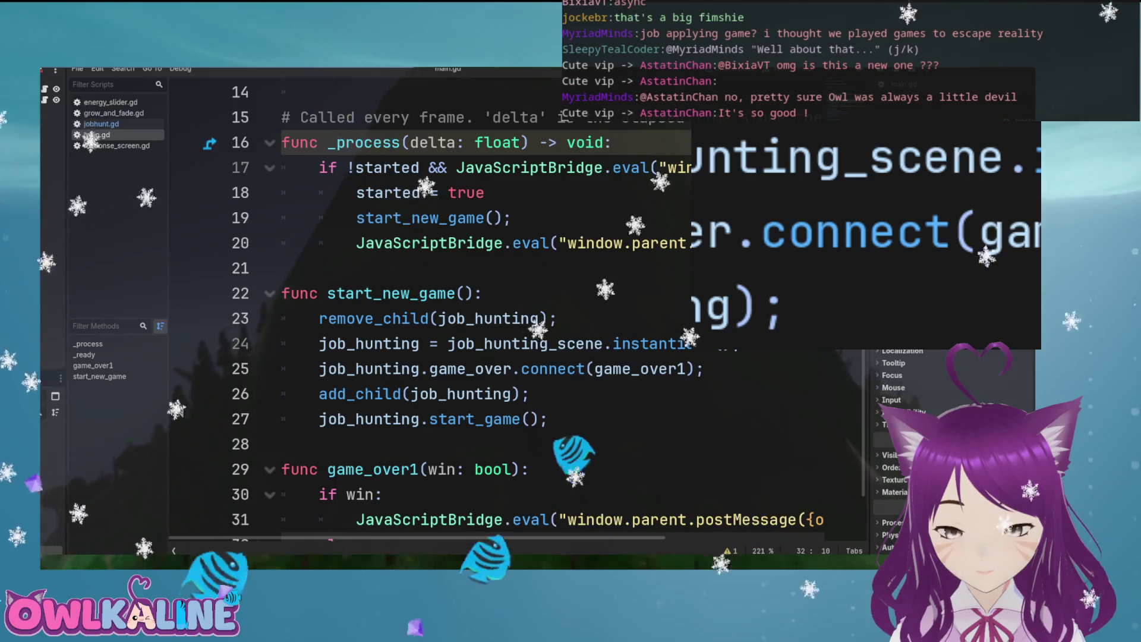
left_click(686, 369)
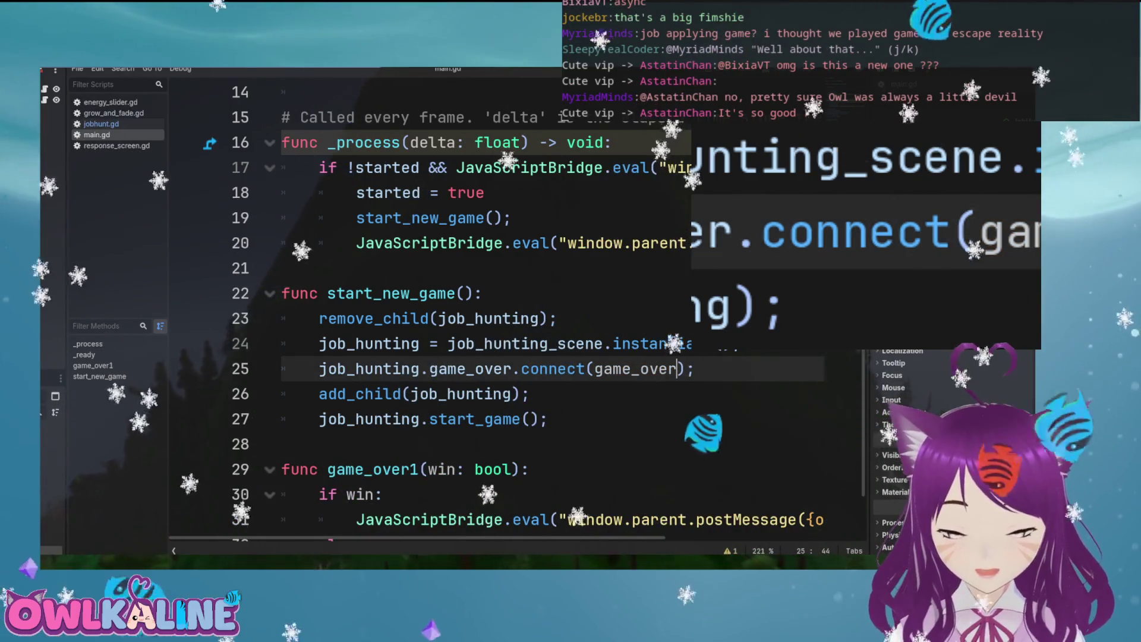
left_click(419, 470)
key("BackSpace")
key("ctrl+s")
left_click(520, 319)
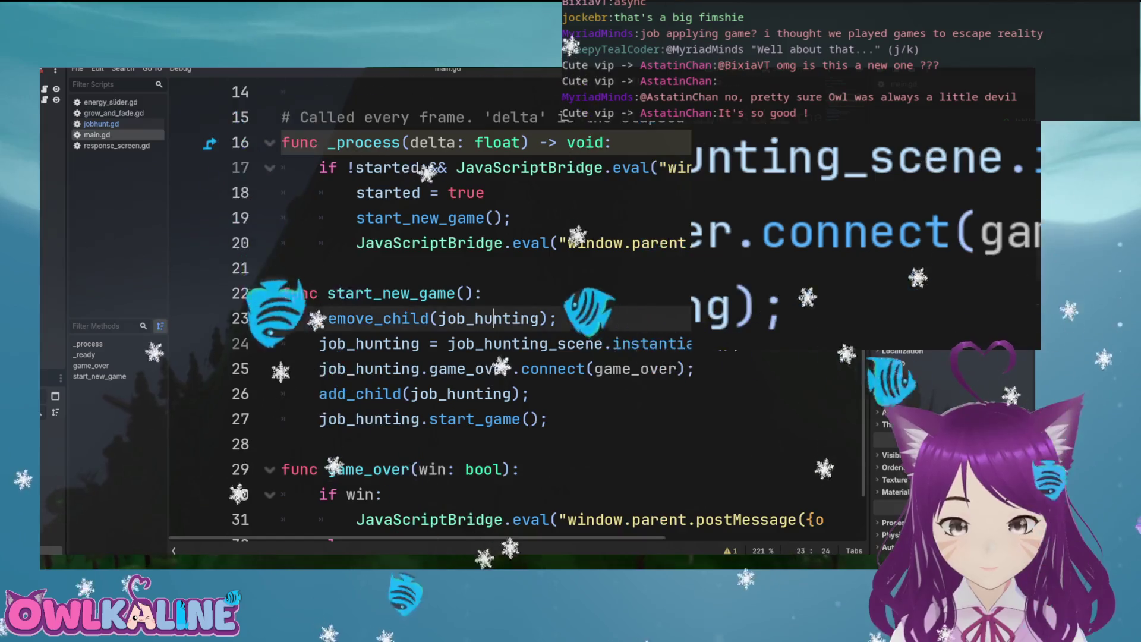
scroll(517, 309, "up", 2)
left_click(510, 369)
scroll(510, 369, "up", 1)
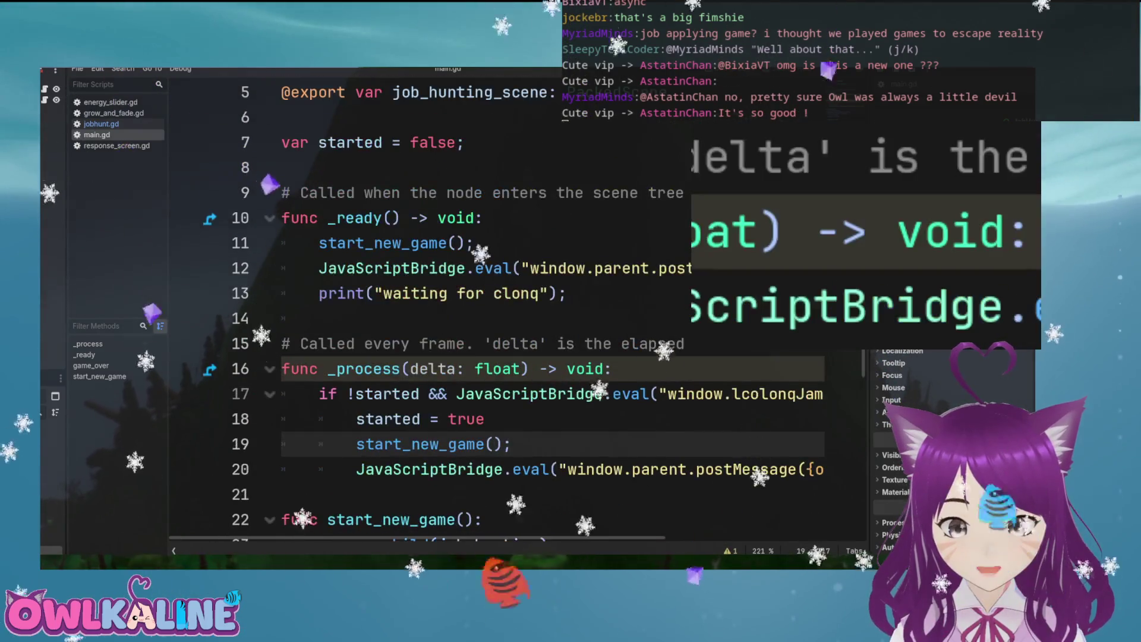
left_click_drag(474, 243, 282, 243)
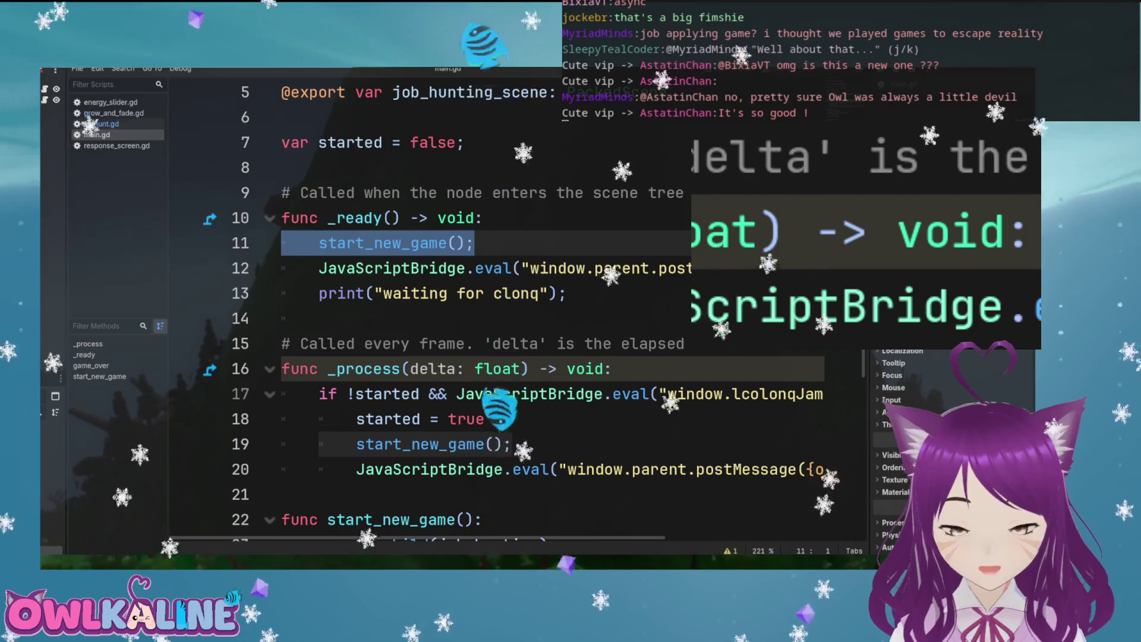
key("BackSpace")
key("BackSpace")
key("BackSpace")
key("Down")
key("Down")
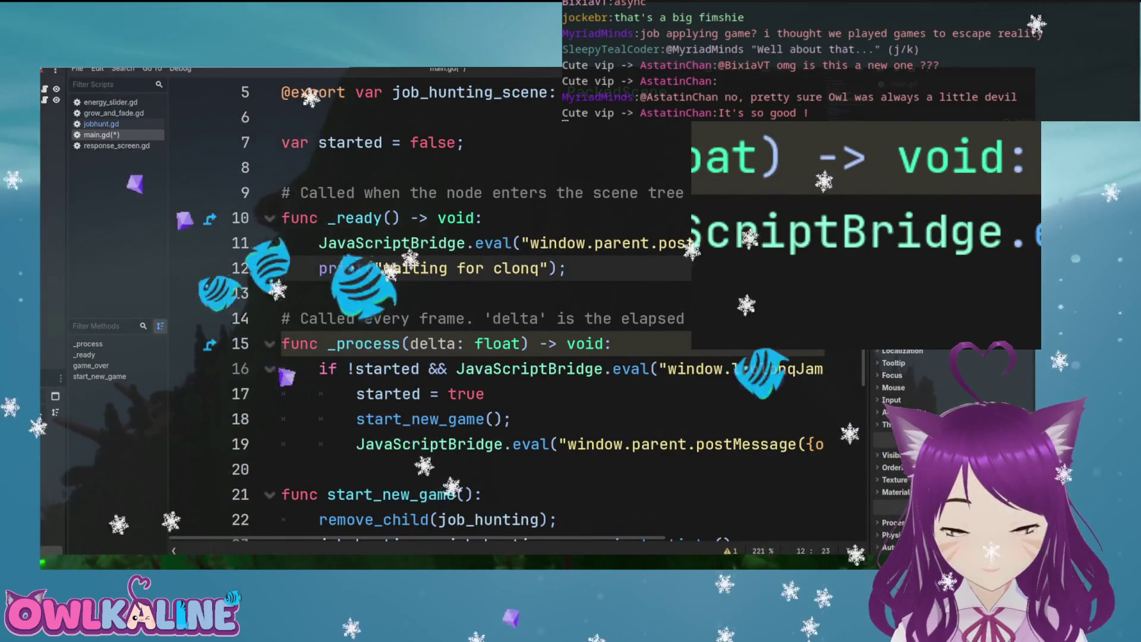
key("ctrl+z")
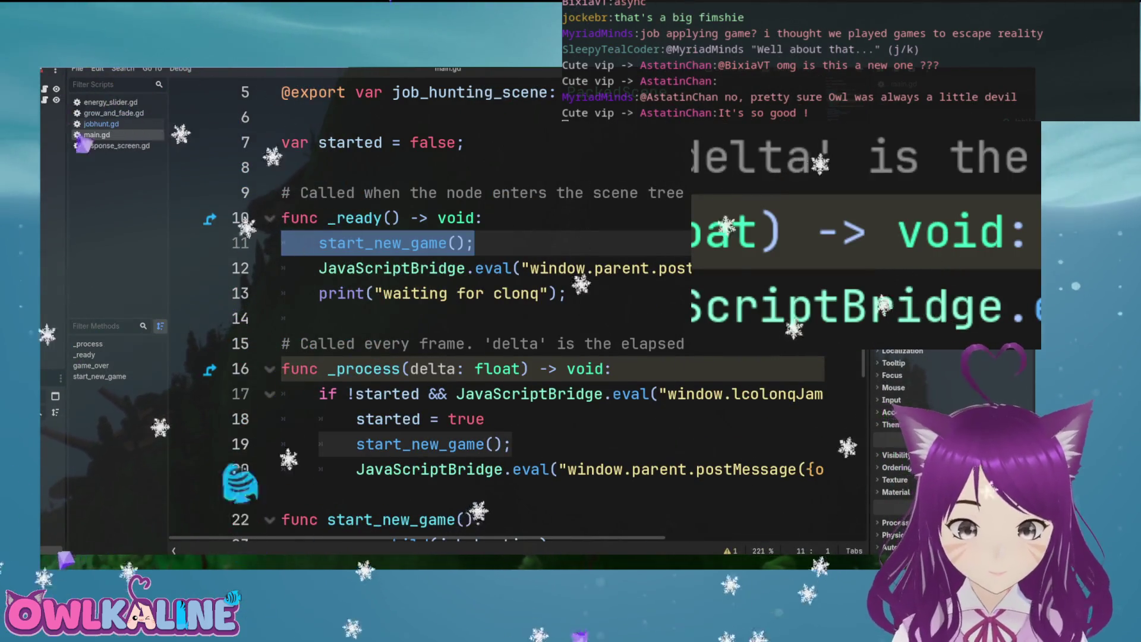
left_click(513, 469)
scroll(535, 309, "down", 4)
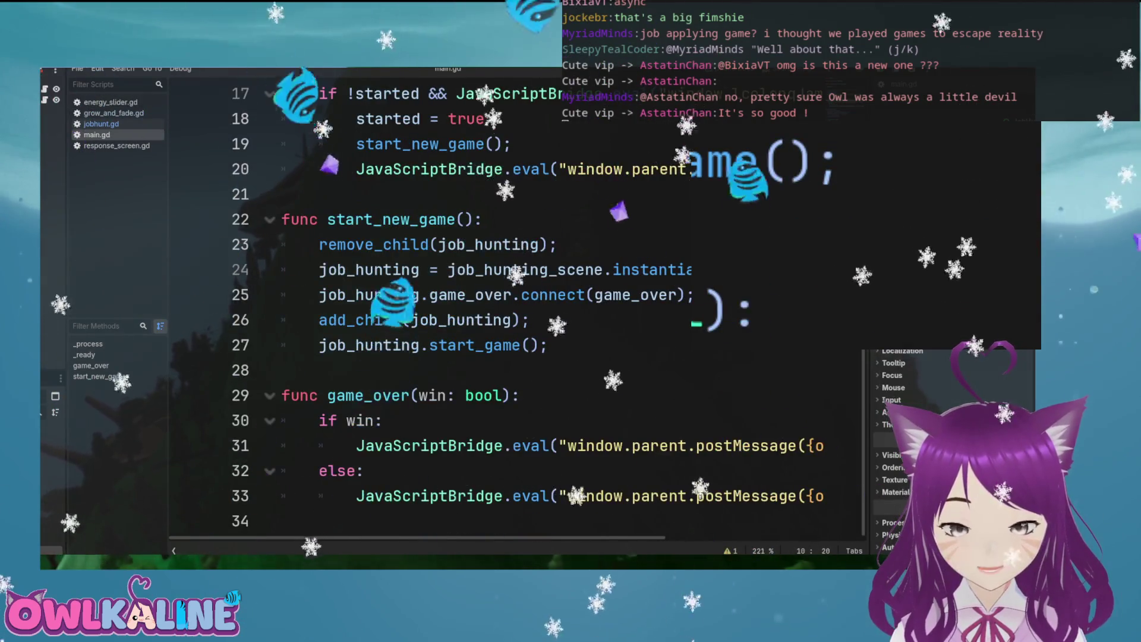
left_click_drag(612, 295, 392, 295)
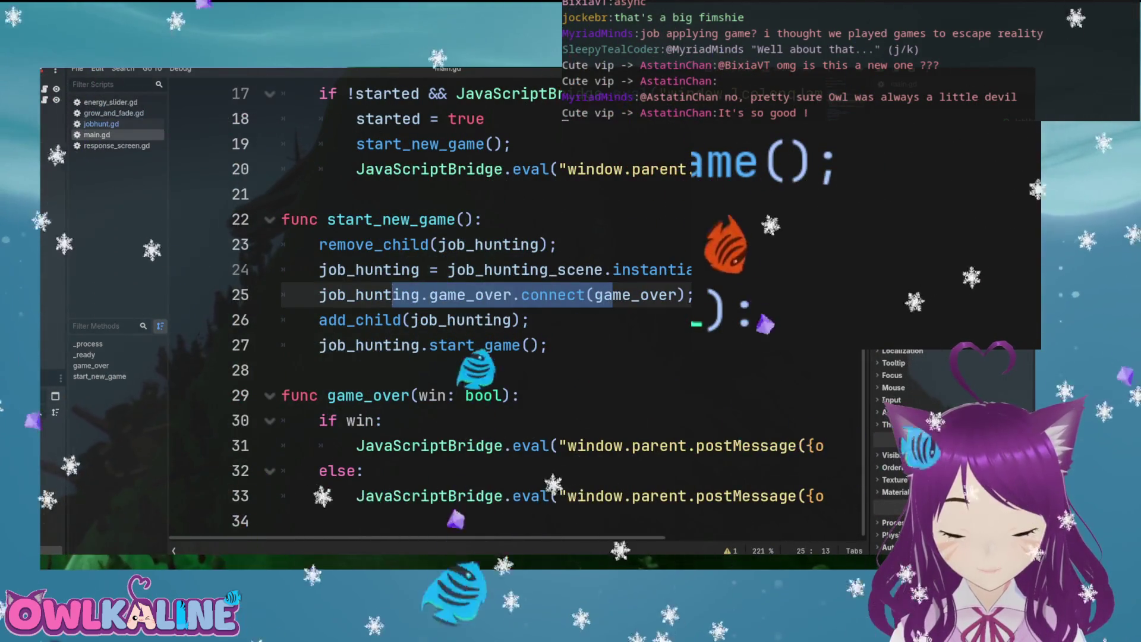
left_click(494, 295)
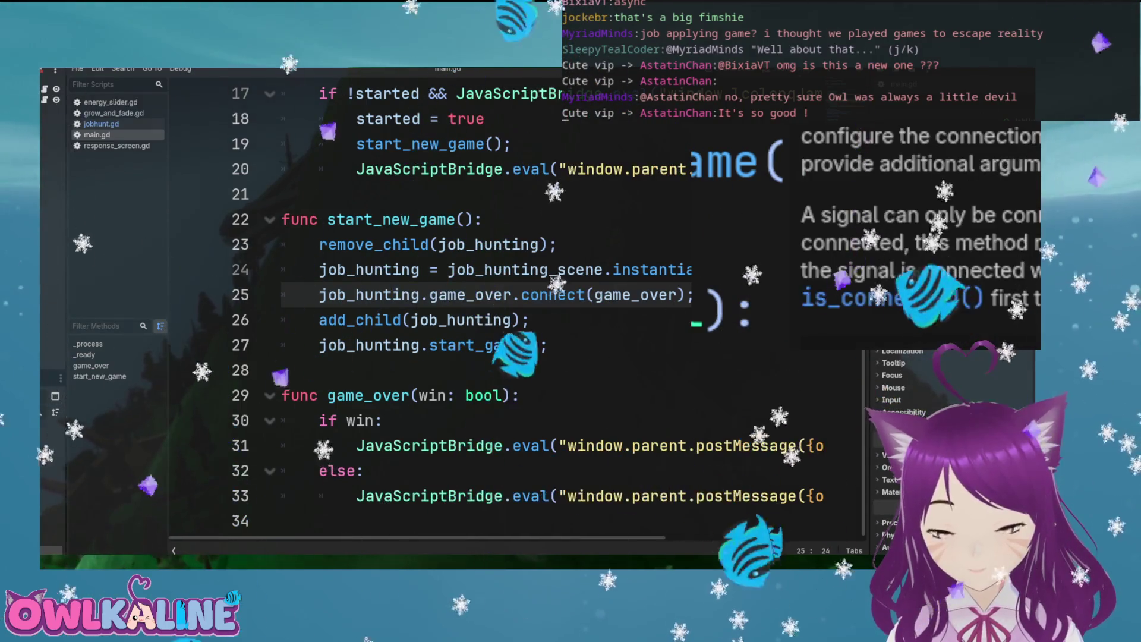
scroll(535, 309, "up", 4)
scroll(510, 294, "down", 2)
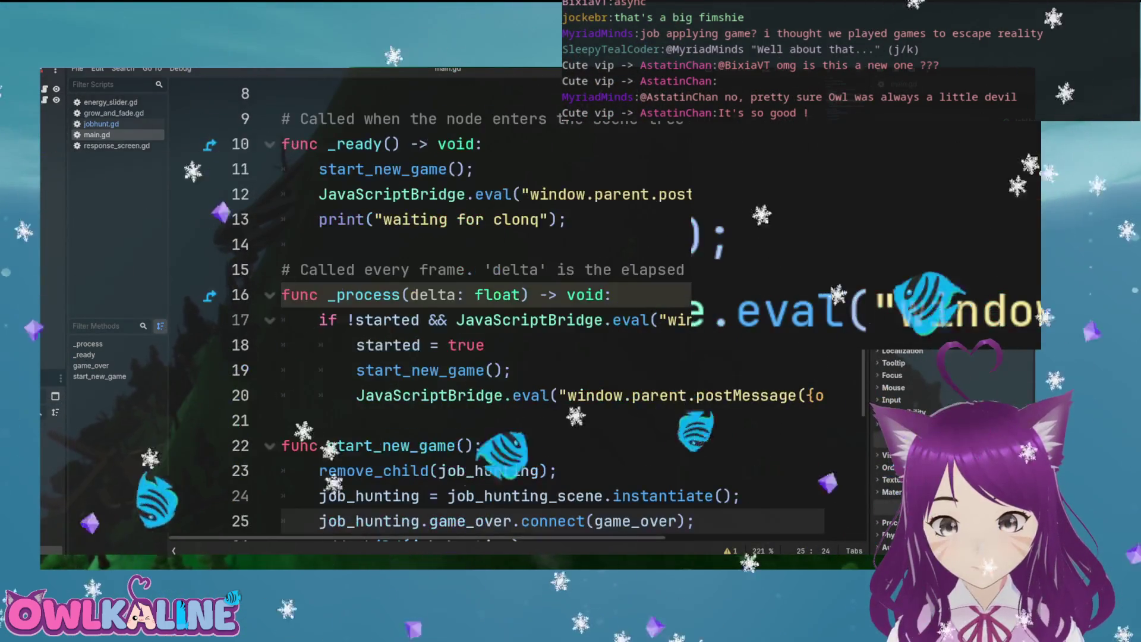
scroll(510, 293, "up", 3)
left_click(509, 293)
scroll(510, 293, "down", 1)
scroll(535, 309, "down", 1)
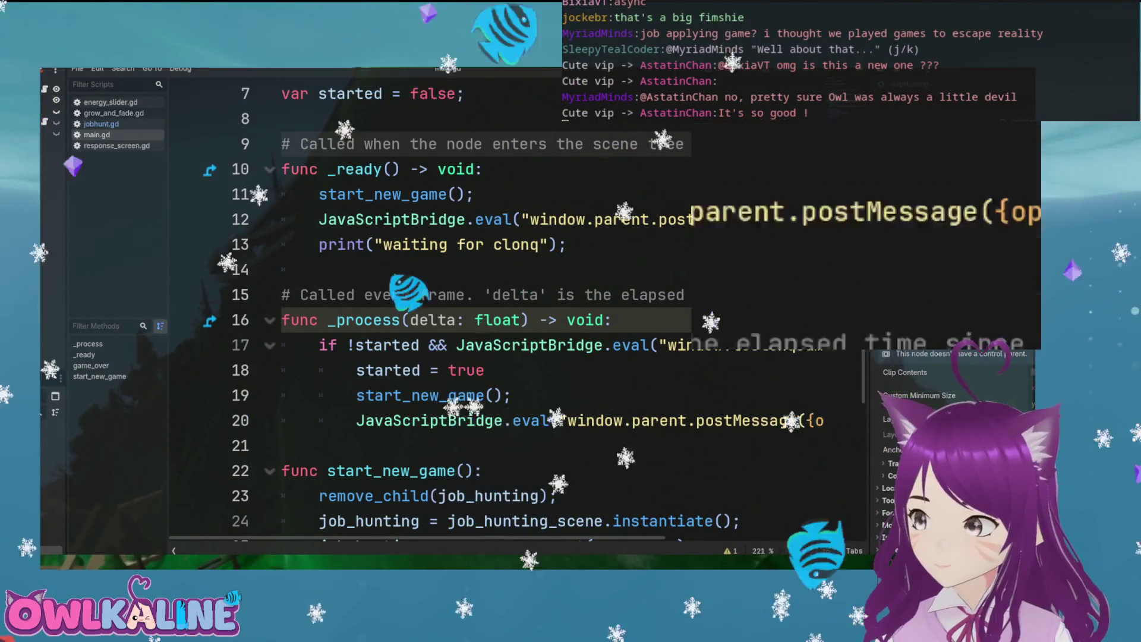
left_click(473, 194)
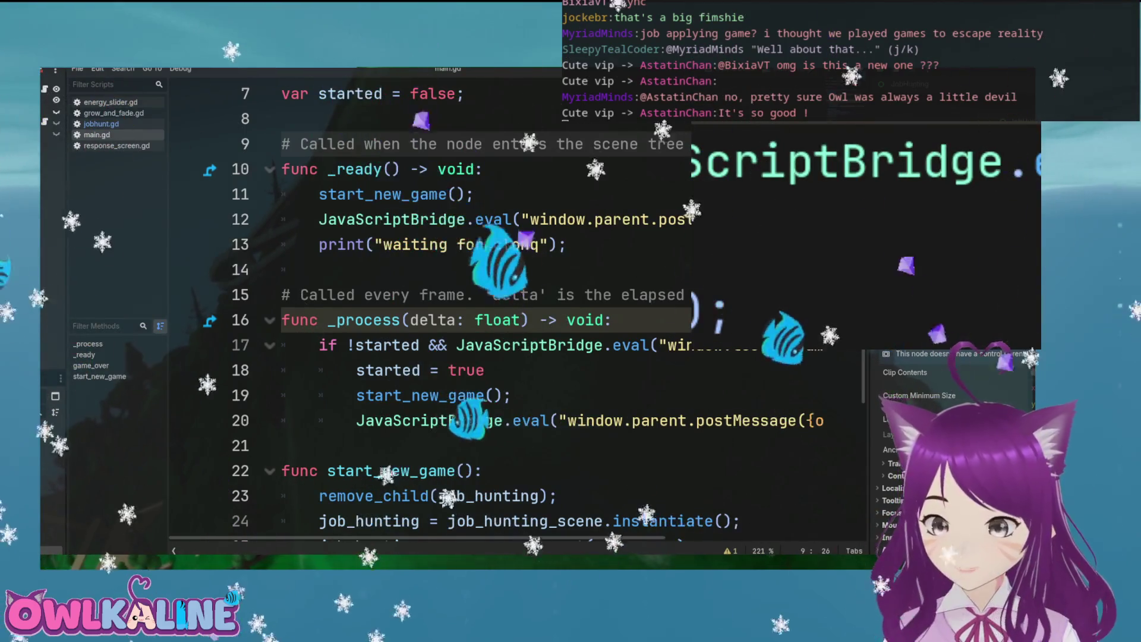
scroll(511, 309, "down", 3)
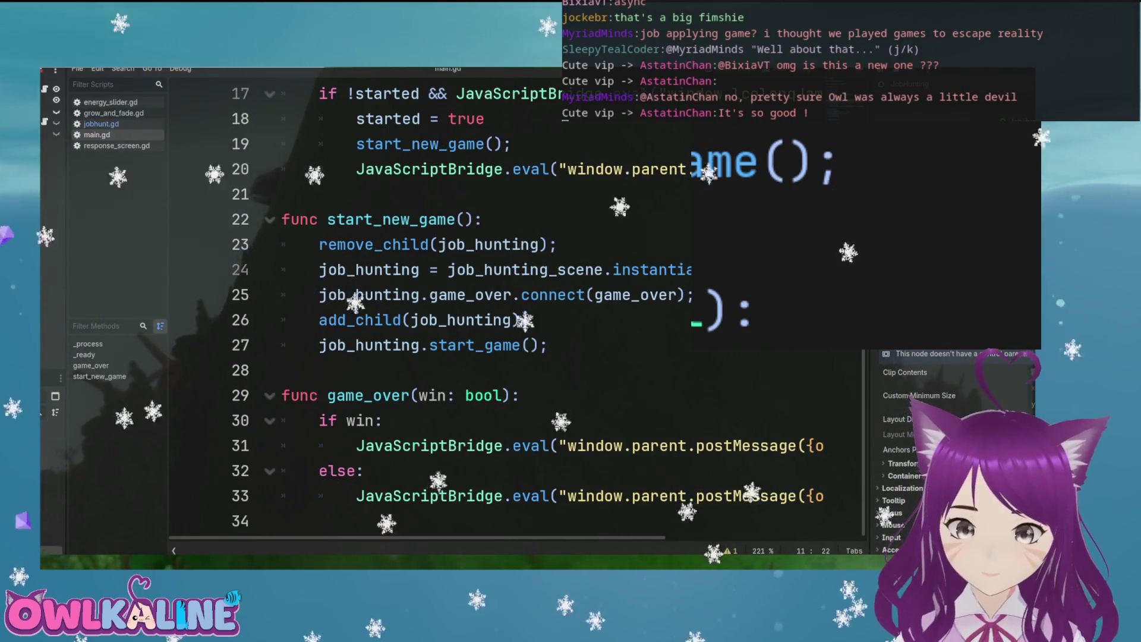
left_click(484, 119)
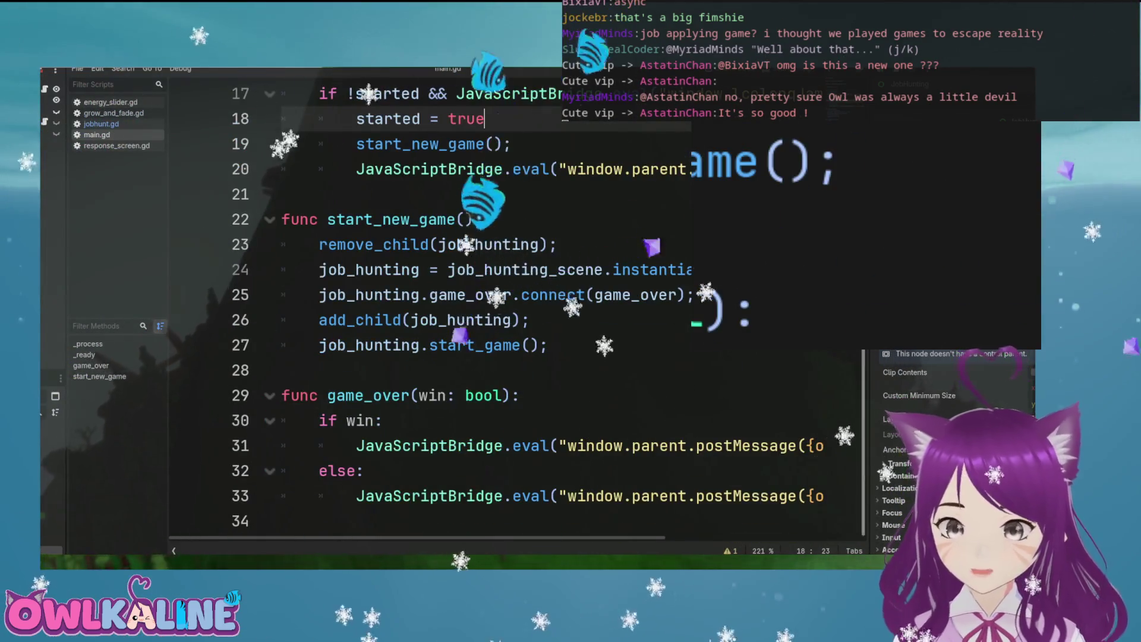
scroll(475, 297, "up", 2)
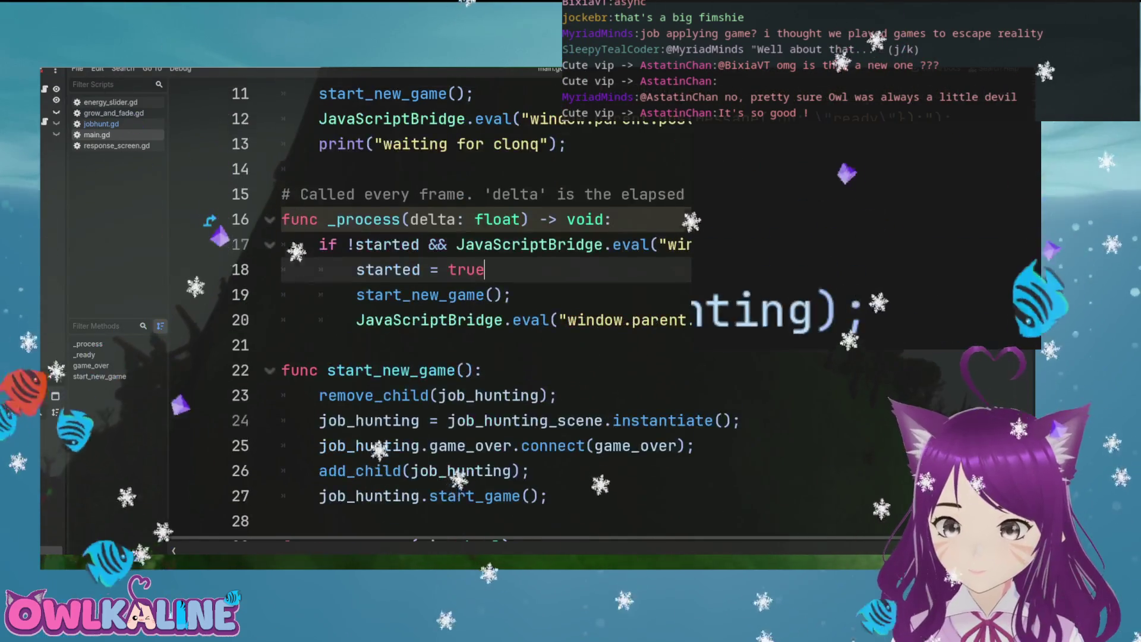
scroll(485, 297, "right", 2)
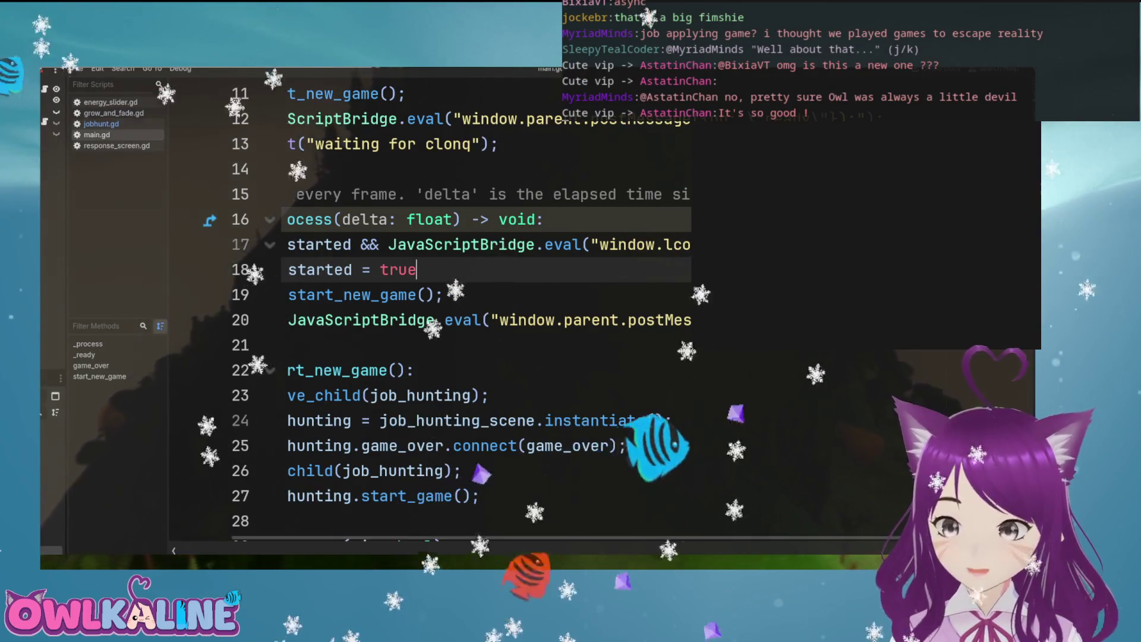
double_click(677, 244)
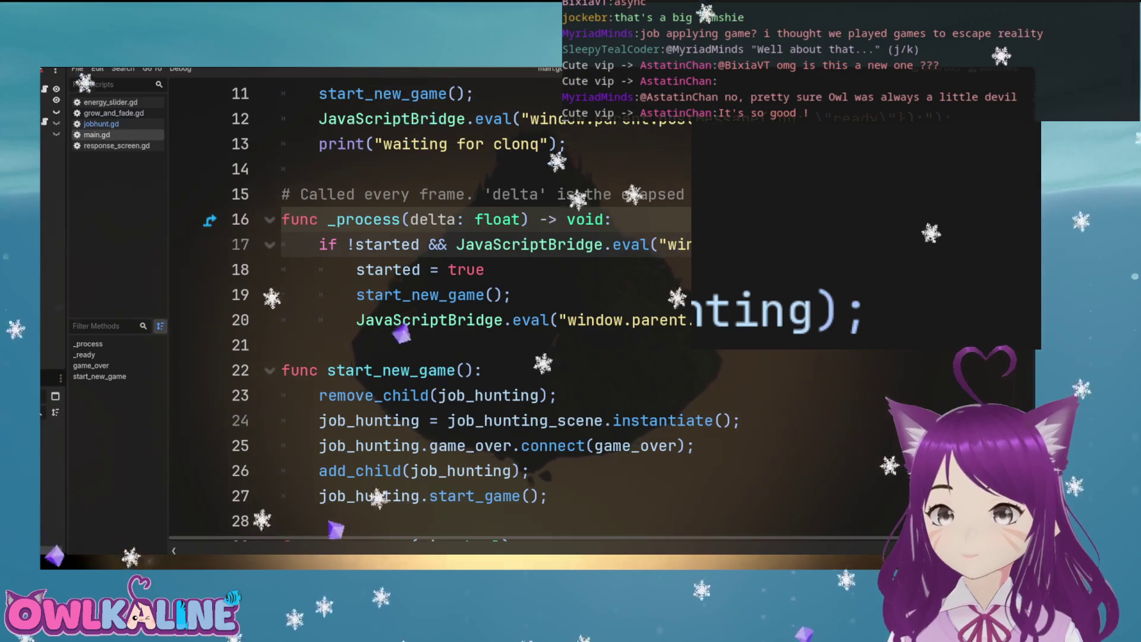
left_click(281, 344)
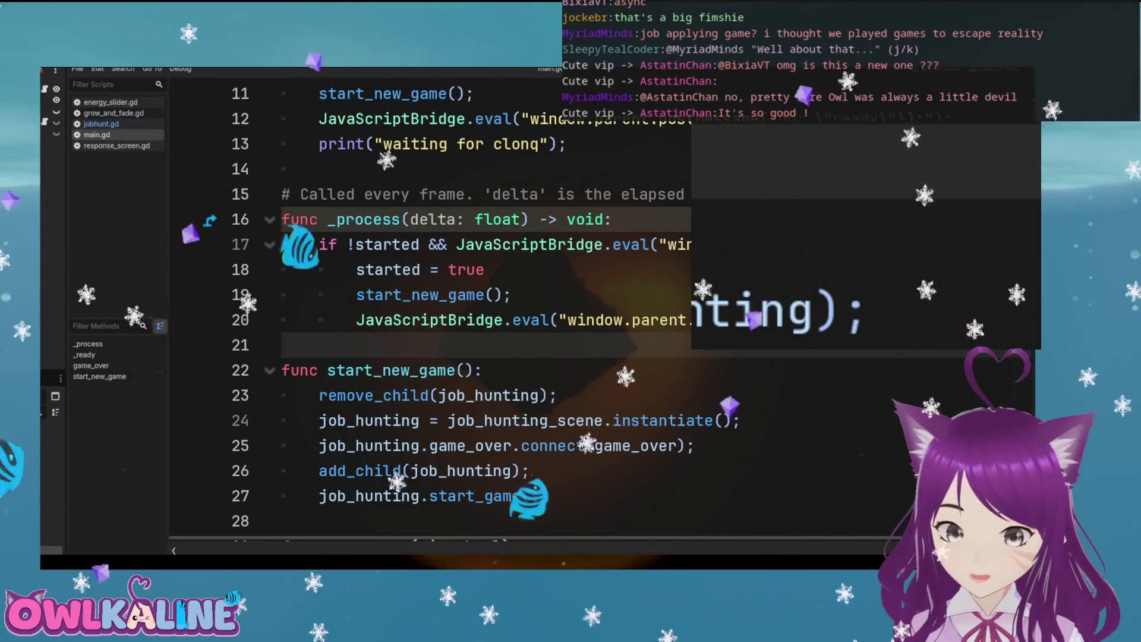
left_click_drag(456, 244, 684, 244)
scroll(683, 244, "right", 2)
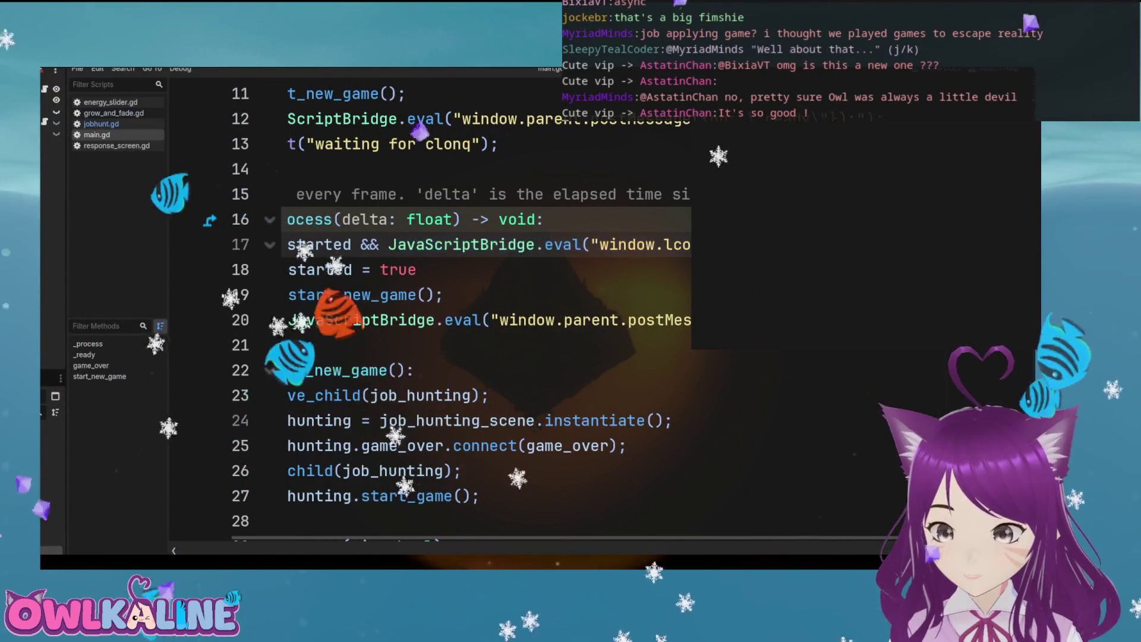
Store the JavaScriptBridge result in 'var difficulty', test 'difficulty > 0.0', and save main.gd
key("Delete")
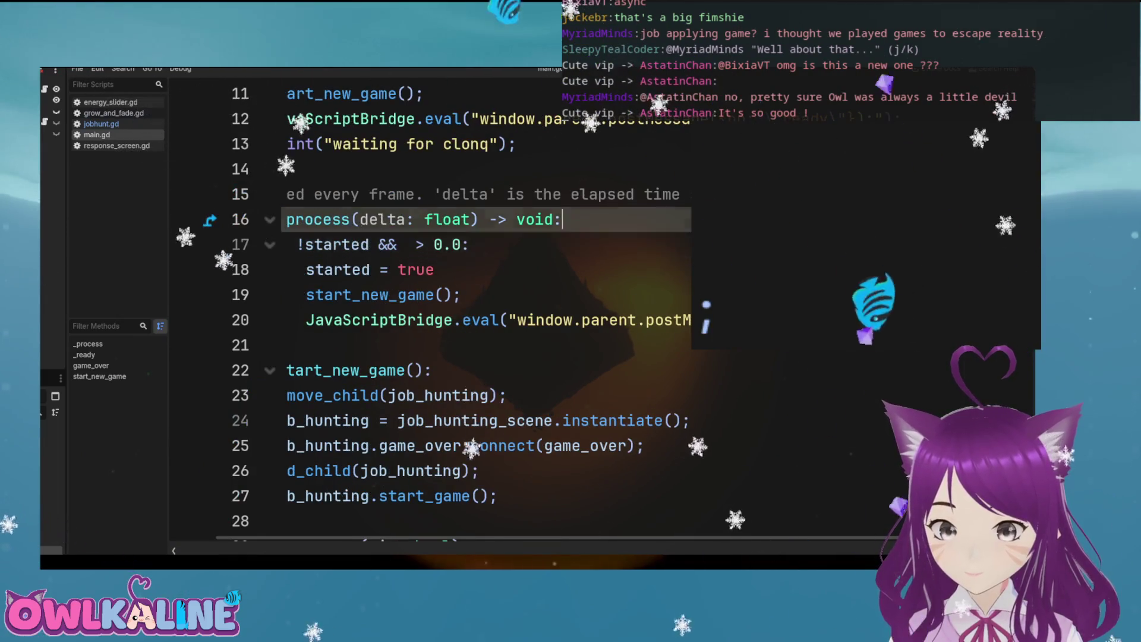
key("Return")
key("Up")
type("\\")
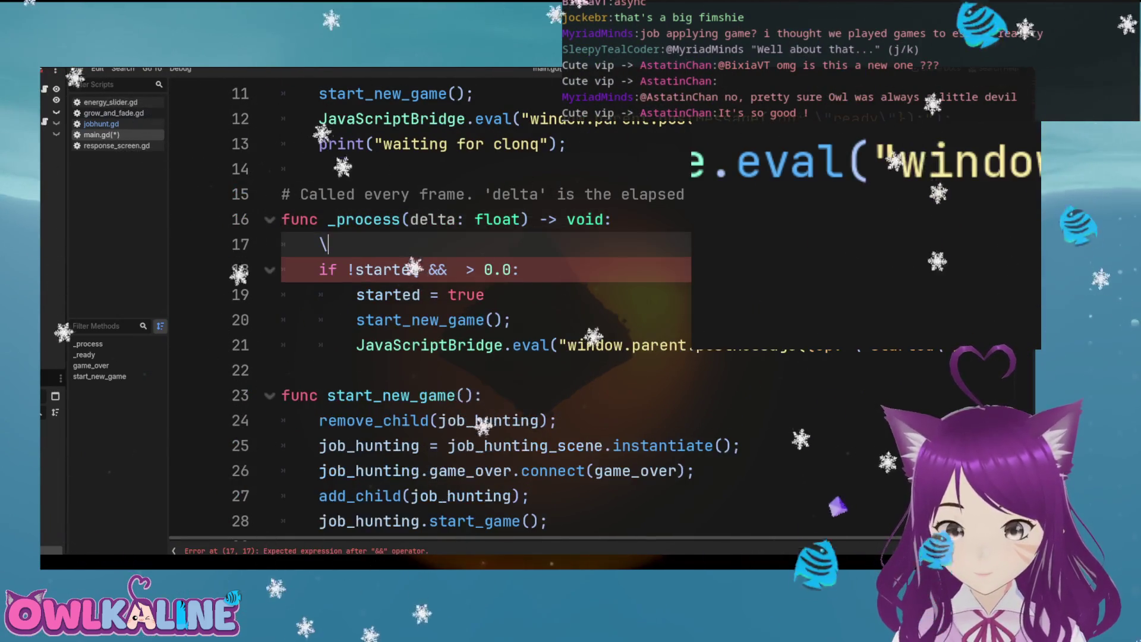
type("ifficulty = JavaScriptBridge.eval(\"windo")
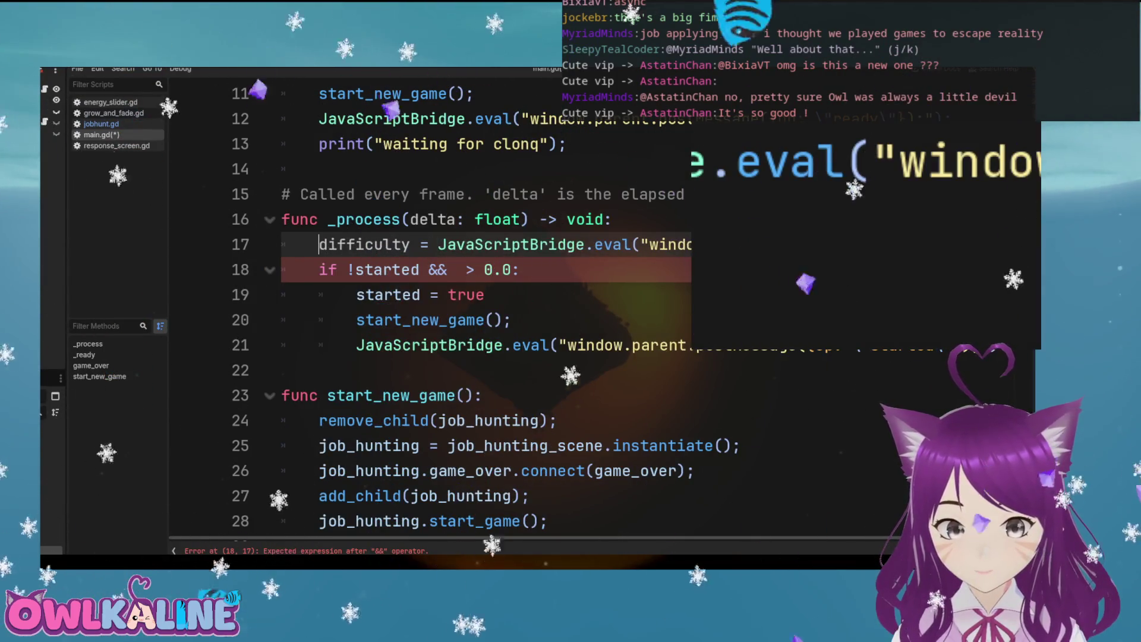
type("var")
left_click(463, 270)
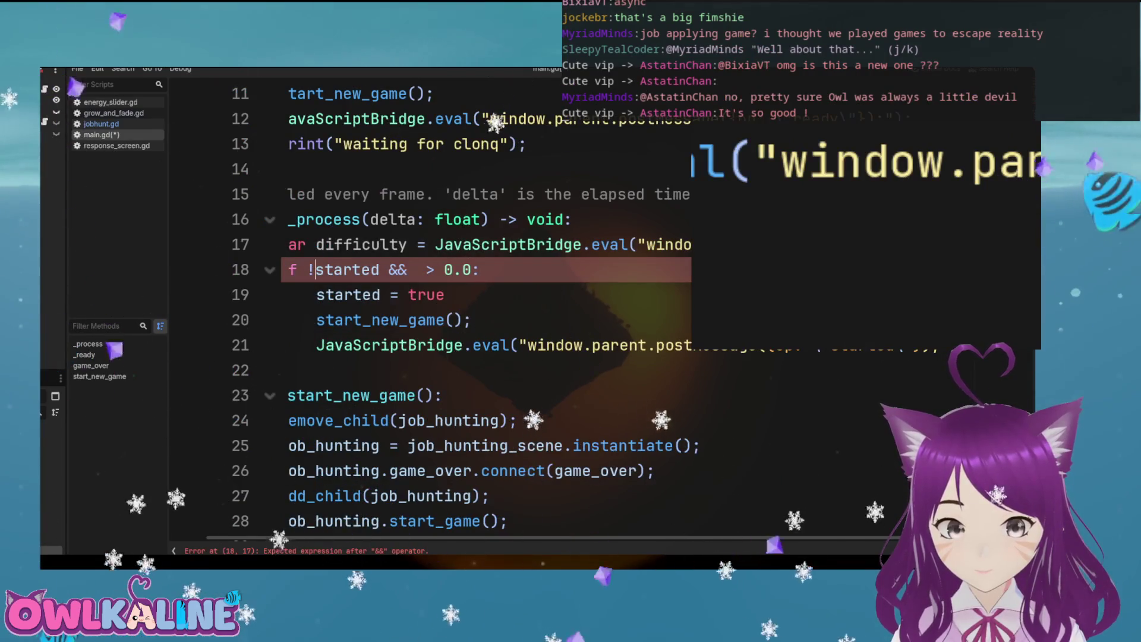
left_click(282, 270)
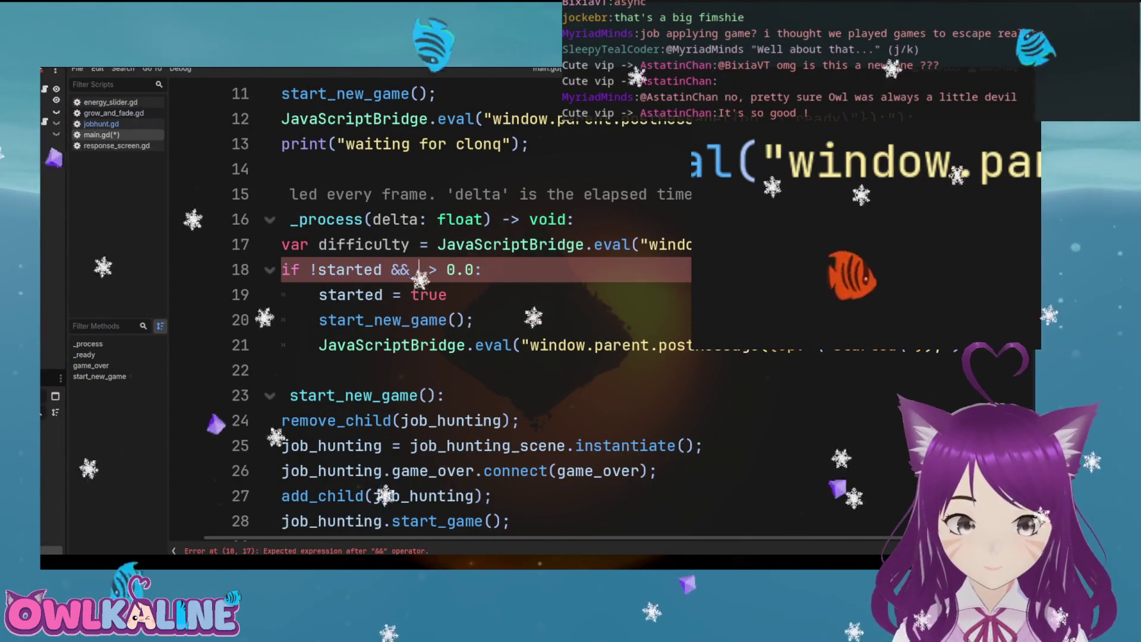
type("difficulty")
key("ctrl+s")
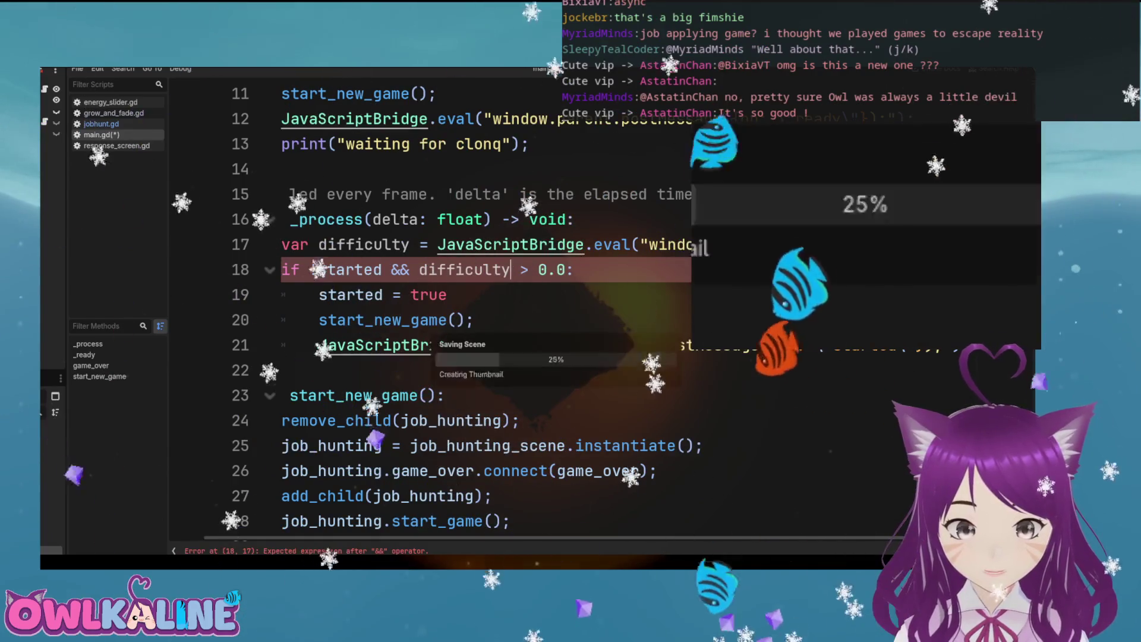
Click through the editor, then switch back to the jobhunt.gd script
left_click(479, 320)
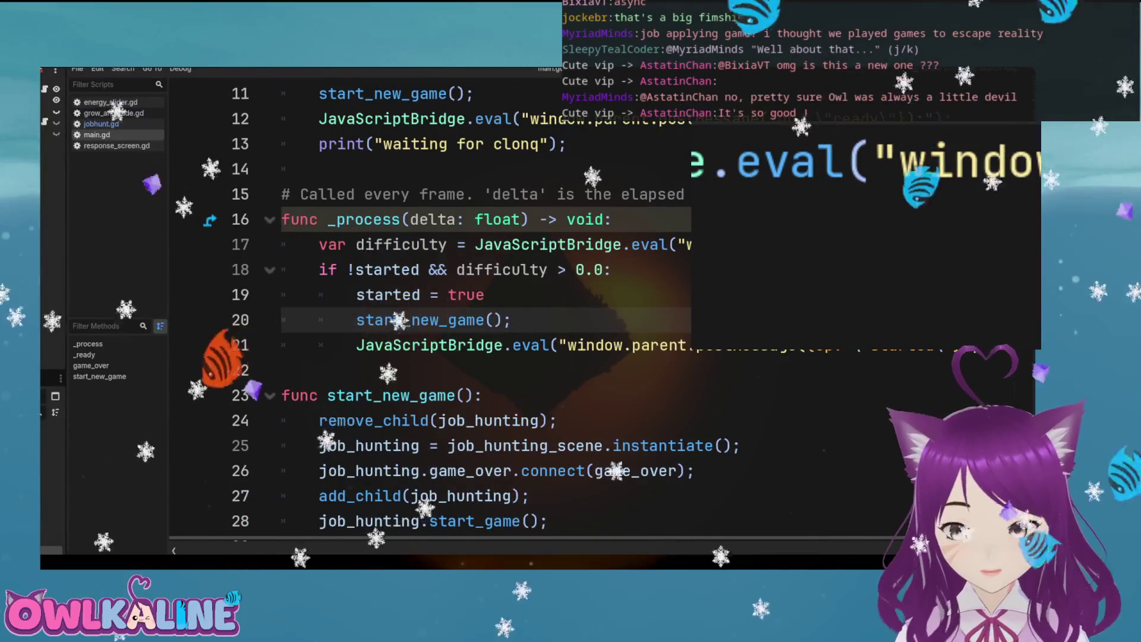
left_click(672, 244)
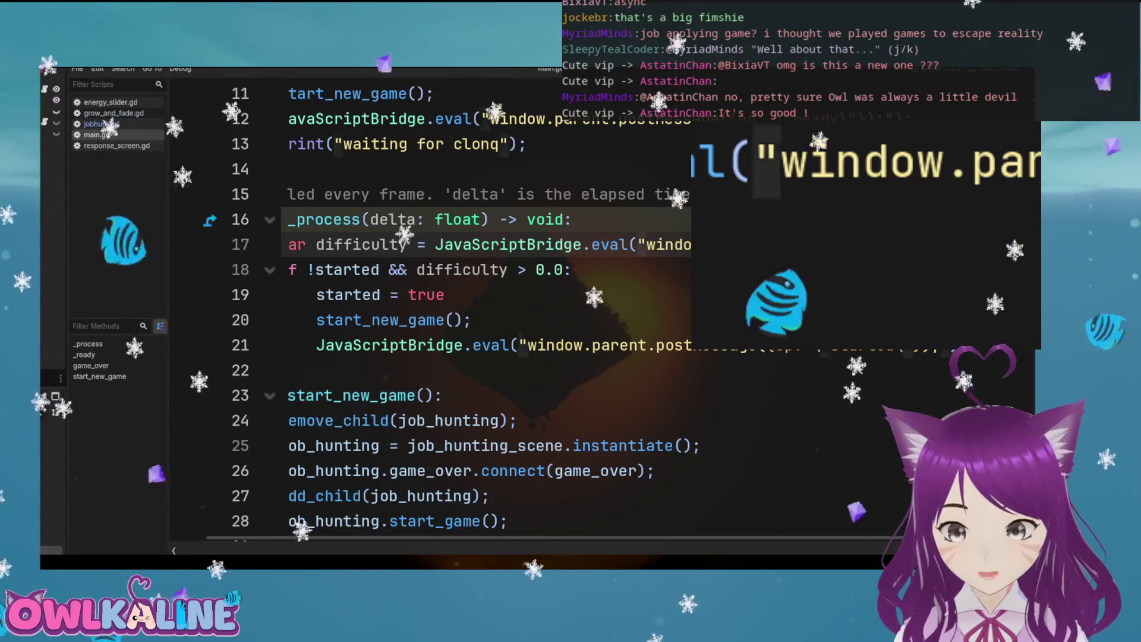
left_click(372, 269)
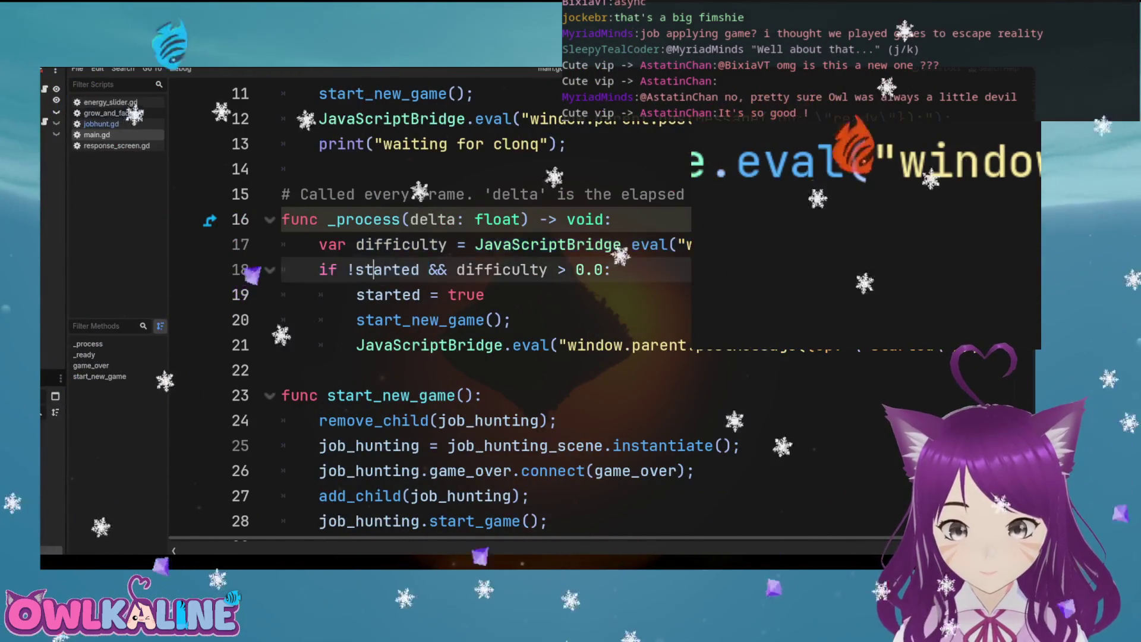
left_click(486, 294)
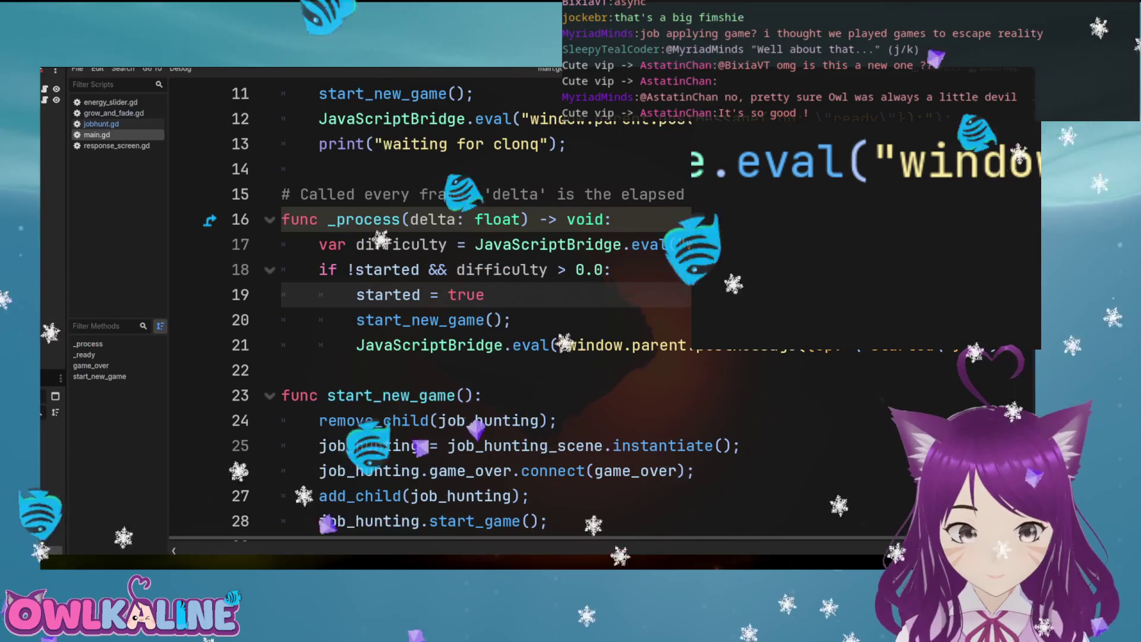
left_click(101, 124)
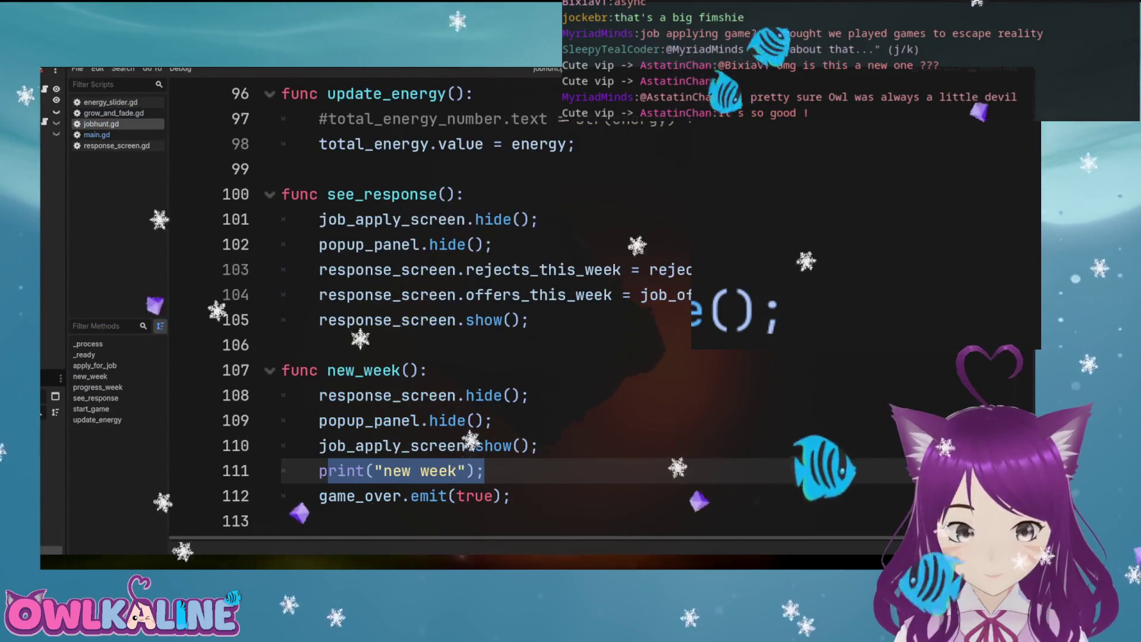
key("ctrl+F1")
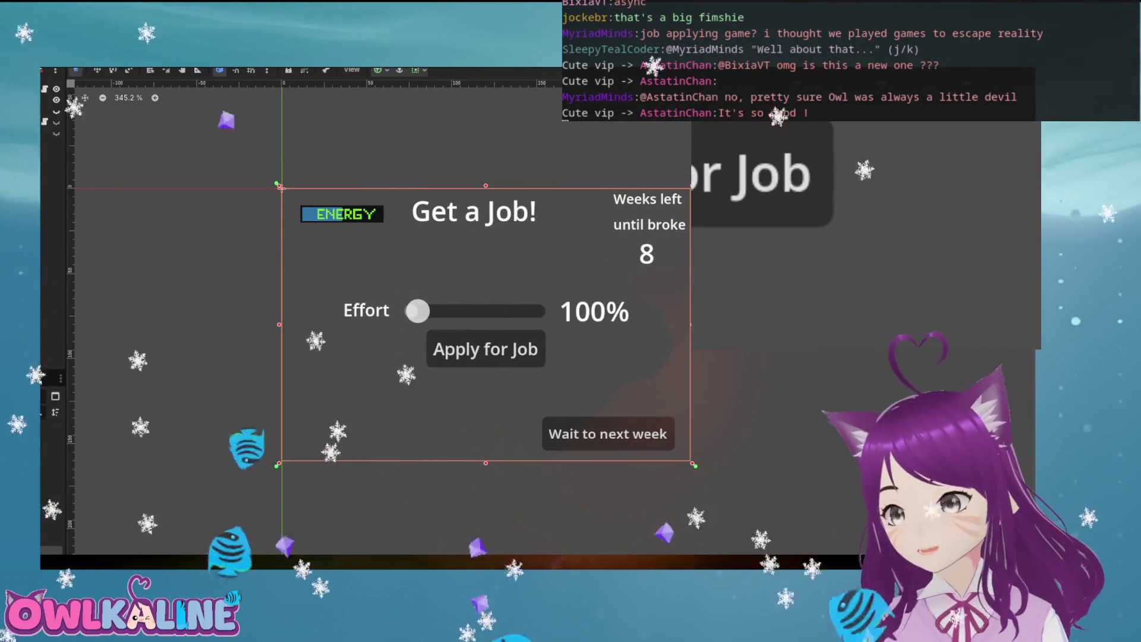
key("F5")
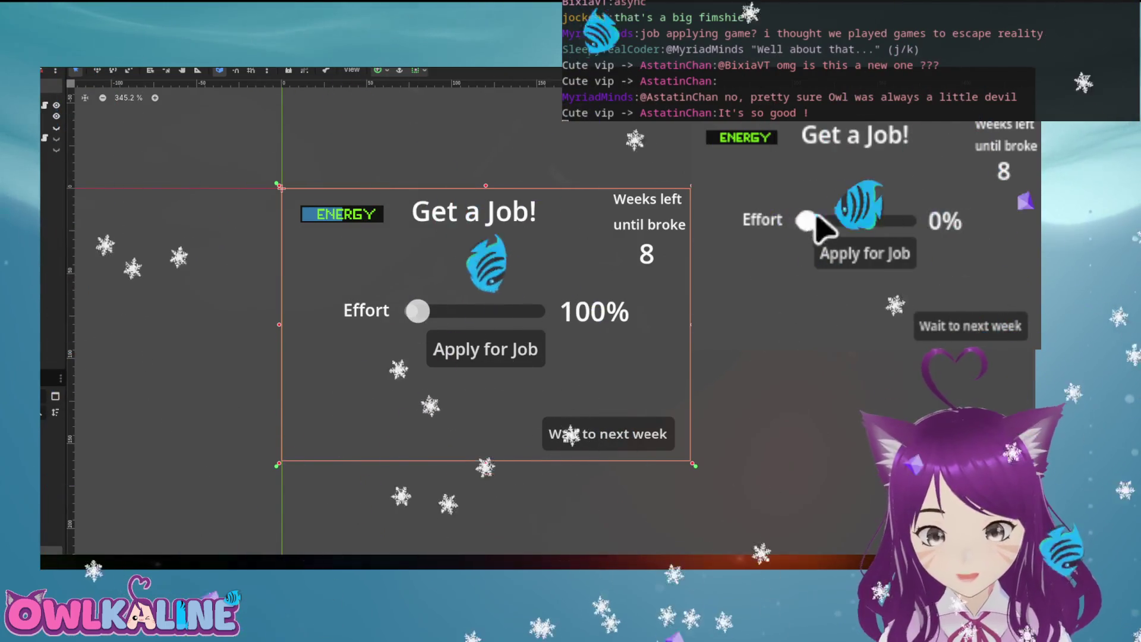
left_click_drag(816, 219, 856, 221)
left_click(885, 219)
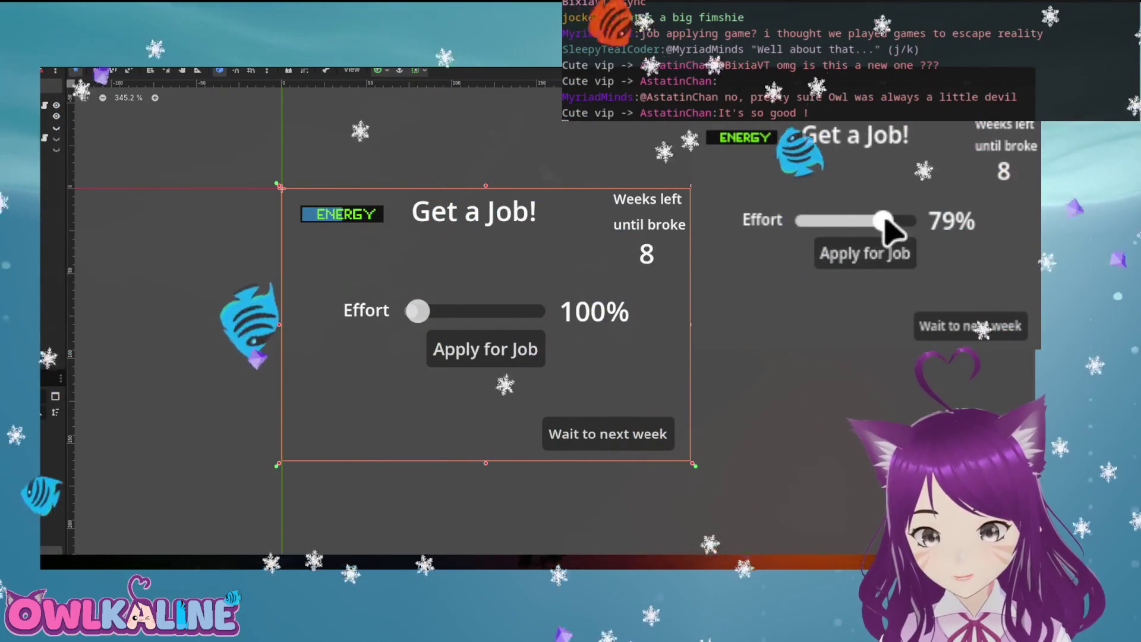
left_click(879, 254)
left_click_drag(807, 221, 852, 222)
left_click(872, 255)
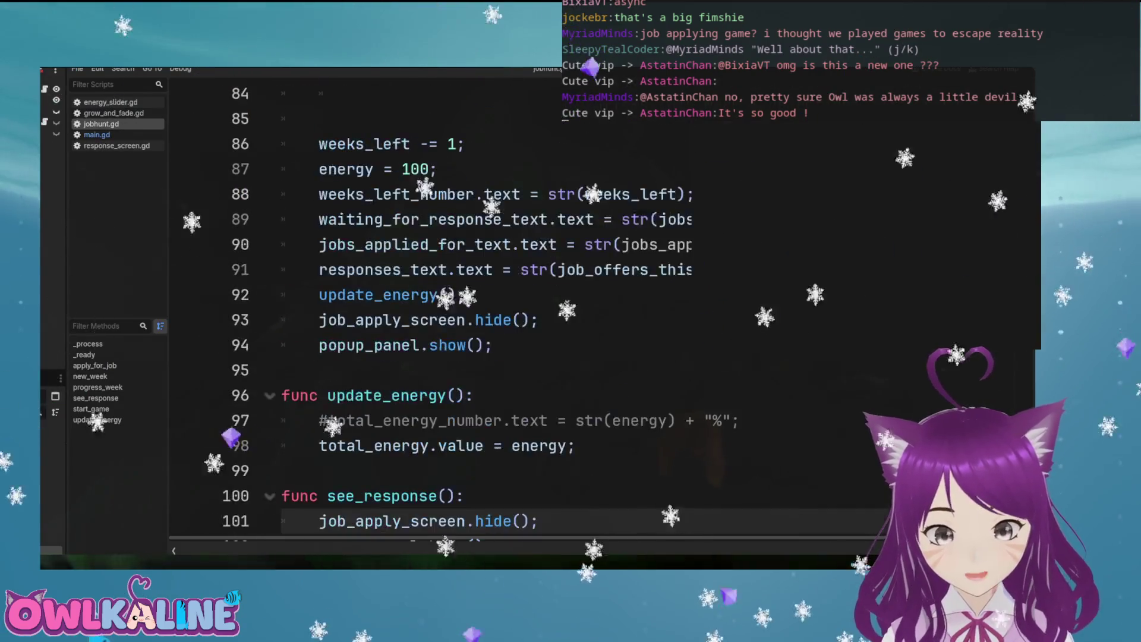
Add 'energy = 0;' in apply_for_job's 'energy_used > energy' branch, then view the 2D scene
scroll(476, 309, "down", 5)
scroll(476, 309, "up", 6)
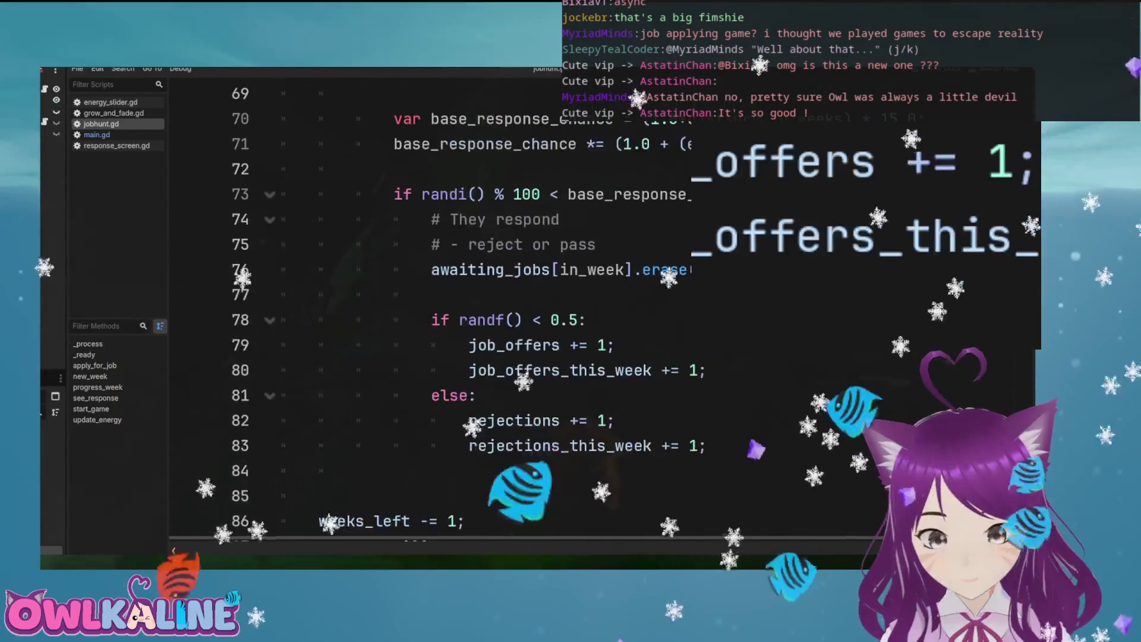
scroll(475, 309, "up", 10)
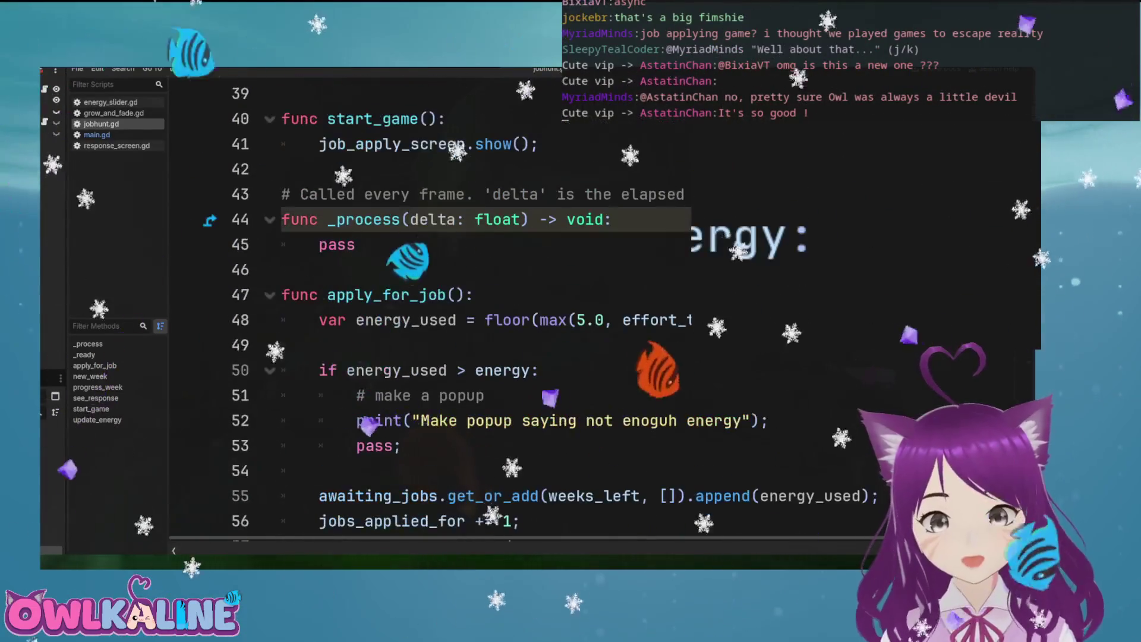
scroll(476, 309, "down", 2)
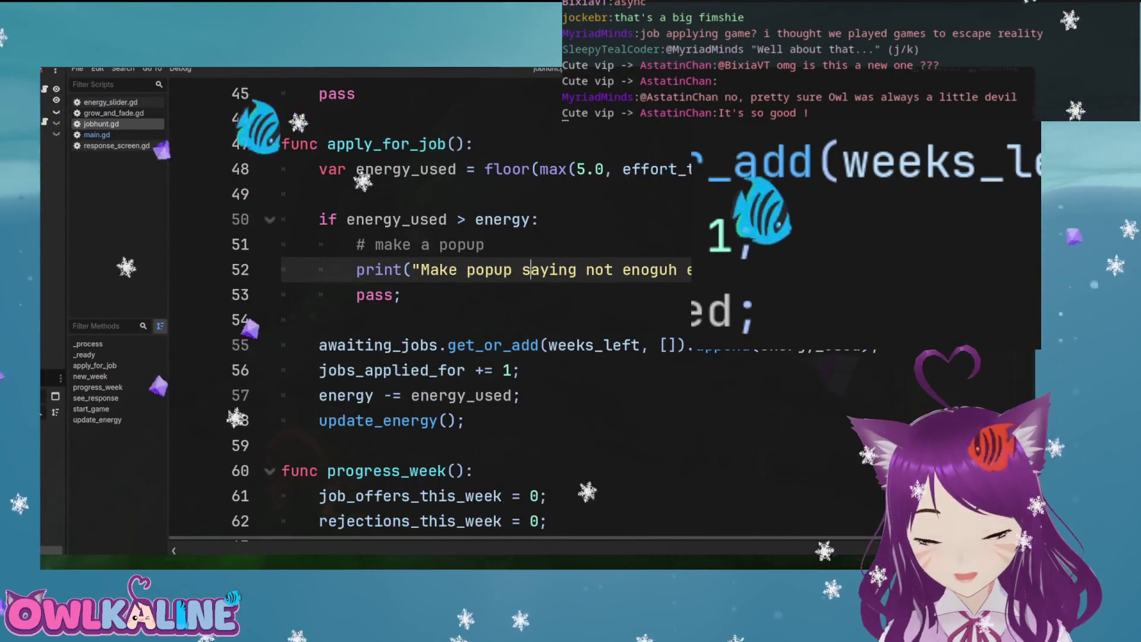
left_click_drag(689, 269, 374, 270)
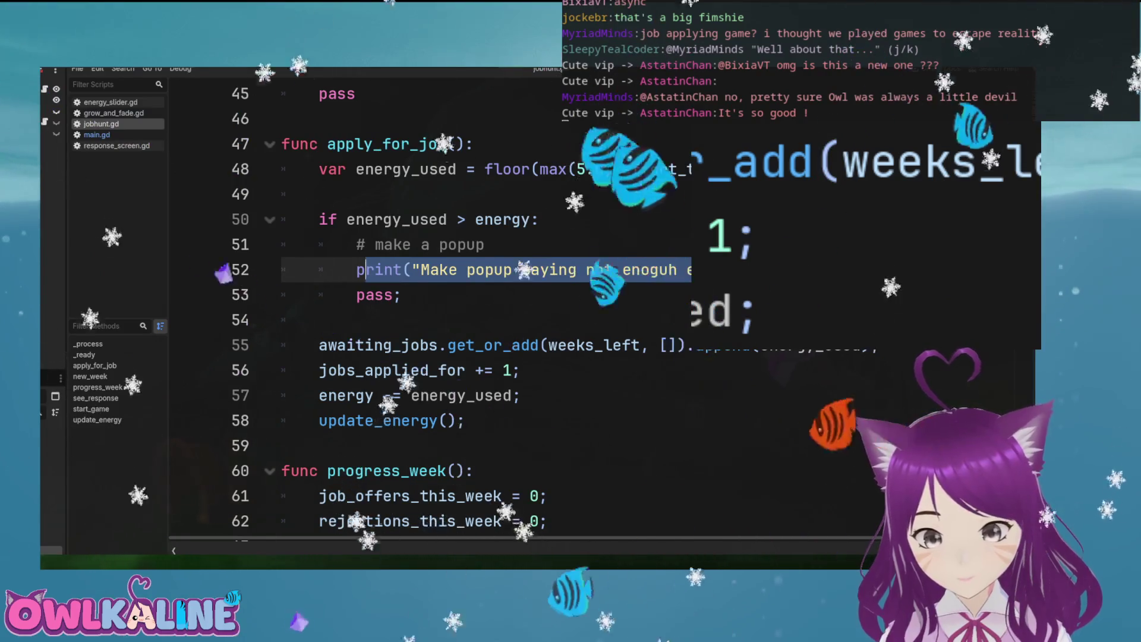
left_click(375, 269)
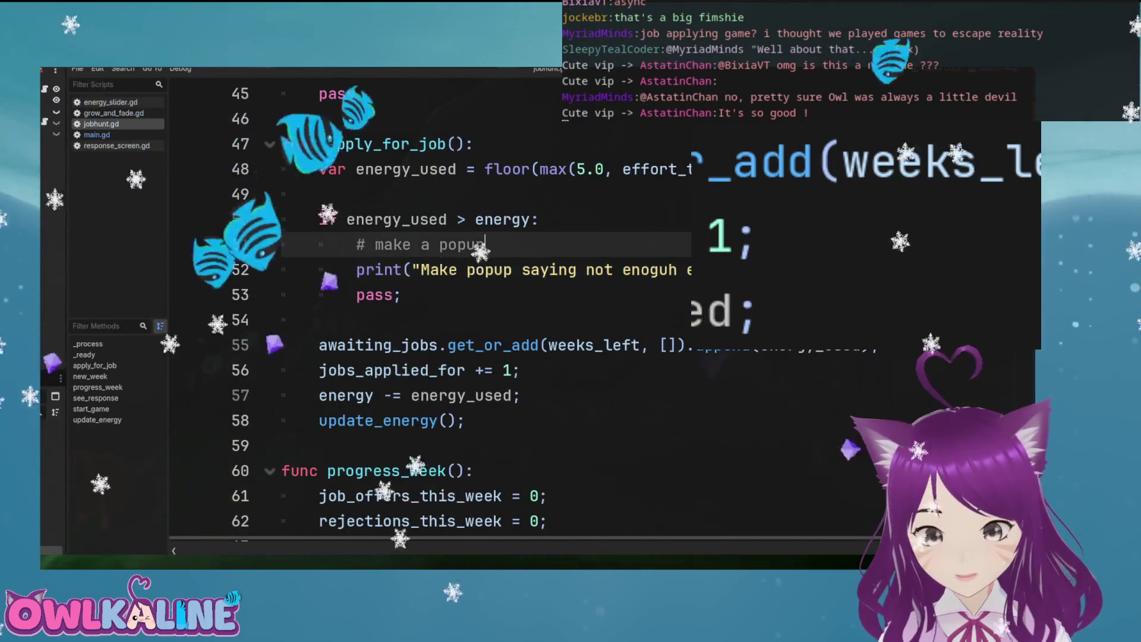
key("Return")
type("\\")
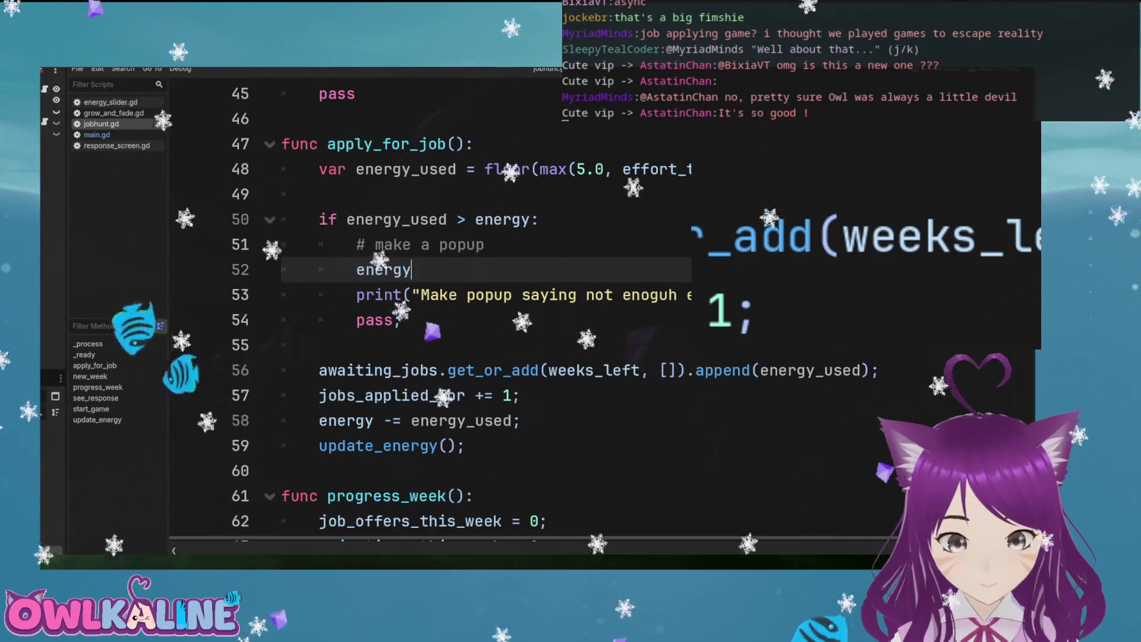
type(" = 0;")
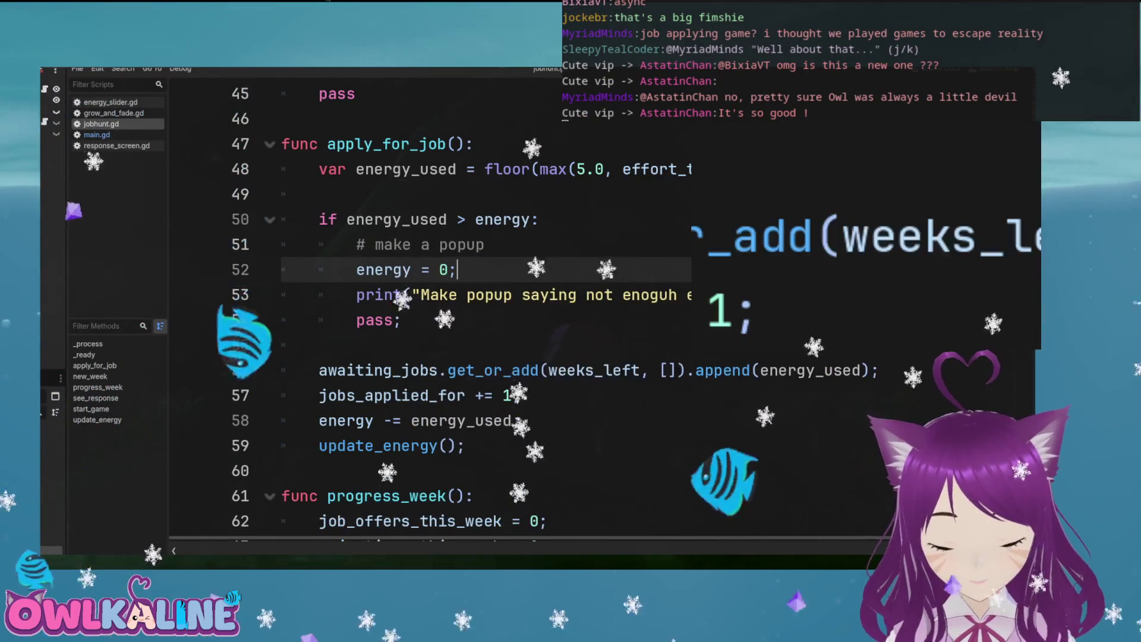
key("Return")
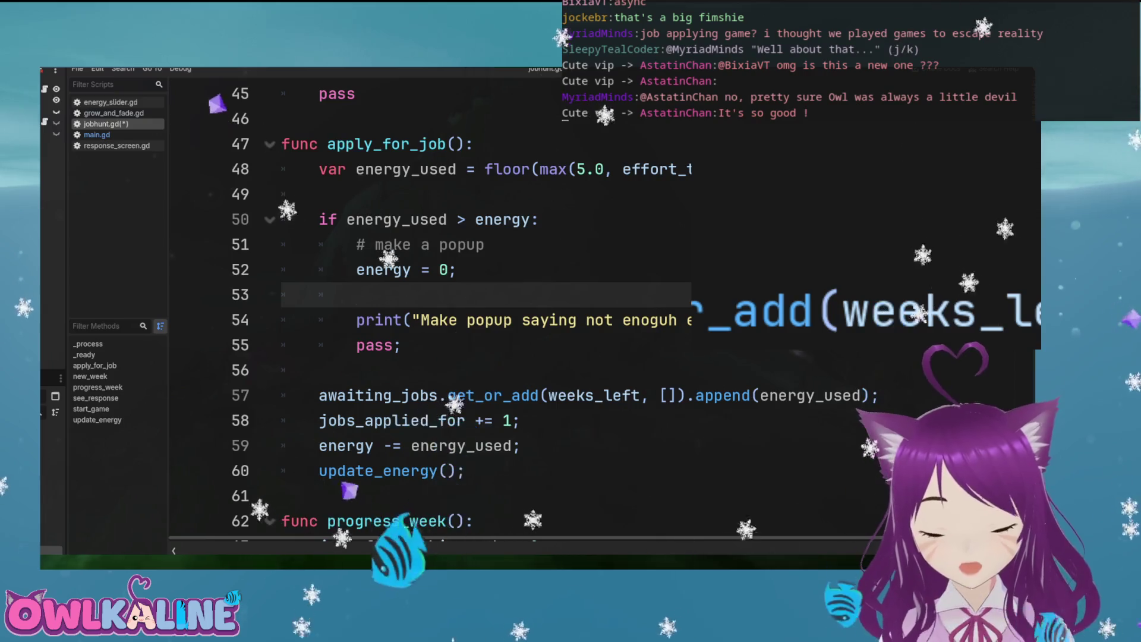
key("ctrl+F1")
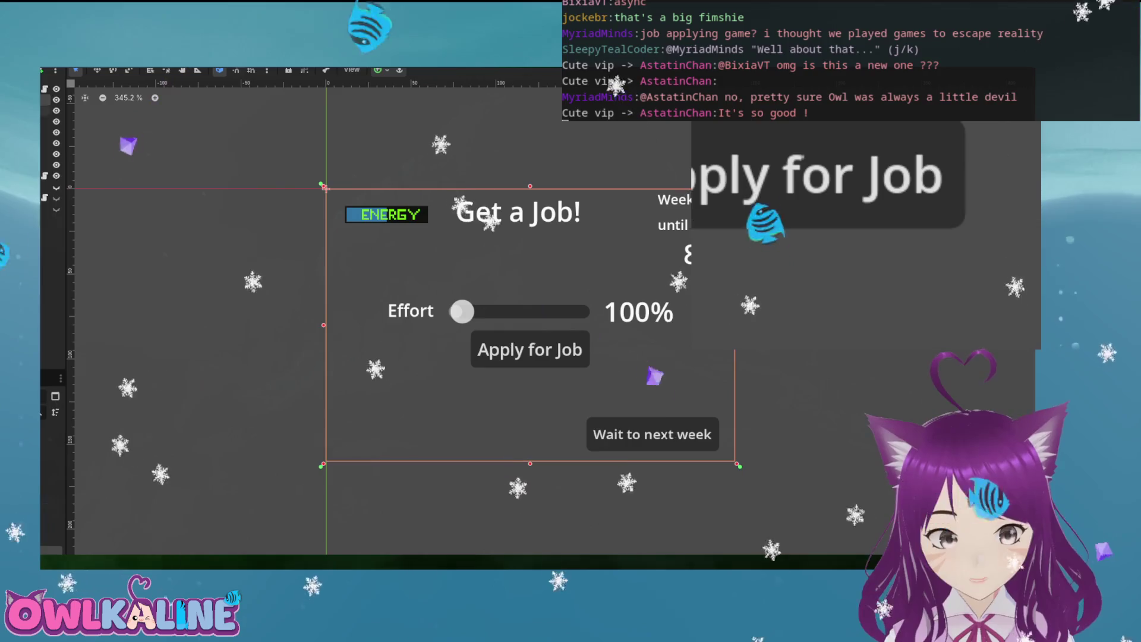
Add a new Label node to the Get a Job! scene
key("ctrl+a")
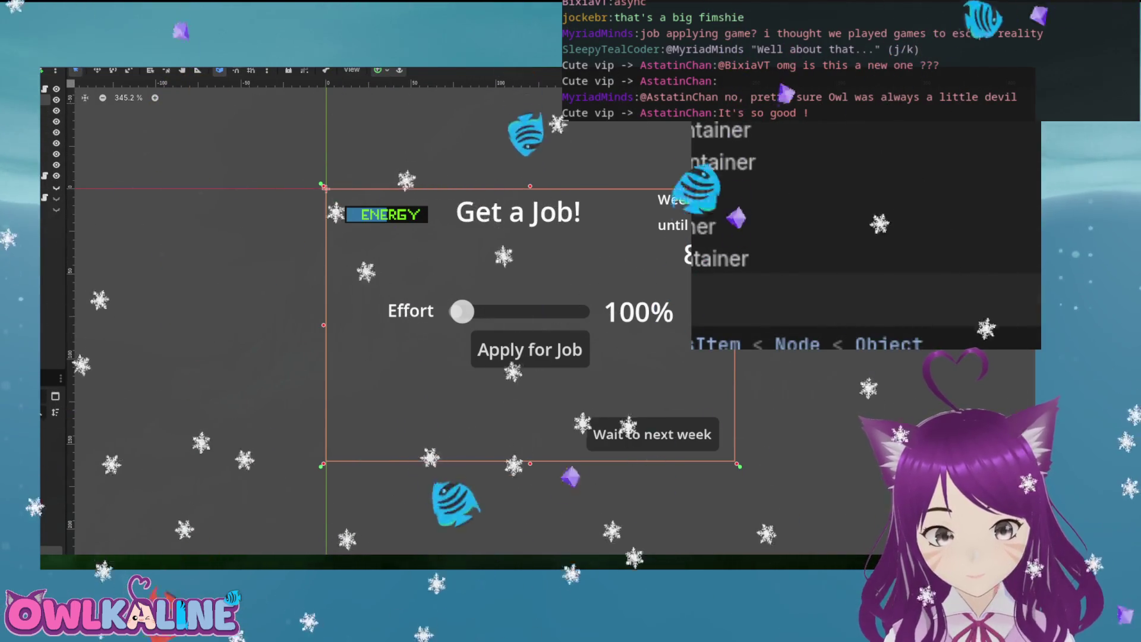
scroll(866, 196, "down", 5)
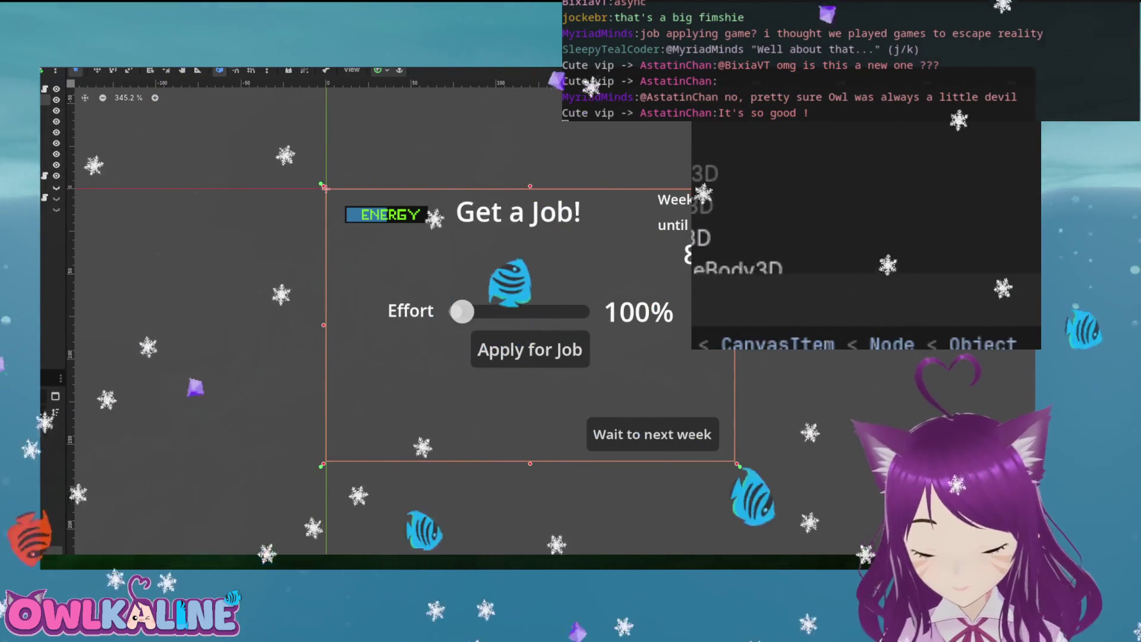
left_click(326, 188)
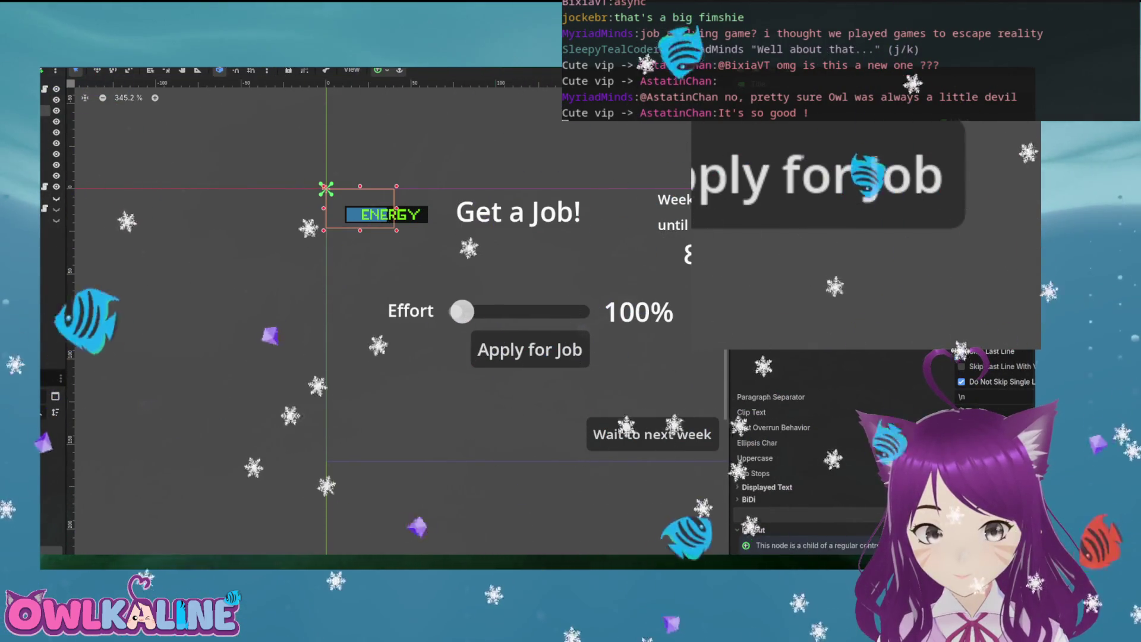
Inspect the scene's nodes, then set the new label's text to 'You ran'
left_click(360, 208)
left_click(387, 215)
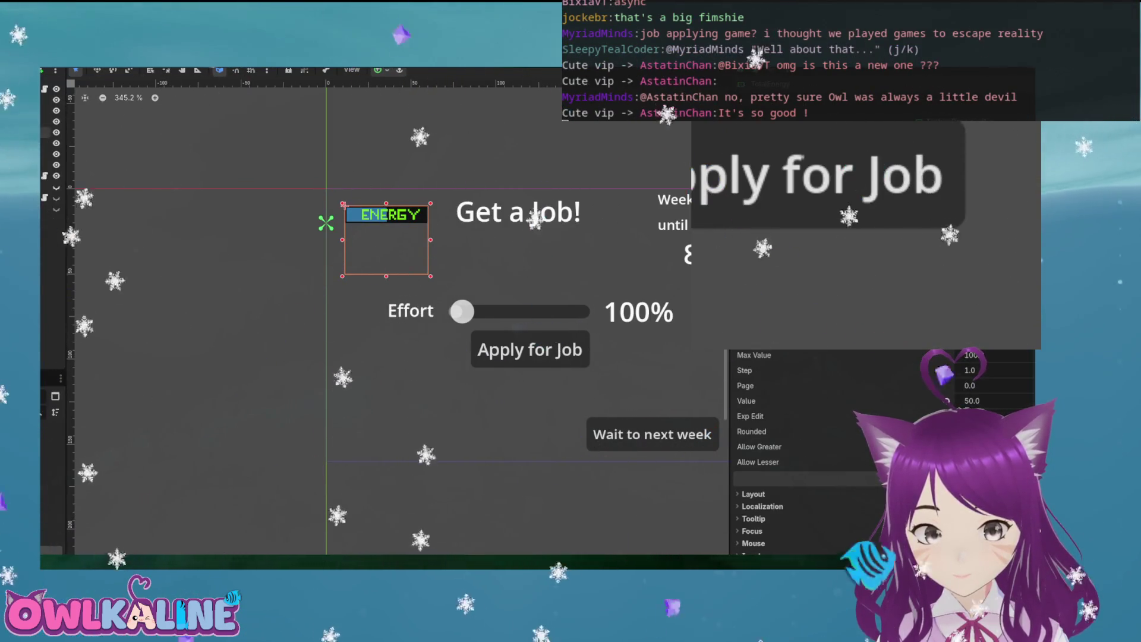
left_click(672, 224)
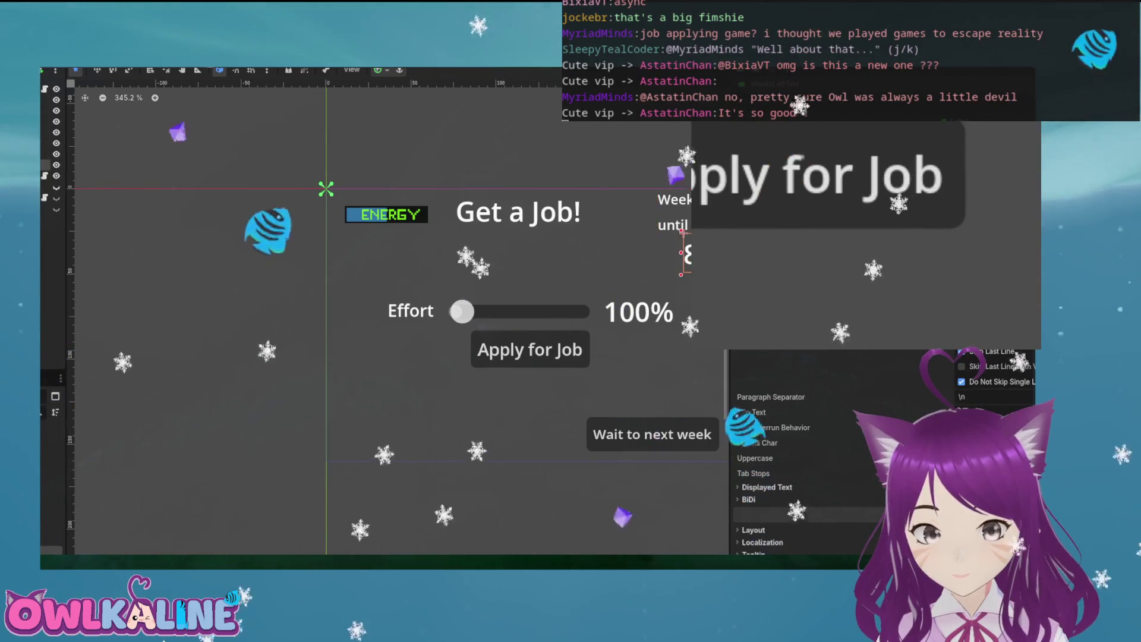
left_click(369, 290)
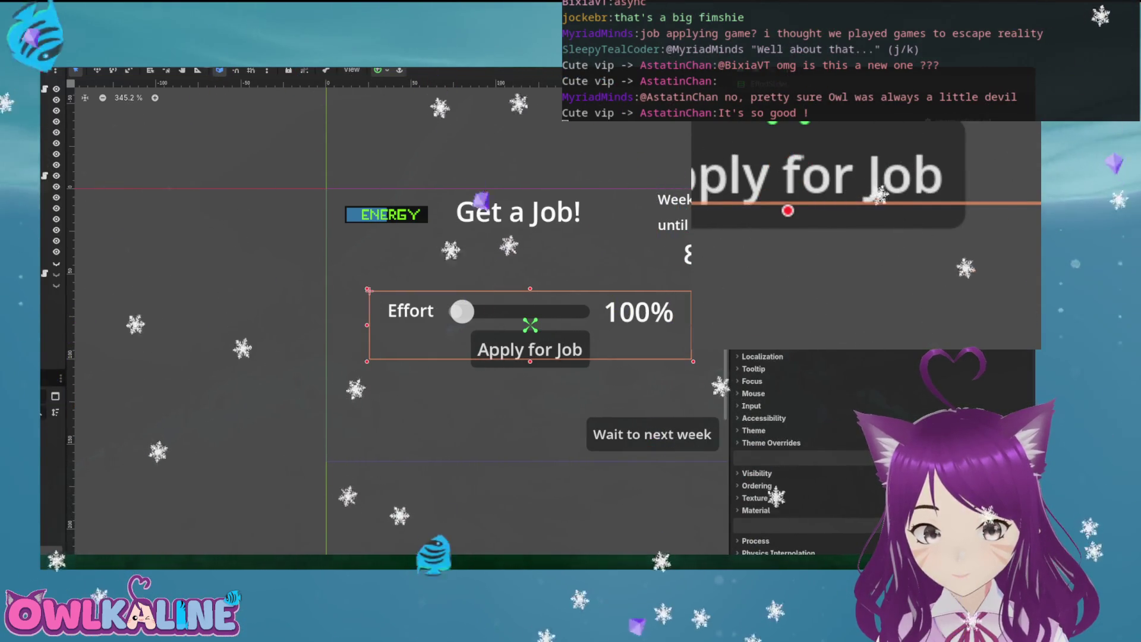
left_click(369, 290)
left_click(369, 290)
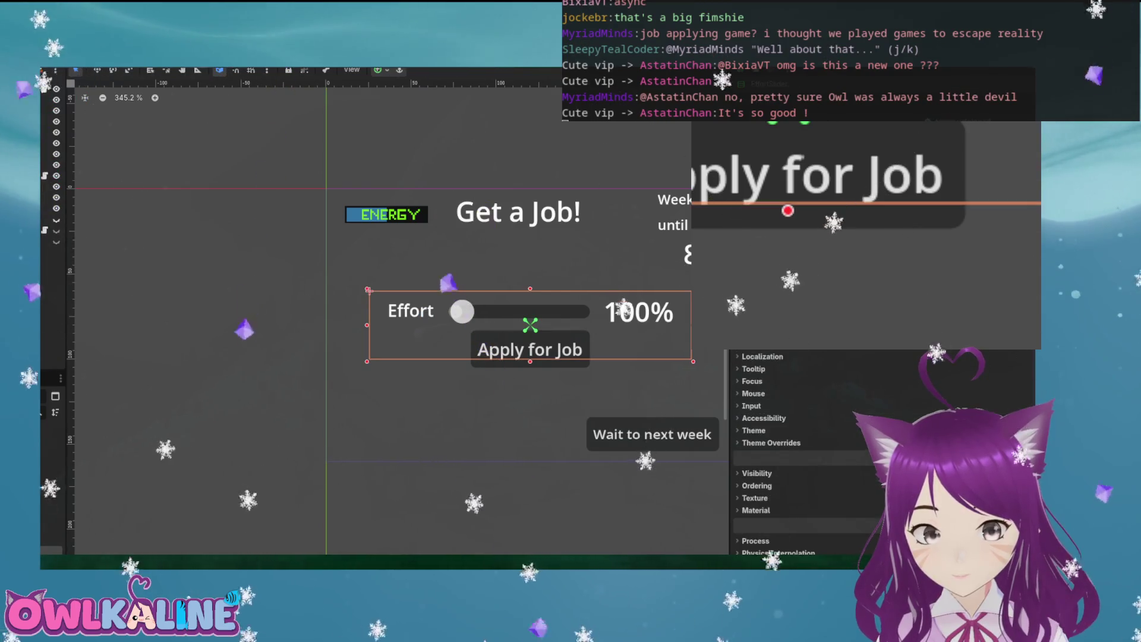
left_click(387, 214)
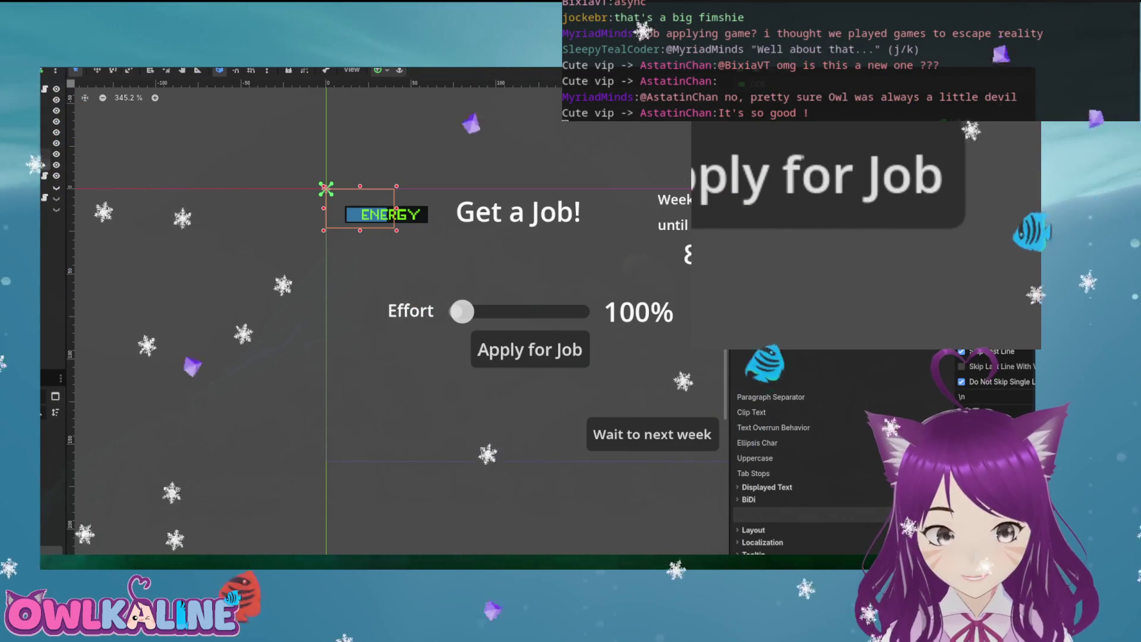
type("Y")
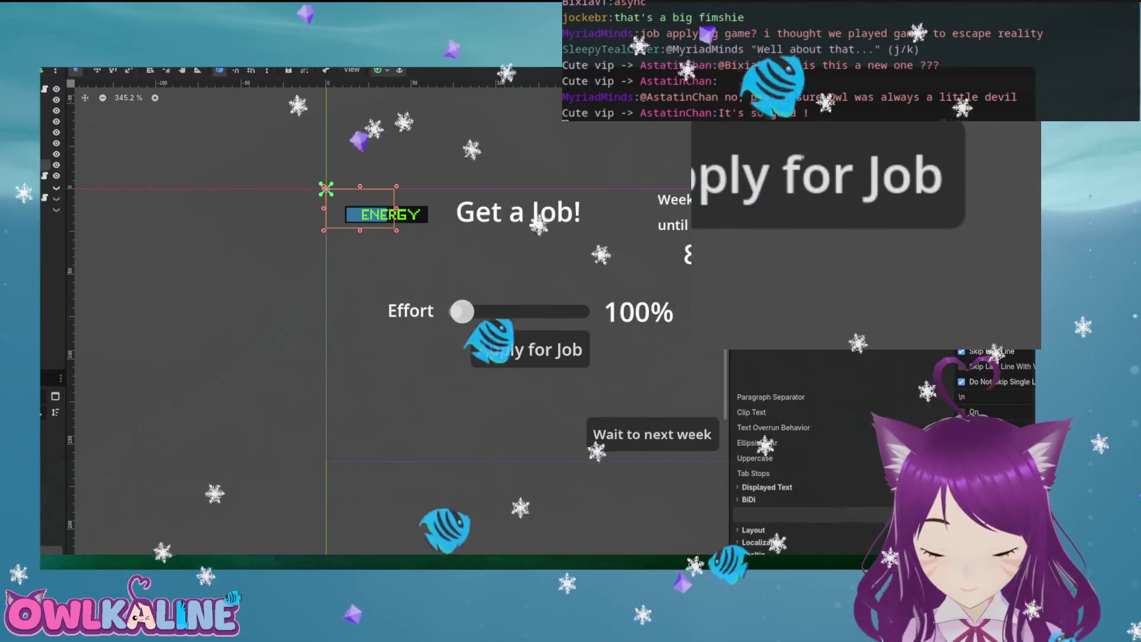
type("ou ran")
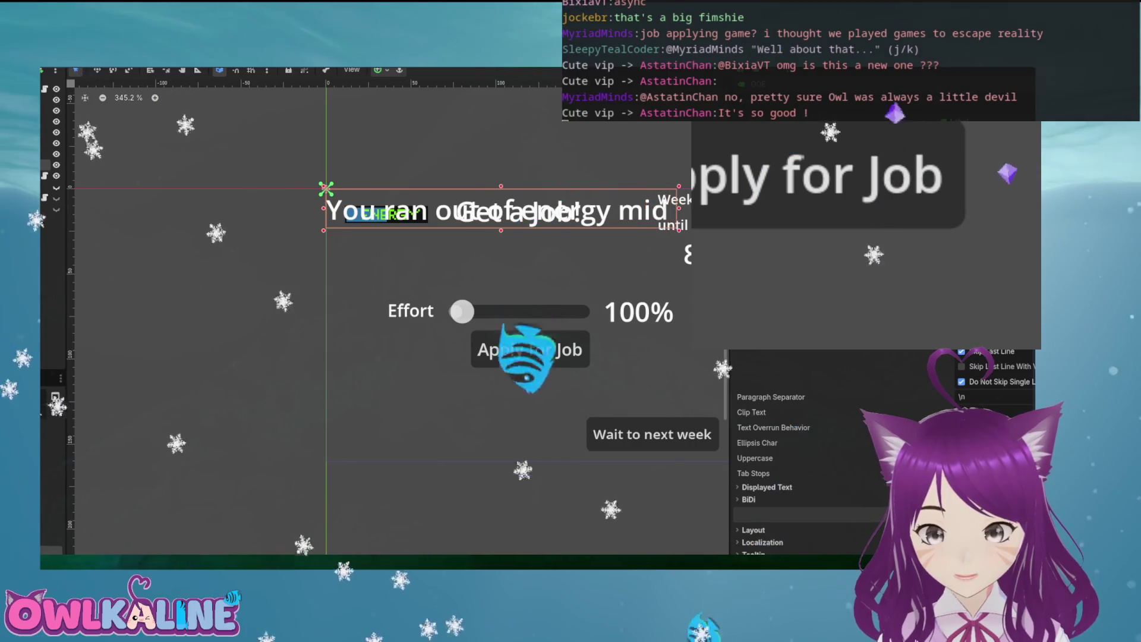
Finish typing the label text, nudge the label lower, and enable a Font Size override
type("ou")
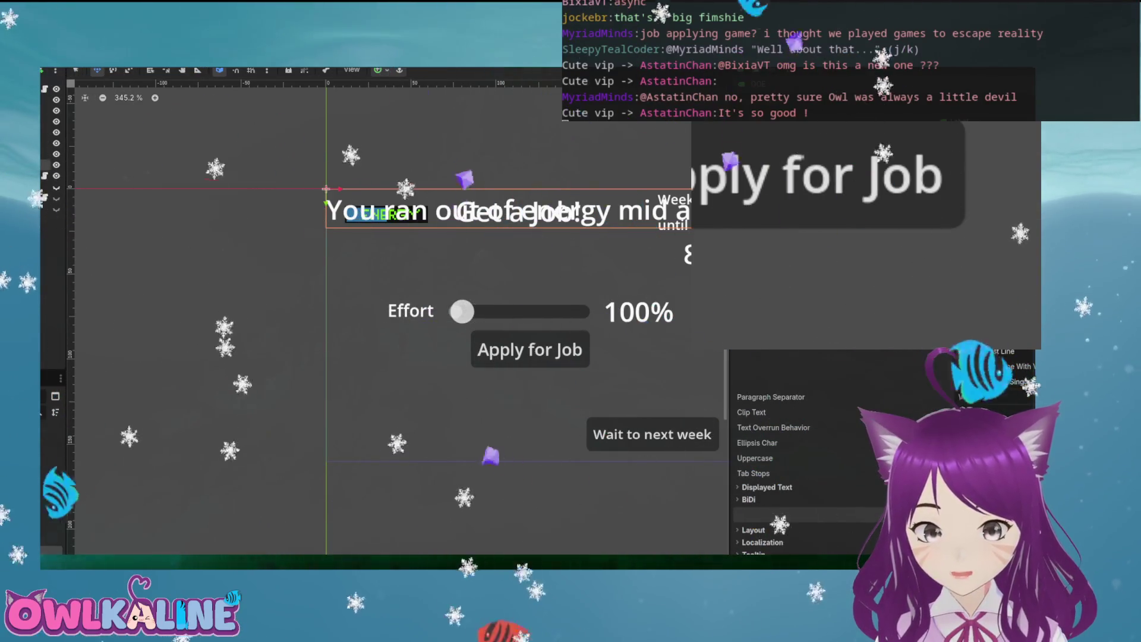
mouse_move(565, 208)
left_mouse_down()
mouse_move(563, 349)
mouse_move(534, 338)
mouse_move(310, 332)
mouse_move(455, 330)
mouse_move(442, 326)
mouse_move(524, 350)
mouse_move(557, 213)
mouse_move(577, 211)
left_mouse_up()
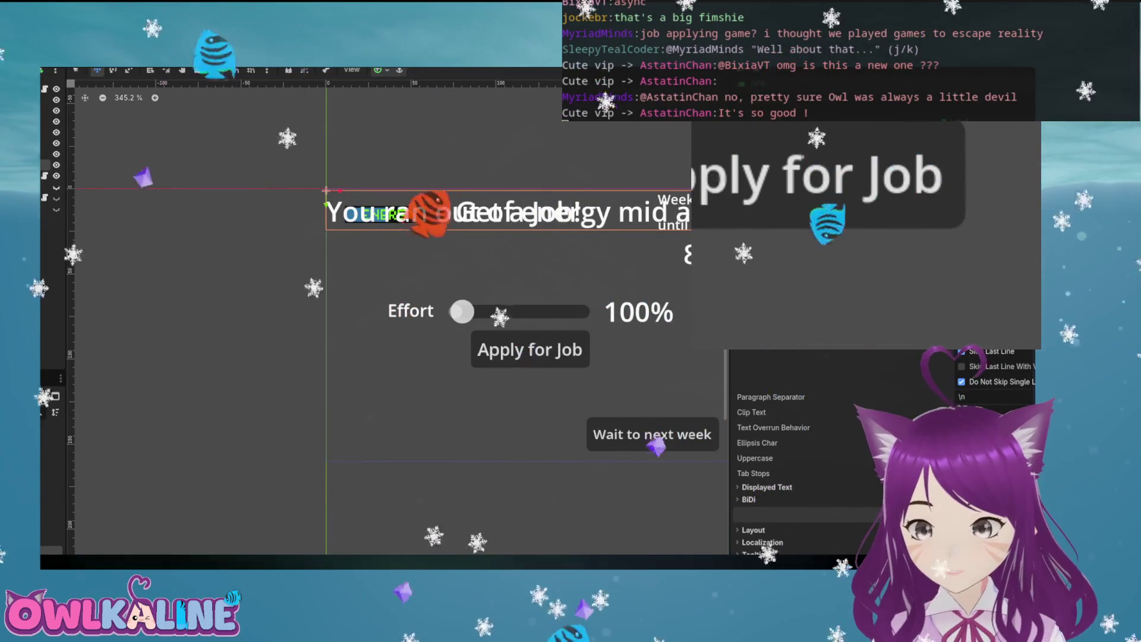
scroll(773, 446, "down", 3)
left_click(754, 501)
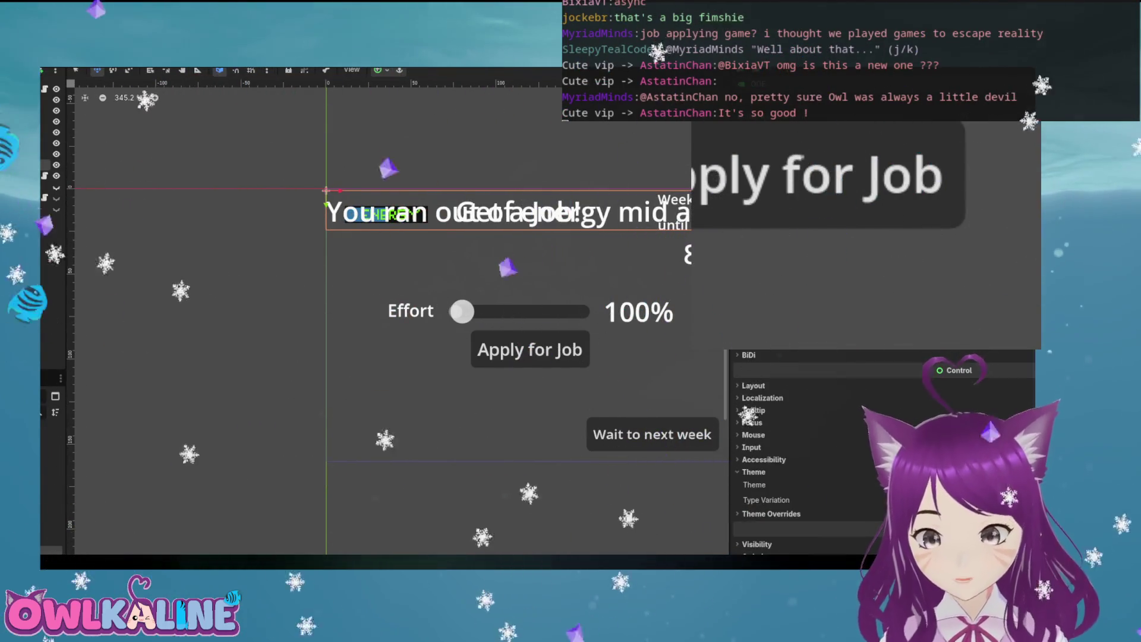
left_click(771, 513)
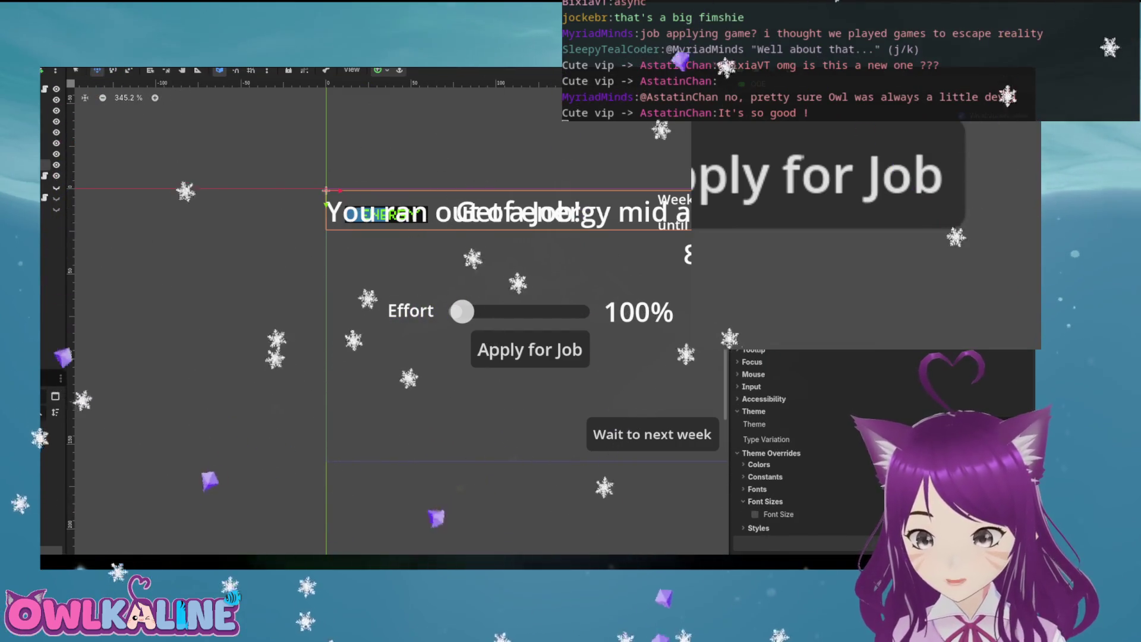
left_click(756, 514)
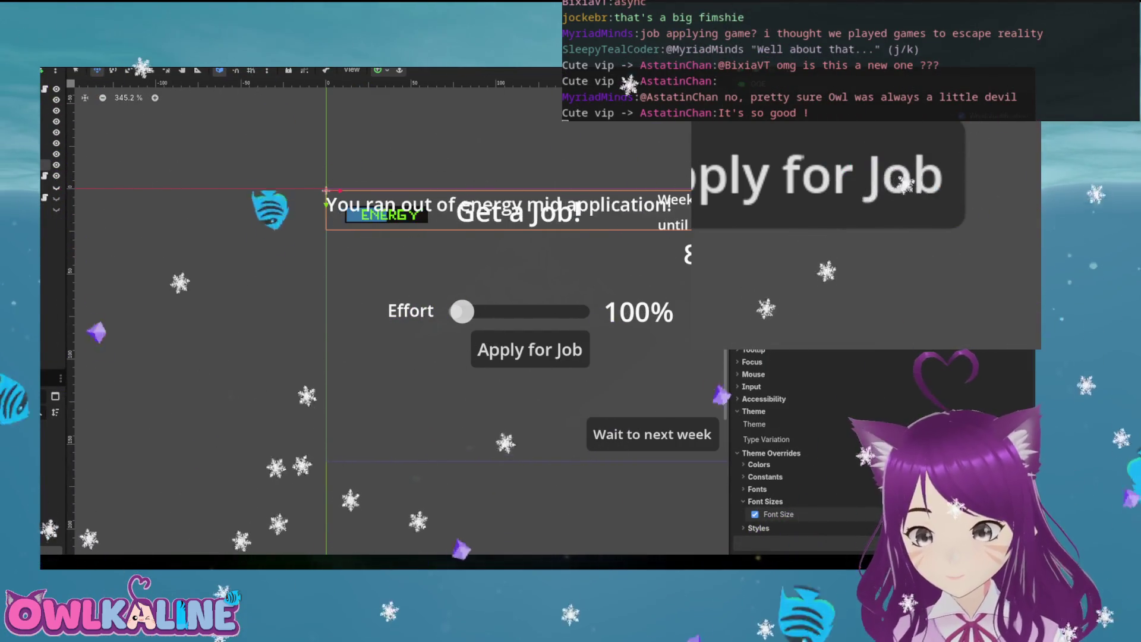
Break the message before 'mid' so it reads over two lines
scroll(773, 451, "up", 5)
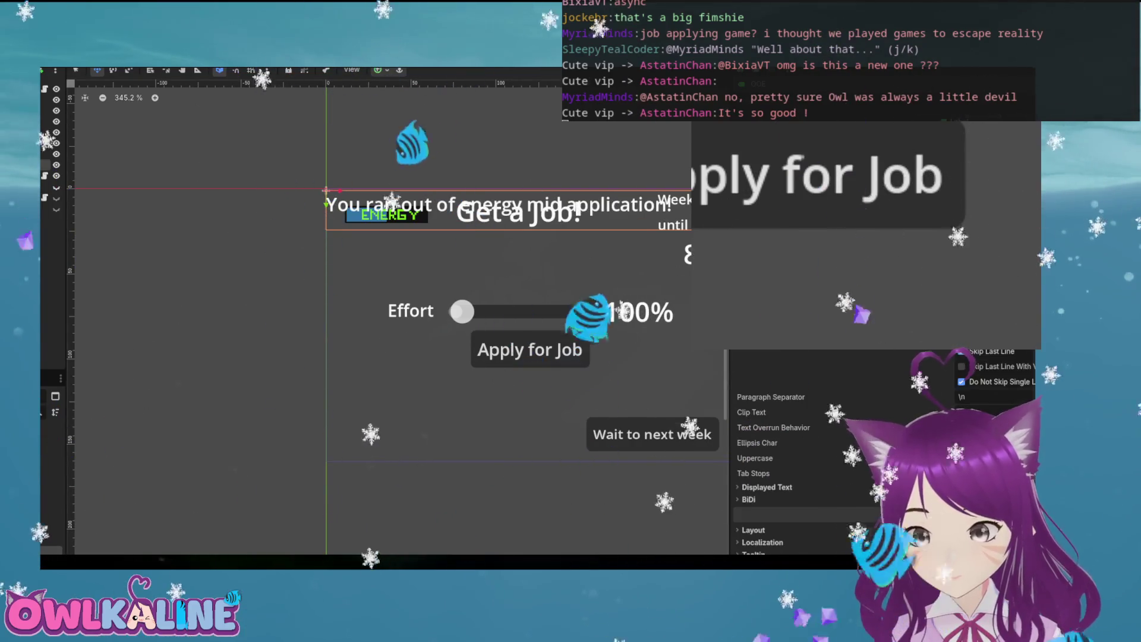
key("BackSpace")
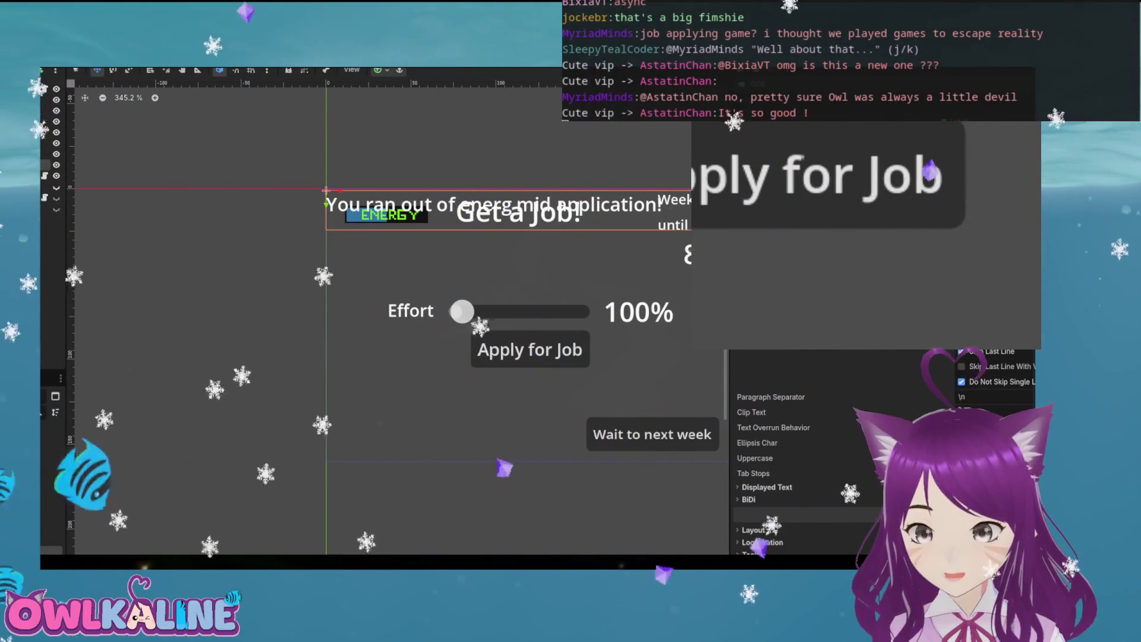
key("Return")
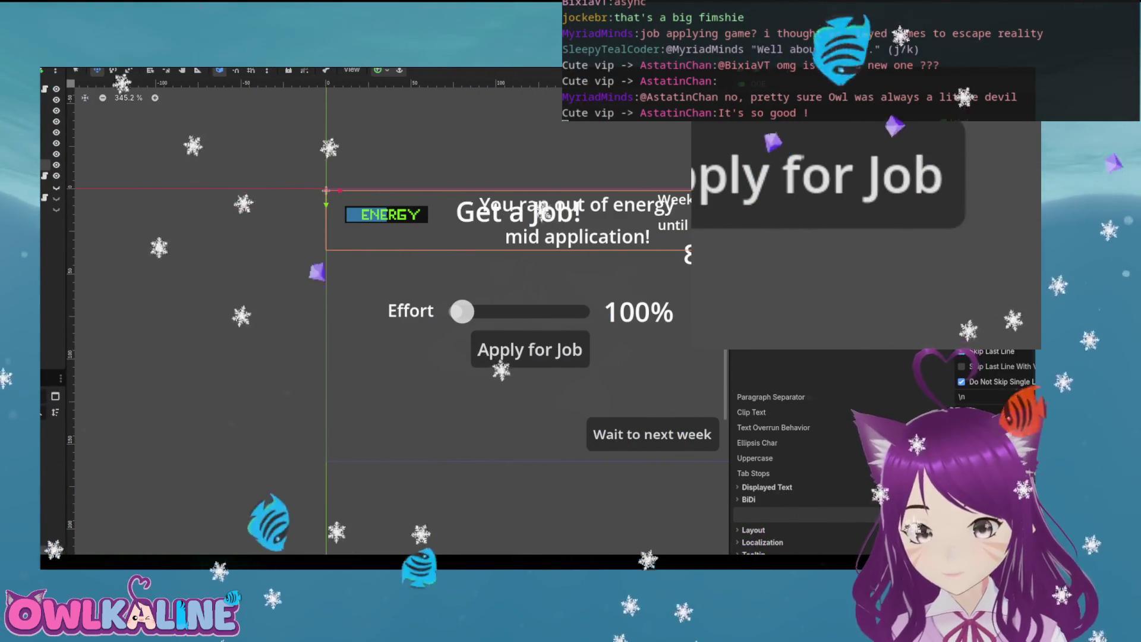
Enable a Font Color override in the label's Theme Overrides
scroll(802, 451, "down", 5)
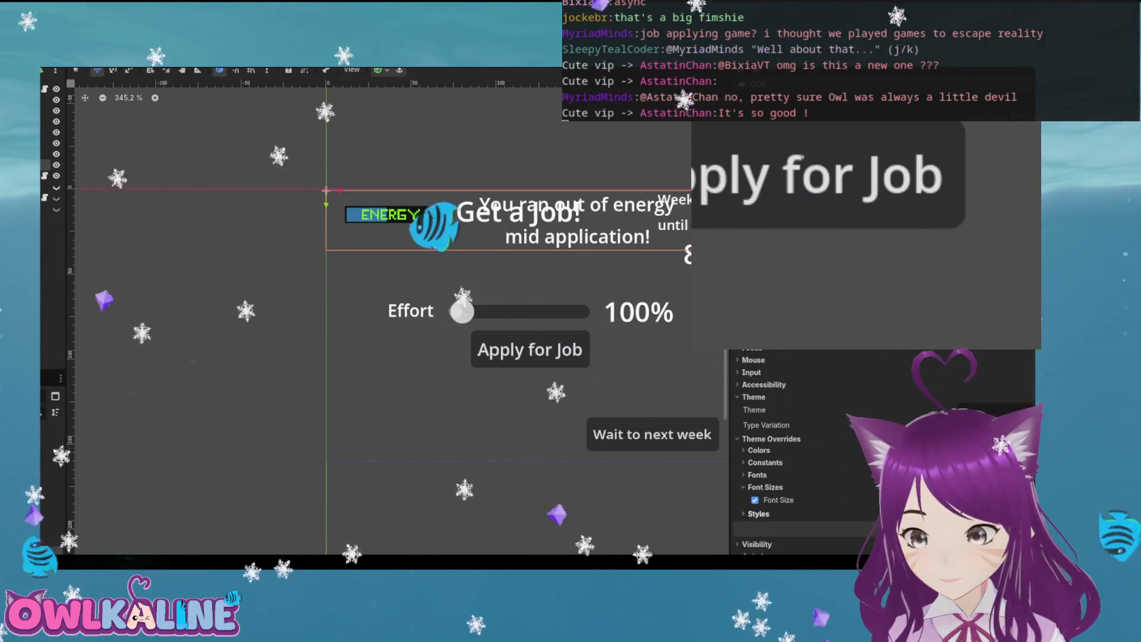
left_click(757, 475)
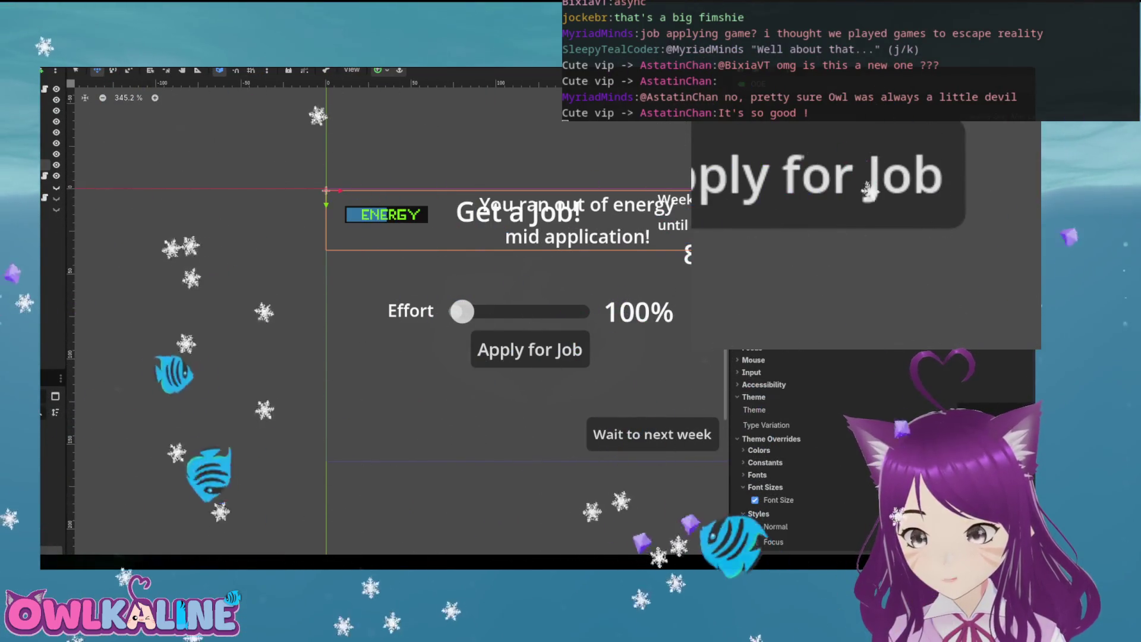
left_click(759, 450)
left_click(755, 477)
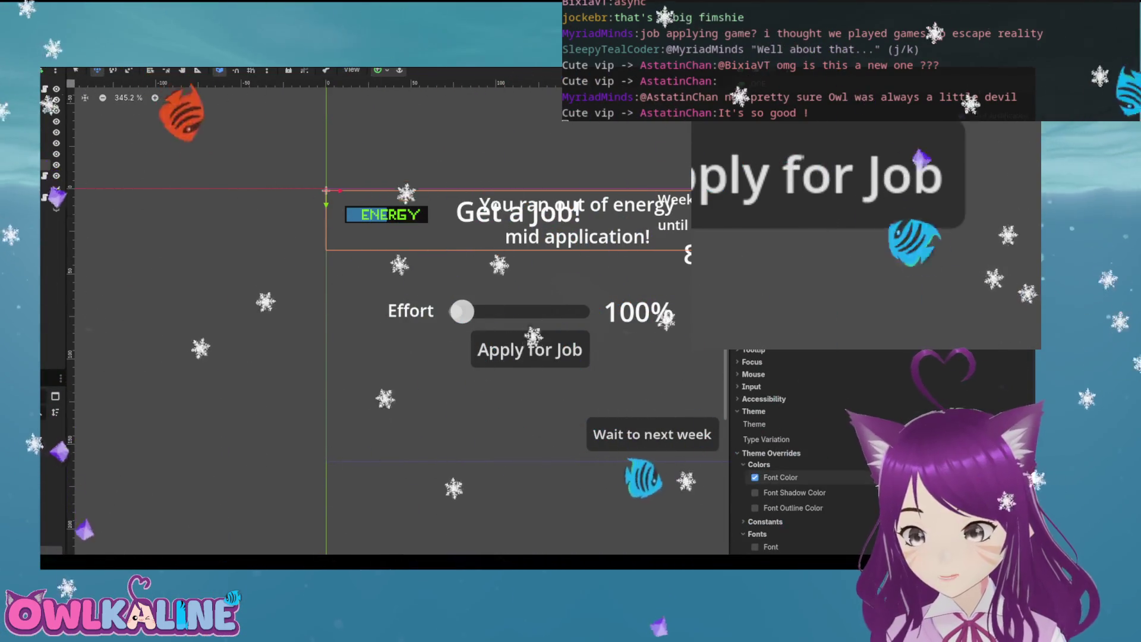
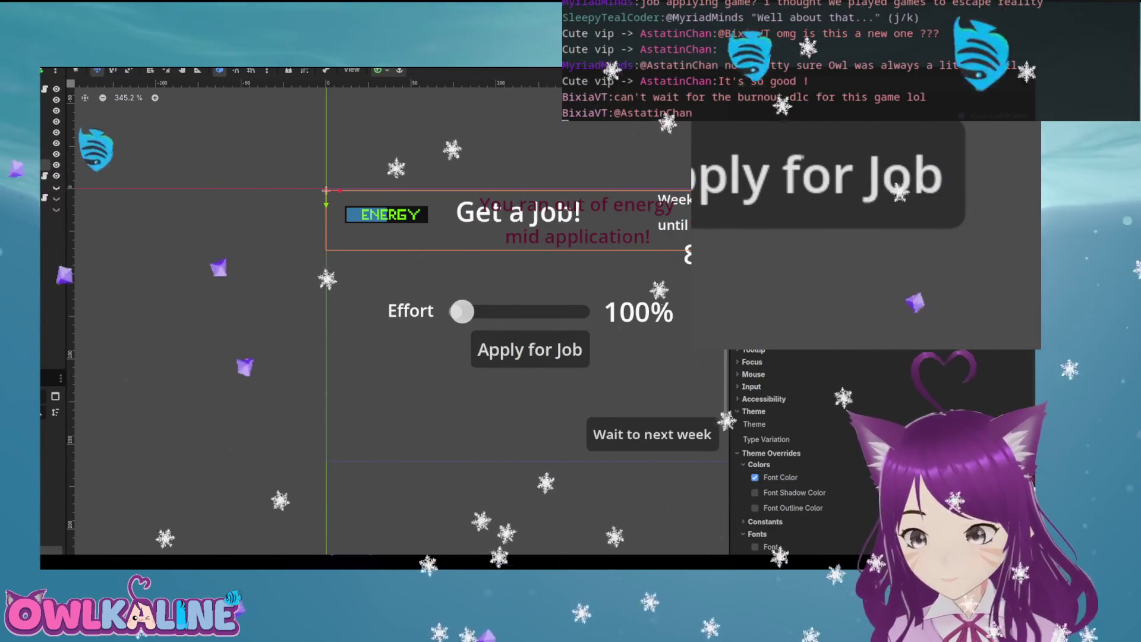
Select the Apply for Job button and centre the 2D view on it
scroll(790, 452, "down", 2)
scroll(791, 451, "up", 2)
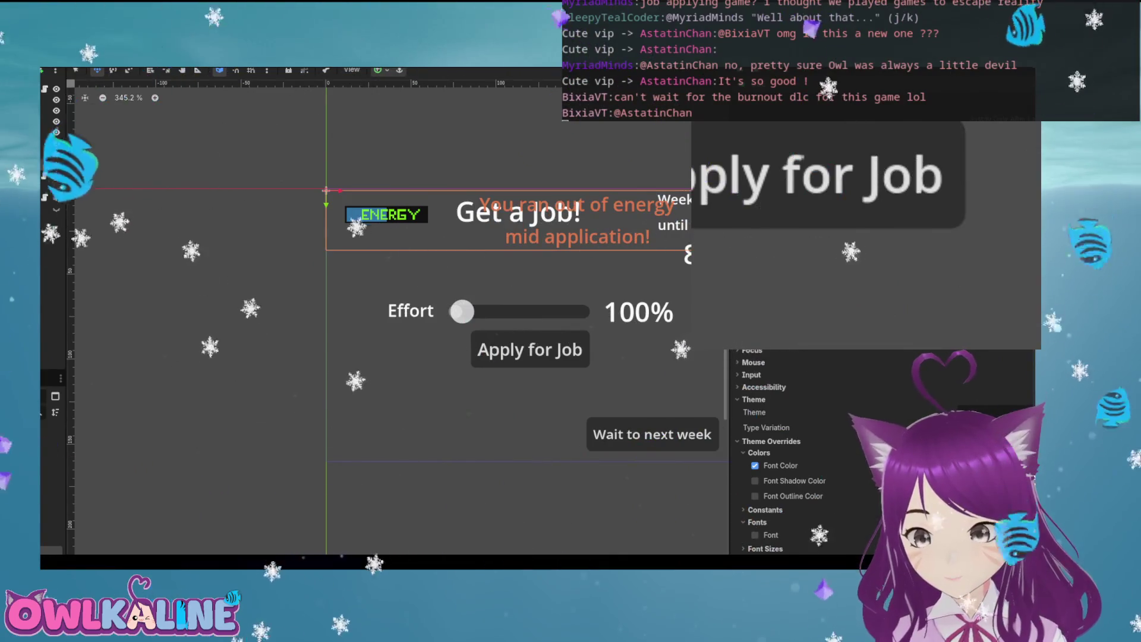
left_click(416, 333)
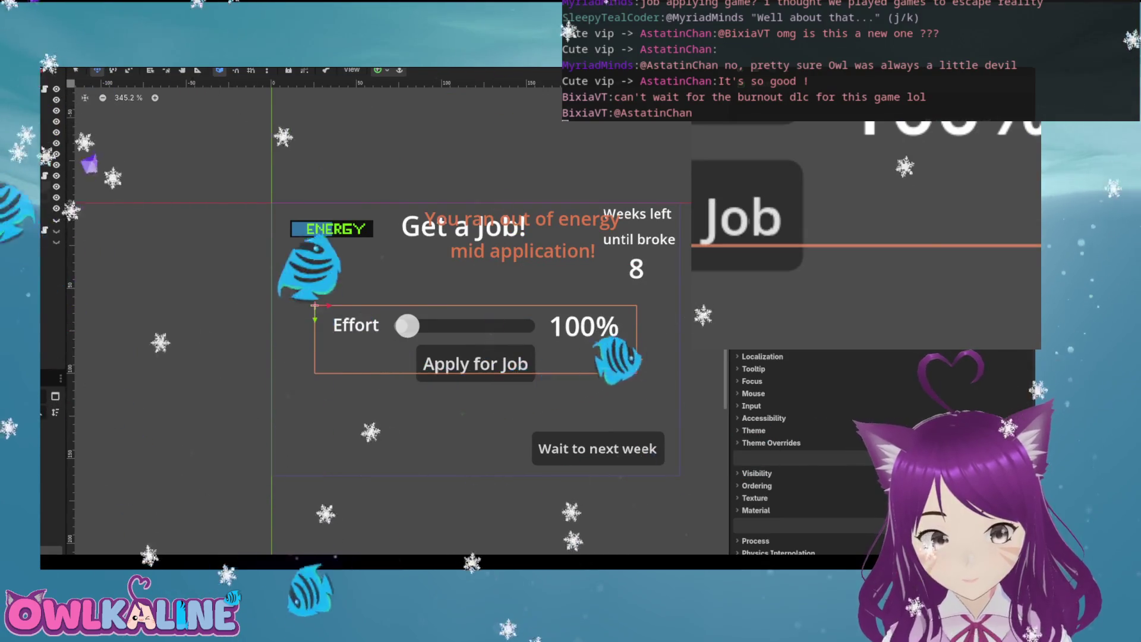
left_click(475, 363)
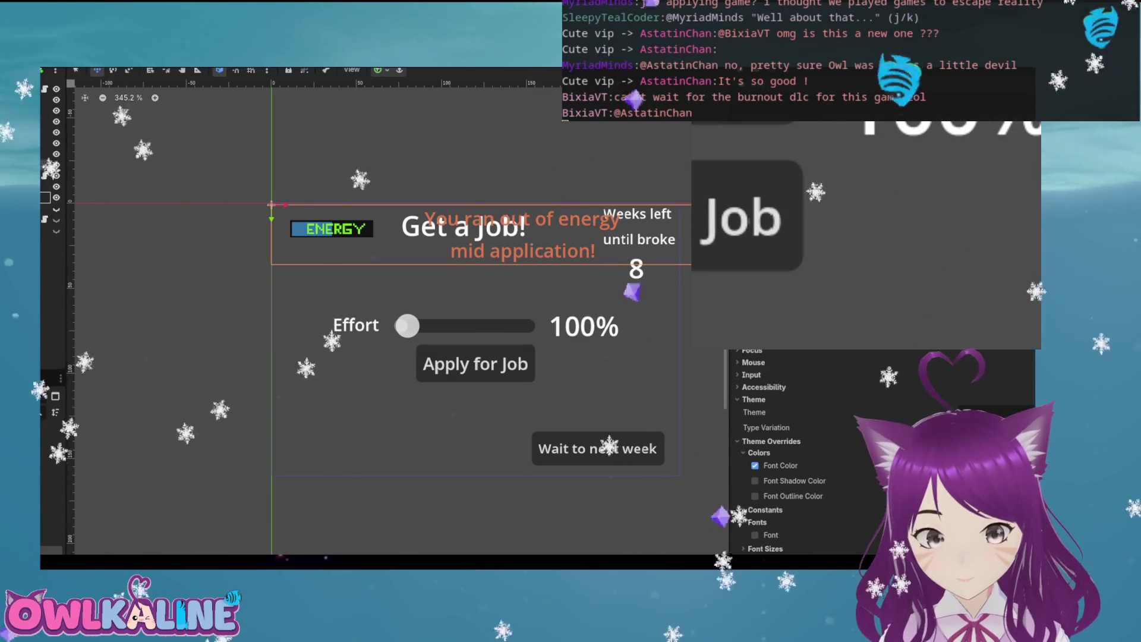
left_click(475, 363)
key("f")
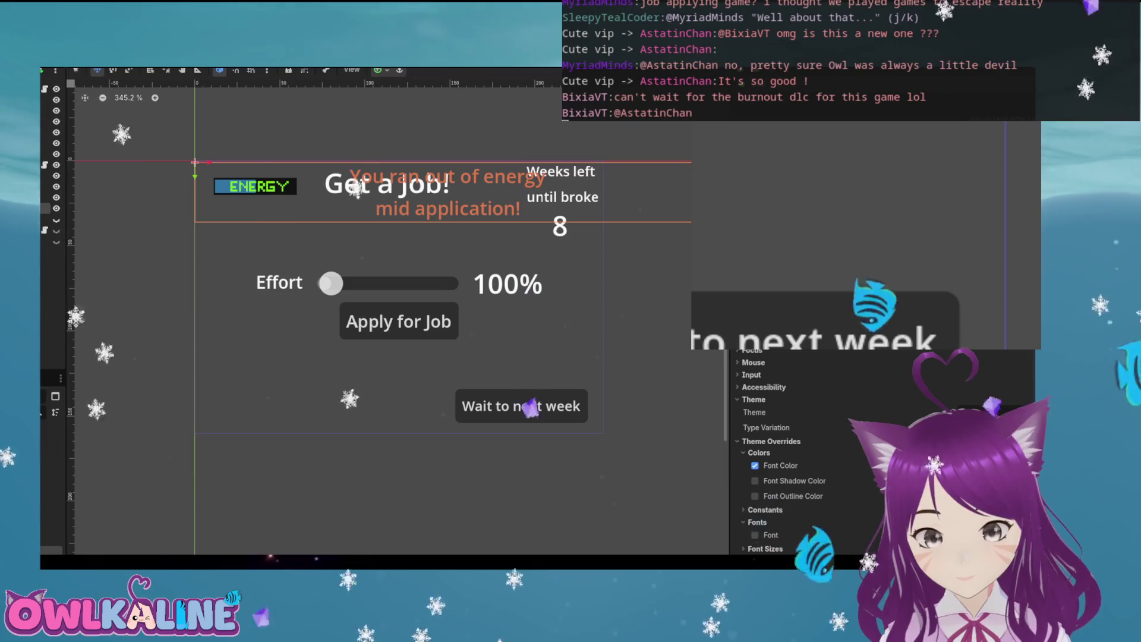
Drag the out-of-energy label over the Apply for Job button, then open jobhunt.gd
mouse_move(446, 190)
left_mouse_down()
mouse_move(415, 312)
mouse_move(396, 326)
mouse_move(460, 351)
left_mouse_up()
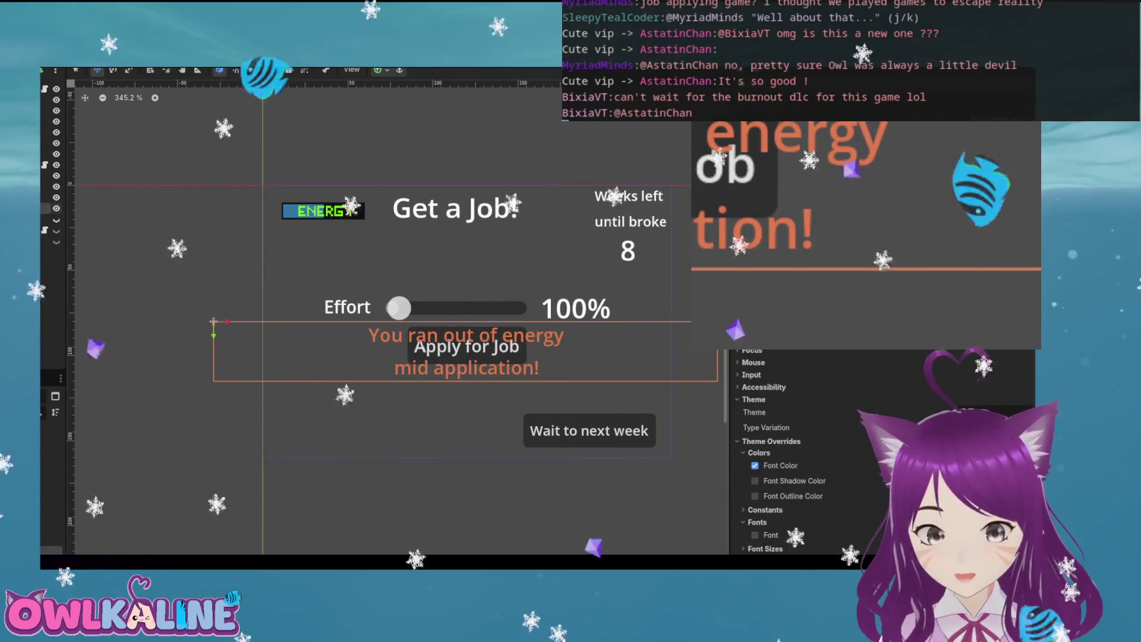
key("Delete")
key("ctrl+z")
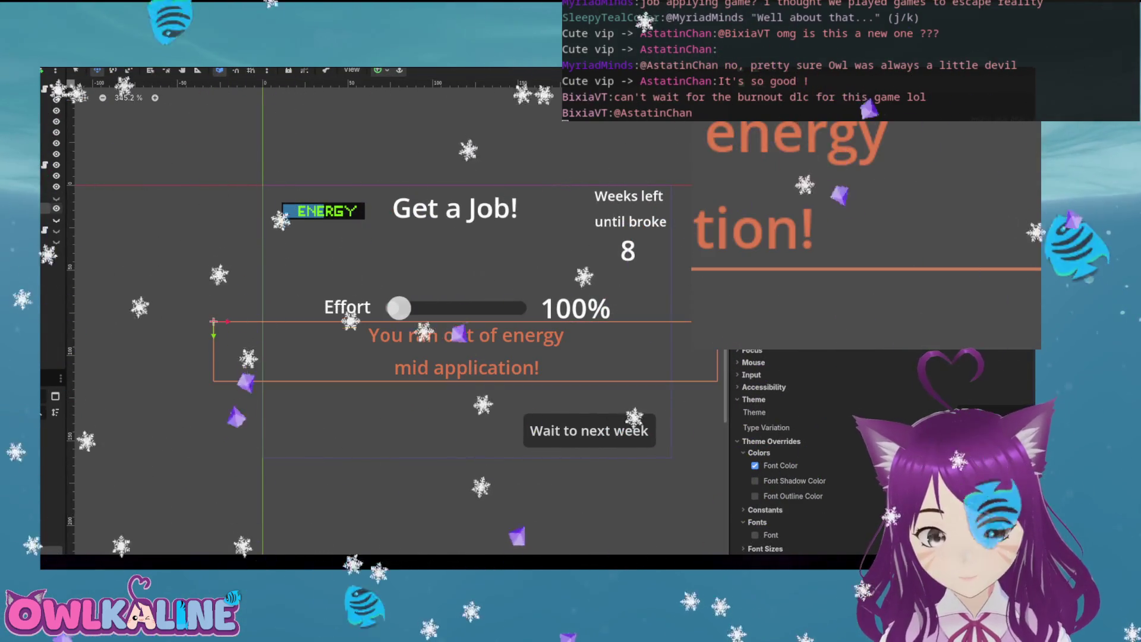
key("Delete")
key("ctrl+z")
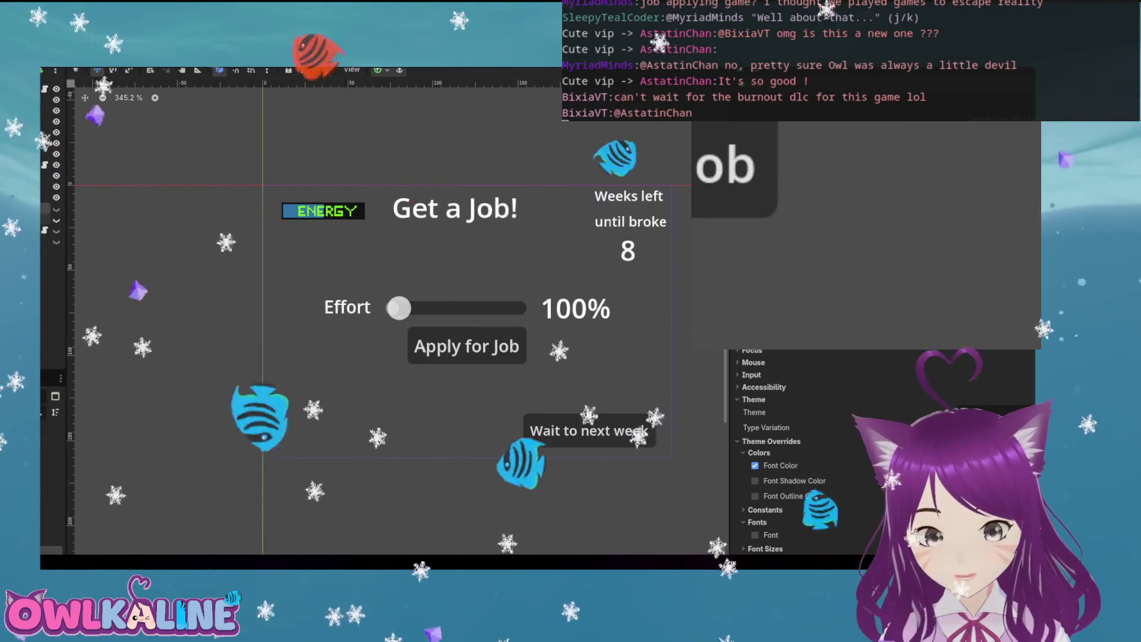
left_click(467, 334)
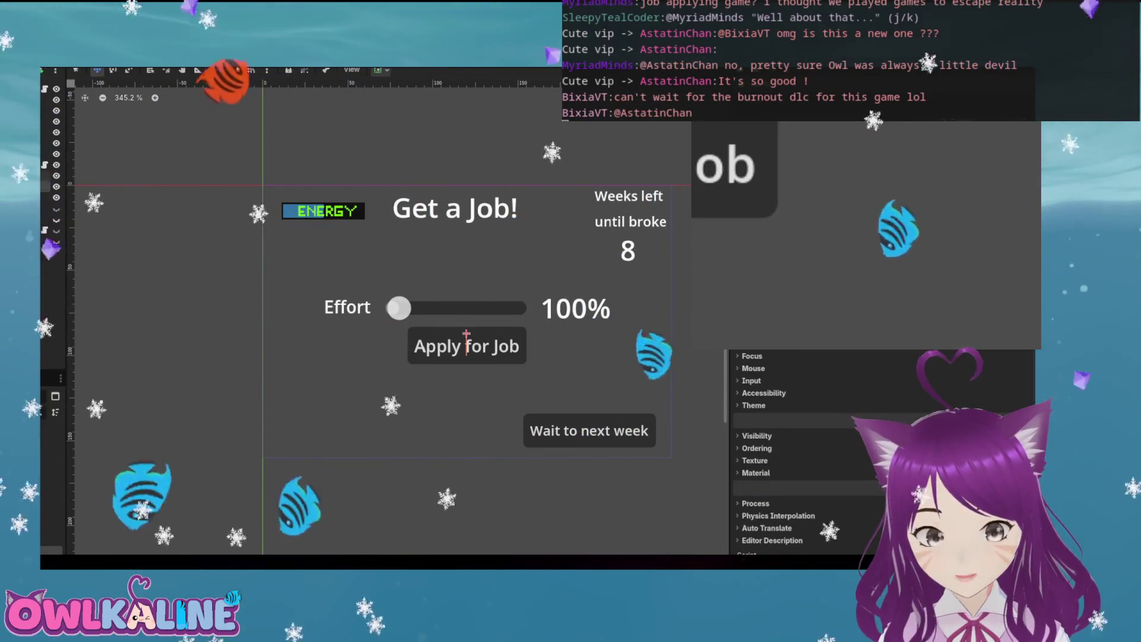
left_click(466, 334)
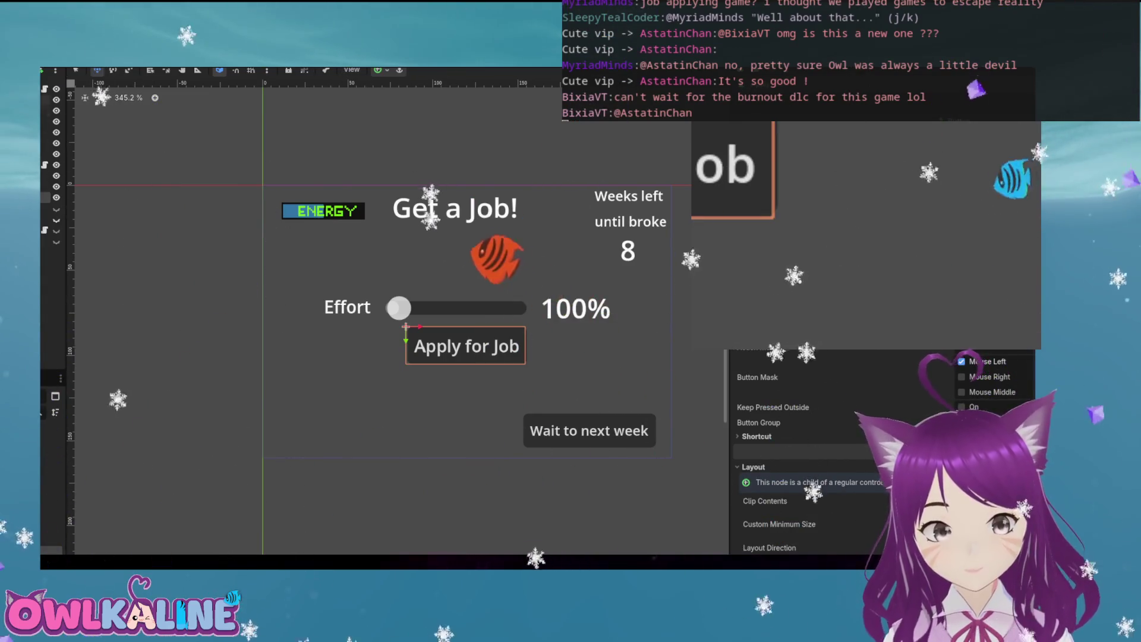
key("ctrl+F3")
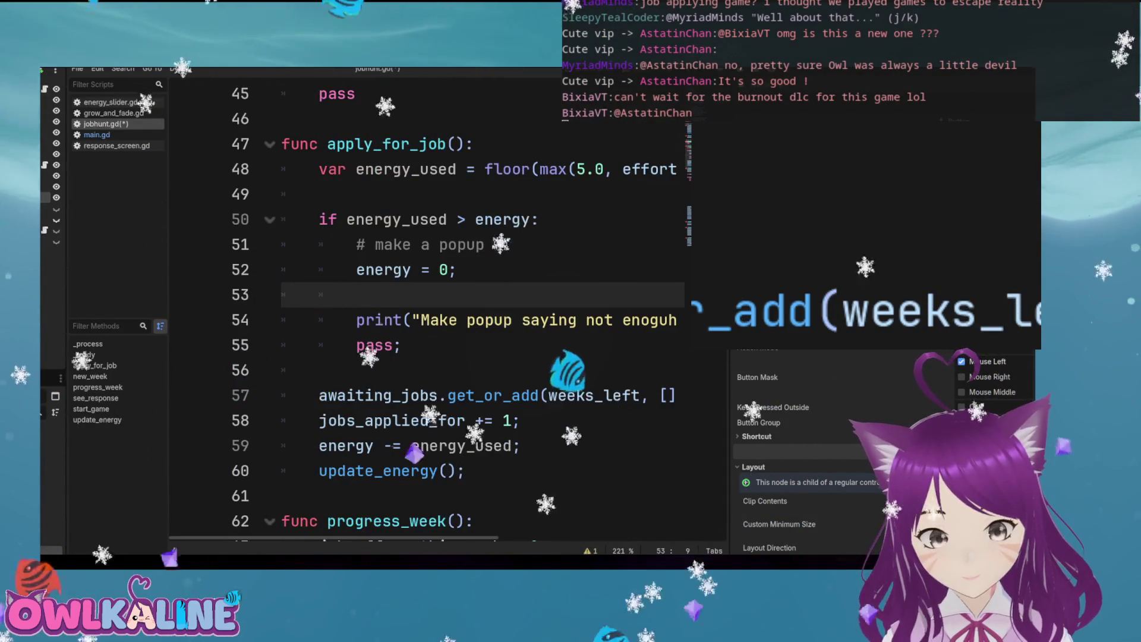
scroll(475, 309, "up", 15)
scroll(475, 310, "down", 7)
scroll(476, 309, "up", 2)
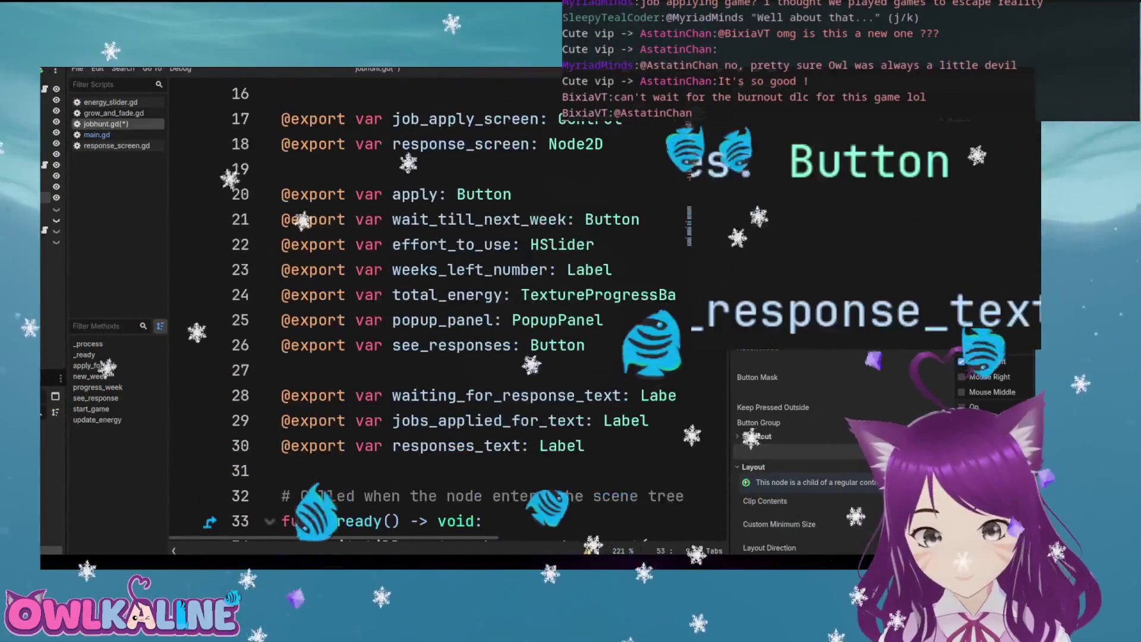
double_click(415, 195)
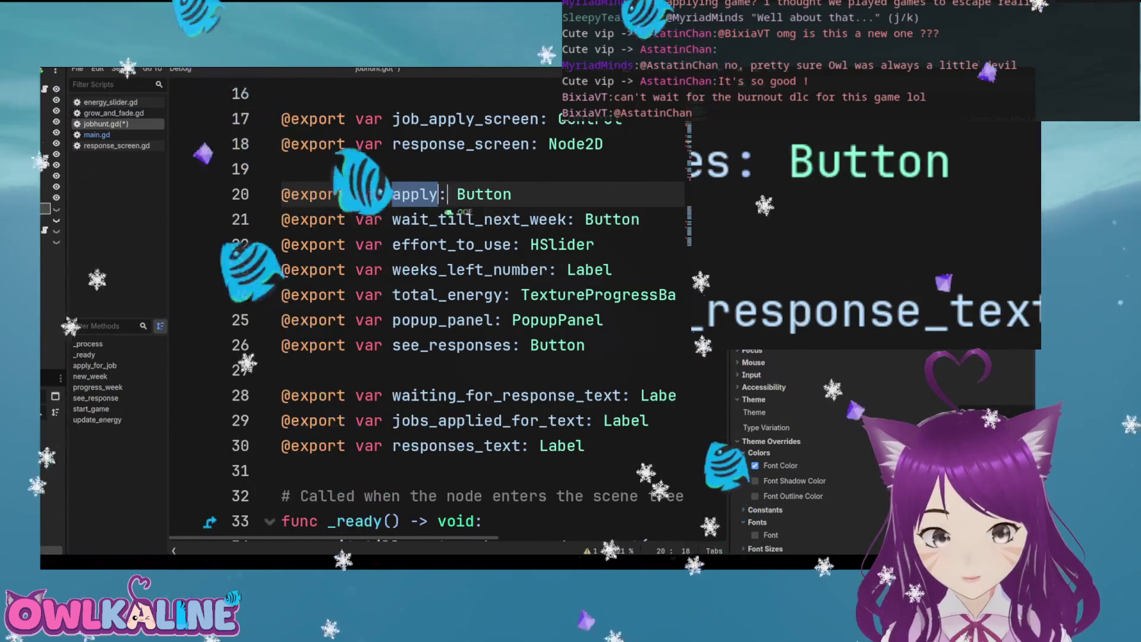
key("End")
key("ctrl+v")
left_click(512, 194)
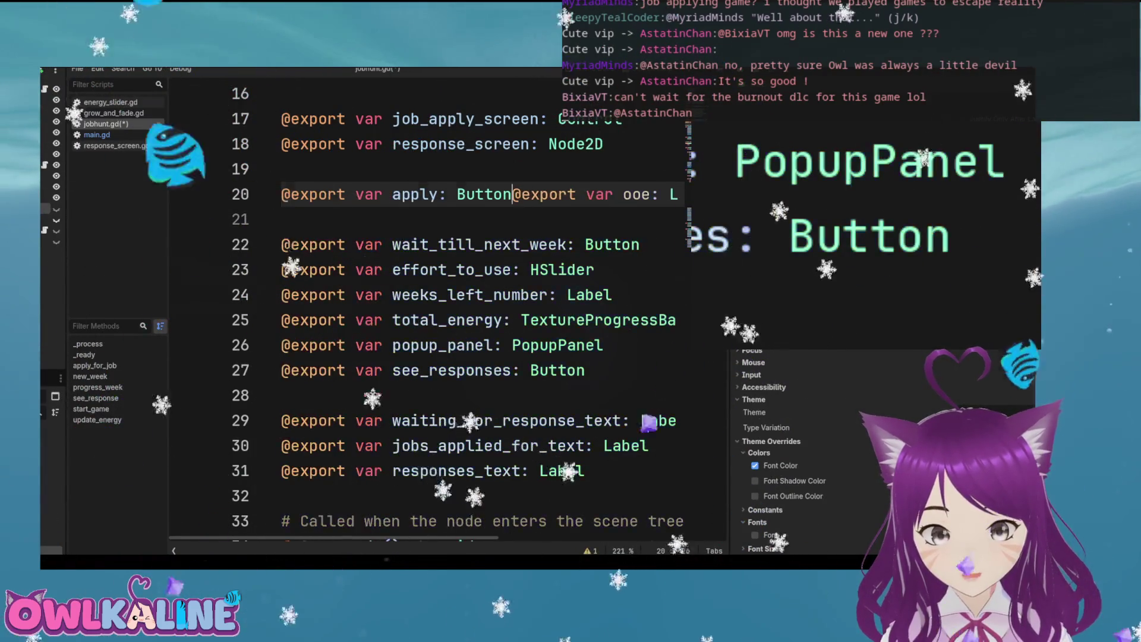
key("Return")
type("\\@export var ooe: Label")
Save jobhunt.gd and scroll through apply_for_job and progress_week
scroll(428, 309, "down", 5)
left_click(552, 222)
key("ctrl+s")
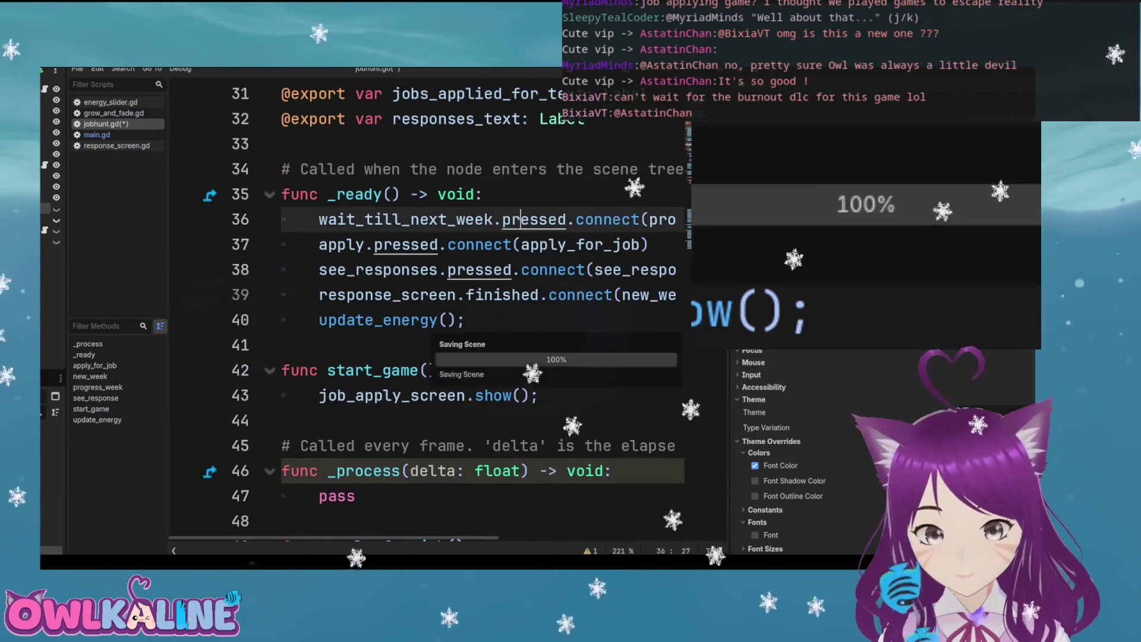
scroll(428, 309, "down", 5)
scroll(428, 309, "down", 8)
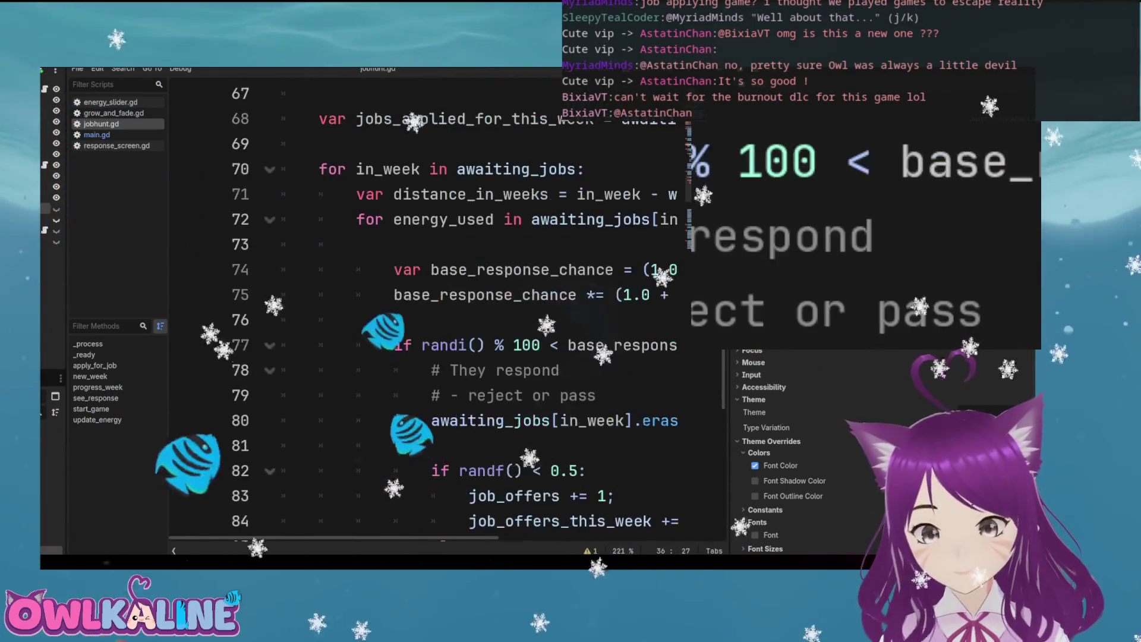
scroll(428, 309, "down", 8)
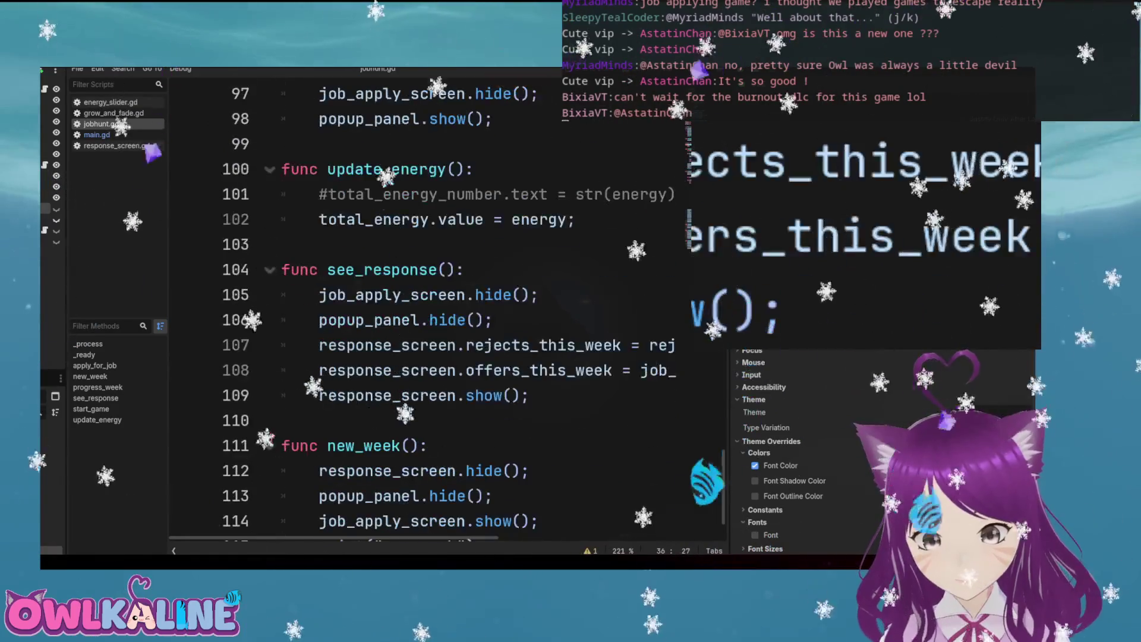
scroll(428, 309, "up", 1)
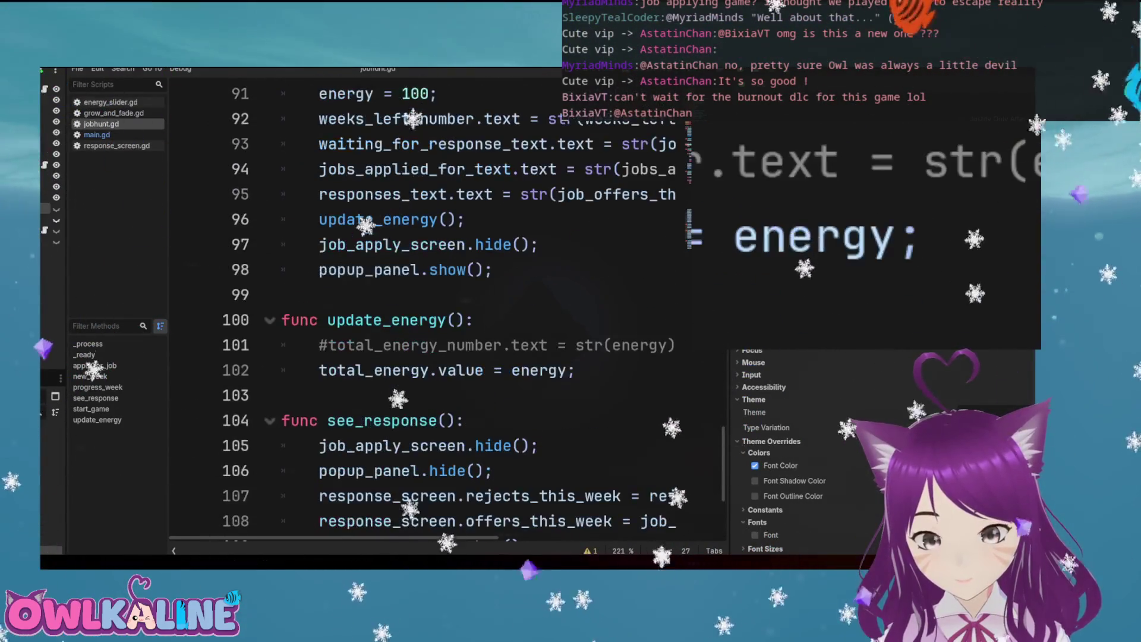
scroll(428, 309, "up", 3)
scroll(518, 362, "up", 1)
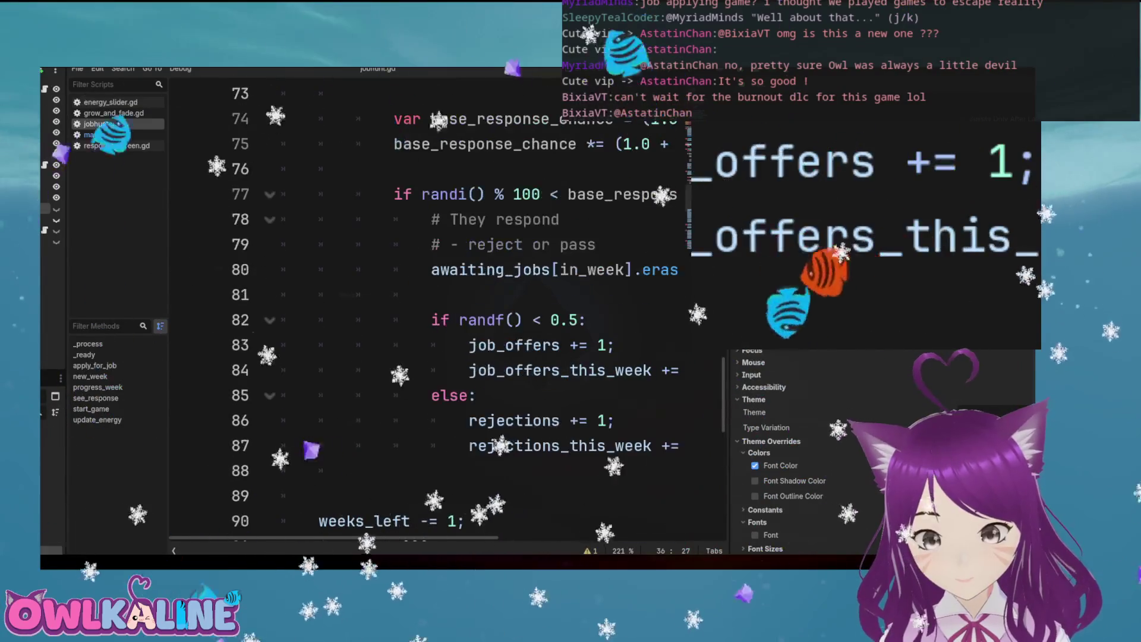
scroll(517, 362, "up", 2)
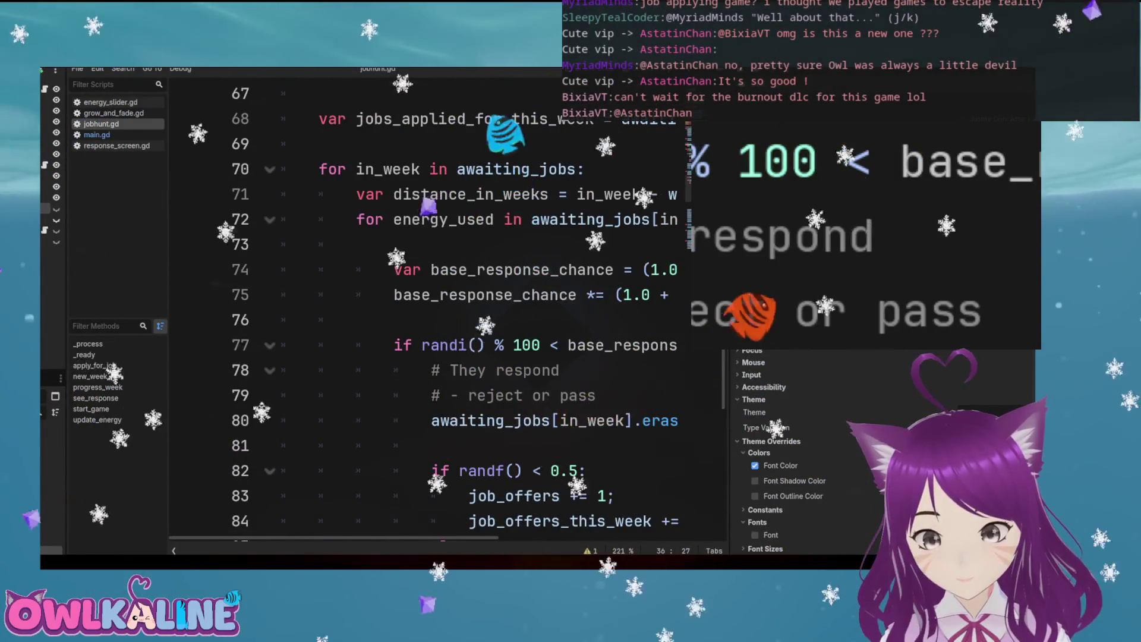
scroll(517, 363, "up", 2)
scroll(535, 333, "up", 5)
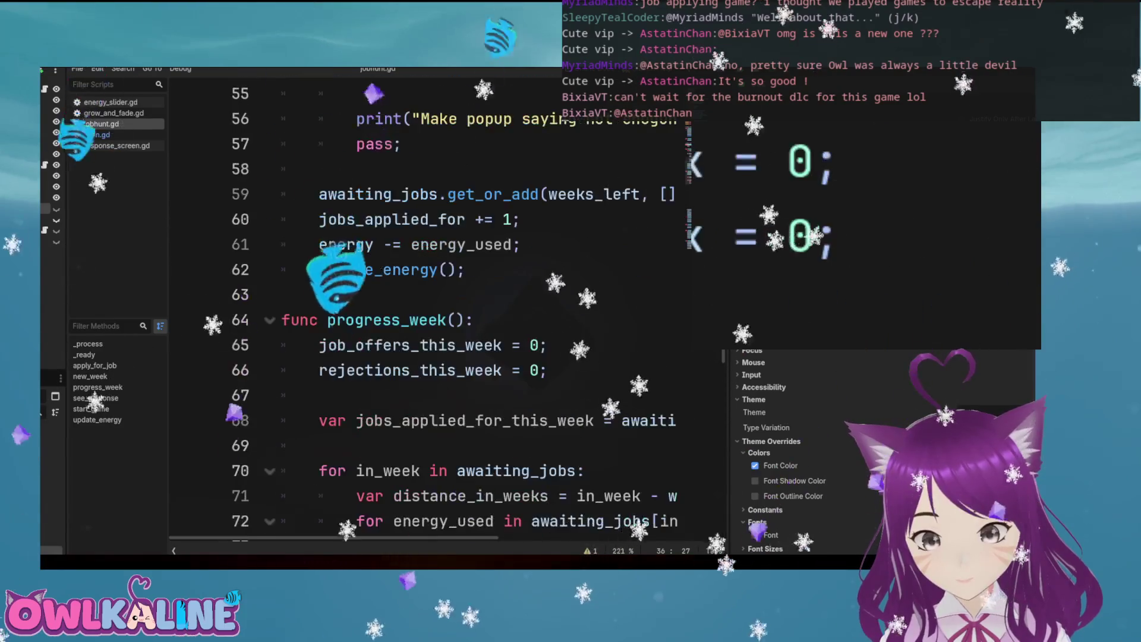
Add ooe.show() and apply.hide() after the energy reset in apply_for_job
left_click(535, 321)
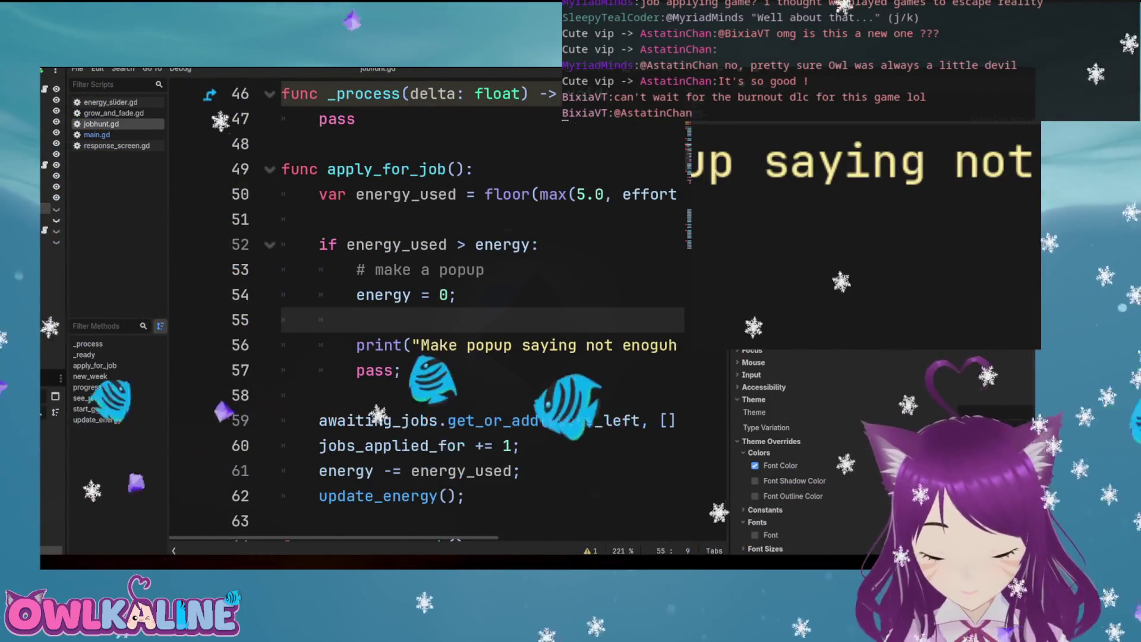
type("OOE.")
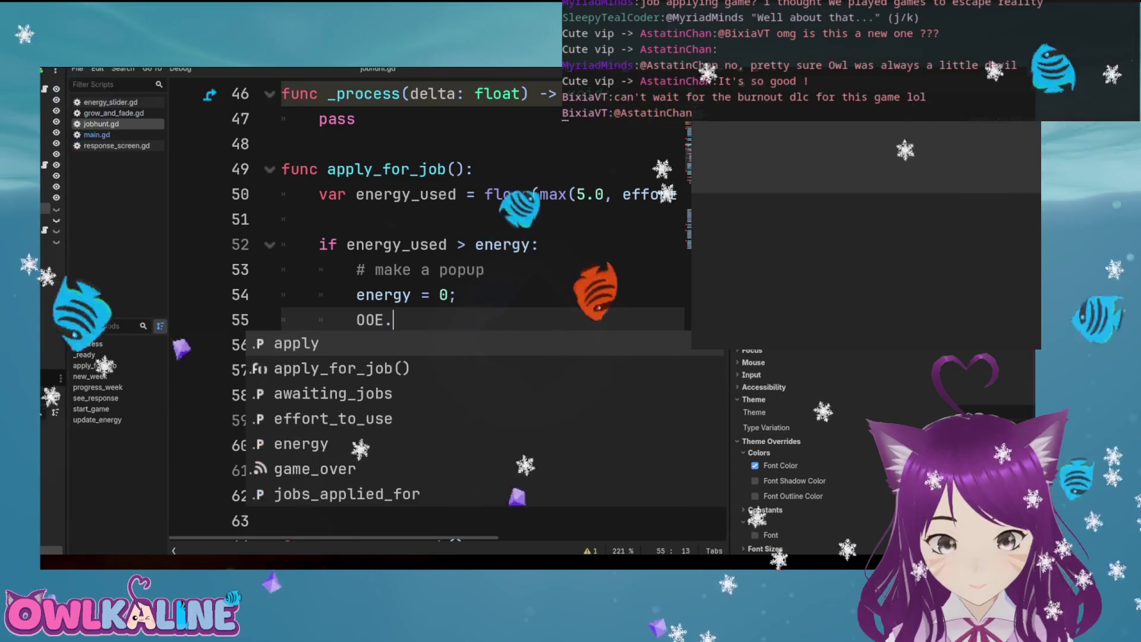
key("Escape")
key("BackSpace")
key("BackSpace")
key("BackSpace")
type("ooe.,")
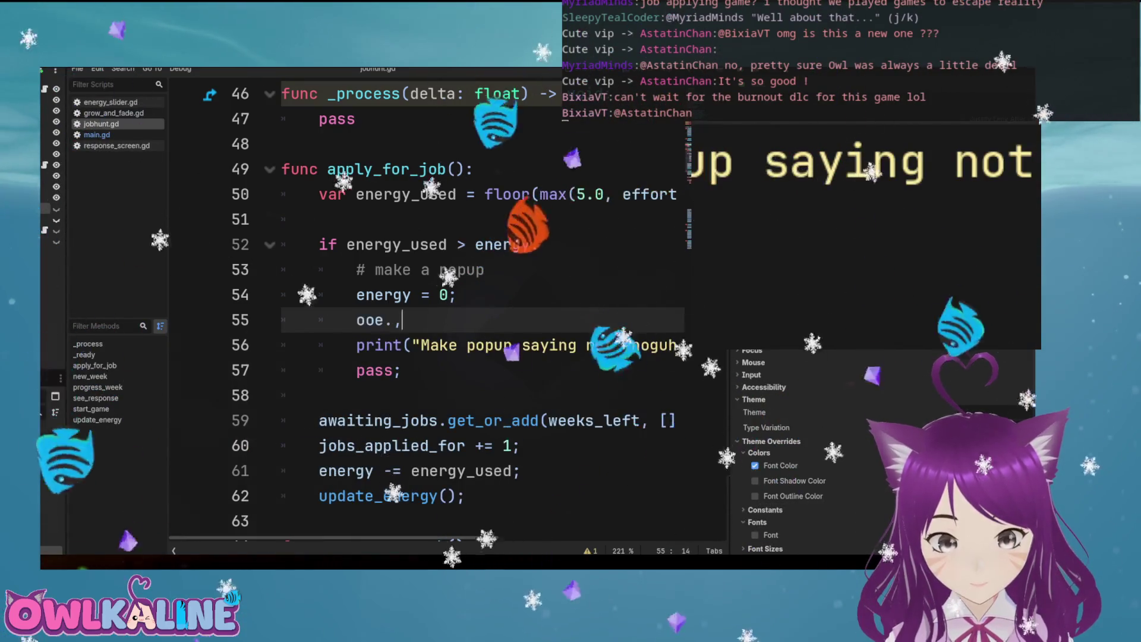
key("BackSpace")
type("show();")
key("Up")
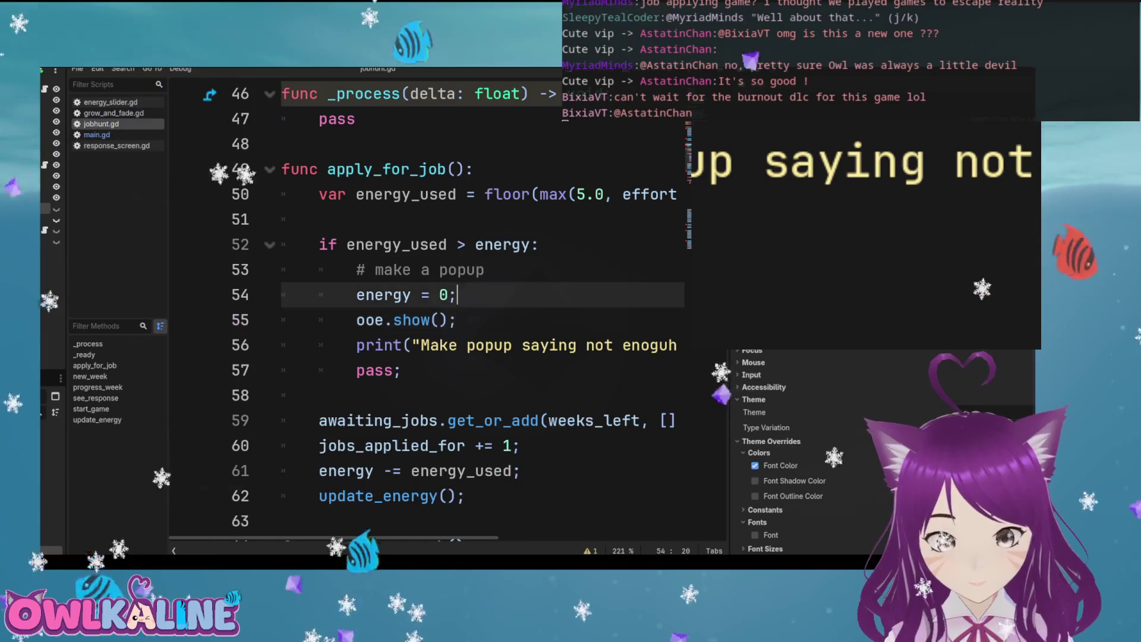
key("Return")
type("apply.hi")
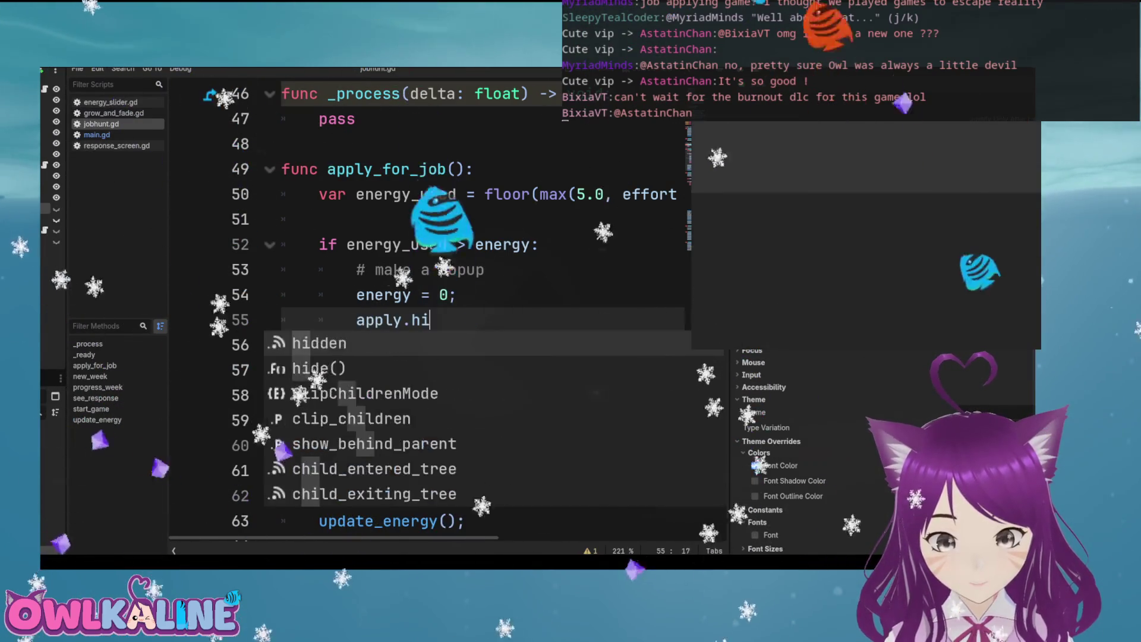
type("de();")
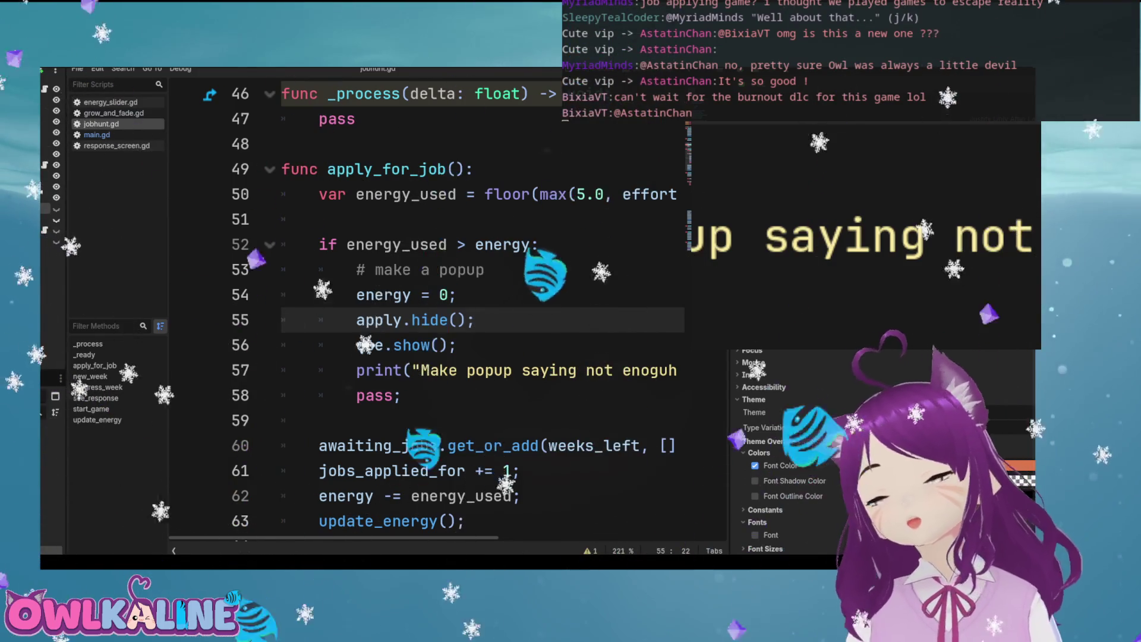
Delete the placeholder print line and run the game with F5
left_click_drag(357, 370, 668, 370)
key("BackSpace")
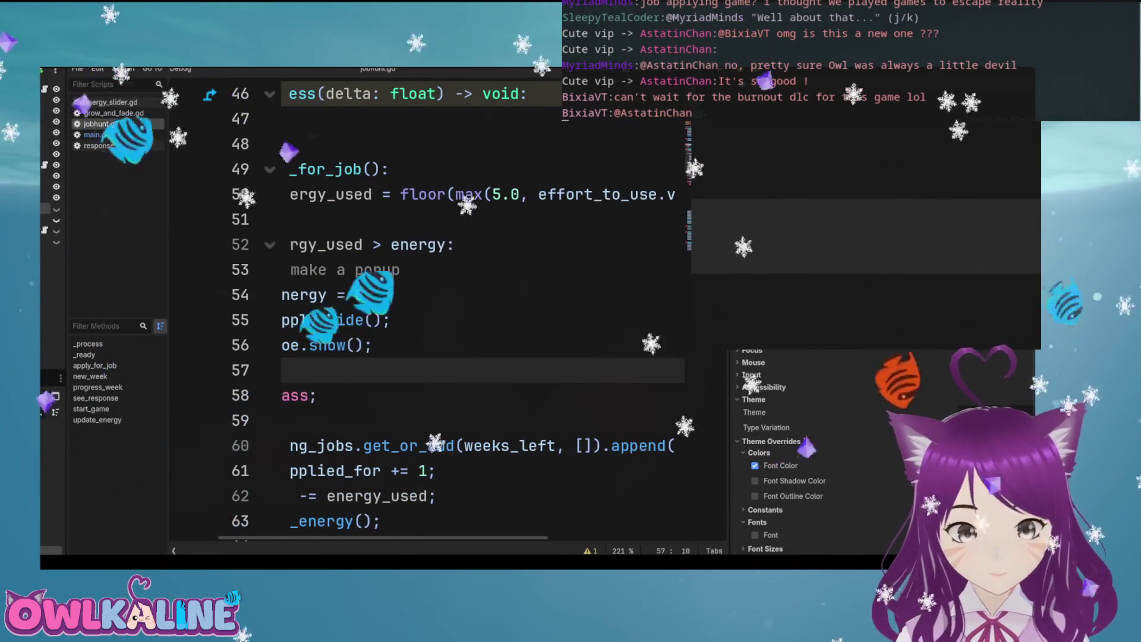
key("BackSpace")
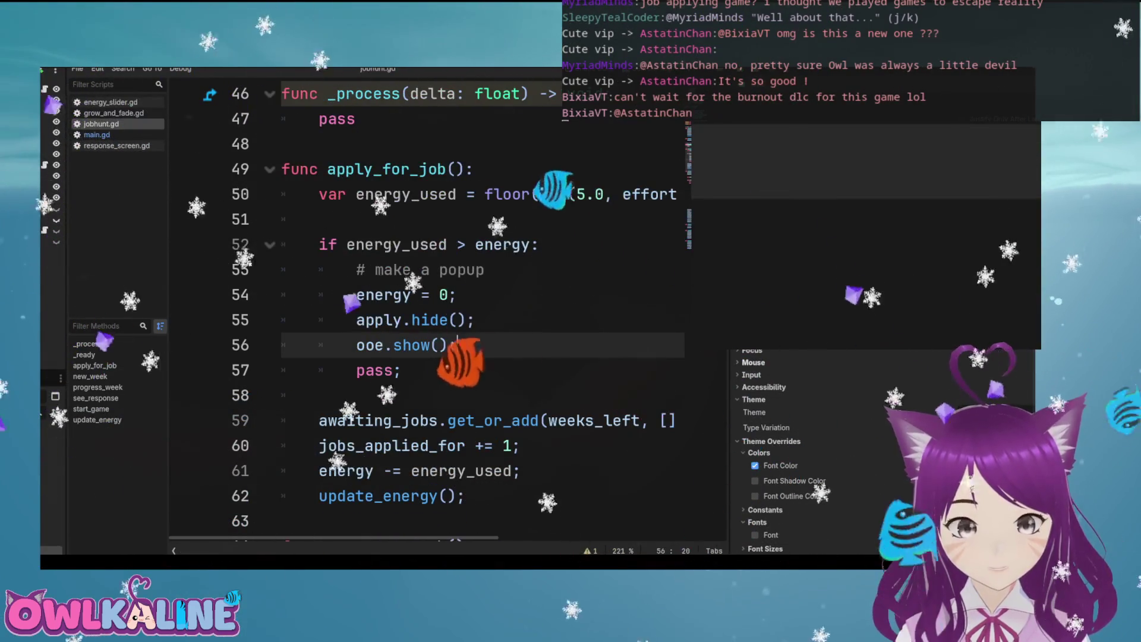
key("F5")
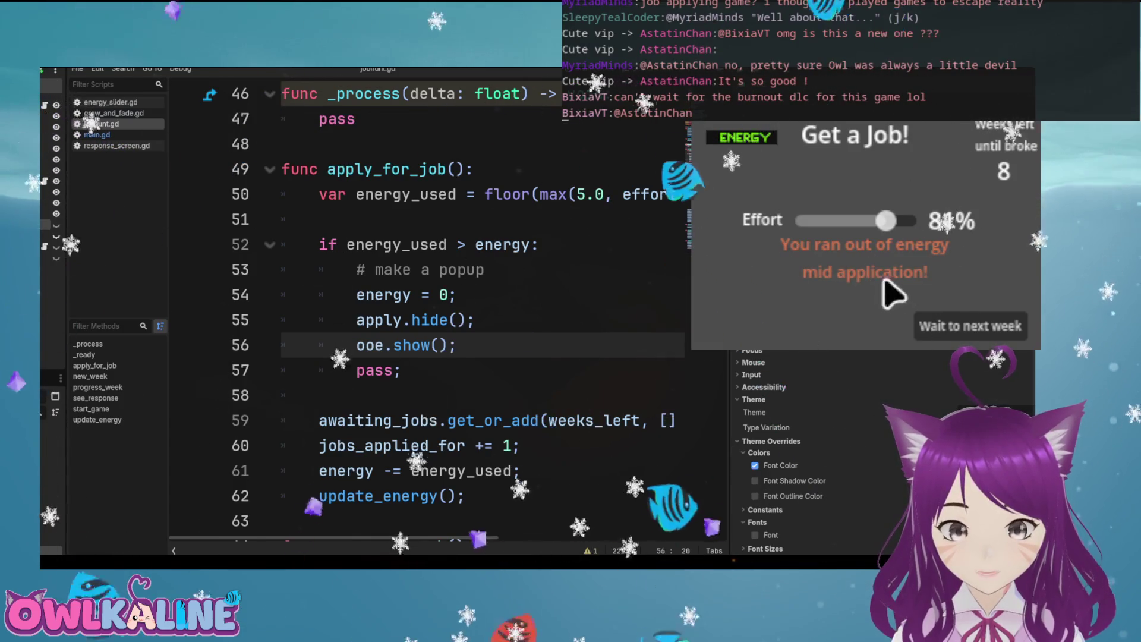
Advance one week, view the responses, lower effort to 36%, and stop the game
left_click(934, 321)
left_click(871, 304)
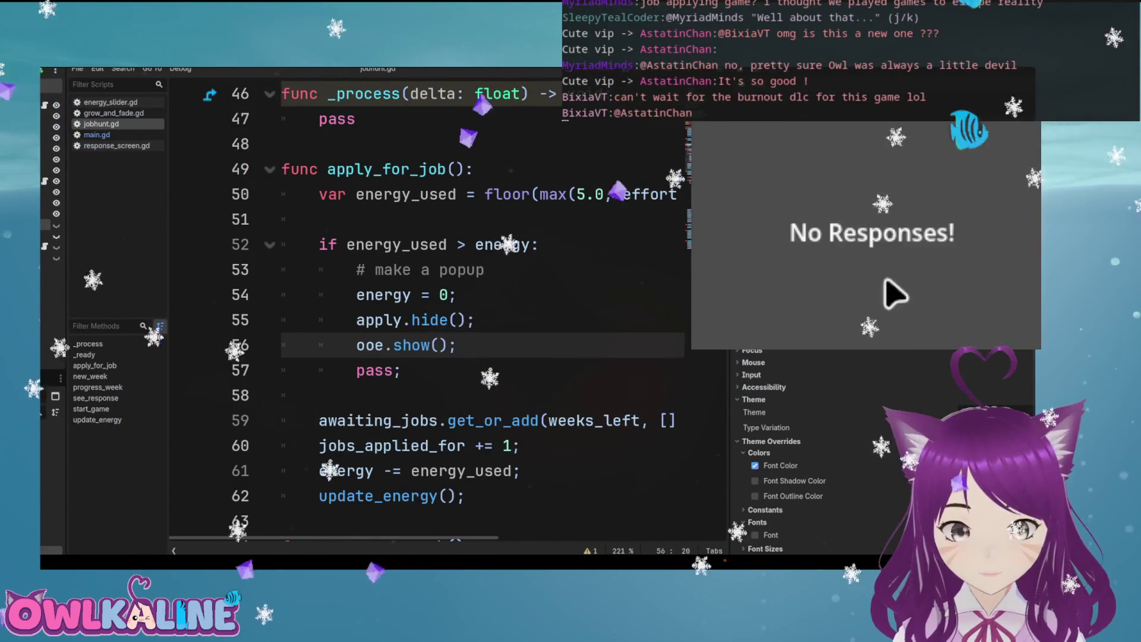
left_click(925, 266)
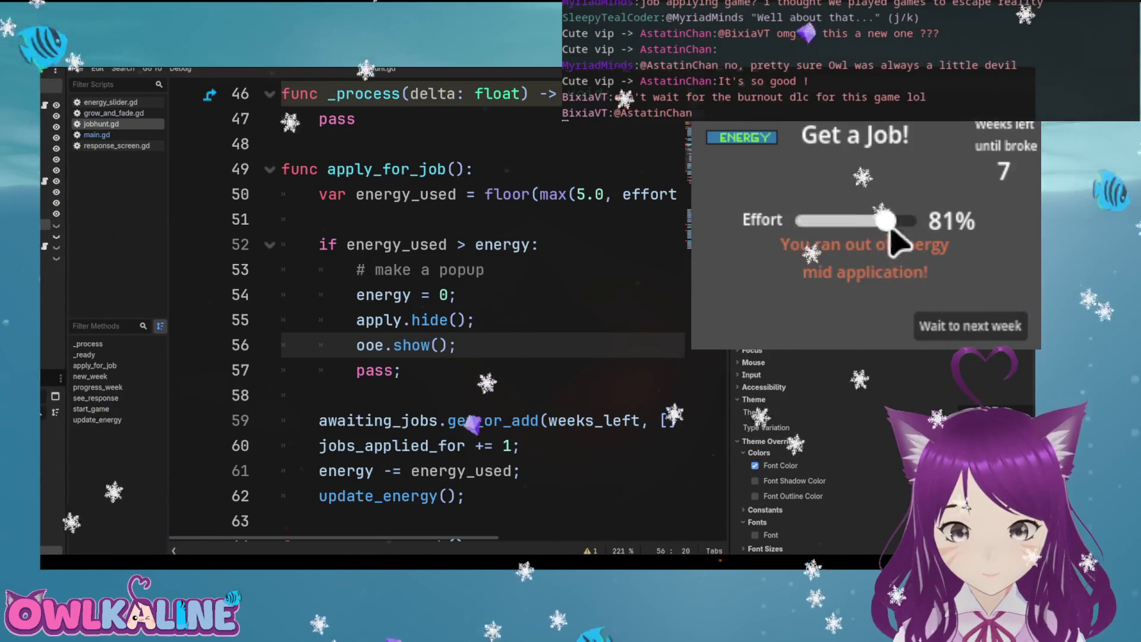
left_click_drag(892, 221, 841, 222)
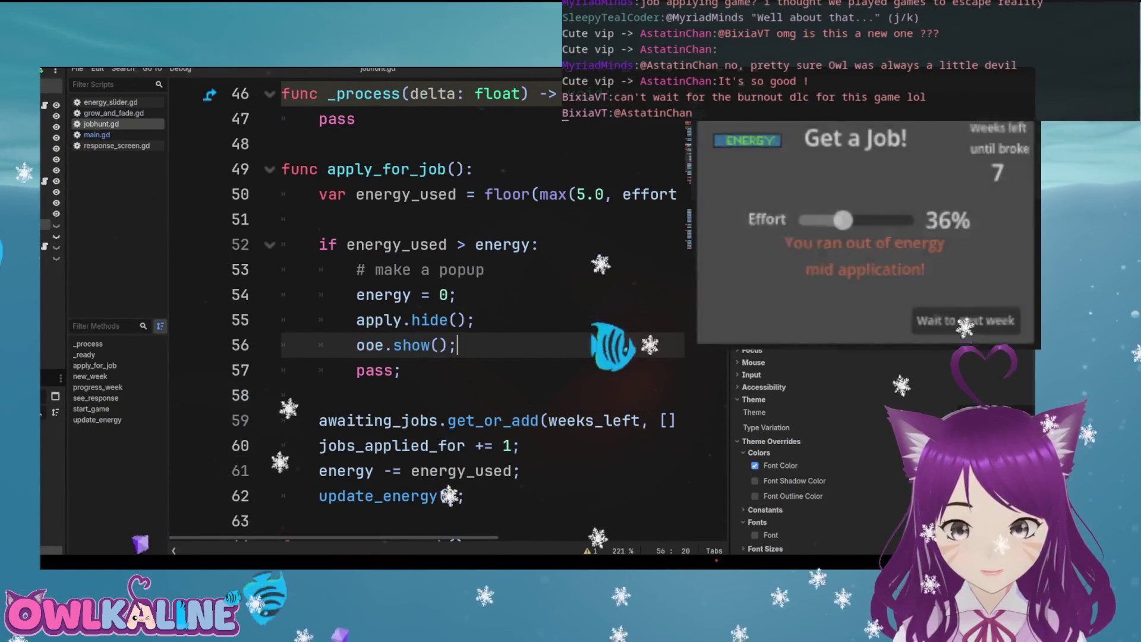
key("F8")
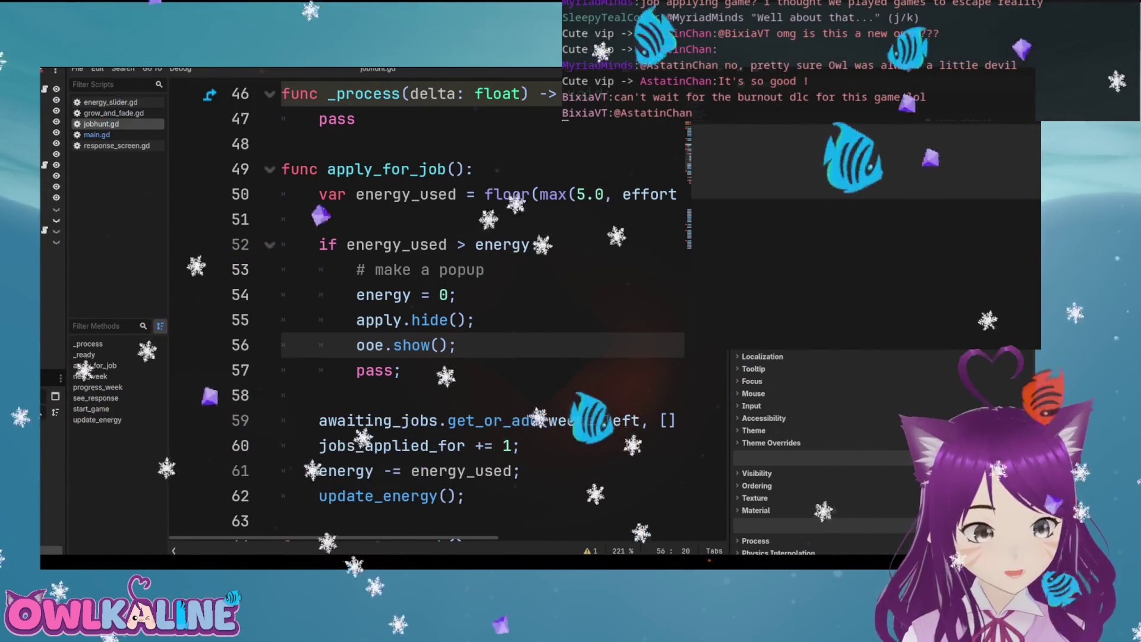
Add ooe.hide() and apply.show() after the job_apply_screen call in new_week
left_click(110, 102)
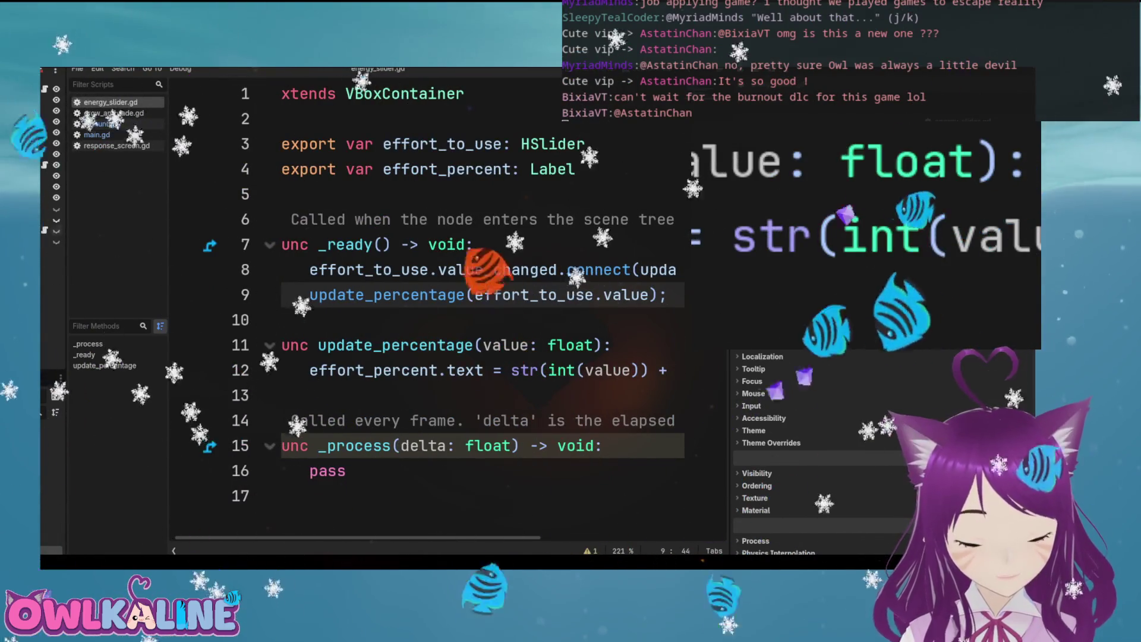
left_click(101, 124)
scroll(416, 297, "down", 15)
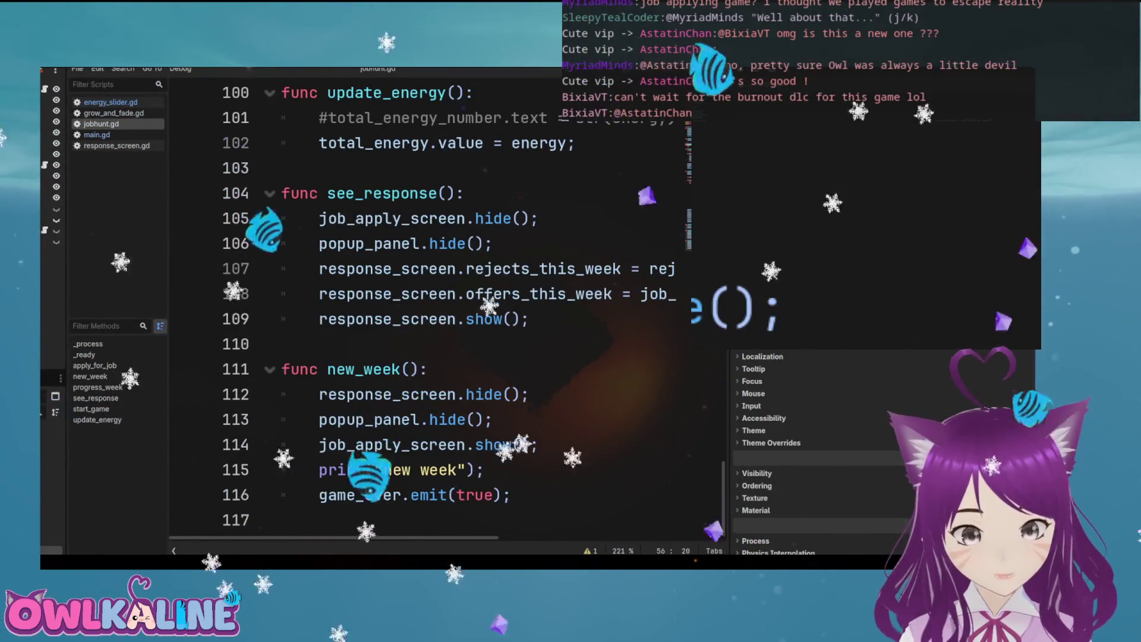
double_click(392, 445)
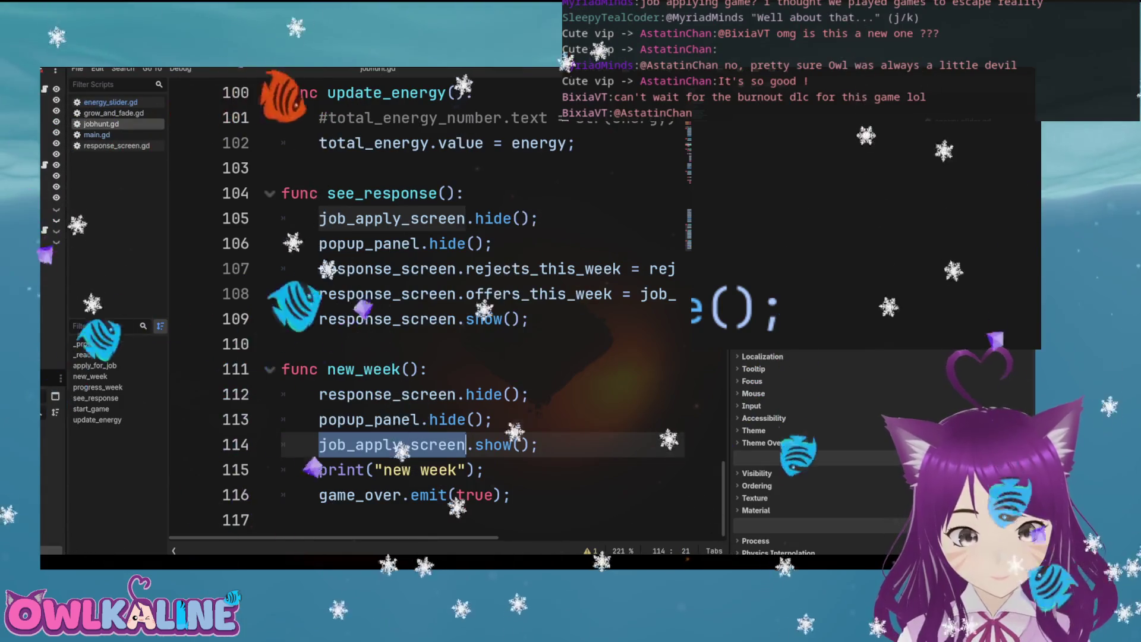
left_click(538, 445)
key("Return")
type("\\")
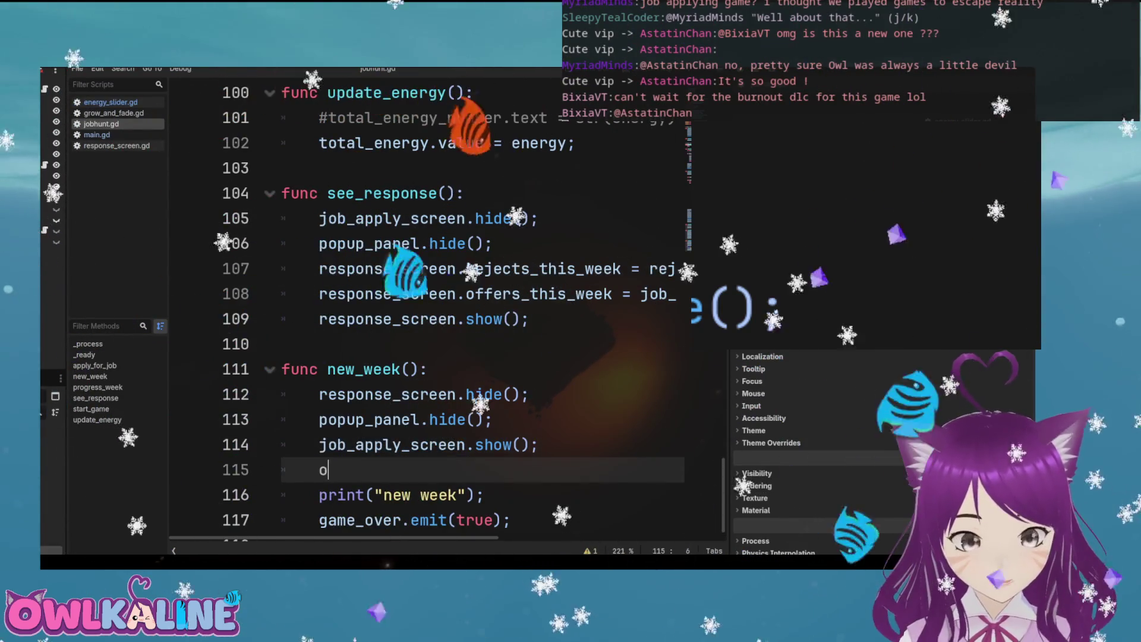
type("oe.hide")
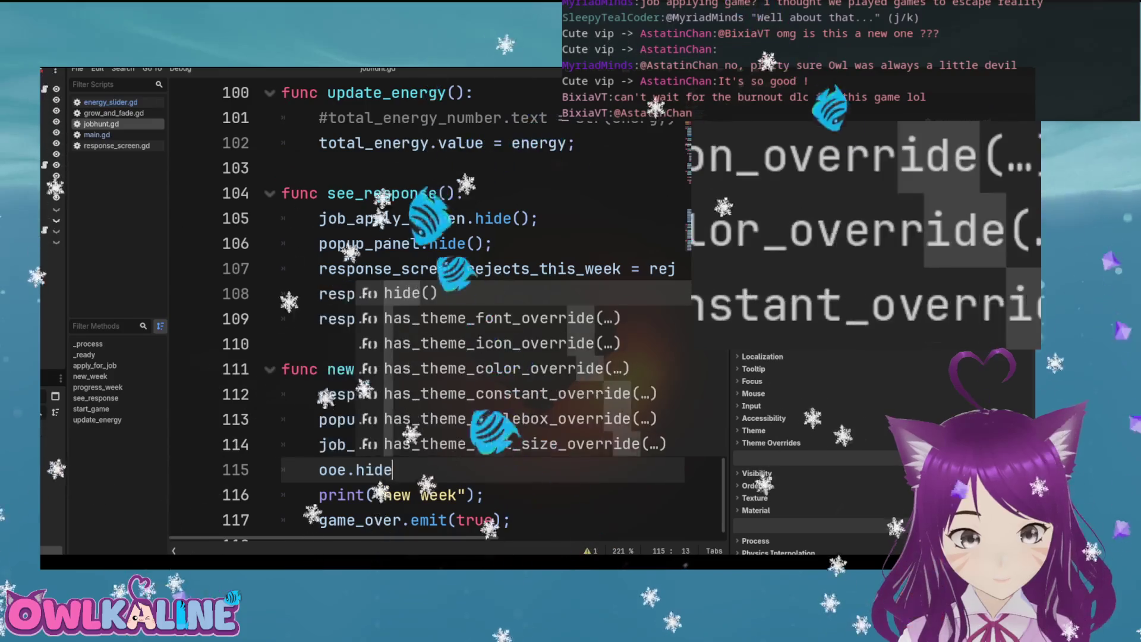
key("Return")
type(";")
key("Return")
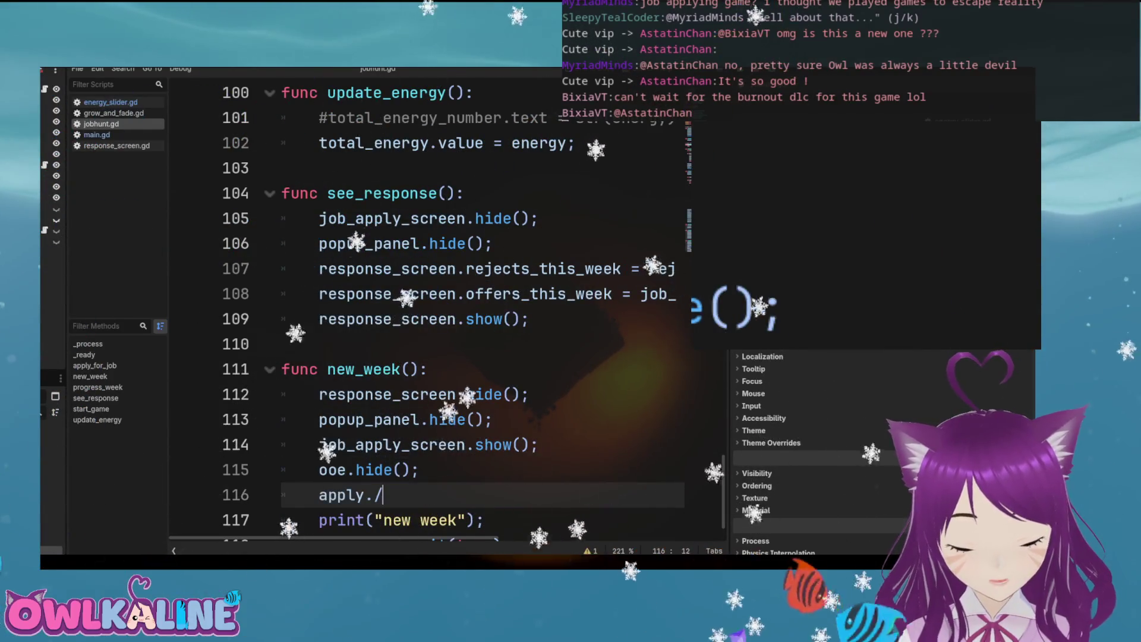
type(";")
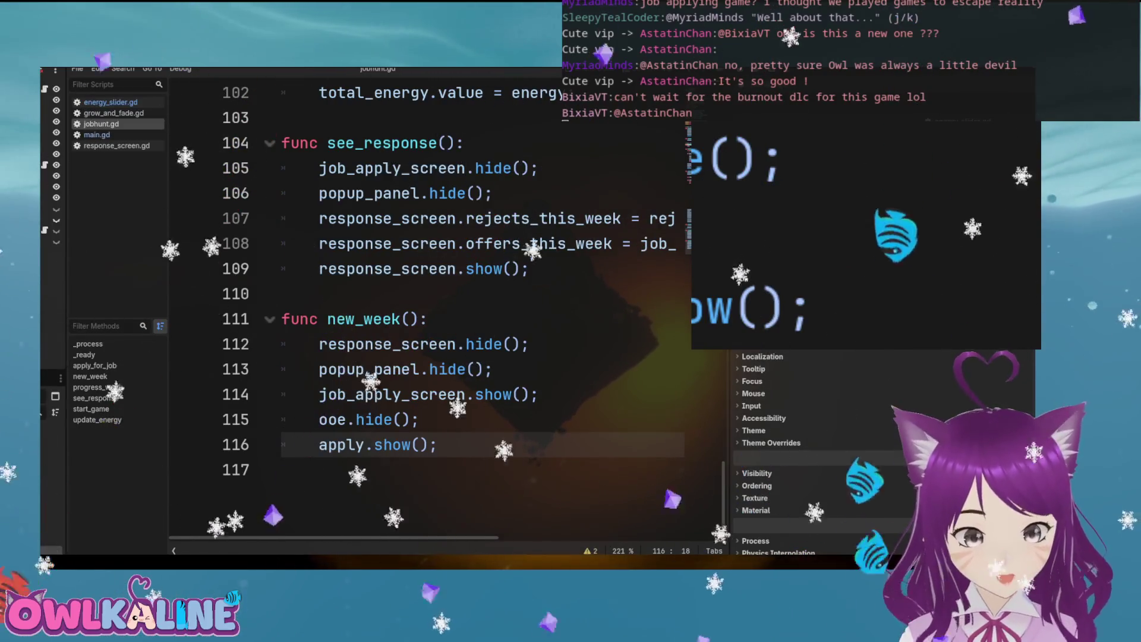
key("Return")
Add 'if weeks_left <= 0: game_over.emit(false)' to new_week, then open response_screen.gd
type("if w")
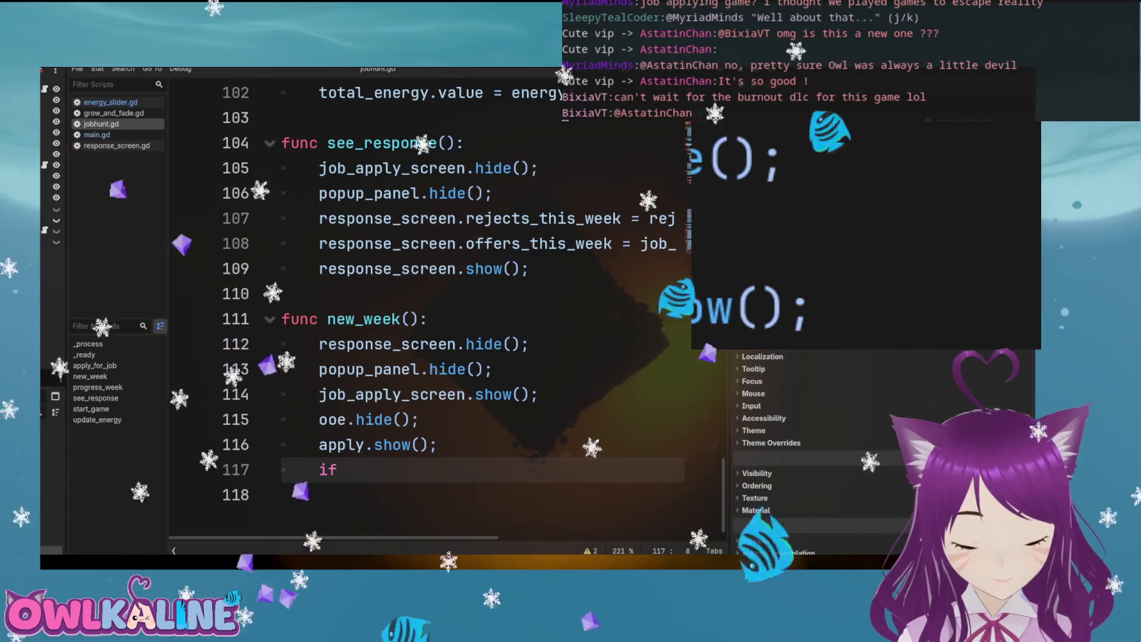
type("ee")
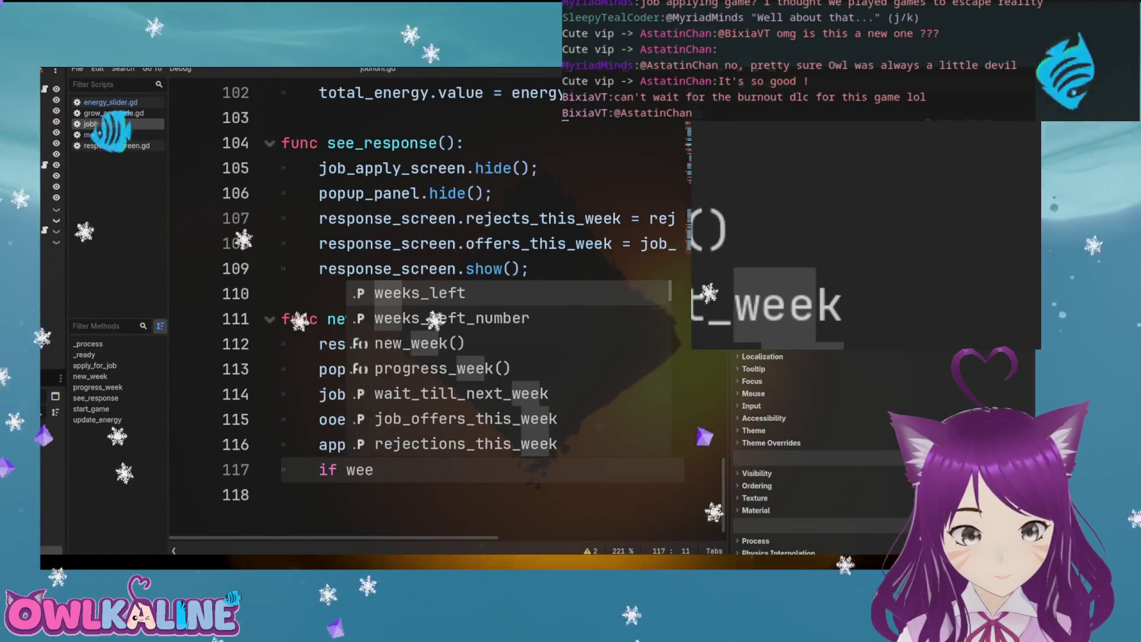
key("Return")
type("<= 0")
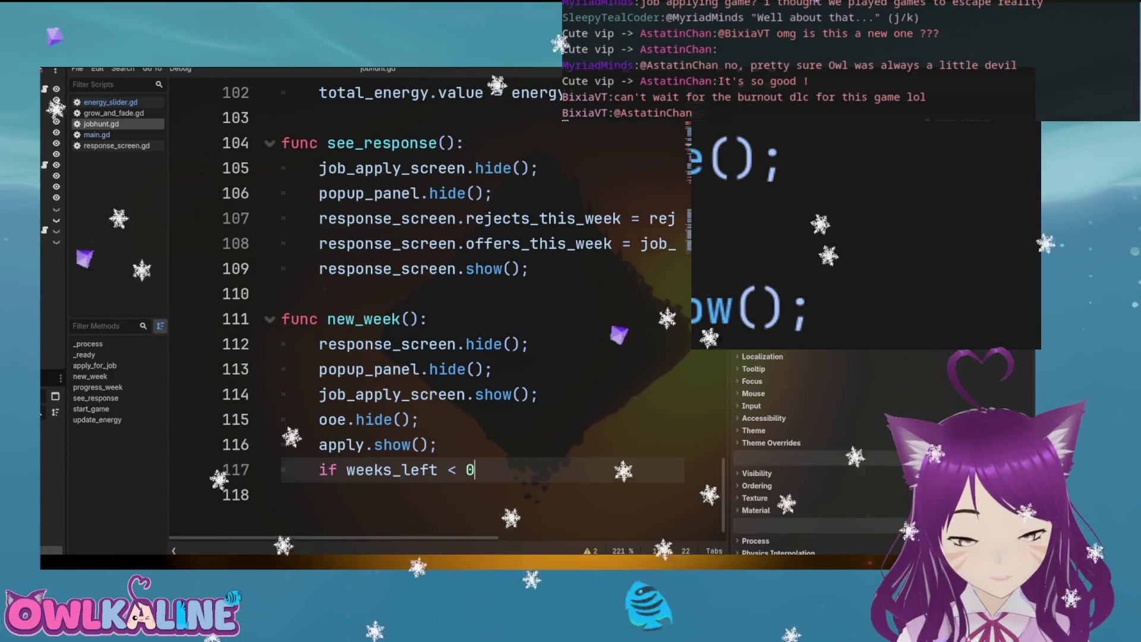
key("Return")
type("ga")
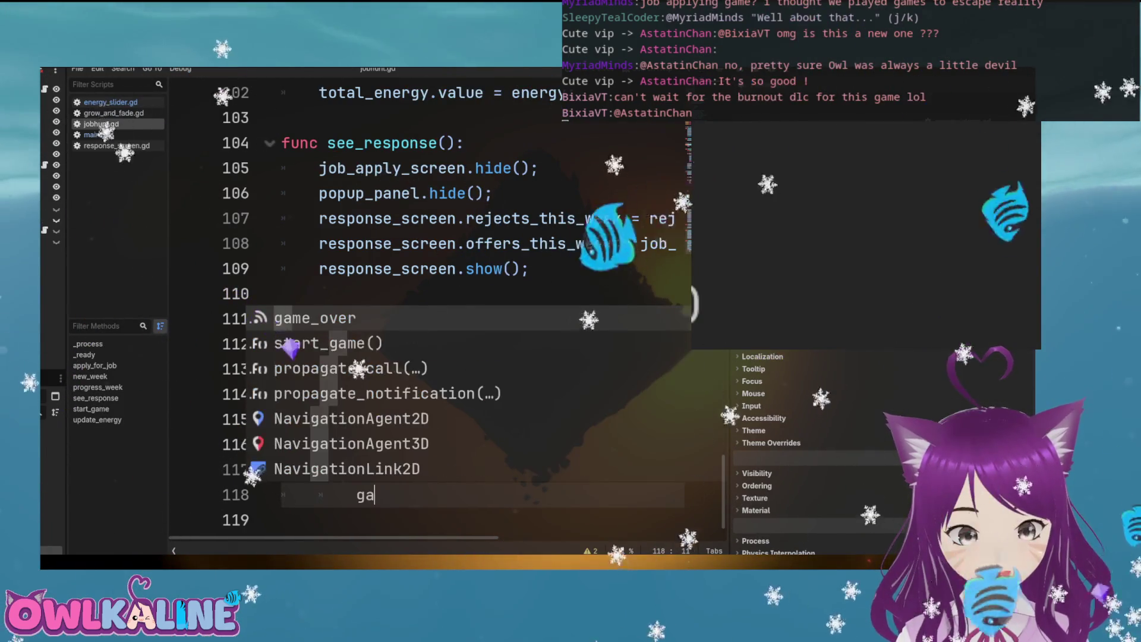
key("Return")
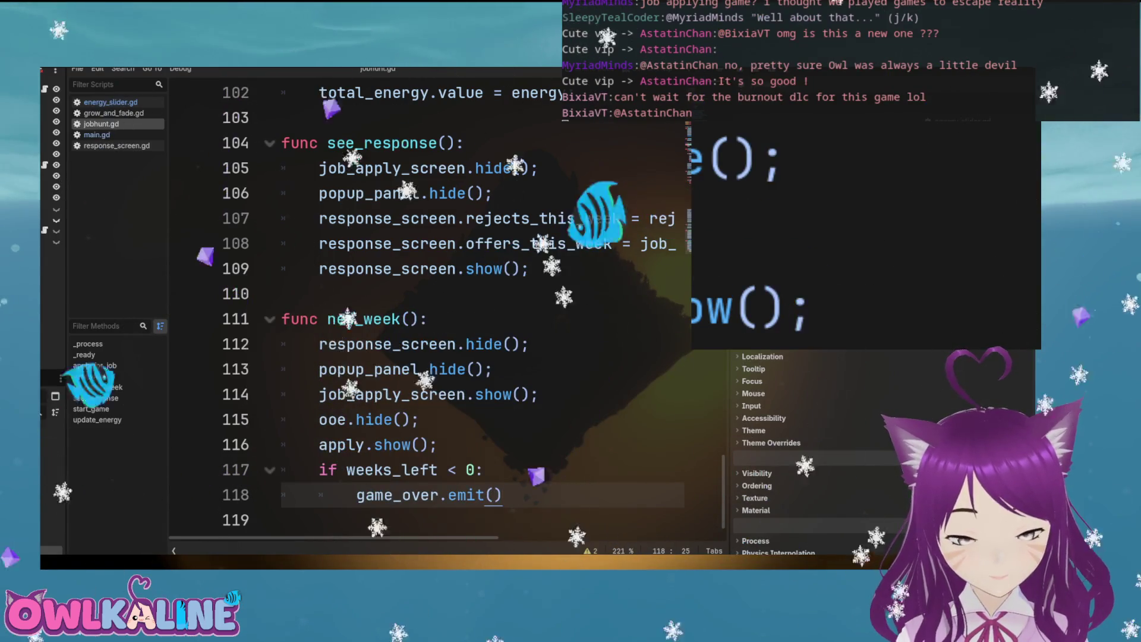
type("false);")
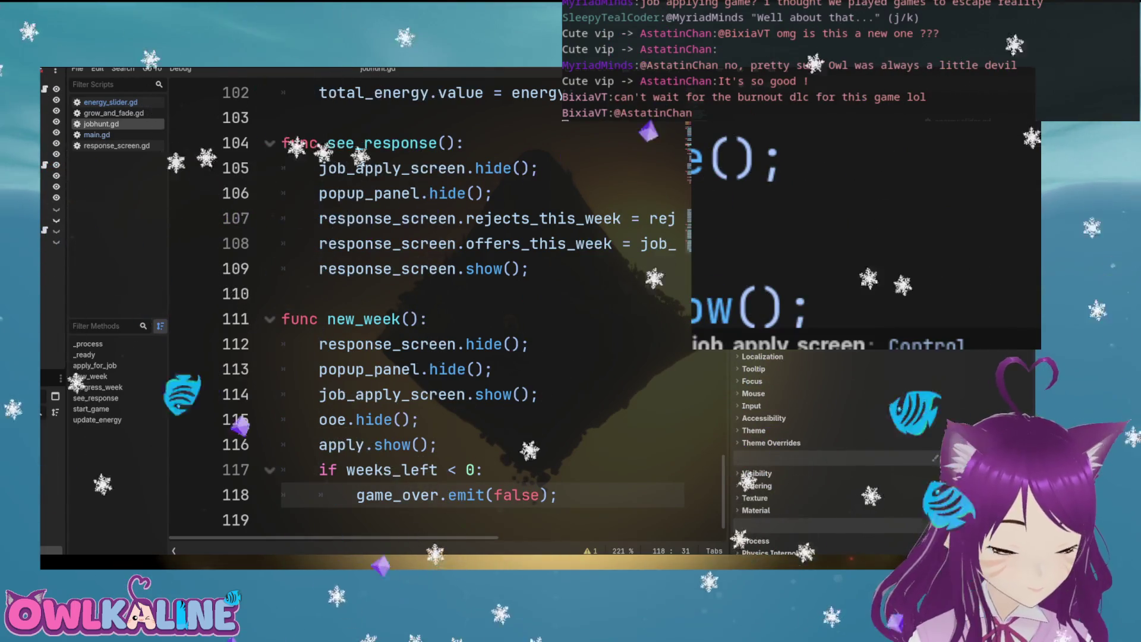
key("Up")
key("Up")
key("Up")
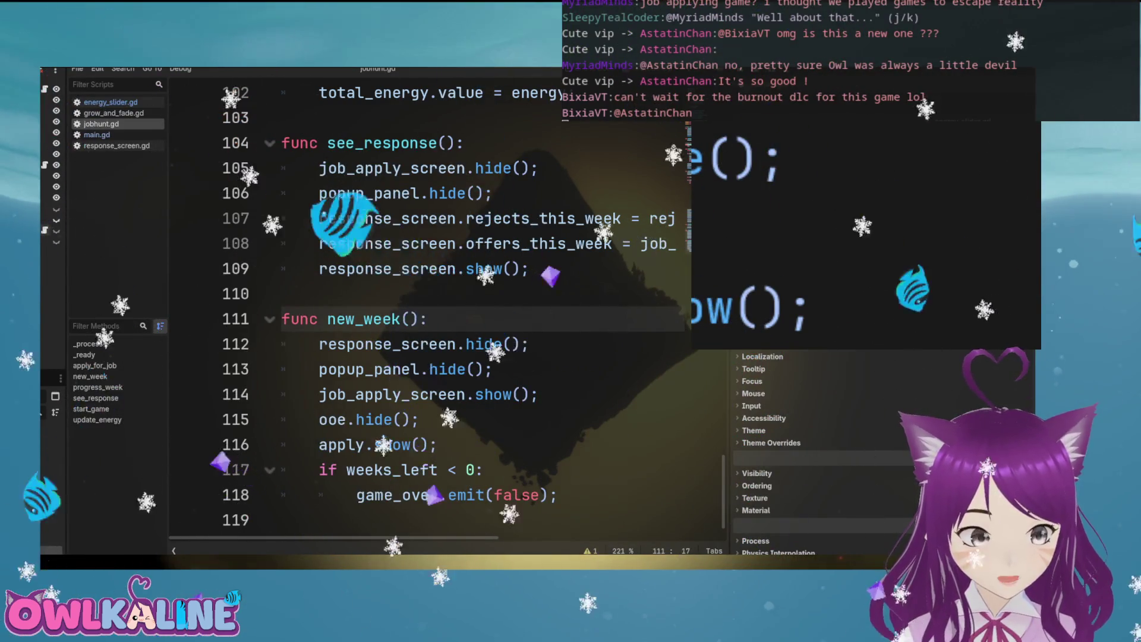
left_click(117, 145)
scroll(476, 345, "down", 3)
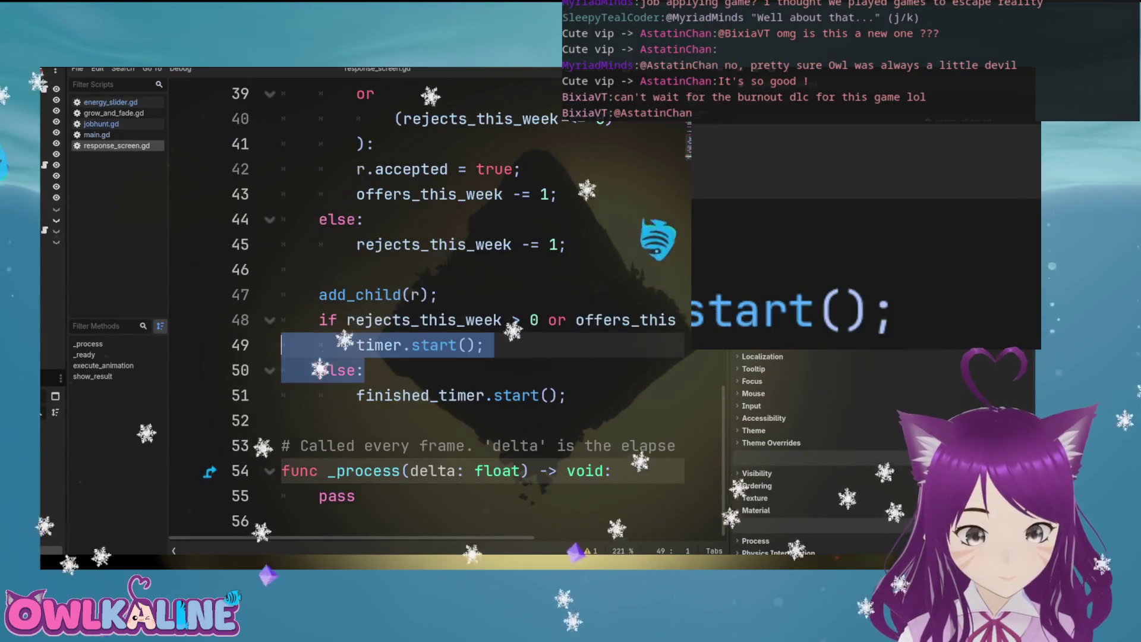
Begin typing a parameter name inside the finished signal's parentheses on line 11
left_click(364, 370)
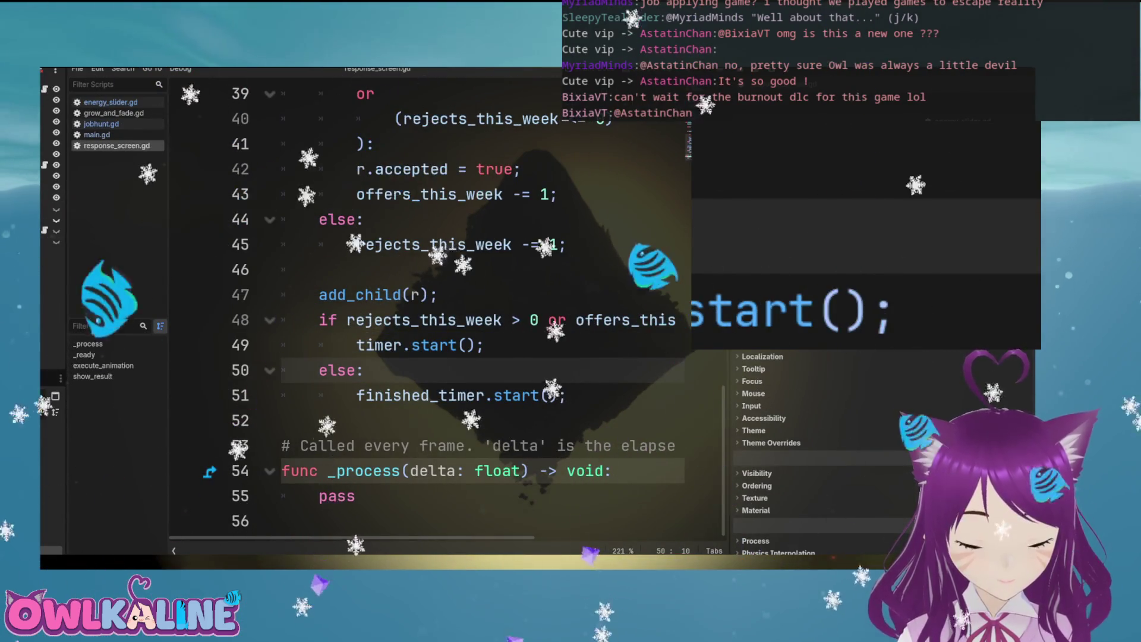
scroll(446, 298, "up", 1)
scroll(446, 297, "down", 1)
left_click(485, 396)
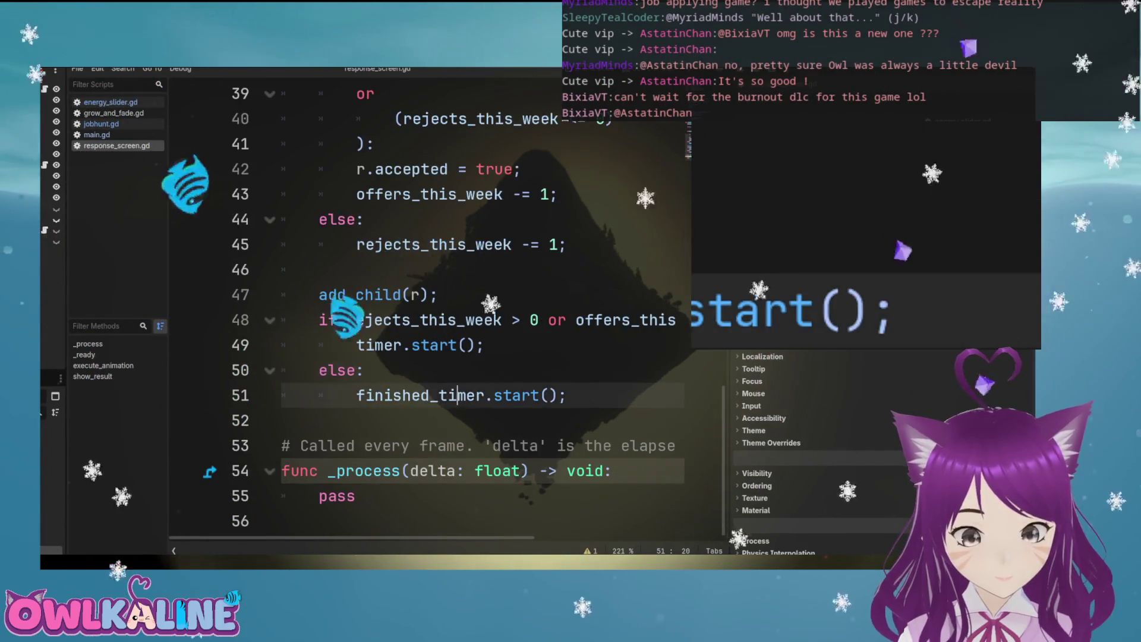
scroll(445, 297, "up", 8)
scroll(446, 297, "up", 3)
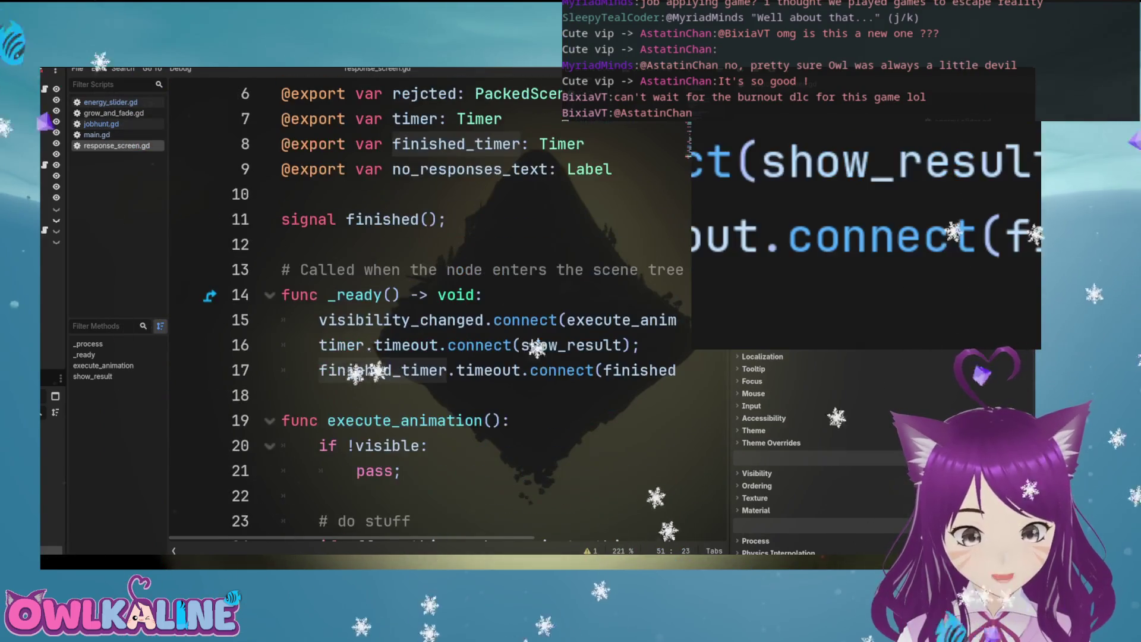
double_click(383, 220)
scroll(383, 219, "up", 1)
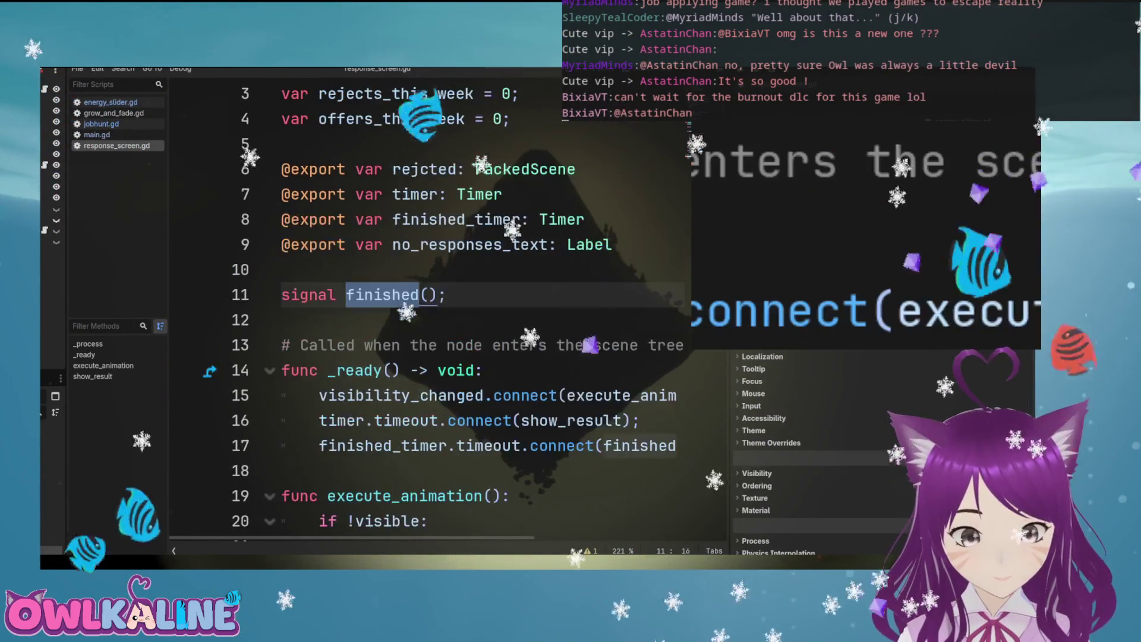
left_click(429, 295)
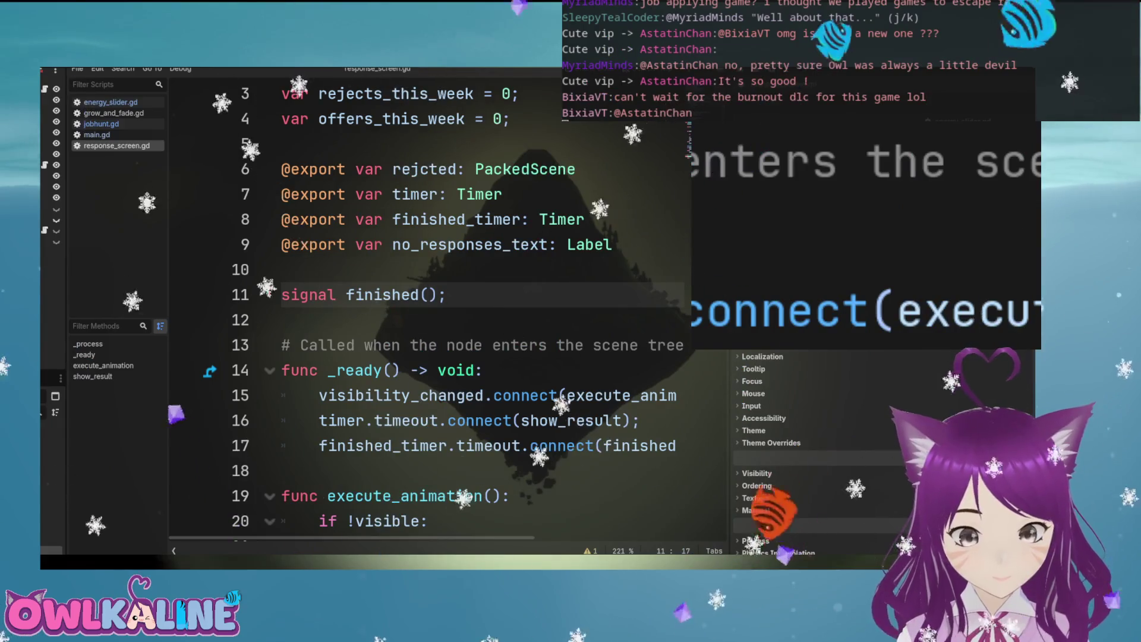
scroll(416, 297, "up", 1)
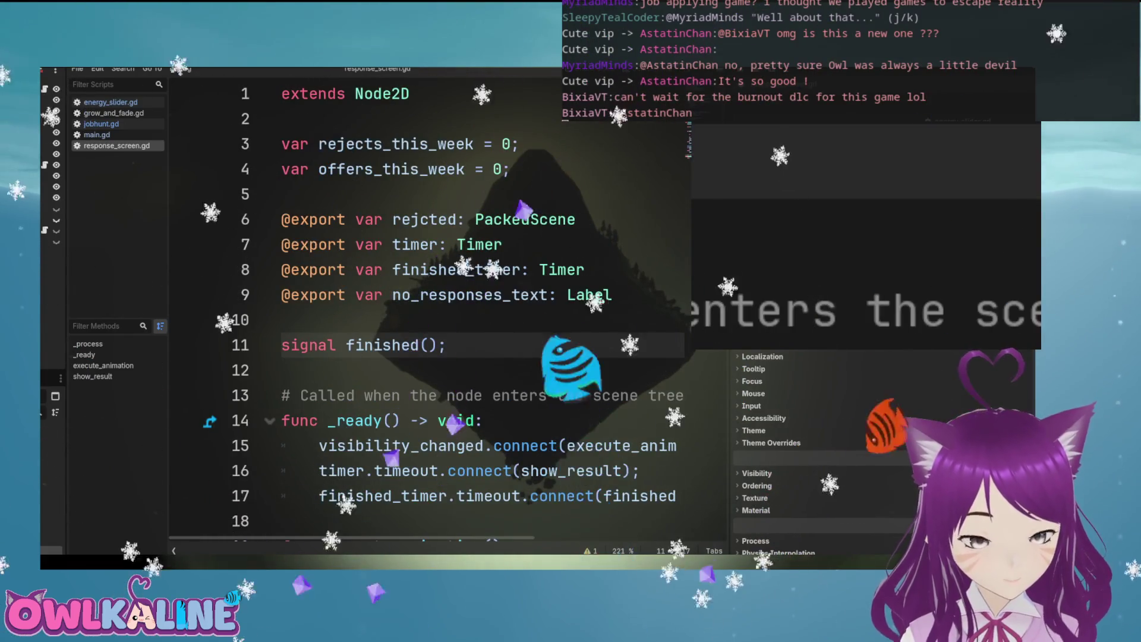
scroll(416, 297, "down", 1)
scroll(416, 297, "up", 1)
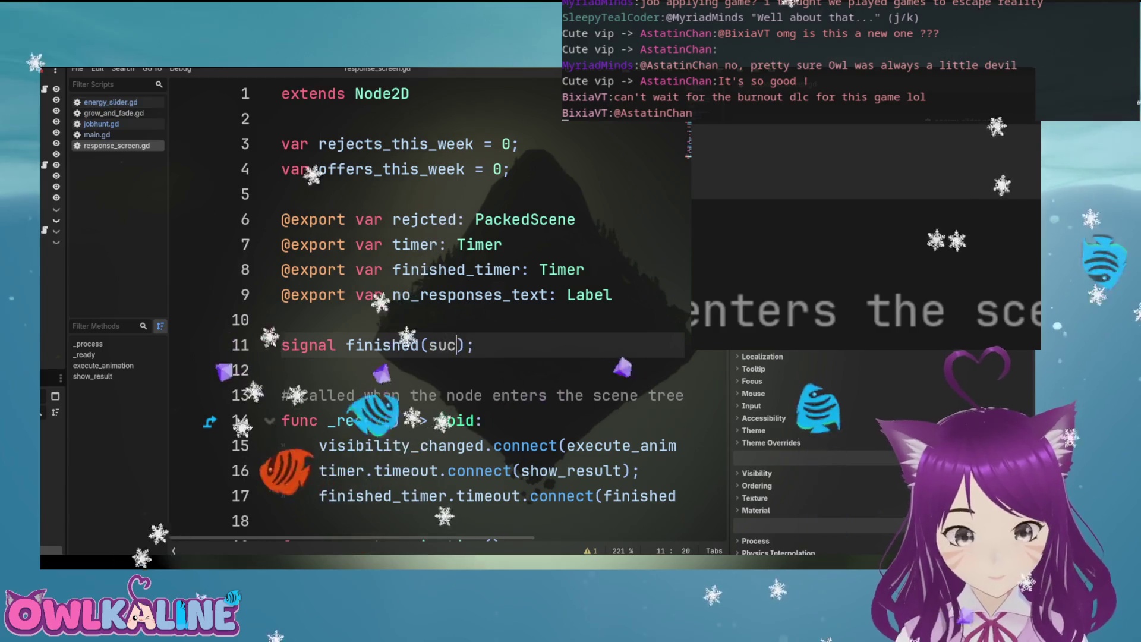
type("ss")
key("BackSpace")
key("BackSpace")
key("BackSpace")
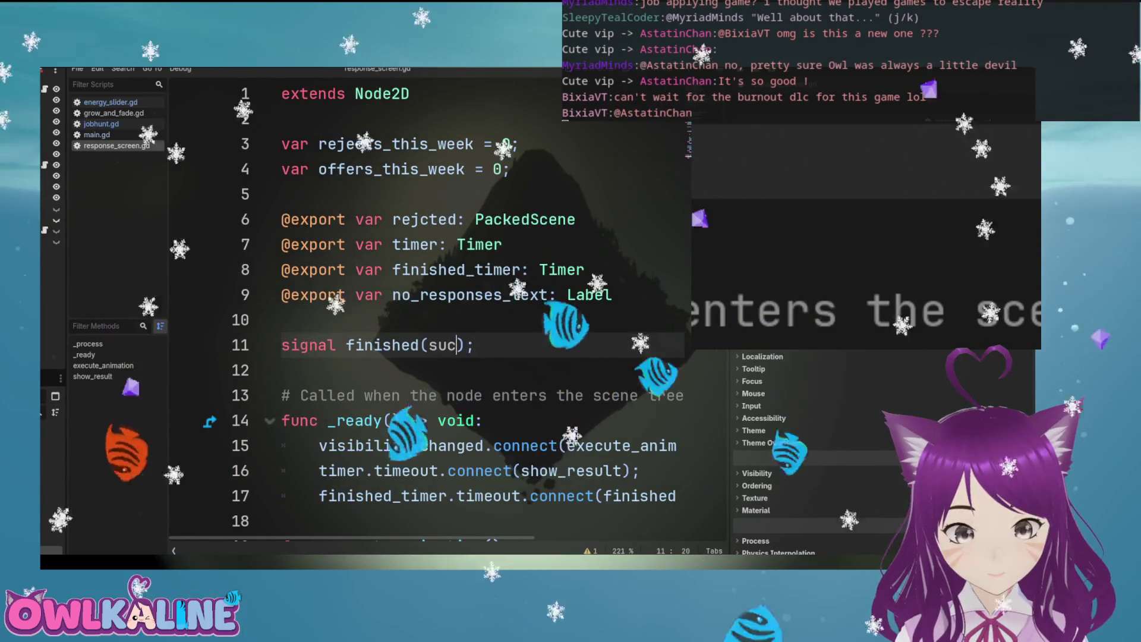
key("BackSpace")
type("got_an_")
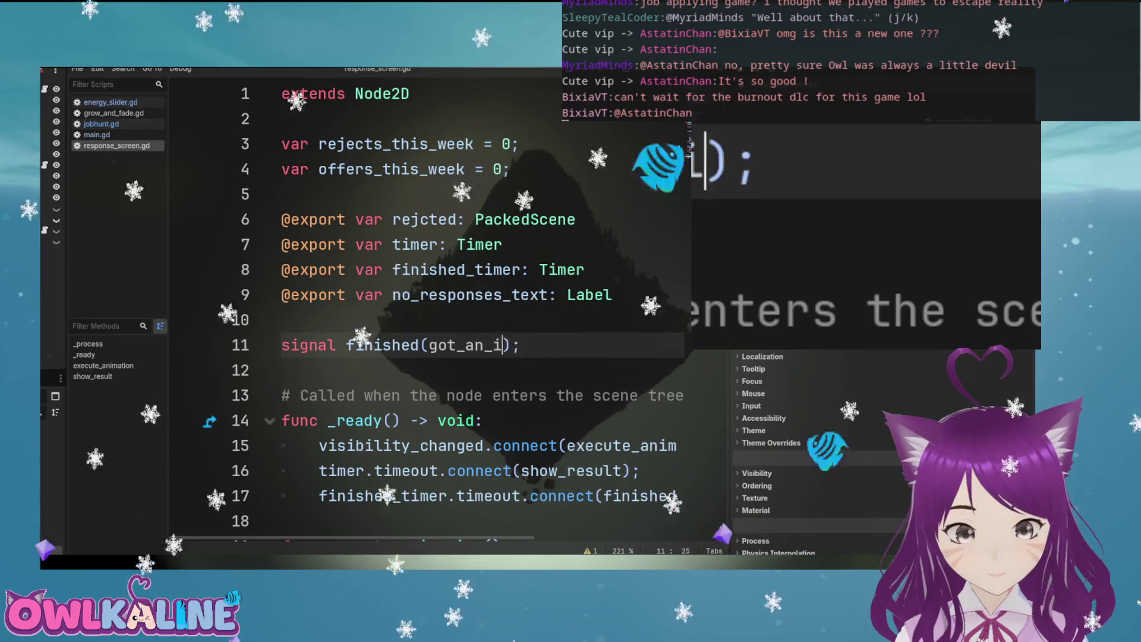
type("offer: bool")
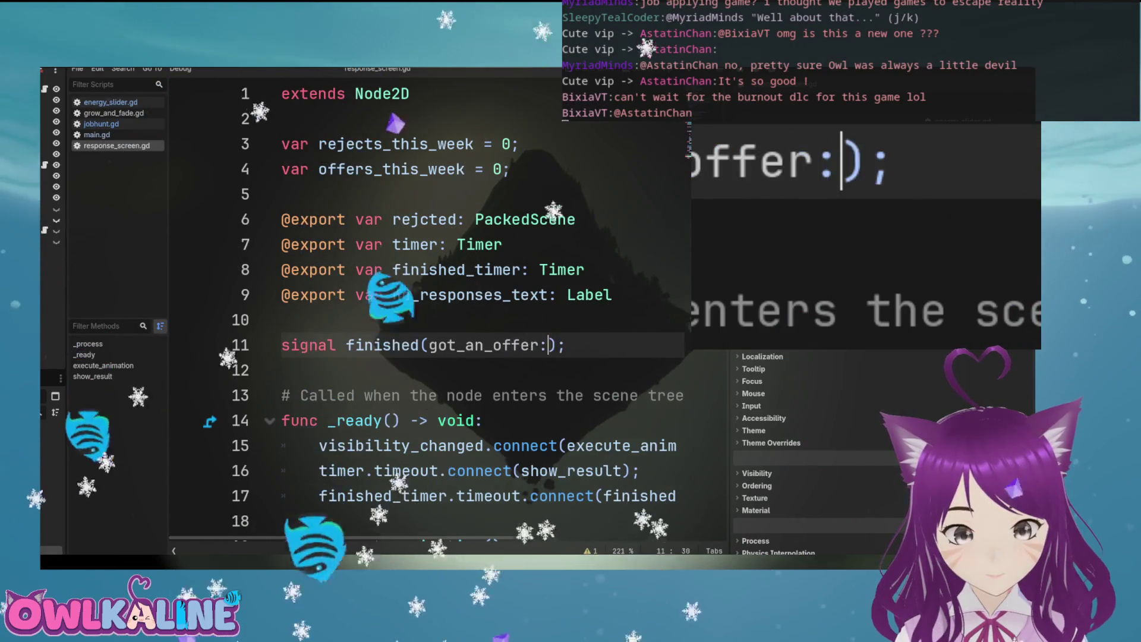
left_click(383, 345)
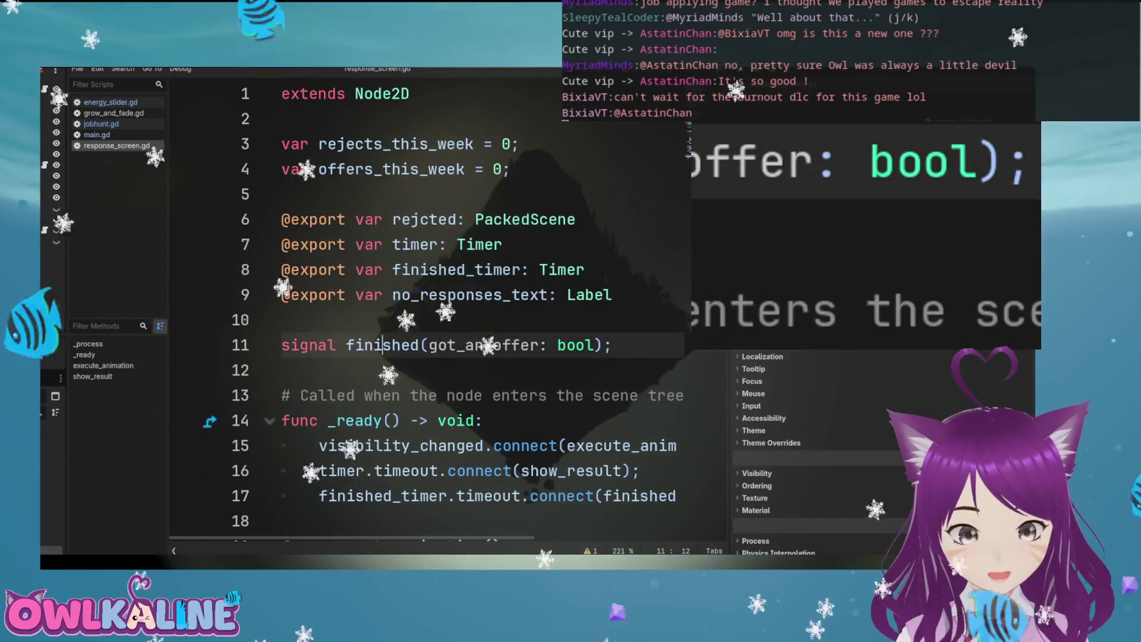
scroll(542, 357, "down", 12)
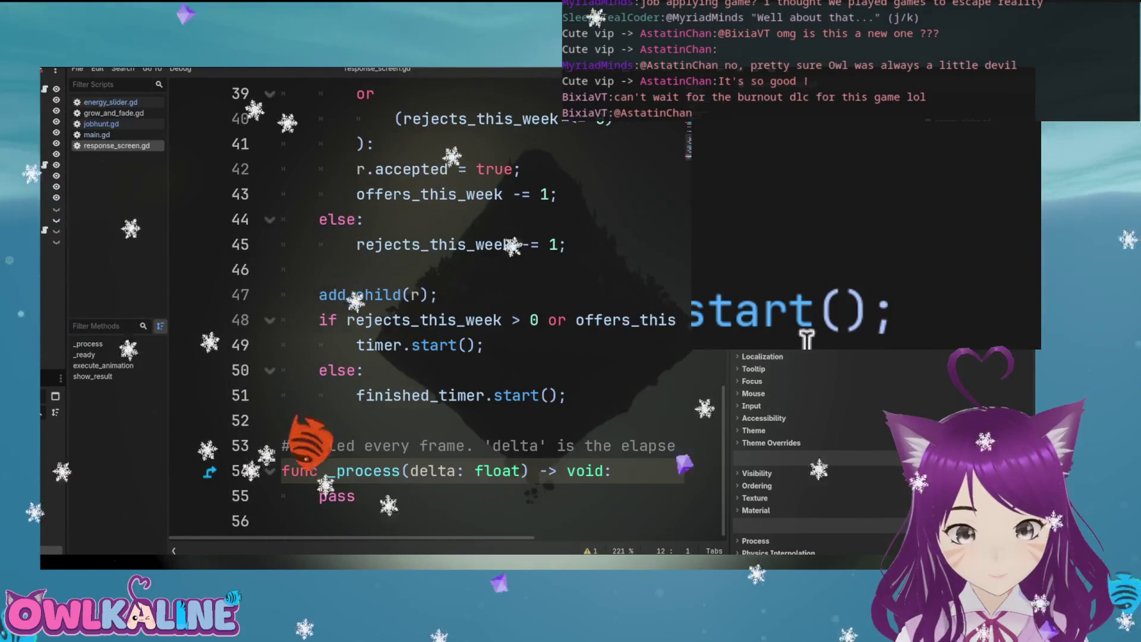
left_click(542, 395)
key("Right")
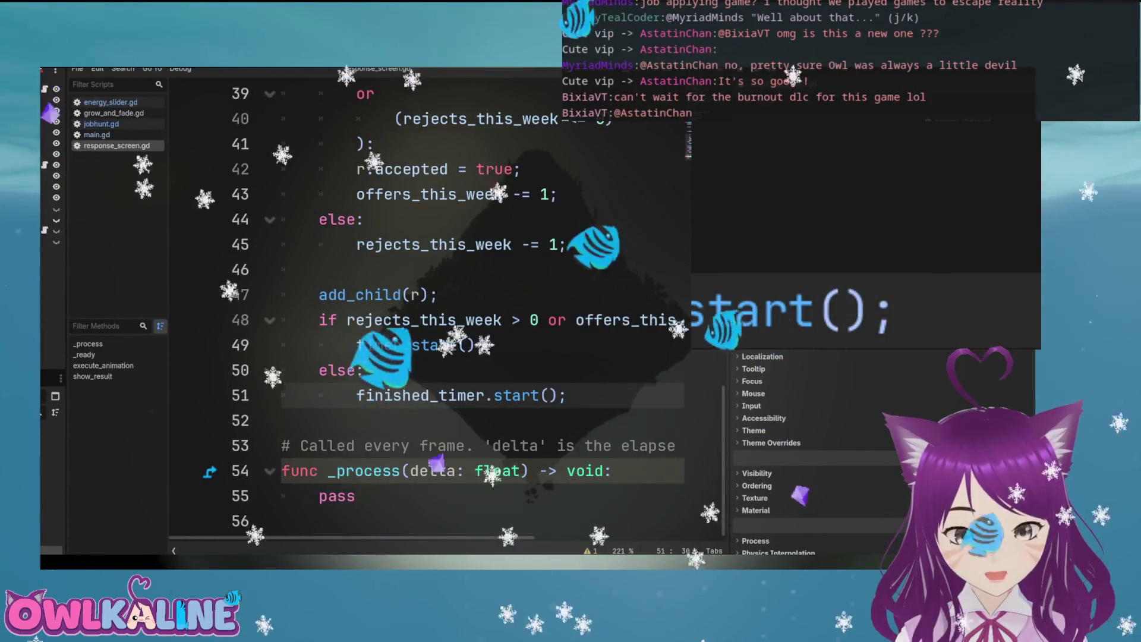
scroll(446, 309, "up", 7)
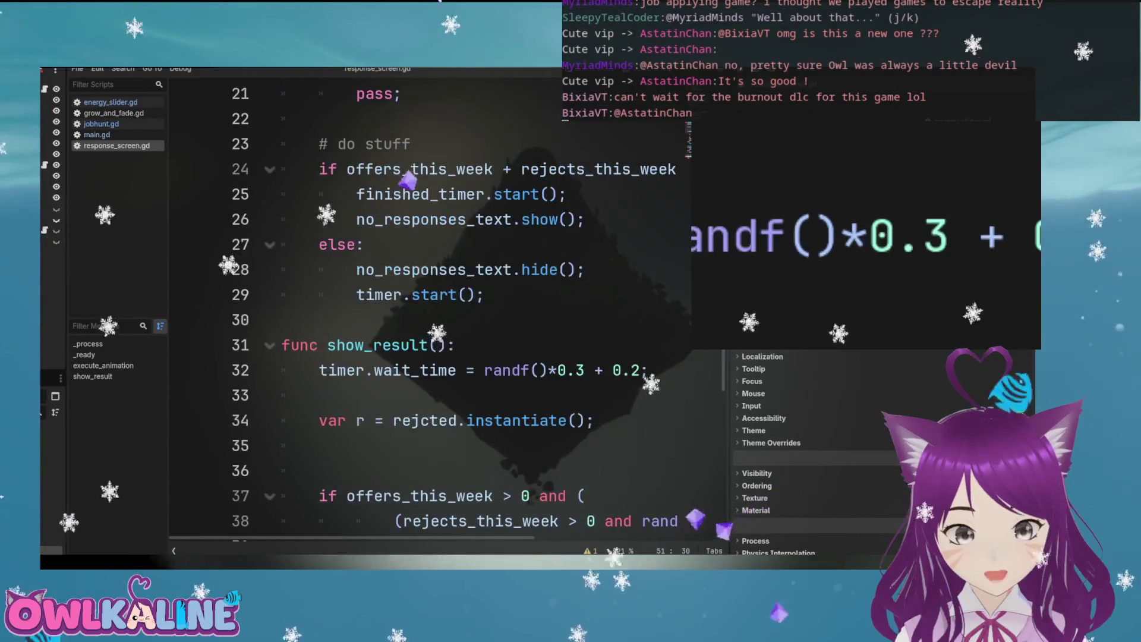
scroll(571, 494, "up", 1)
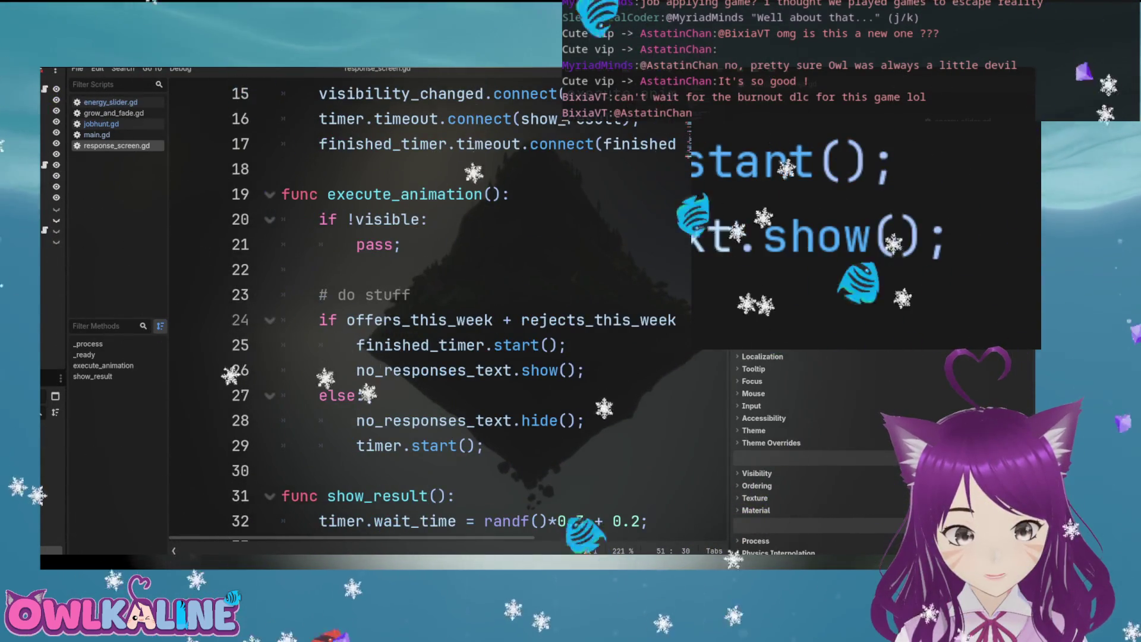
left_click(493, 345)
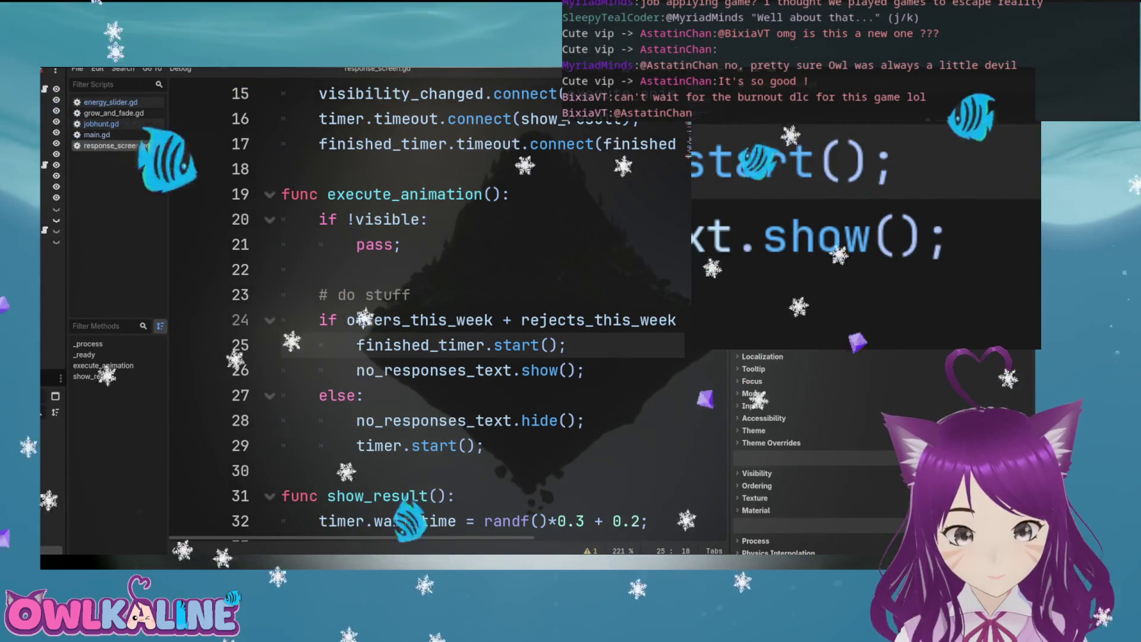
left_click(411, 345)
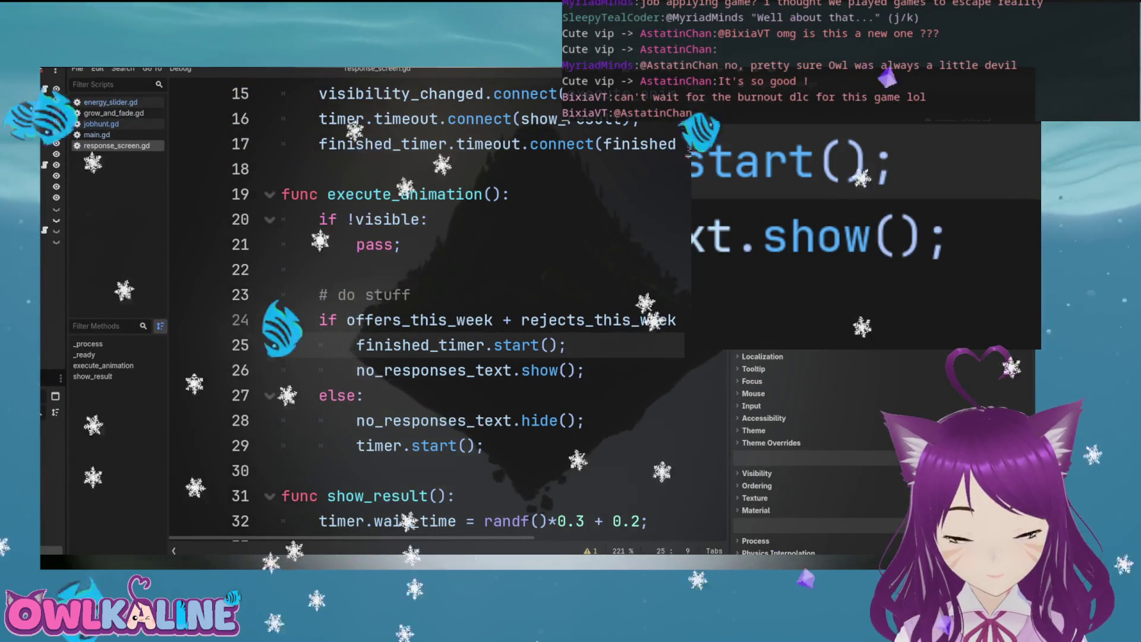
left_click(319, 369)
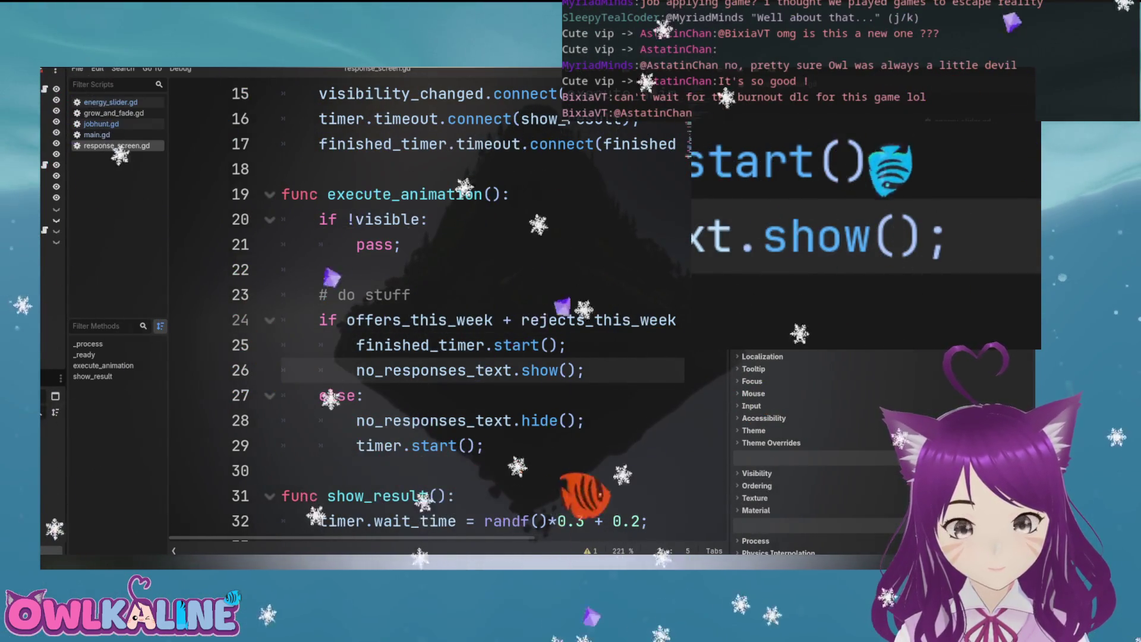
scroll(416, 309, "up", 3)
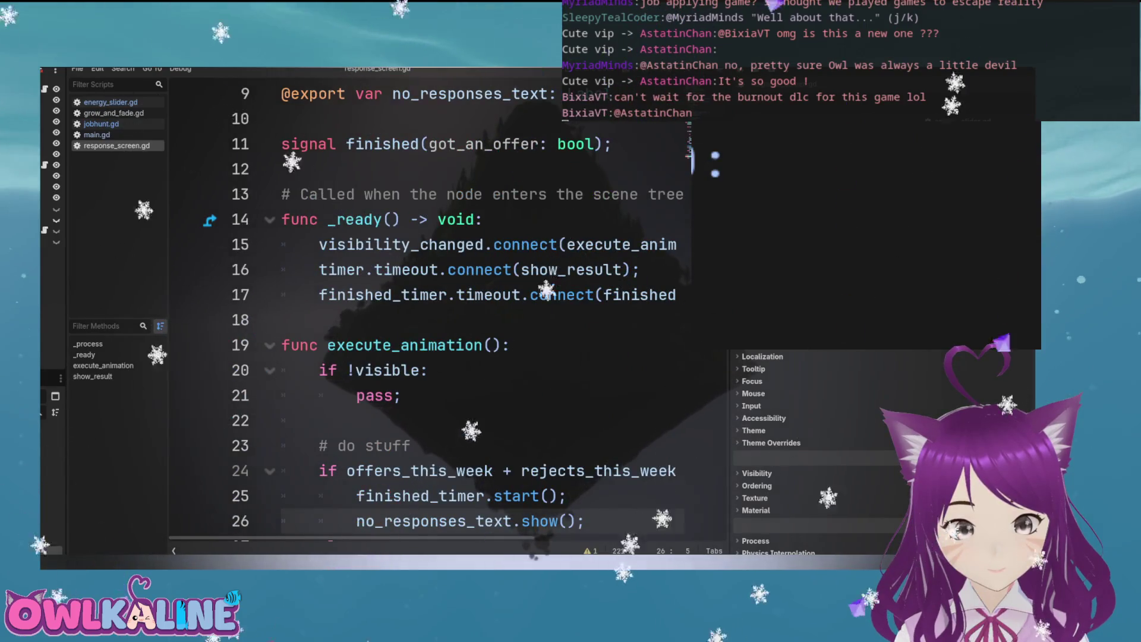
Make line 17 connect finished.emit uncalled to the timer timeout, and save
left_click_drag(612, 295, 683, 295)
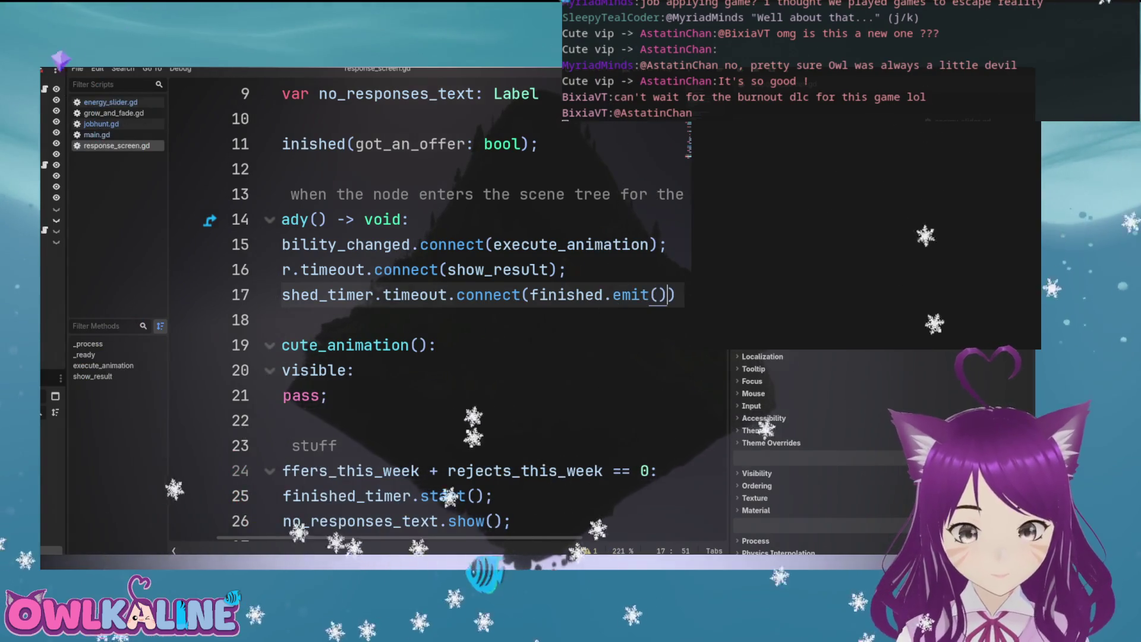
type("it(")
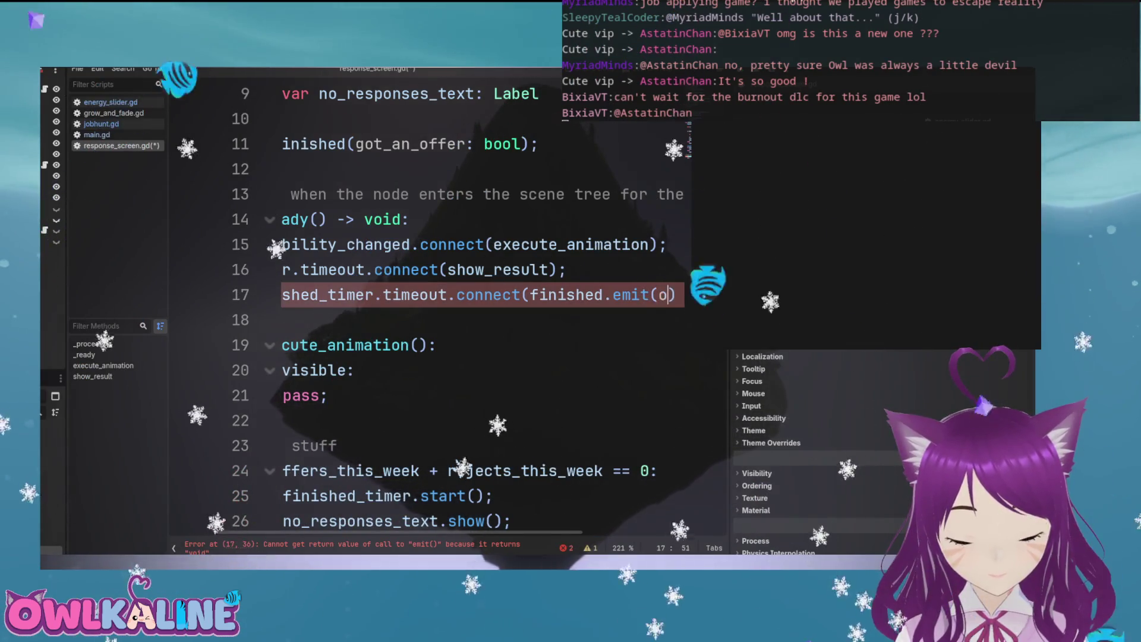
type("ff")
key("BackSpace")
key("BackSpace")
key("BackSpace")
type("true")
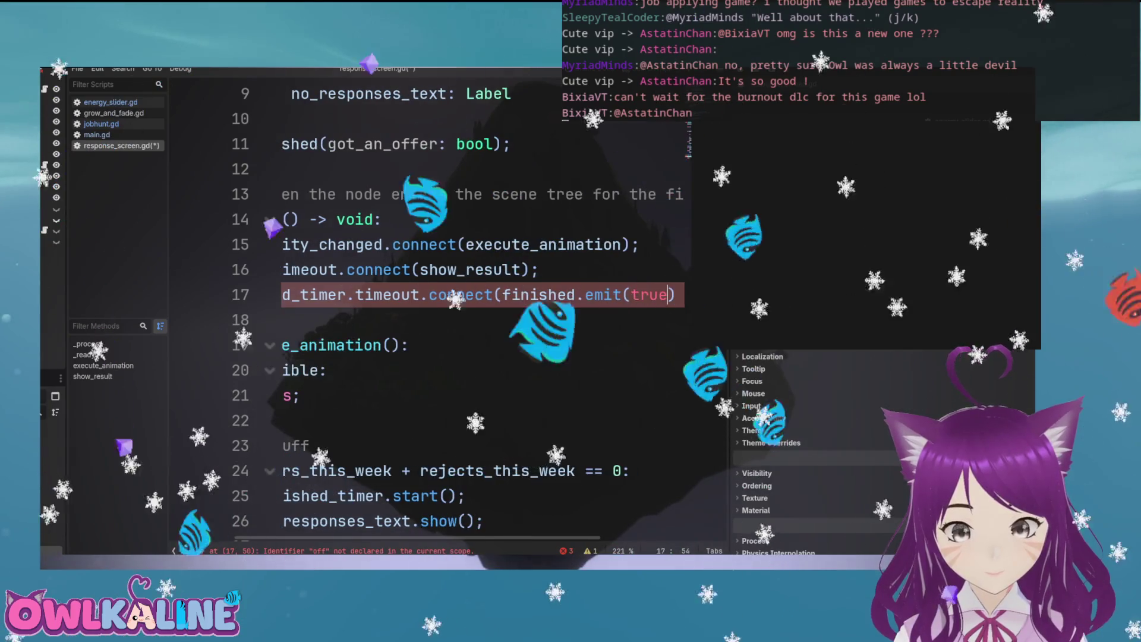
key("BackSpace")
key("BackSpace")
key("BackSpace")
key("ctrl+s")
key("BackSpace")
key("Delete")
type(".")
key("BackSpace")
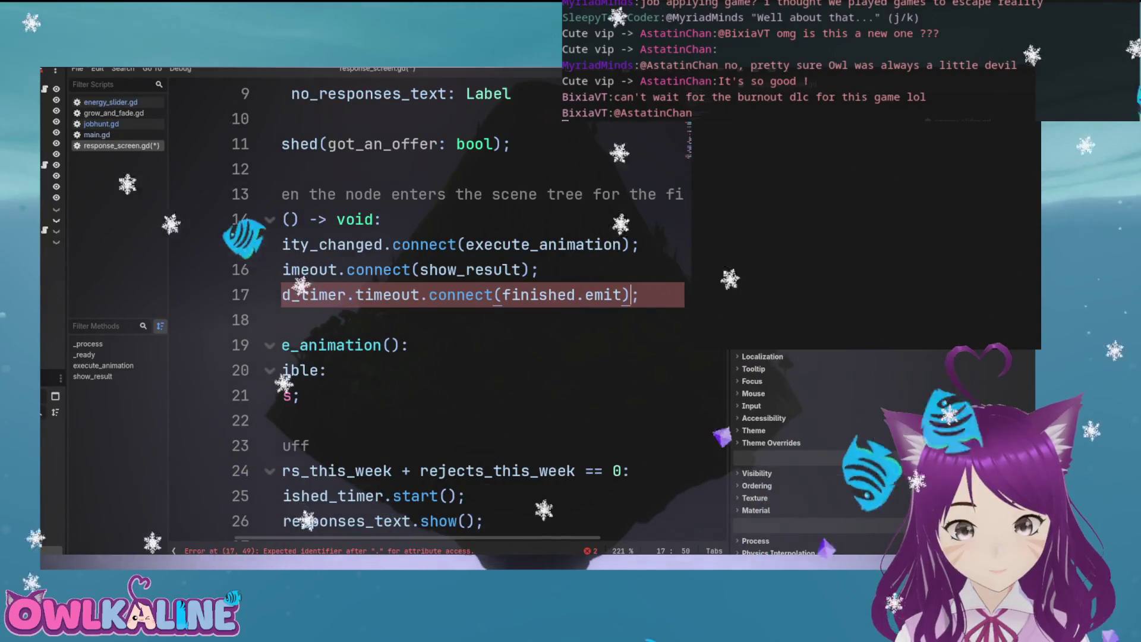
key("ctrl+s")
Bind offers_this_week > 0 to finished.emit in the finished_timer connect call
left_click(586, 295)
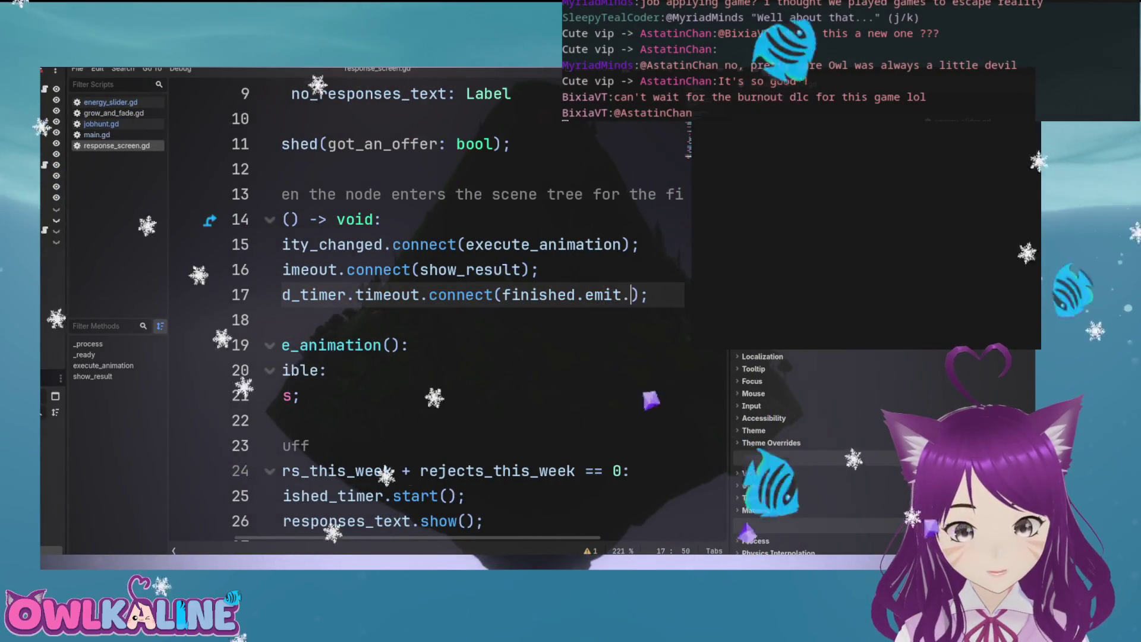
key("Return")
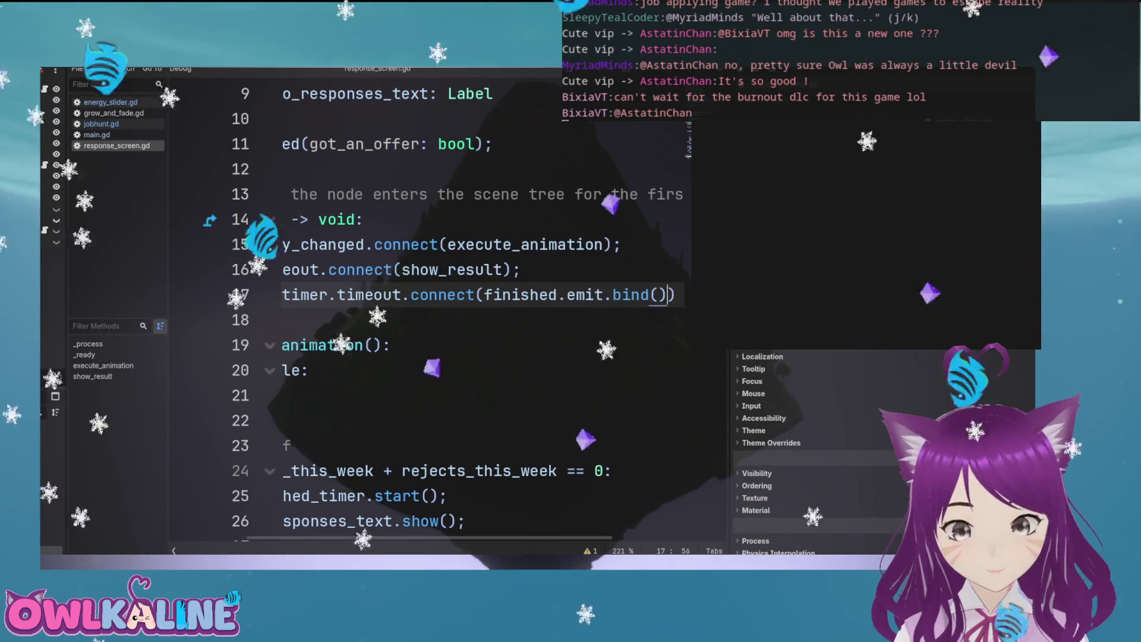
type("true")
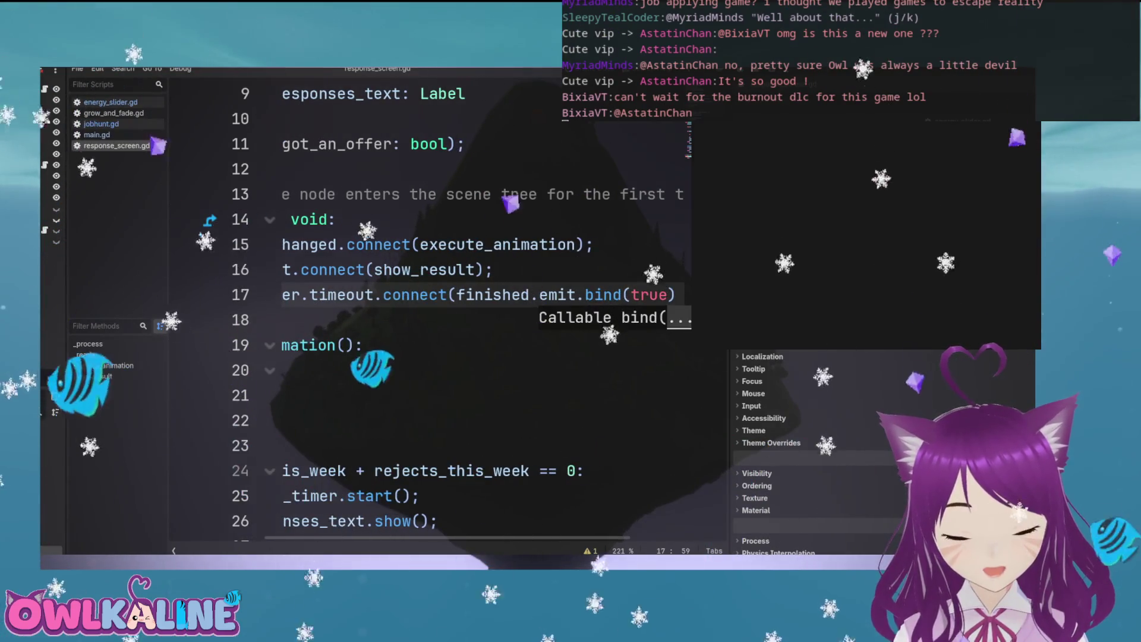
key("BackSpace")
key("BackSpace")
key("BackSpace")
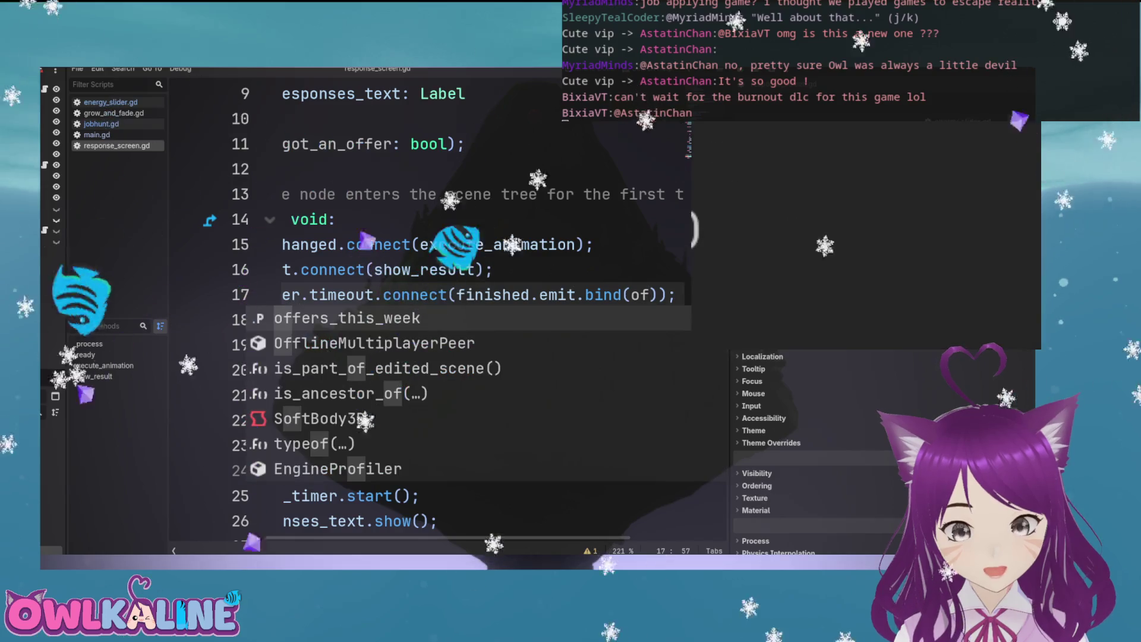
key("Return")
type(">0")
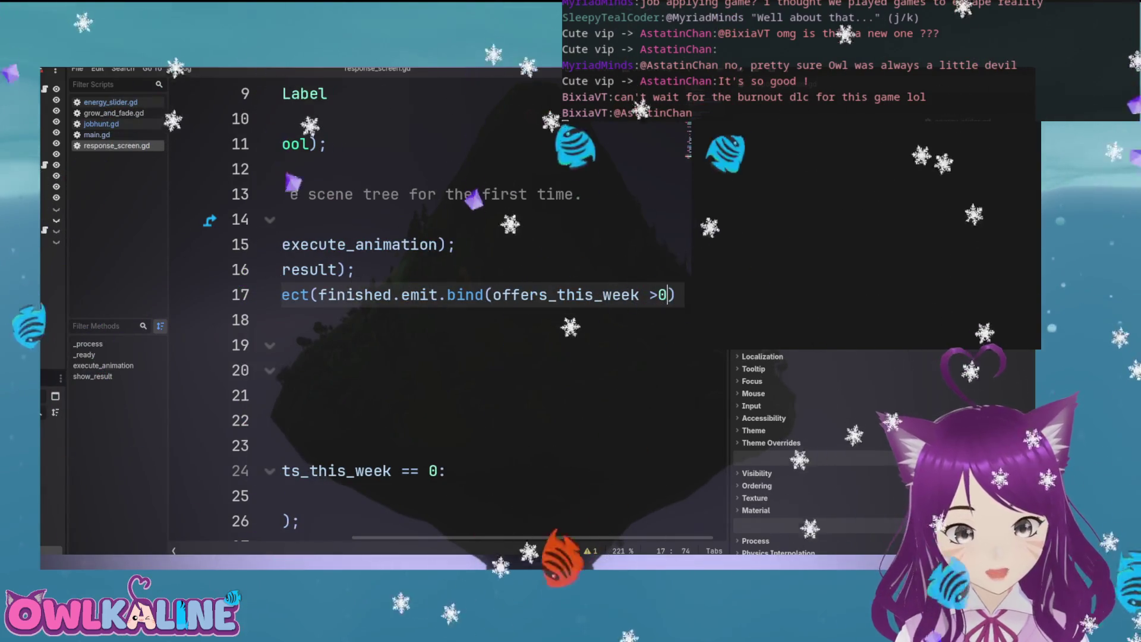
key("BackSpace")
type("0")
key("Home")
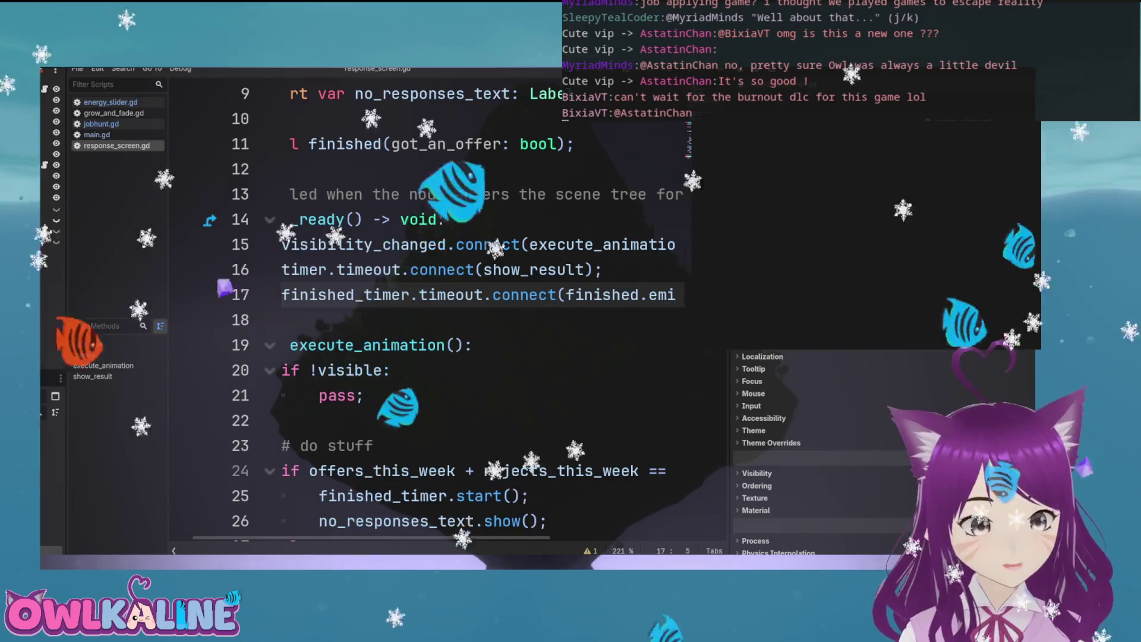
scroll(452, 310, "up", 3)
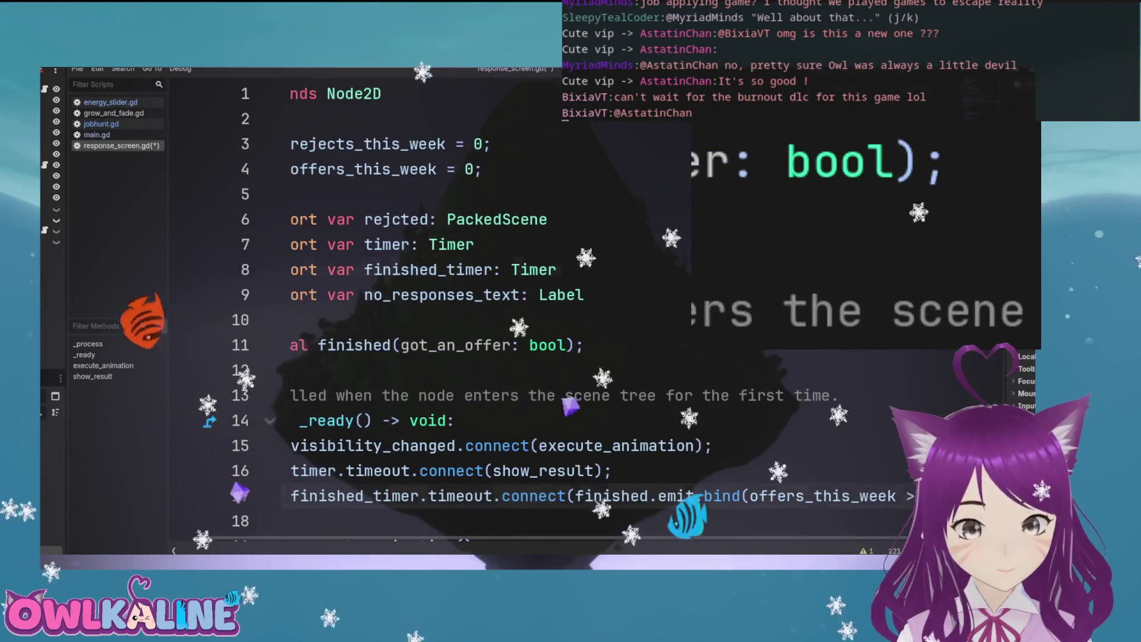
left_click_drag(281, 222, 355, 222)
scroll(452, 309, "down", 8)
scroll(452, 309, "up", 8)
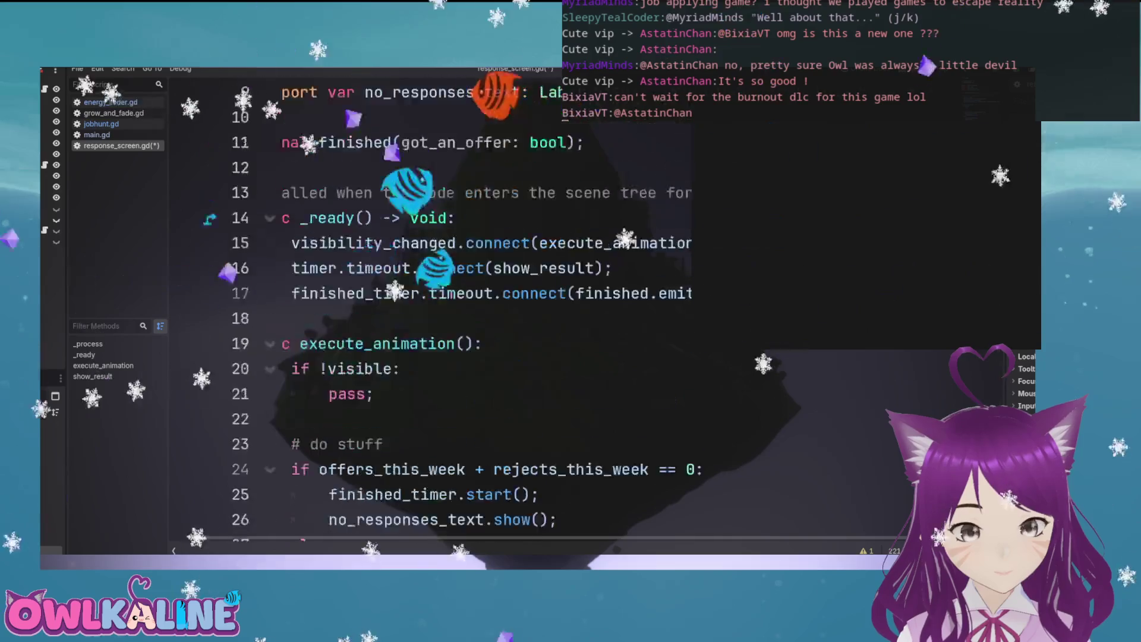
left_click(282, 194)
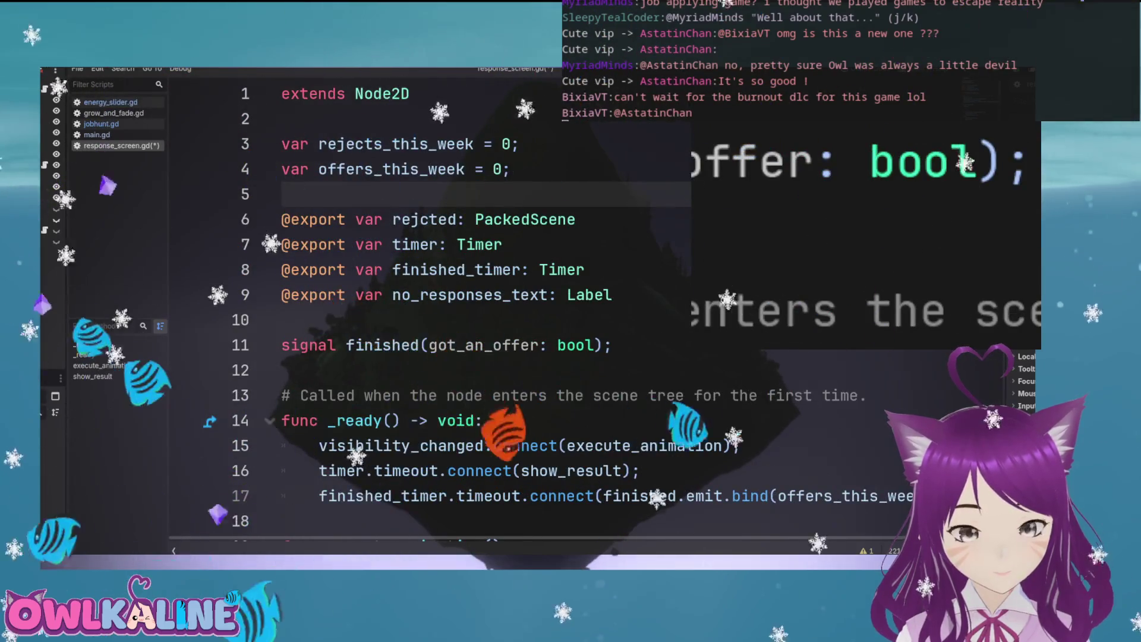
Declare 'var did_get_accepted = false' on line 6 and save the script
key("Return")
key("Return")
left_click(281, 219)
type("var did")
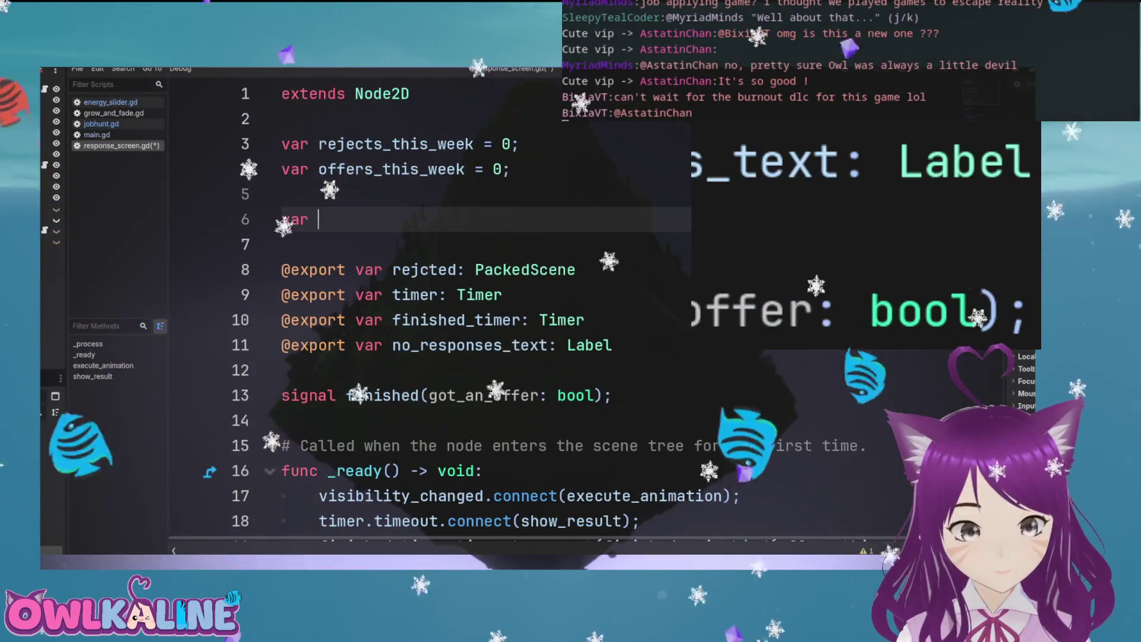
key("BackSpace")
key("BackSpace")
key("BackSpace")
type("_c")
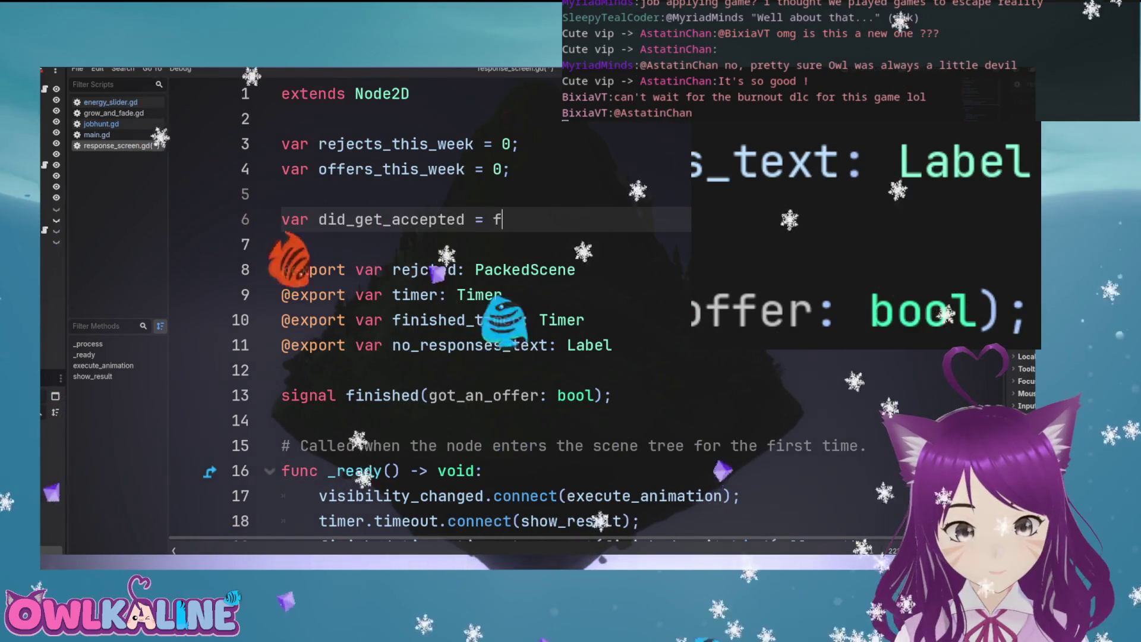
key("ctrl+s")
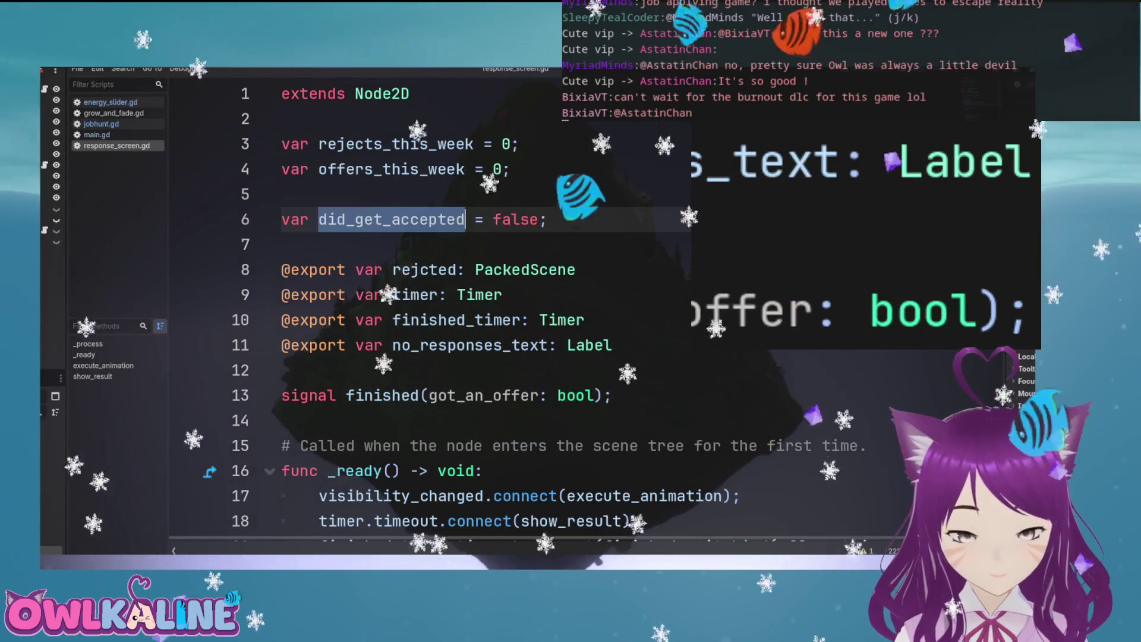
Set did_get_accepted = true after offers_this_week -= 1 in show_result's accepted branch
scroll(428, 310, "down", 3)
left_click(476, 320)
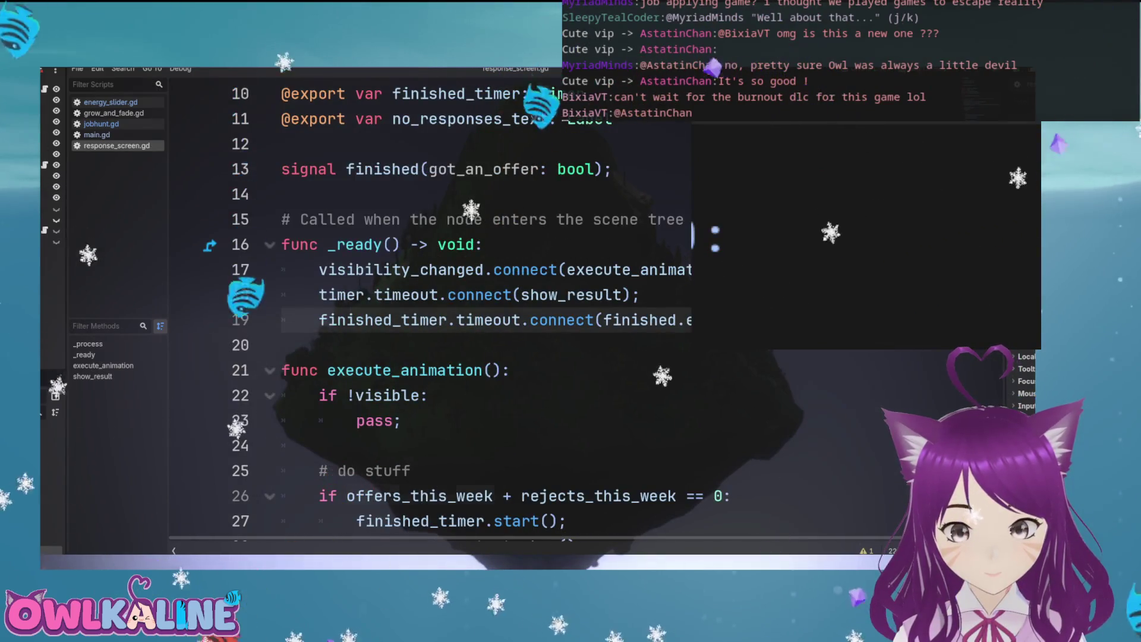
scroll(487, 309, "right", 1)
scroll(487, 309, "left", 1)
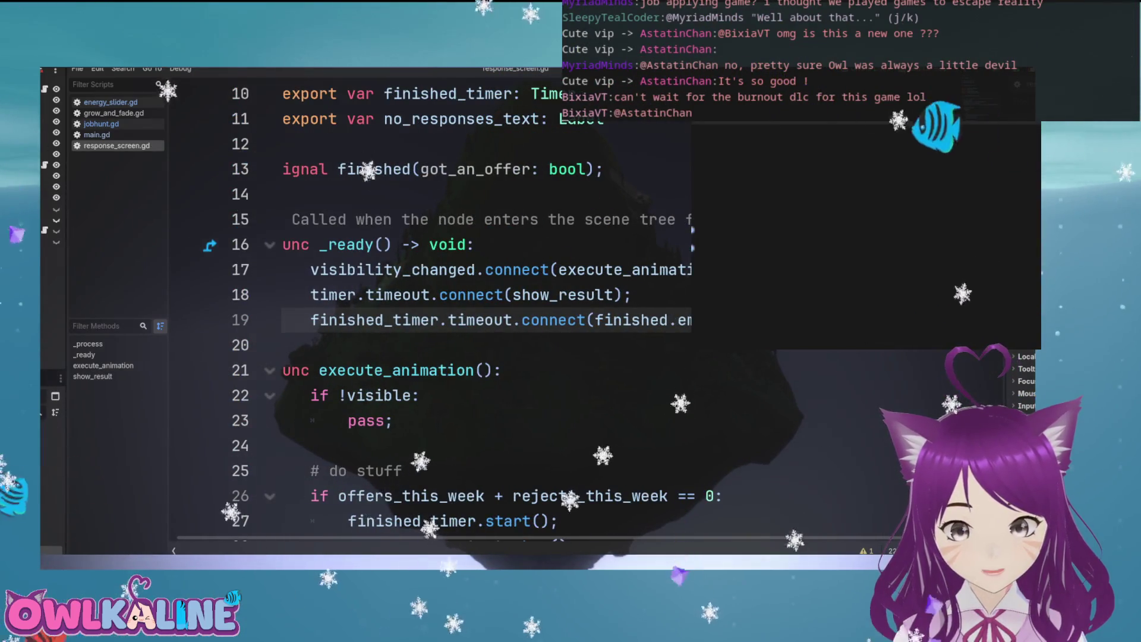
scroll(488, 309, "down", 5)
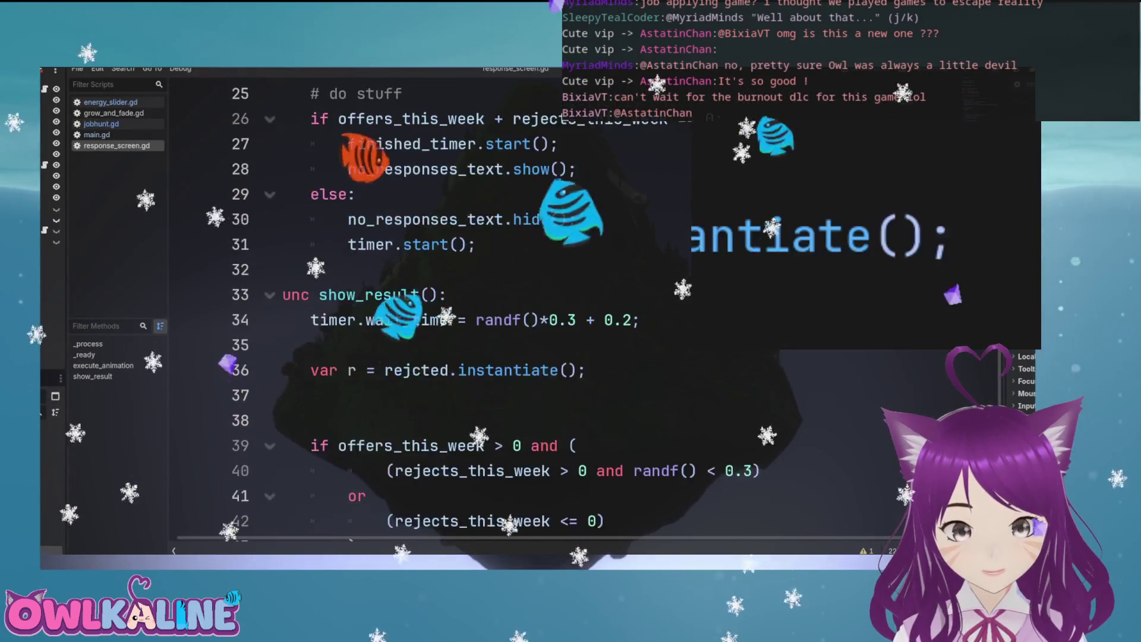
scroll(488, 309, "down", 3)
left_click(587, 370)
key("Return")
type("\\")
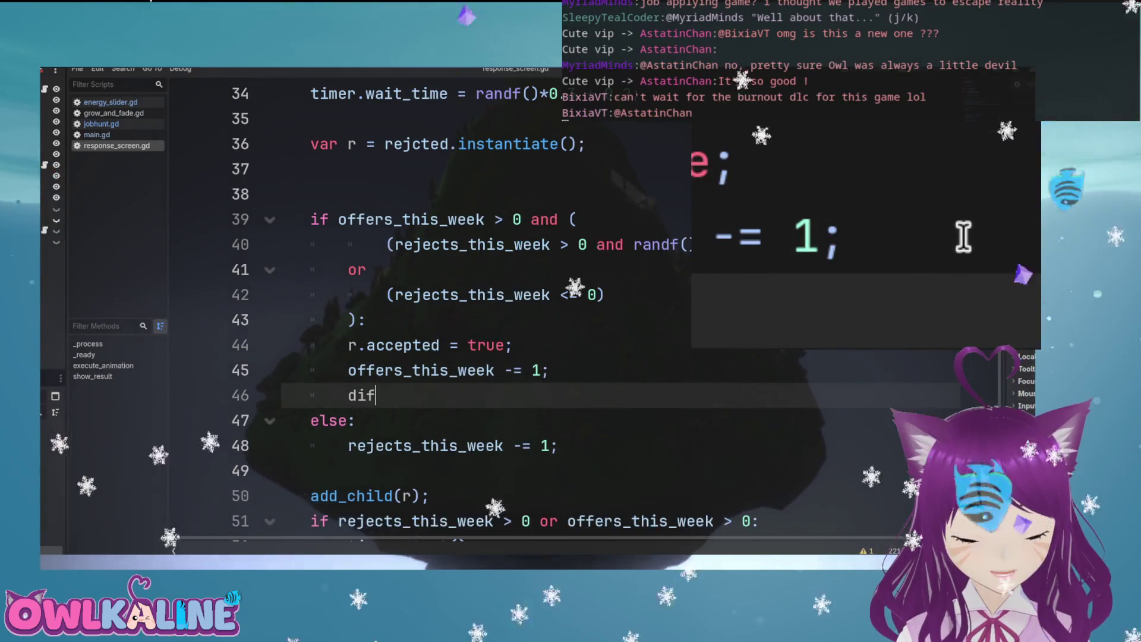
key("BackSpace")
type("d")
key("Return")
type("\\")
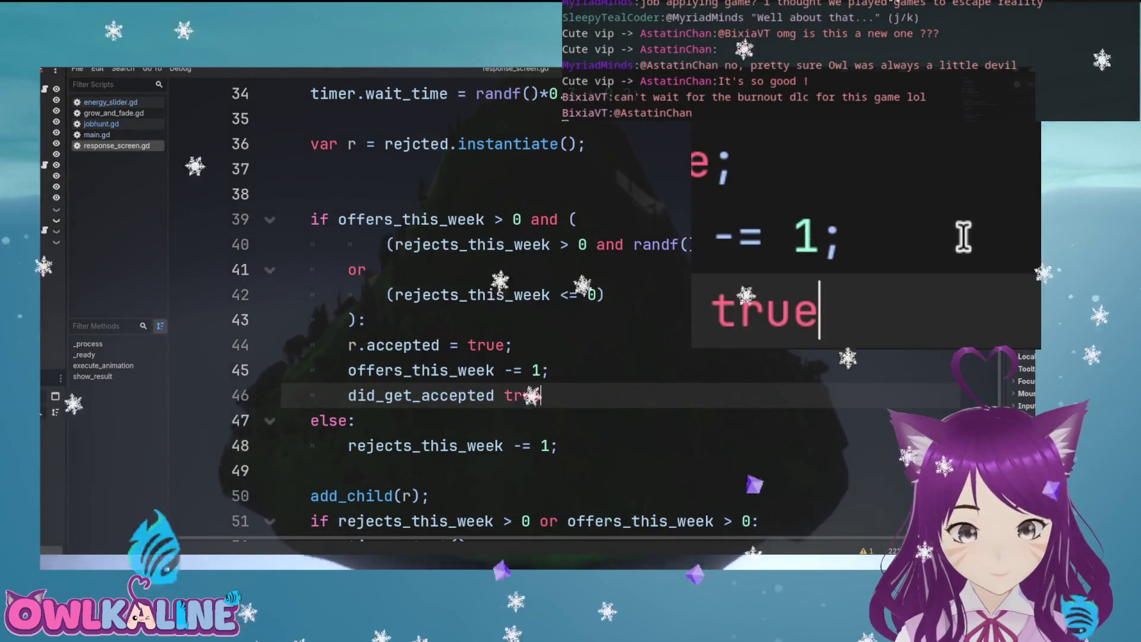
type(";")
key("ctrl+Left")
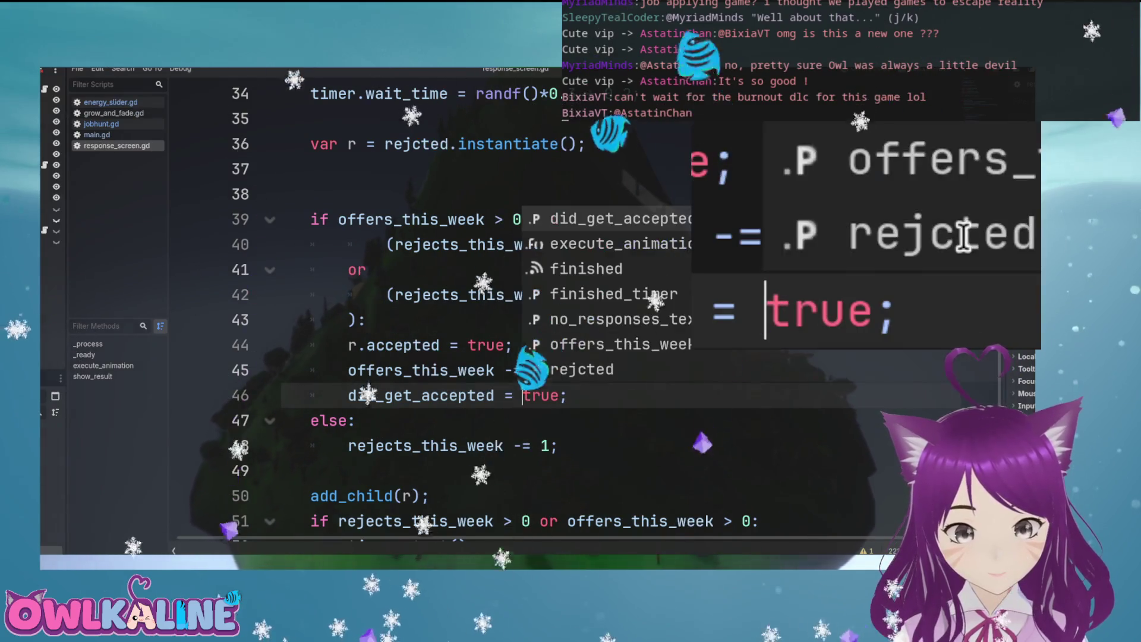
key("Escape")
scroll(476, 309, "up", 8)
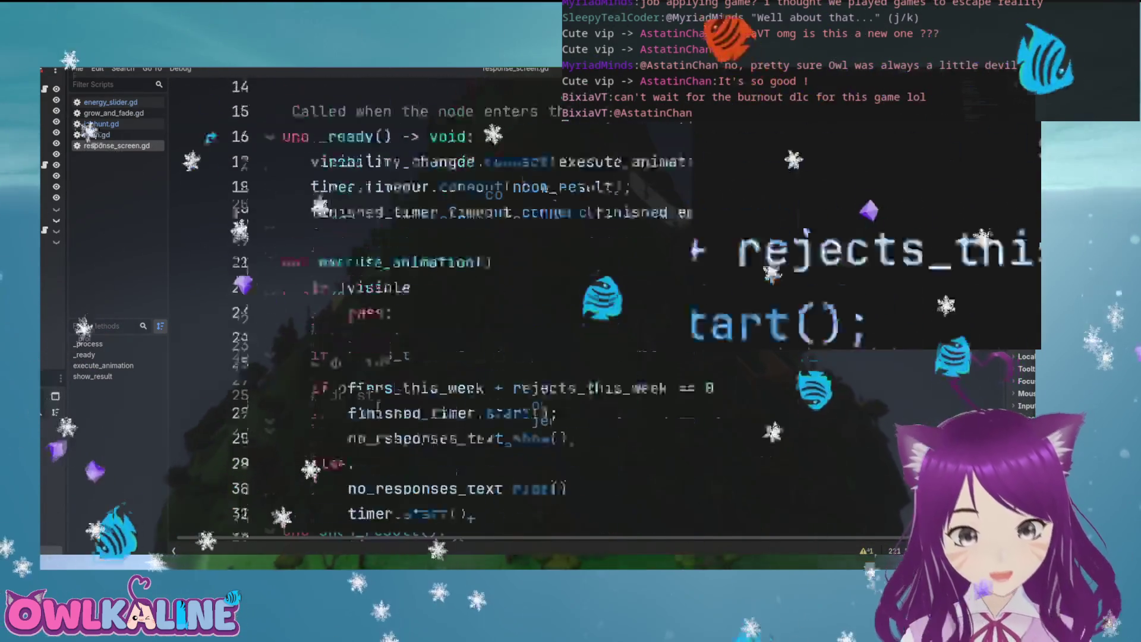
Open jobhunt.gd and jump to the new_week function definition
left_click(633, 295)
left_click(282, 344)
double_click(640, 320)
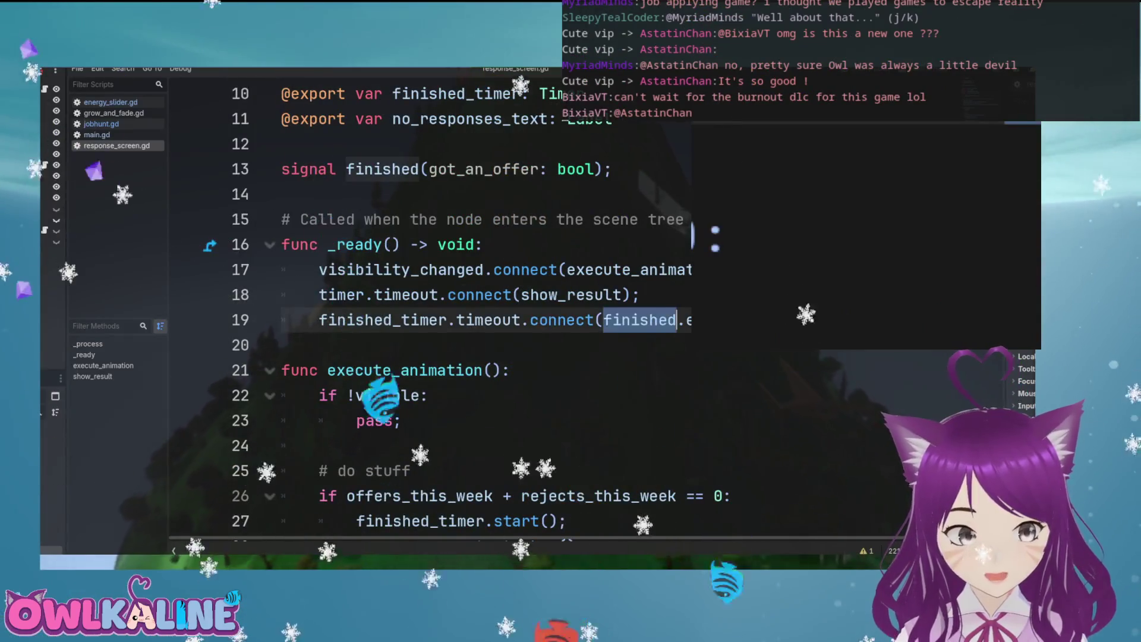
left_click(102, 124)
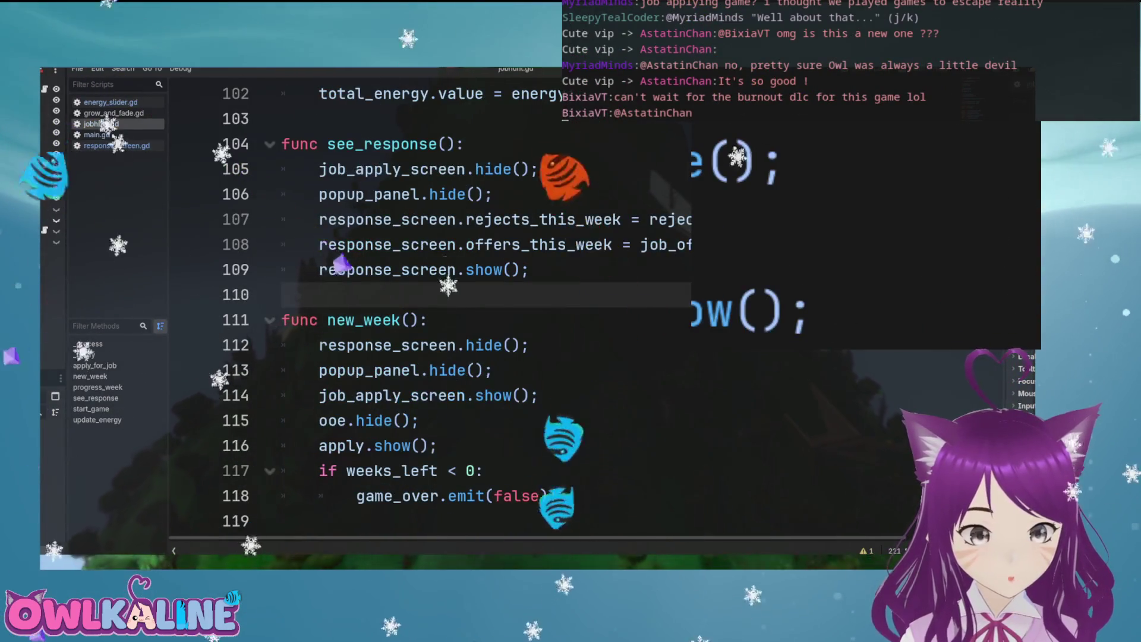
scroll(476, 297, "up", 6)
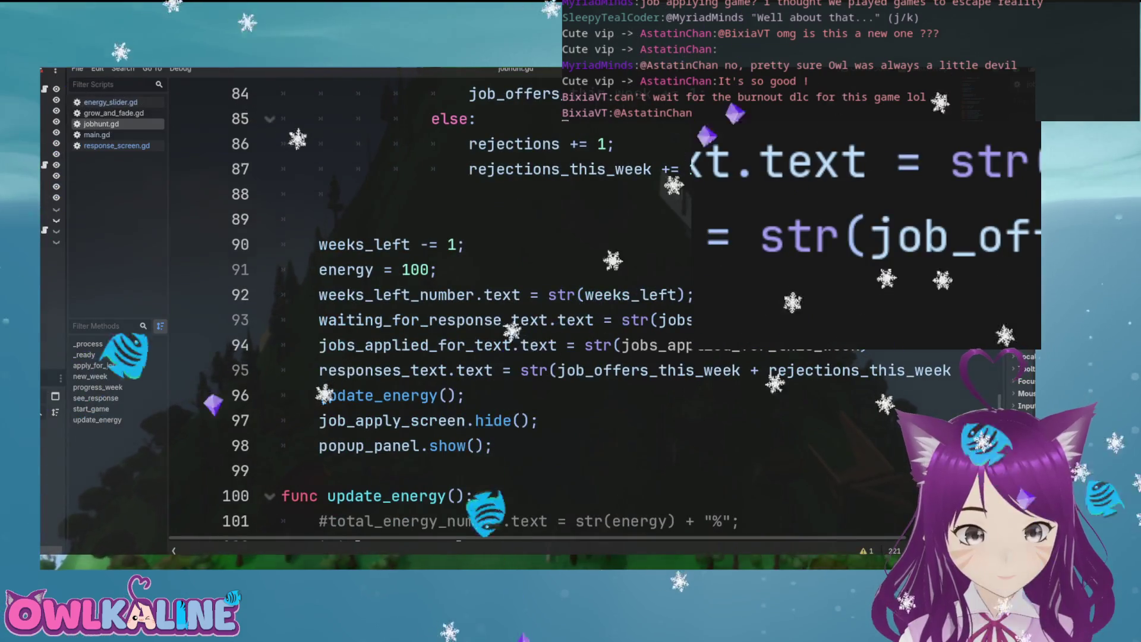
scroll(476, 297, "up", 20)
scroll(475, 298, "down", 10)
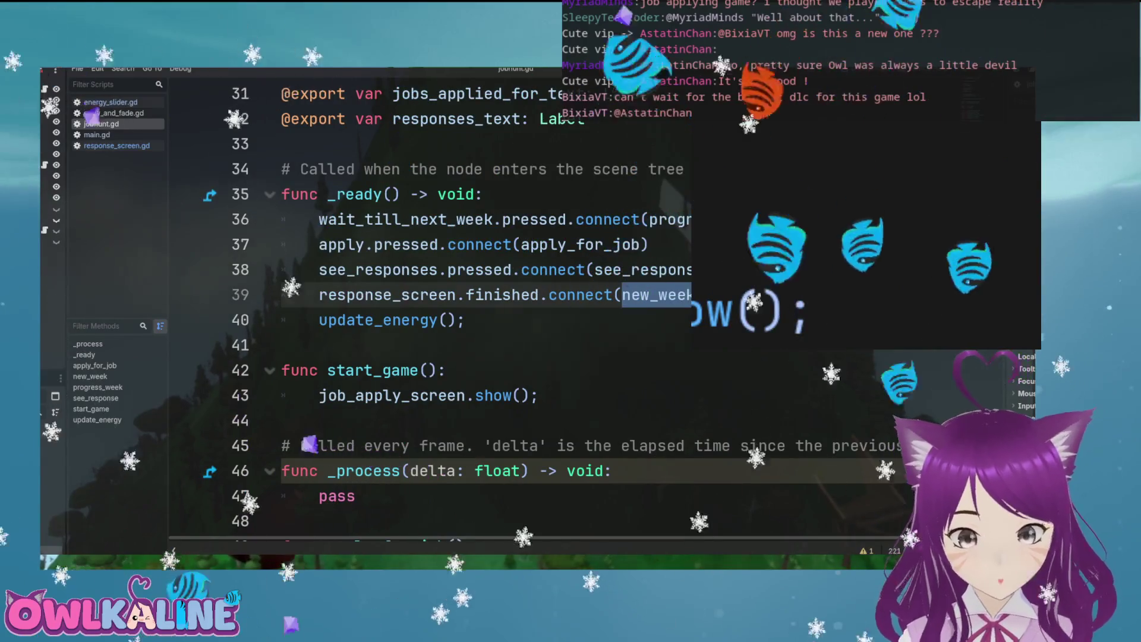
left_click(659, 295, "ctrl")
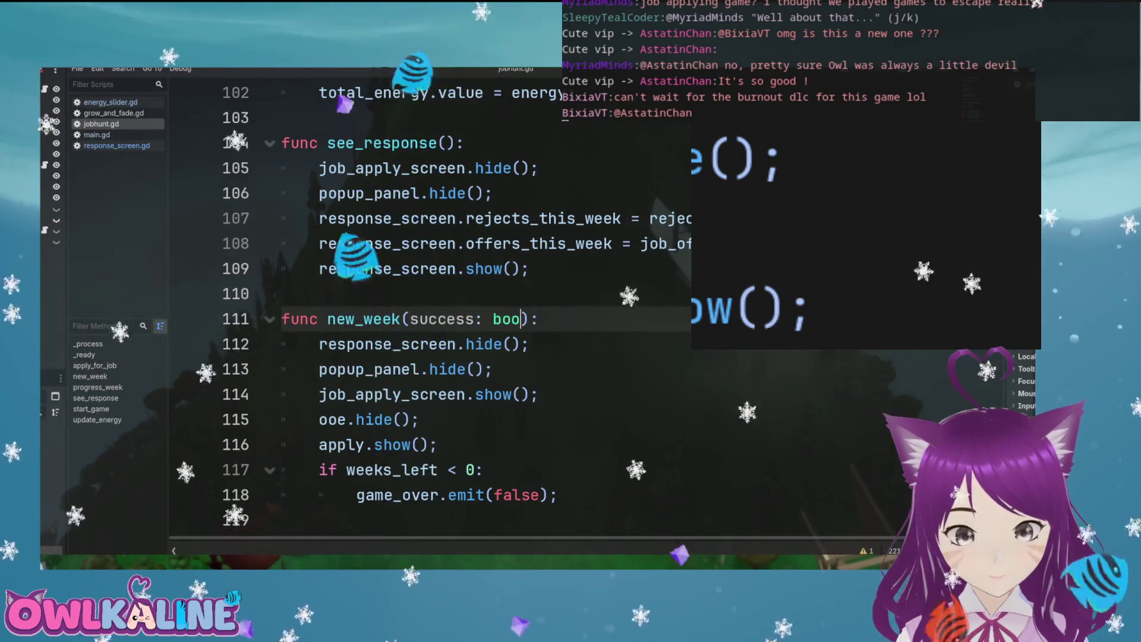
Move the weeks_left game-over check to the top of new_week's body
type("l)")
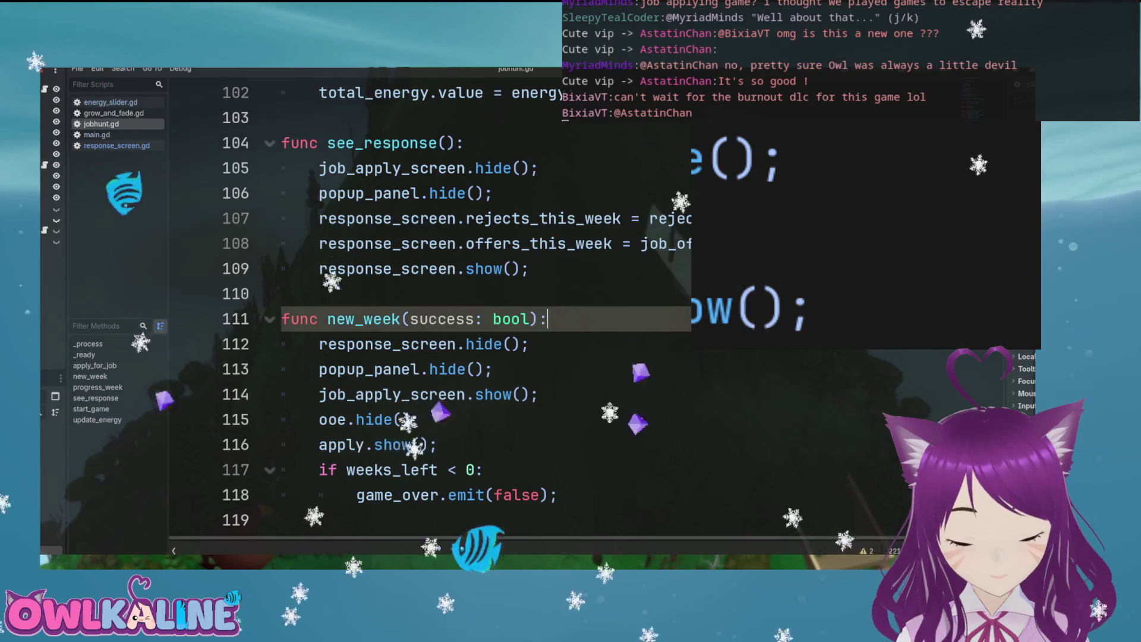
key("Return")
key("Return")
key("Up")
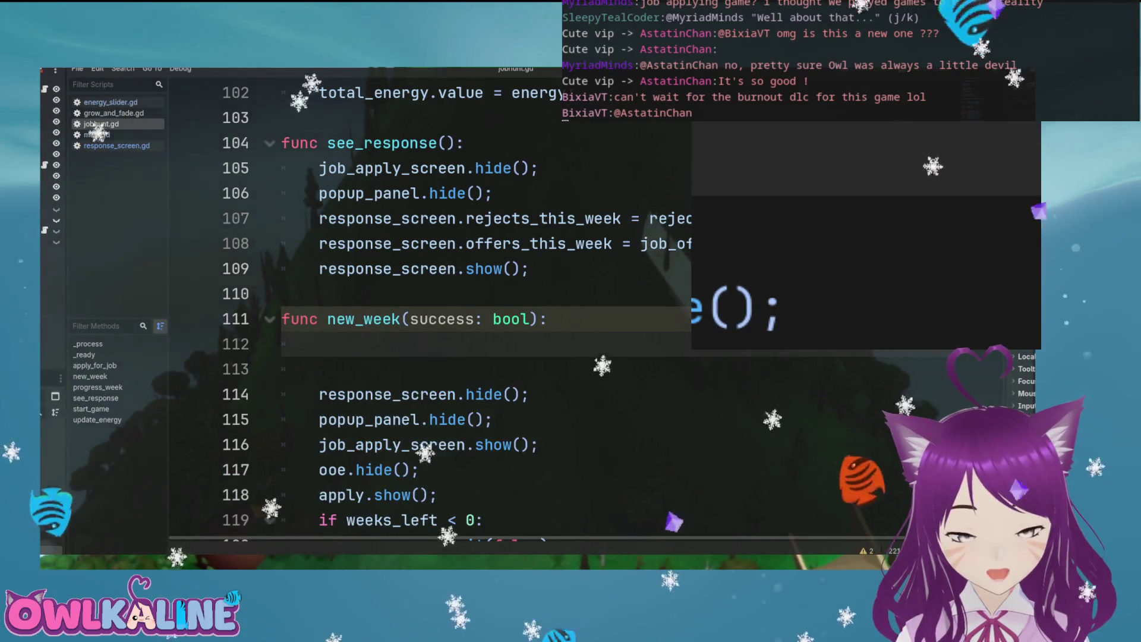
scroll(416, 298, "down", 1)
left_click_drag(558, 496, 318, 471)
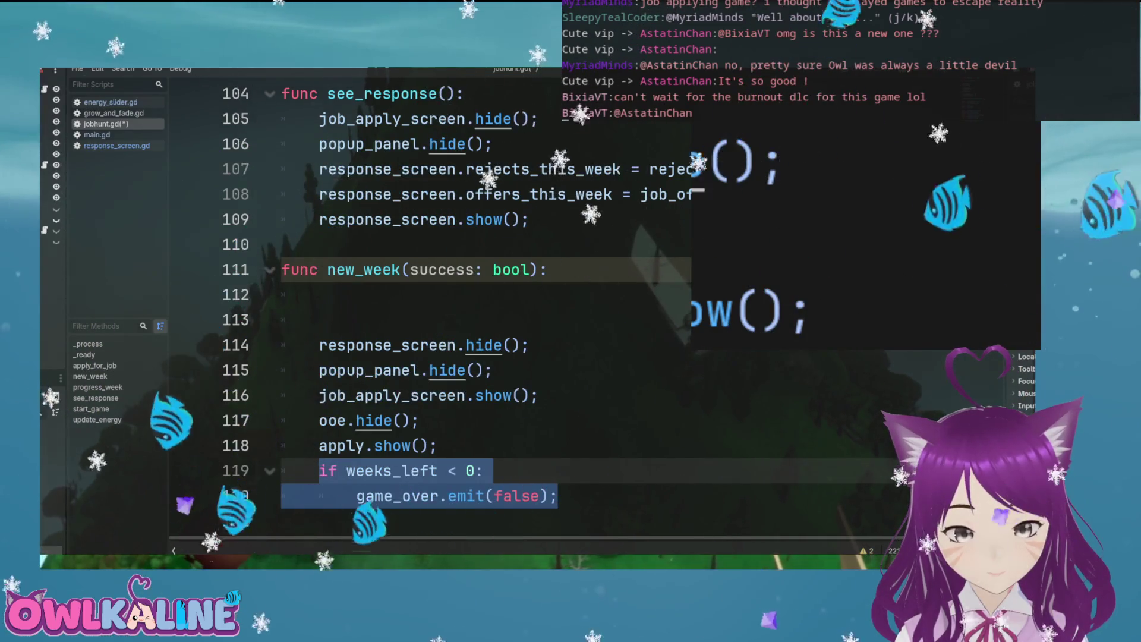
key("ctrl+x")
left_click(319, 295)
key("ctrl+v")
Add success: bool to new_week, emit game_over(true) on success, make the weeks_left check elif, save
left_click(548, 270)
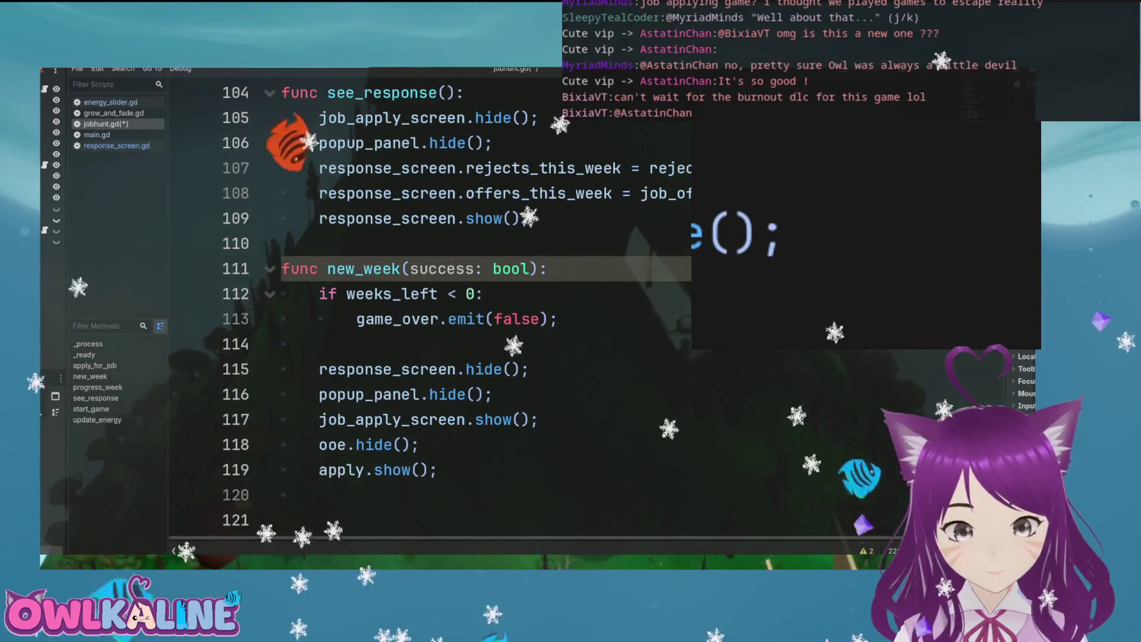
key("Return")
type("ccess: bool)")
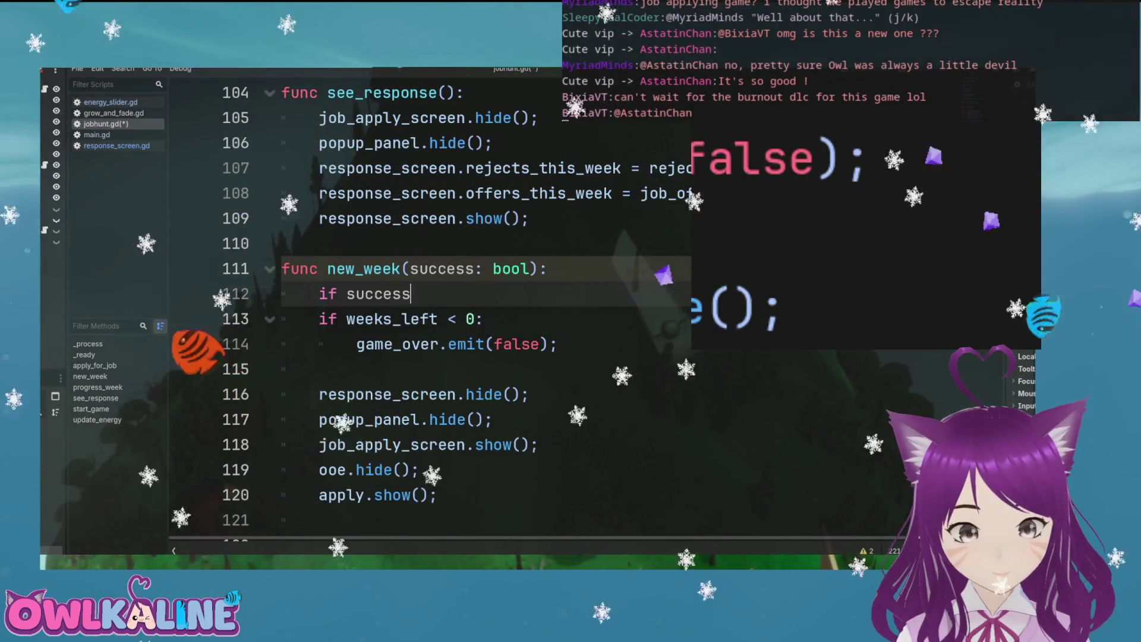
type(":")
key("Return")
type("\\")
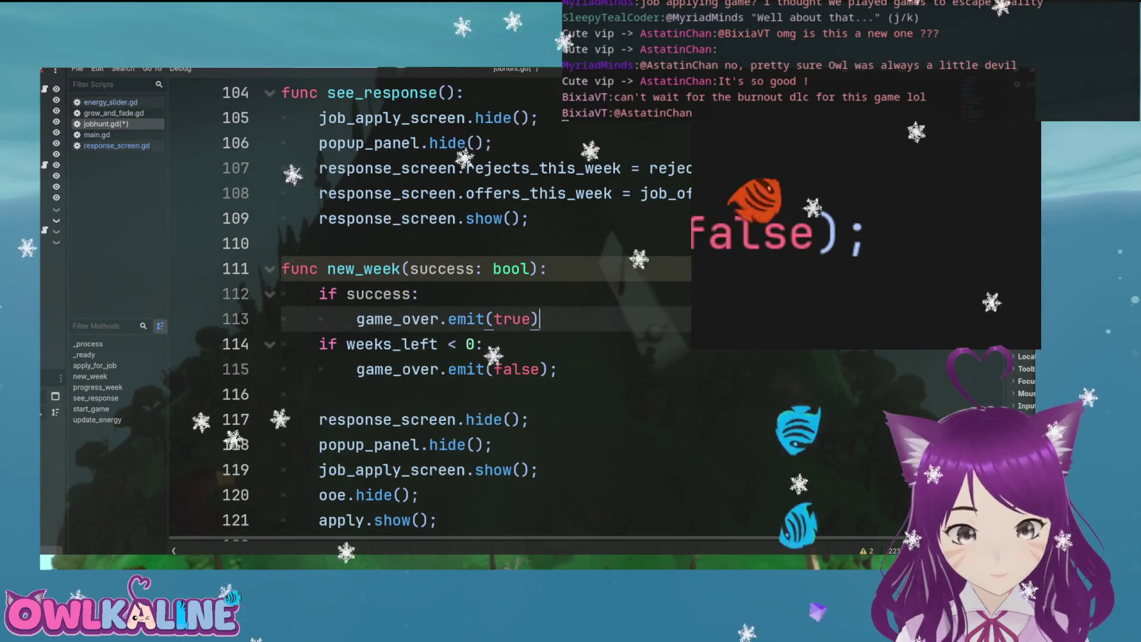
key("Down")
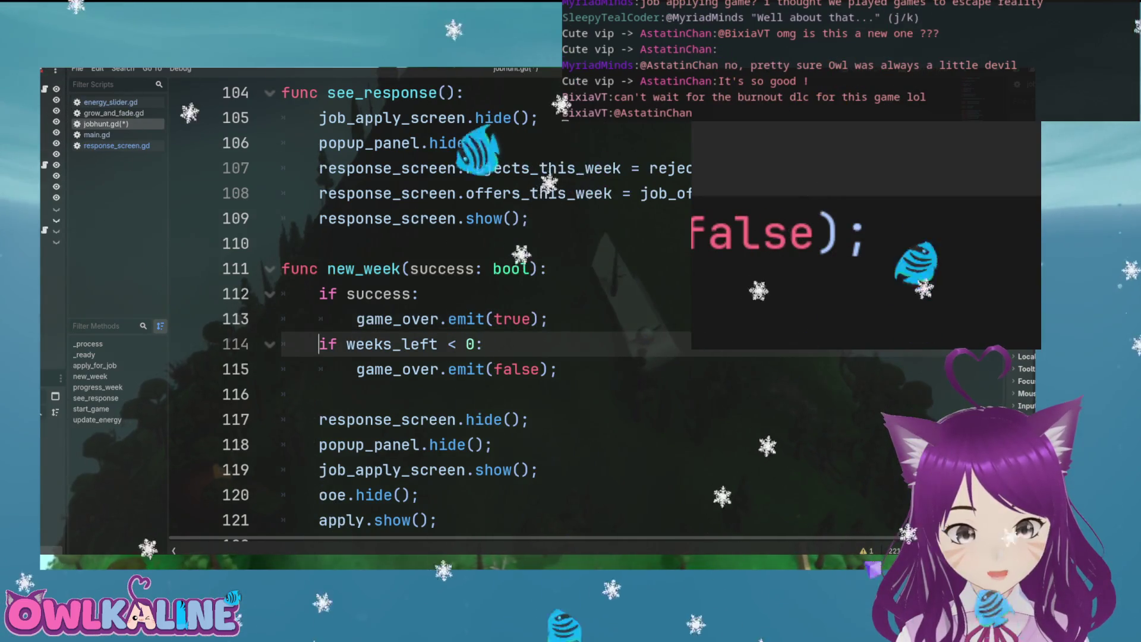
type("el")
key("Escape")
key("Down")
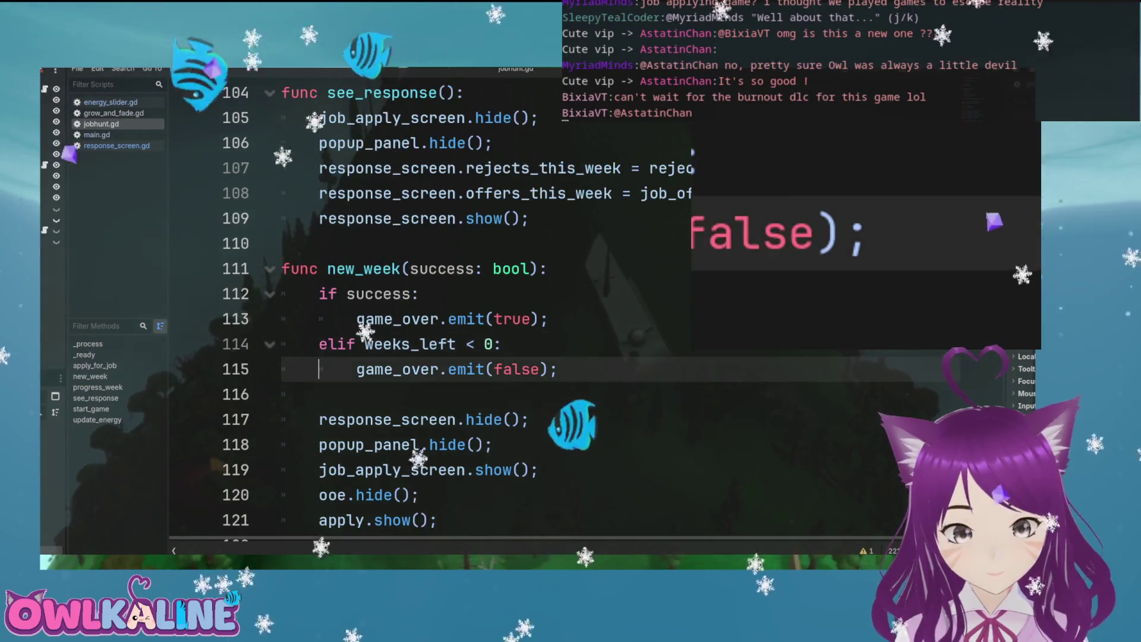
key("Down")
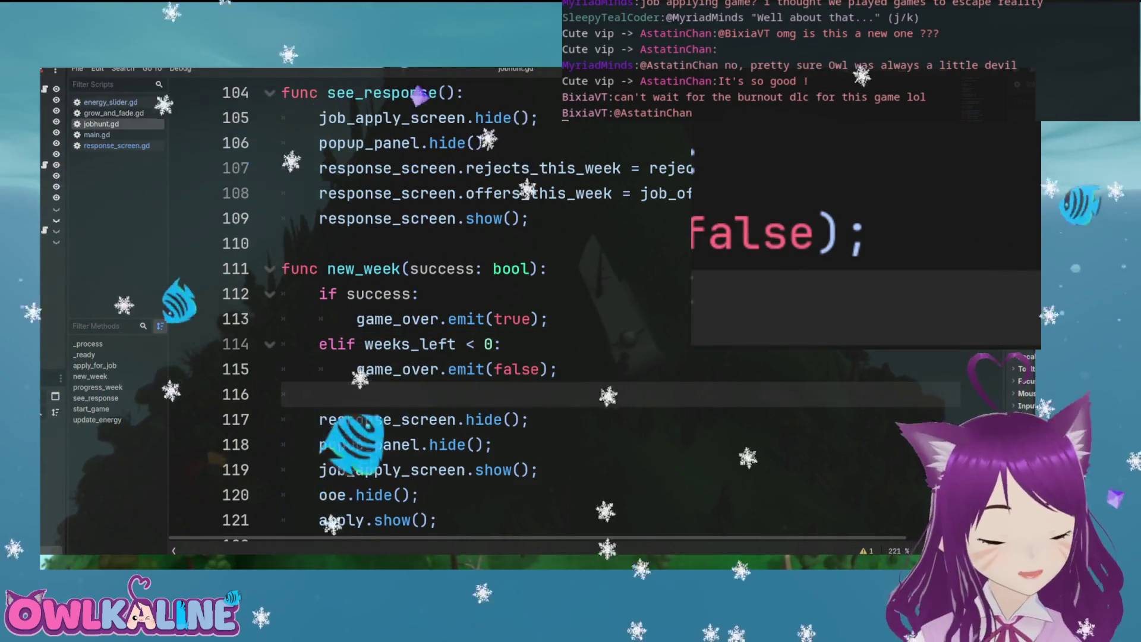
key("Up")
key("Up")
key("Up")
key("ctrl+s")
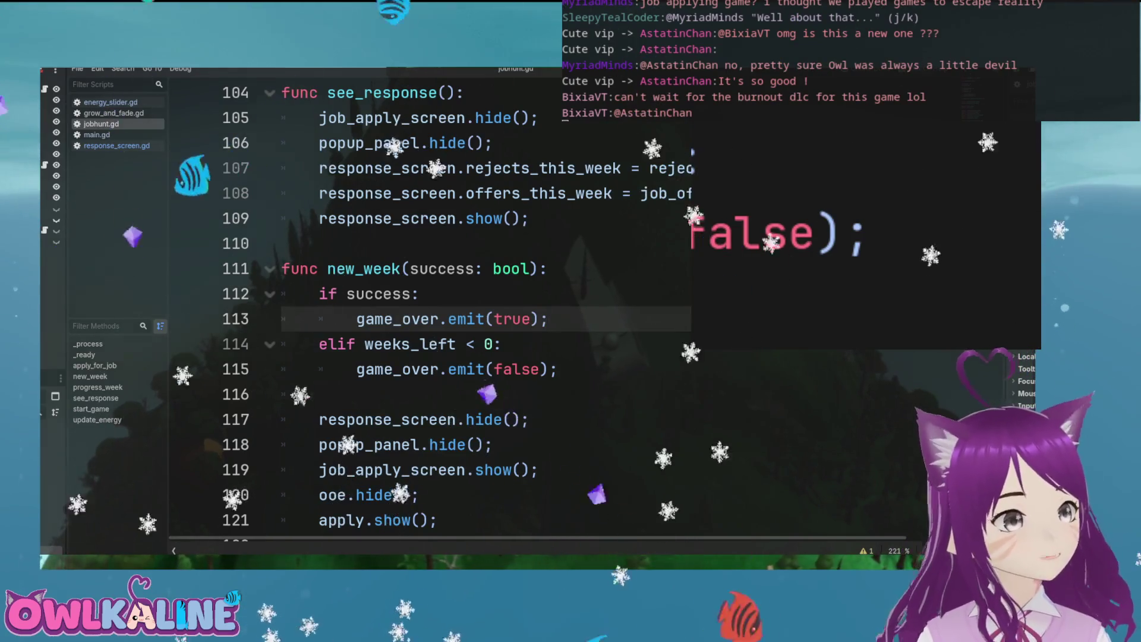
Drop the stray line after the true emit and return to the 2D Get a Job! scene
key("Return")
type("\\")
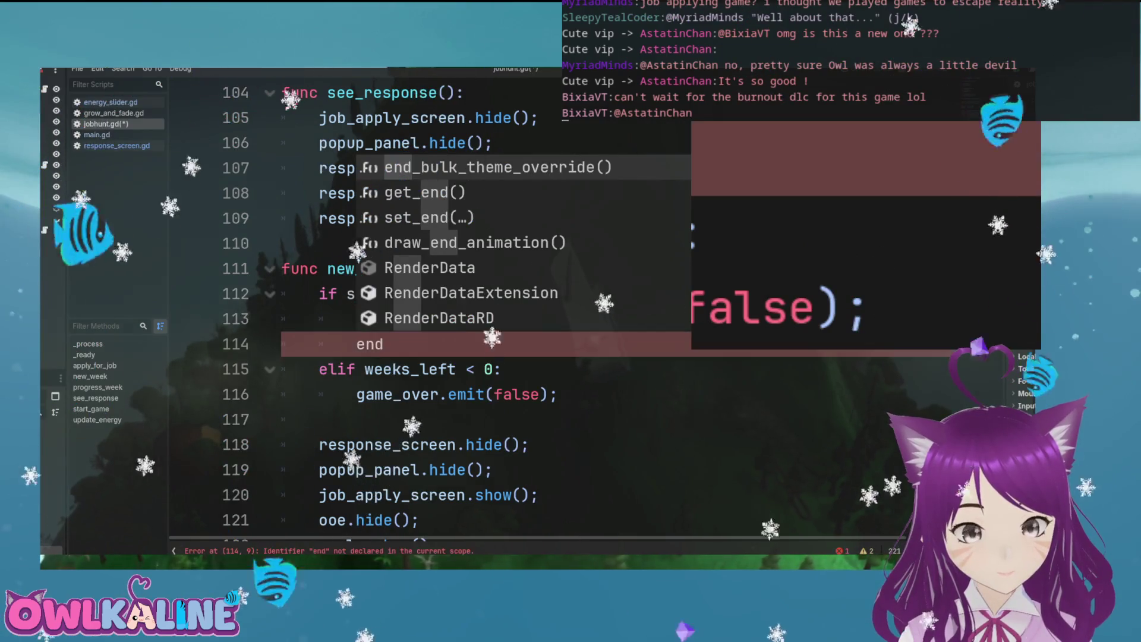
key("BackSpace")
key("BackSpace")
key("BackSpace")
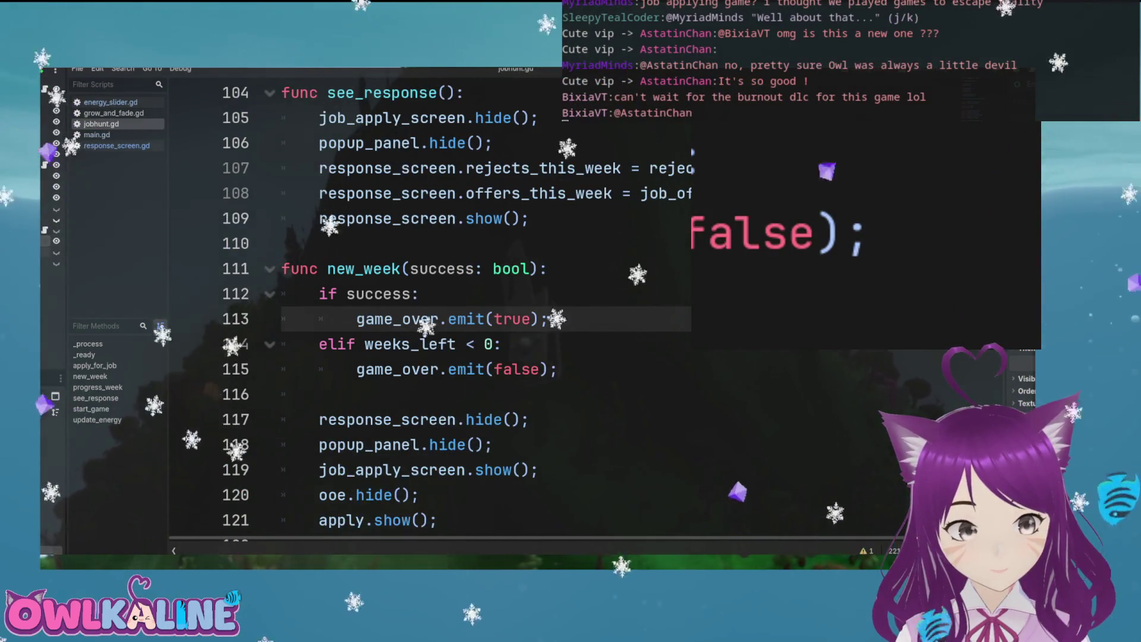
key("ctrl+F1")
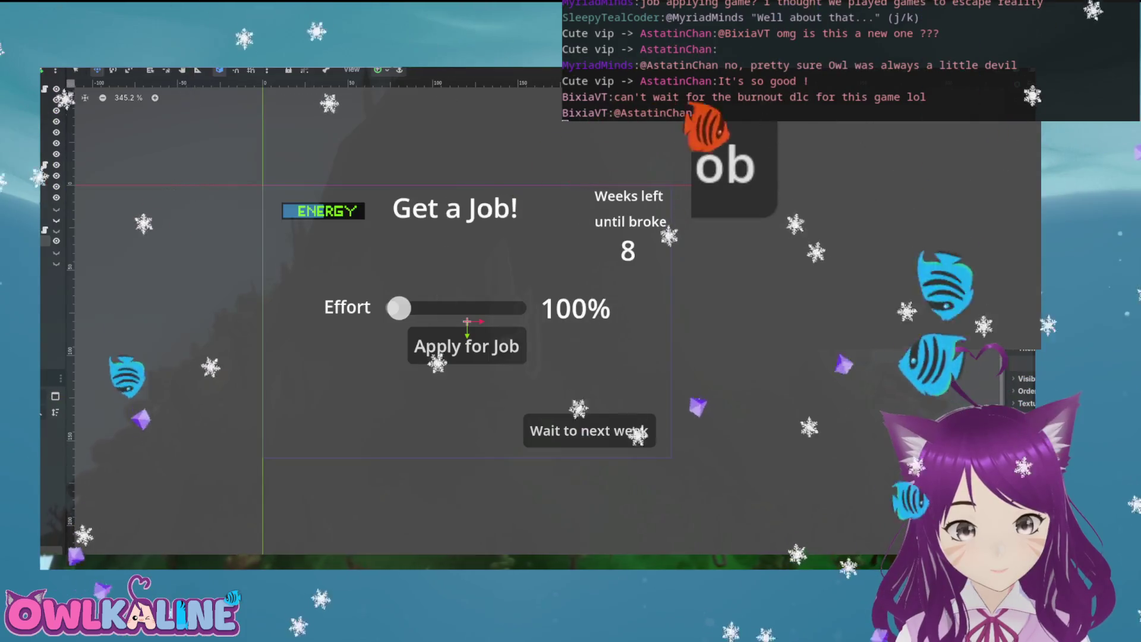
left_click(467, 346)
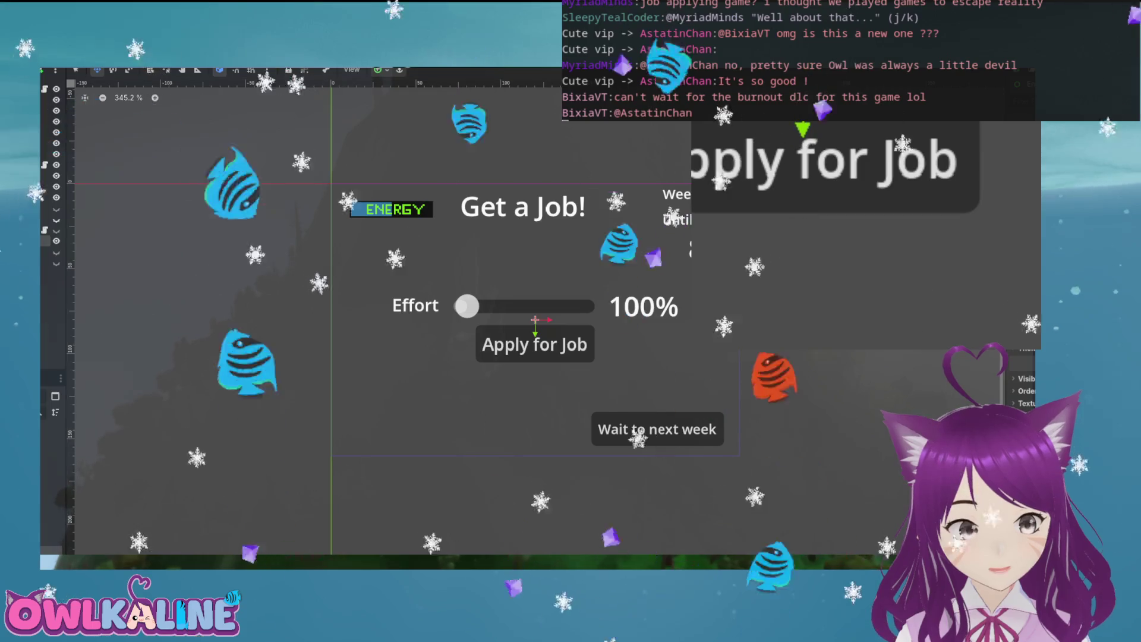
key("ctrl+a")
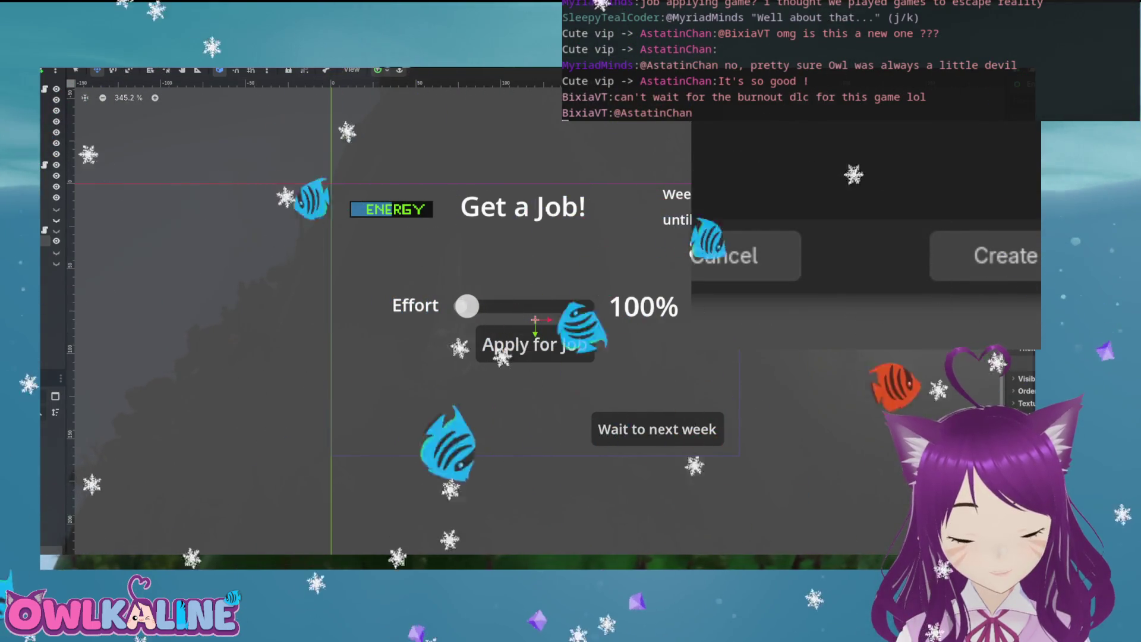
left_click(1032, 235)
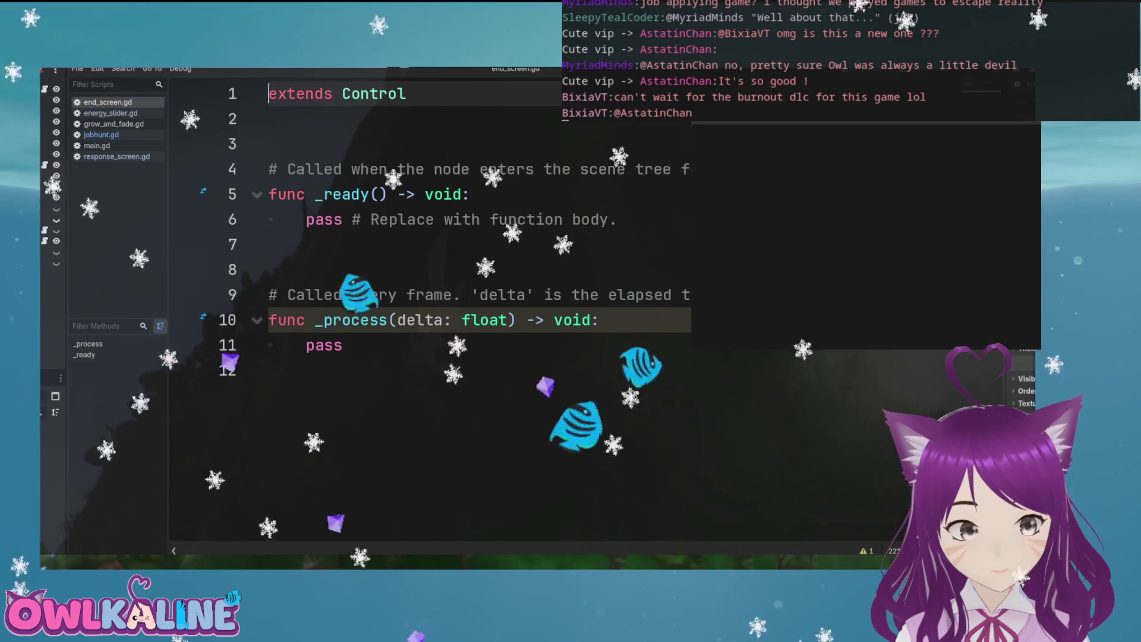
left_click(286, 143)
type("@export var job_hunting: JobHunting")
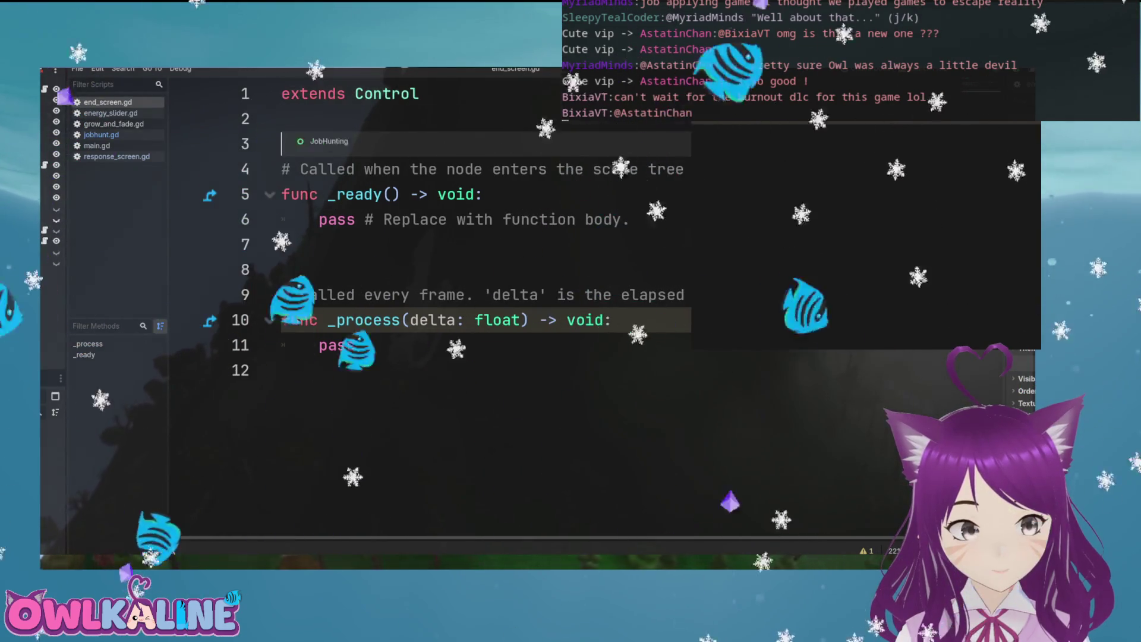
key("Return")
key("ctrl+s")
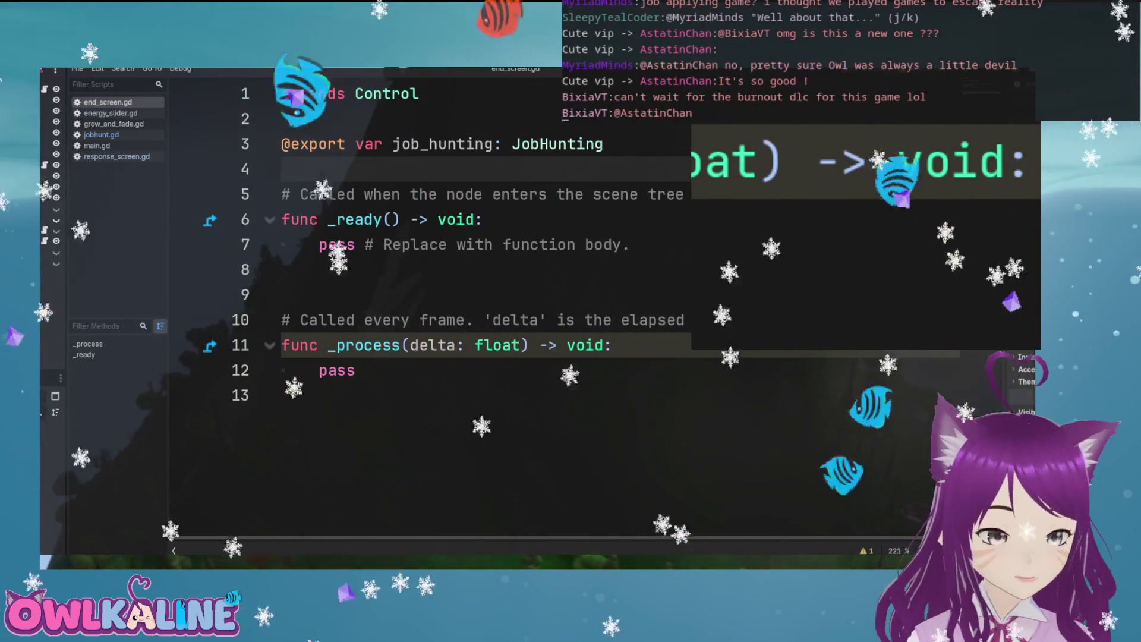
Replace _ready's pass with a job_hunting.game_over connect call
left_click_drag(392, 245, 420, 245)
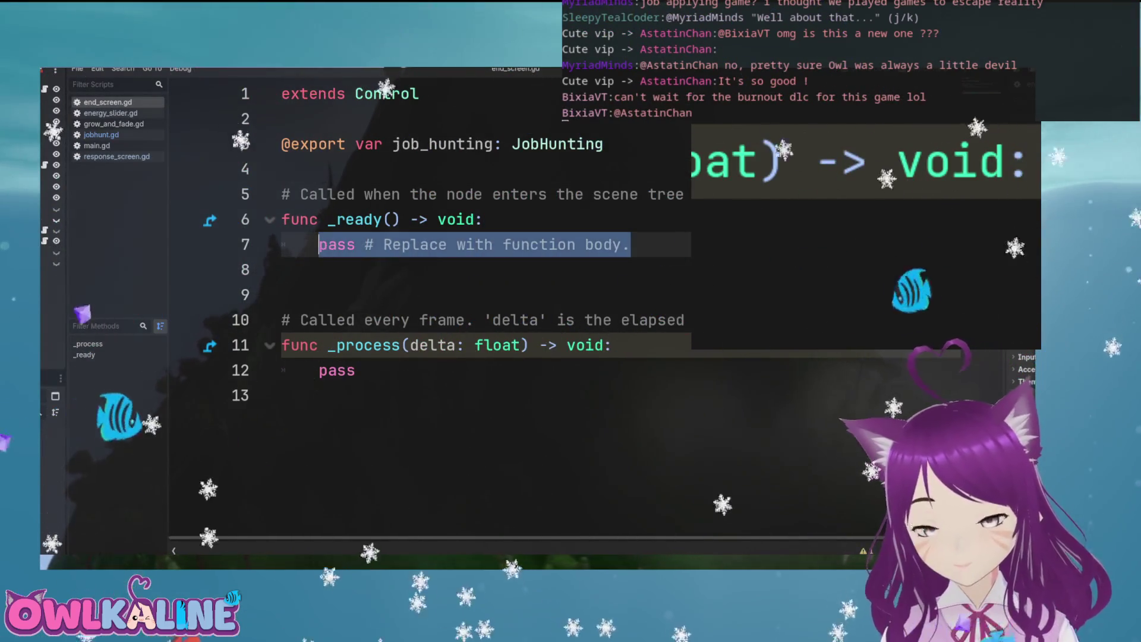
key("BackSpace")
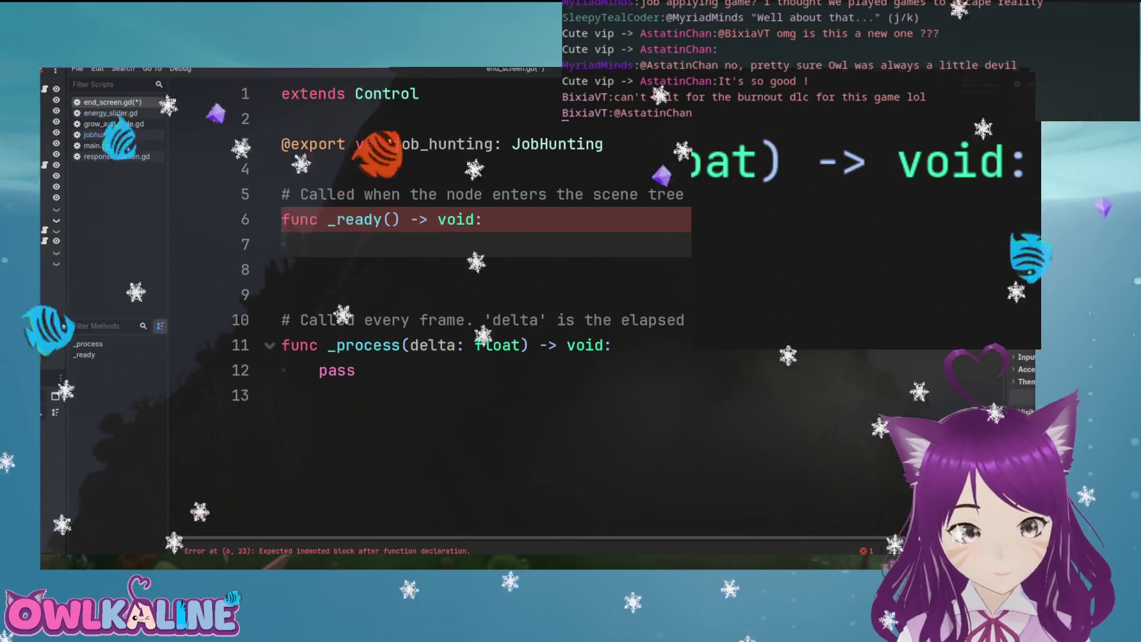
type("b")
key("Return")
type(".ga")
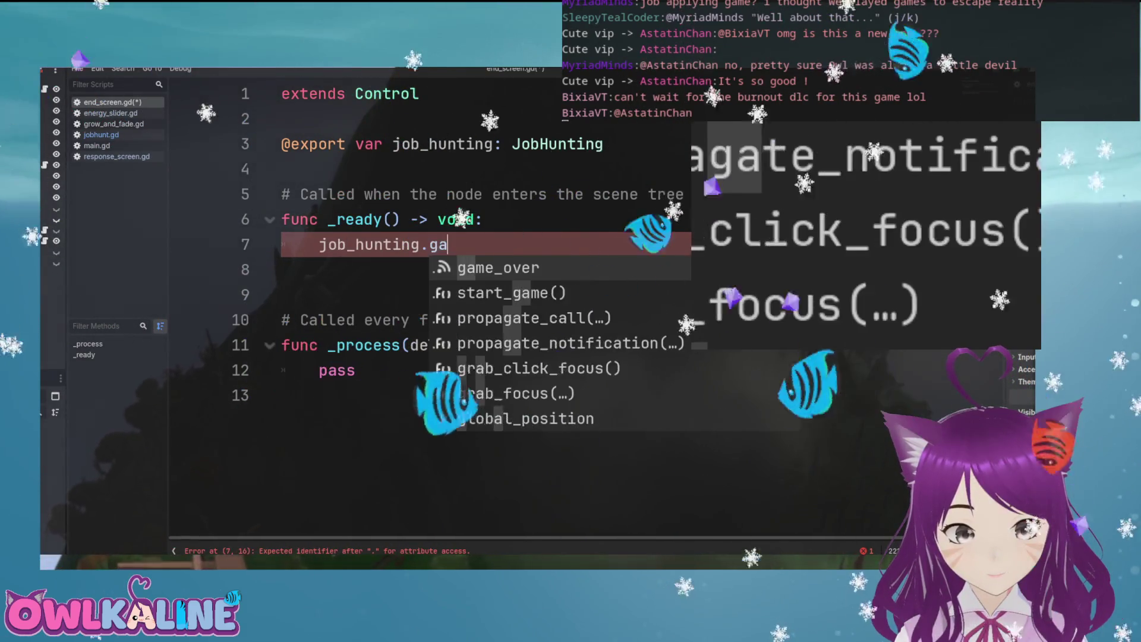
key("Return")
type("\\")
type("on")
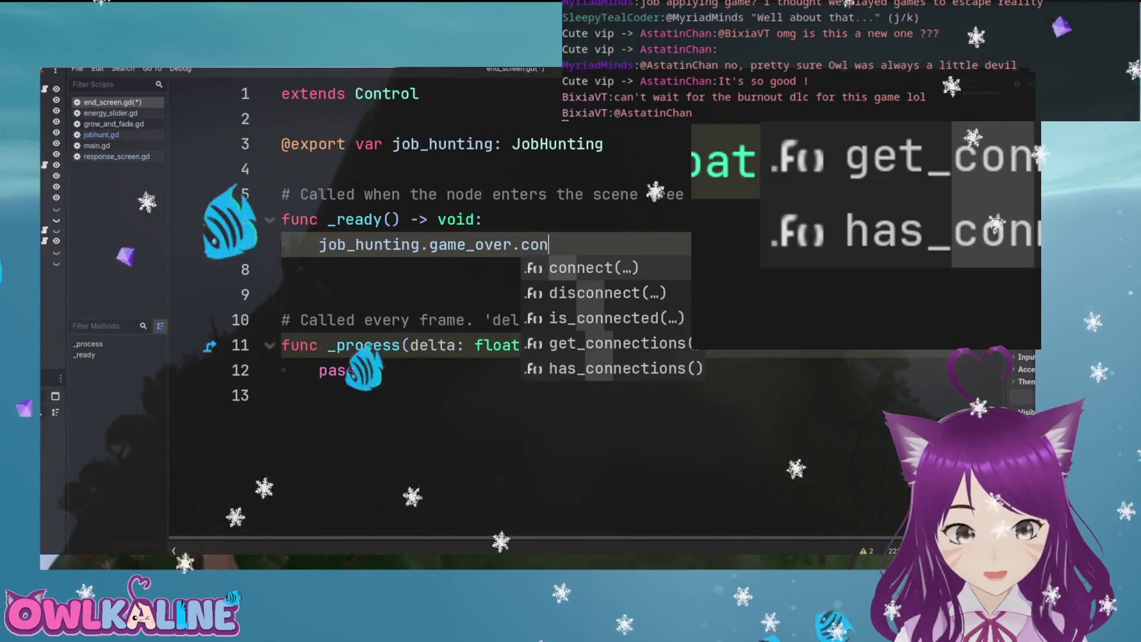
type("();")
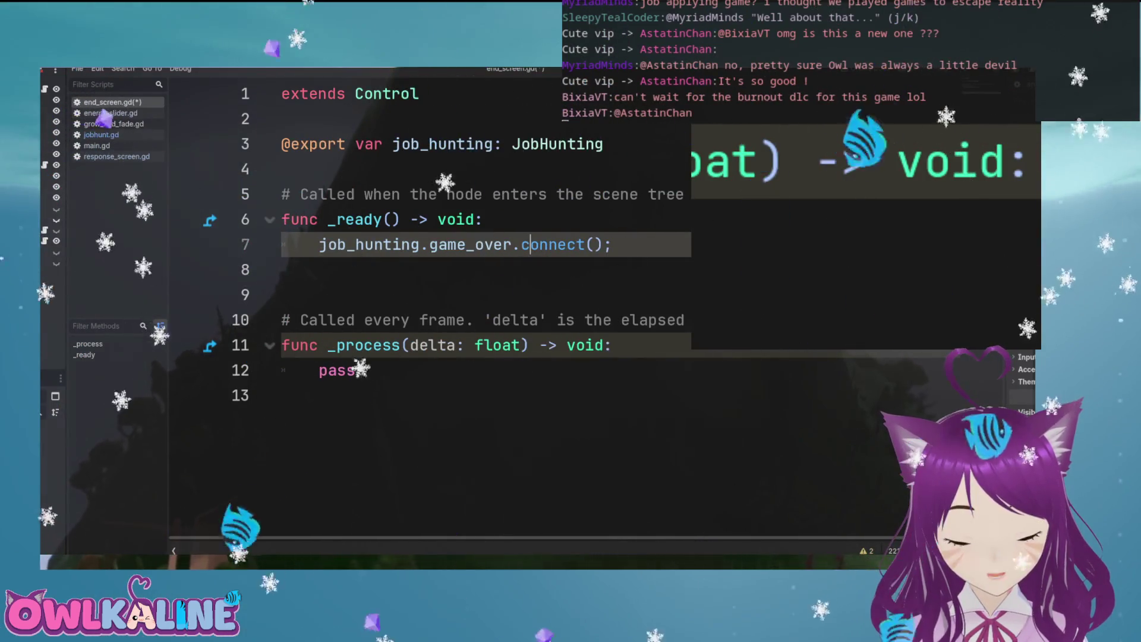
type("o")
key("BackSpace")
key("BackSpace")
key("BackSpace")
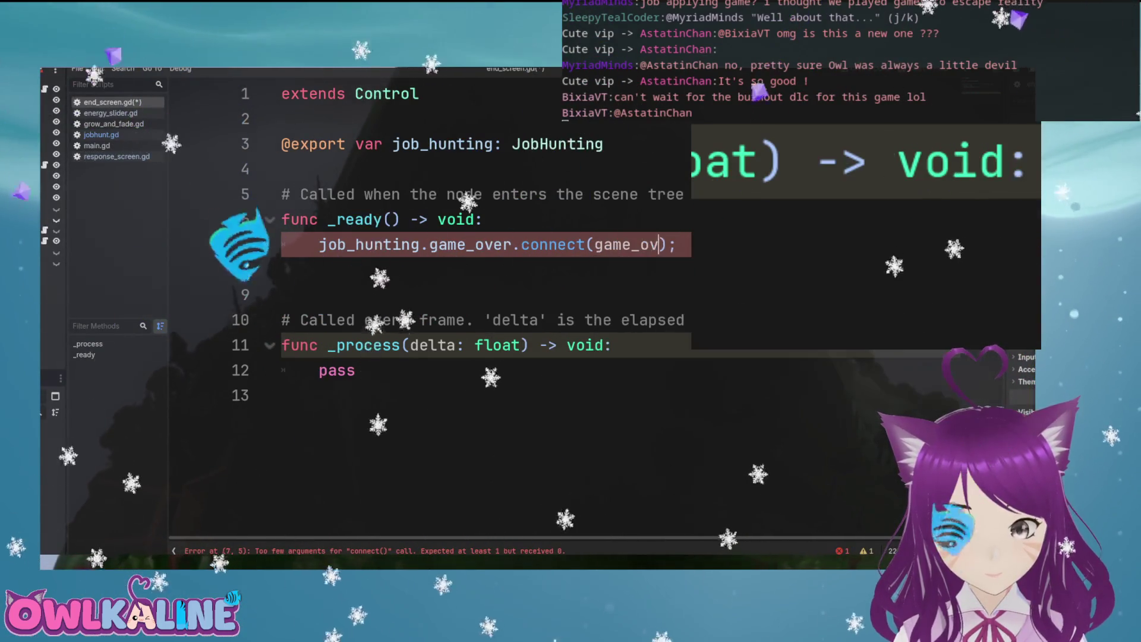
Start a game_over(win: bool) function below _ready
key("Down")
key("Return")
type("\\")
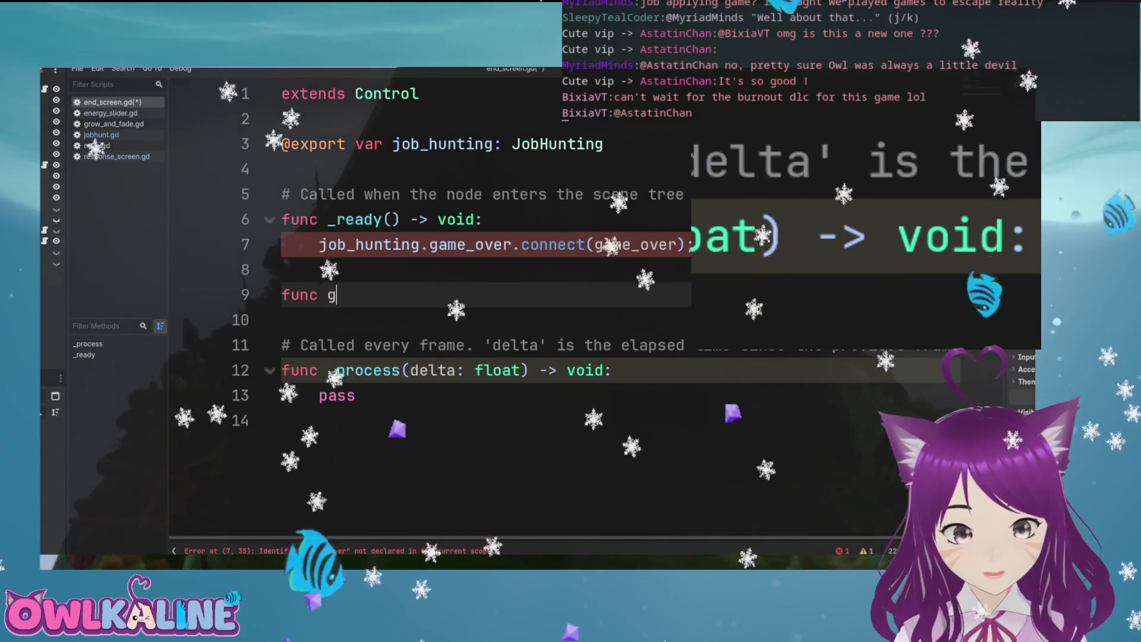
type("ol):")
key("ctrl+z")
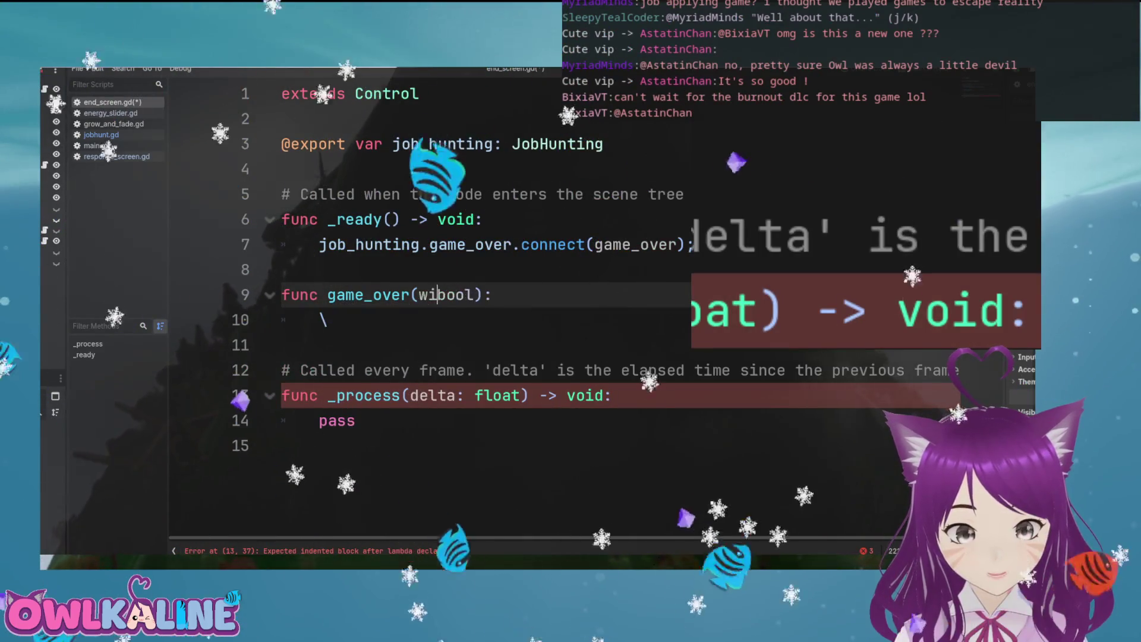
Write an 'if win:' / else skeleton in the game_over function body
key("Down")
key("BackSpace")
key("BackSpace")
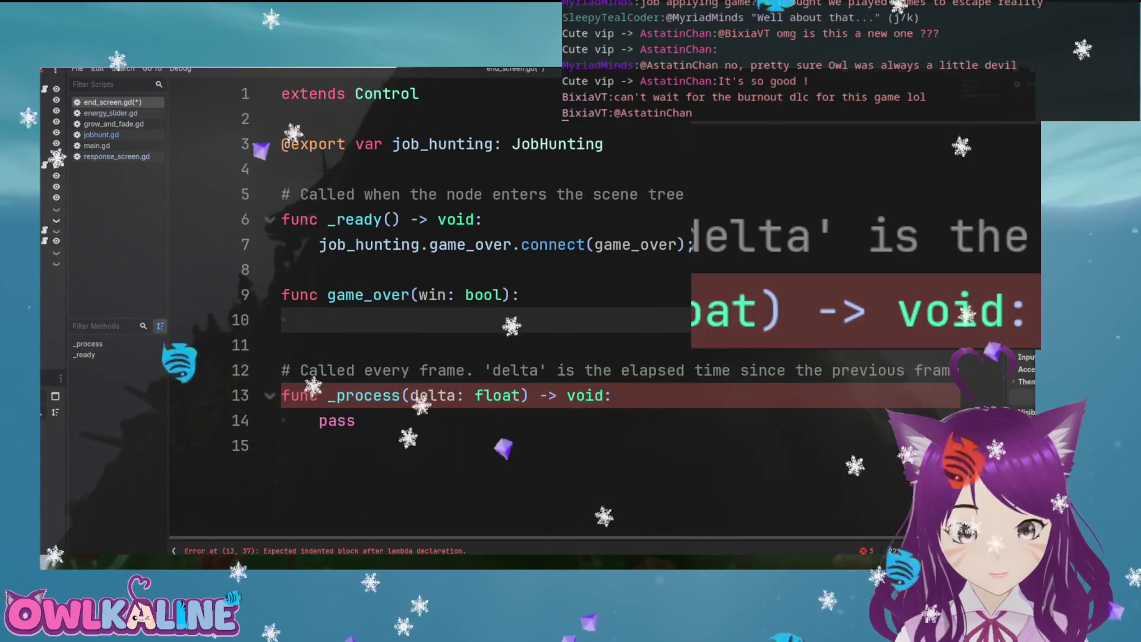
key("BackSpace")
key("BackSpace")
key("BackSpace")
type("if win:")
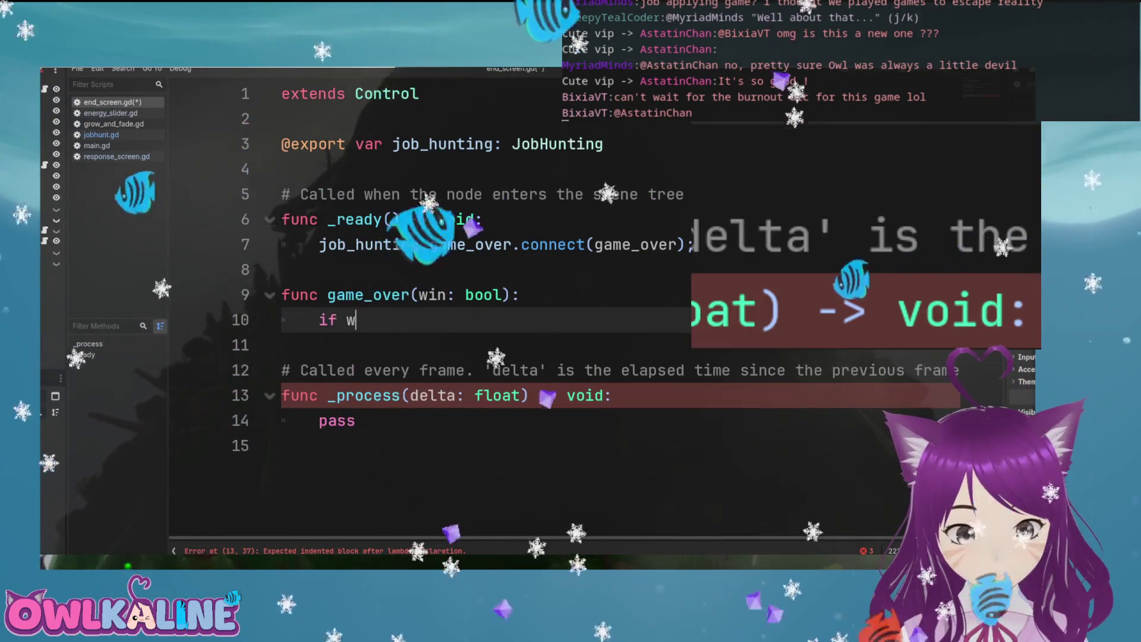
key("Return")
key("Return")
type("\\")
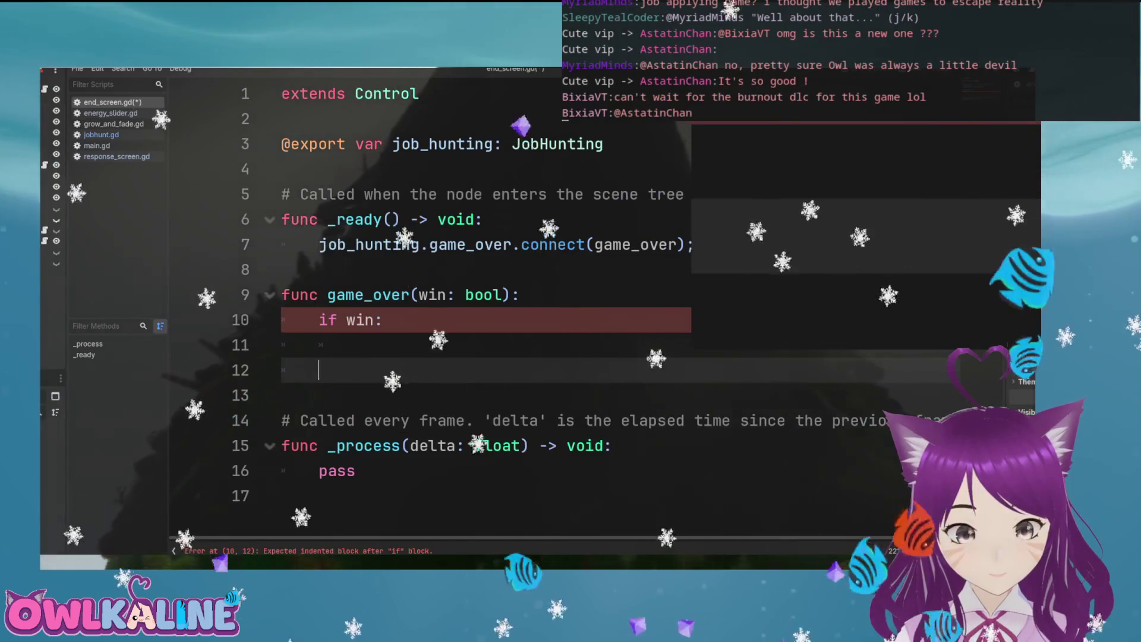
type(":")
key("Return")
type("\\")
left_click(357, 345)
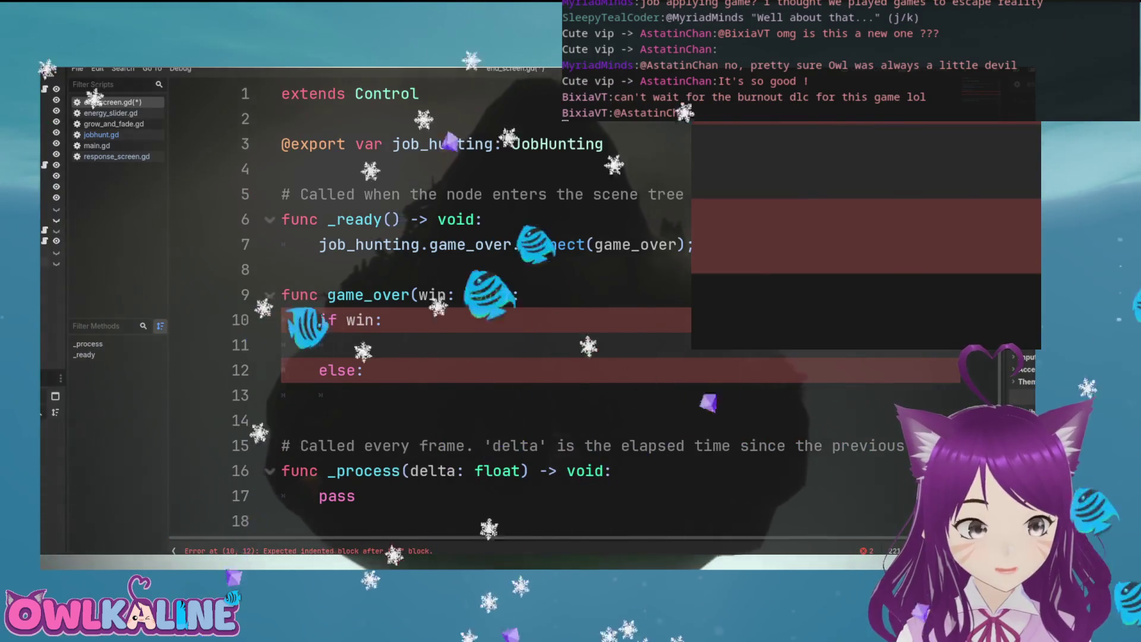
Export win_text and lose_text as Label variables below job_hunting
left_click(285, 169)
type("@export var win: Label")
key("Return")
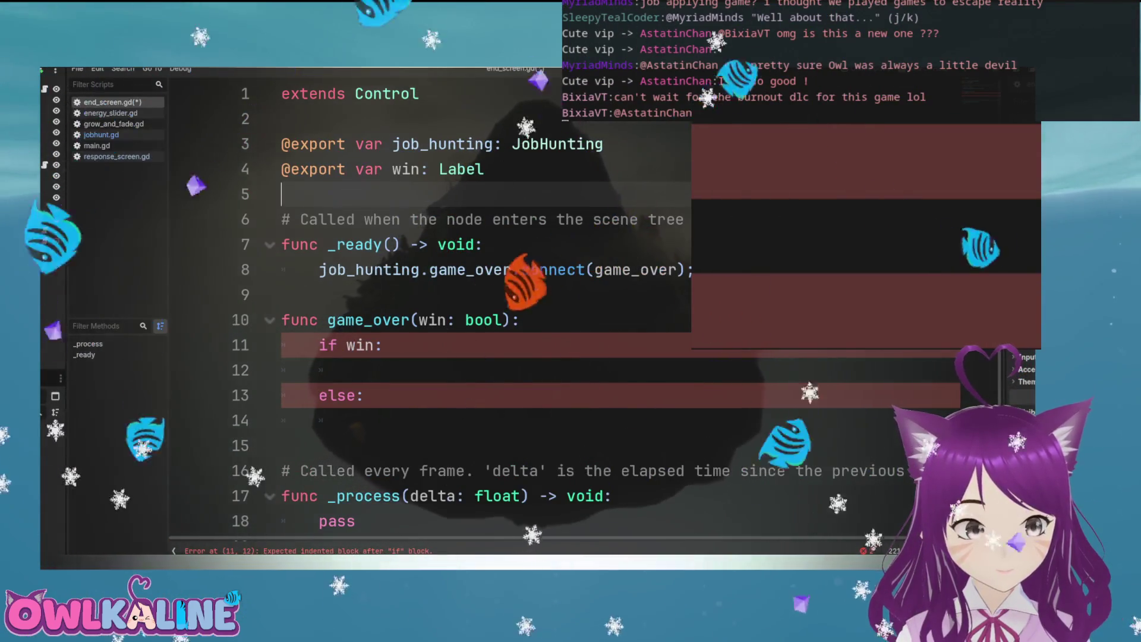
type("@export var lose: Label")
scroll(535, 327, "down", 1)
left_click(357, 345)
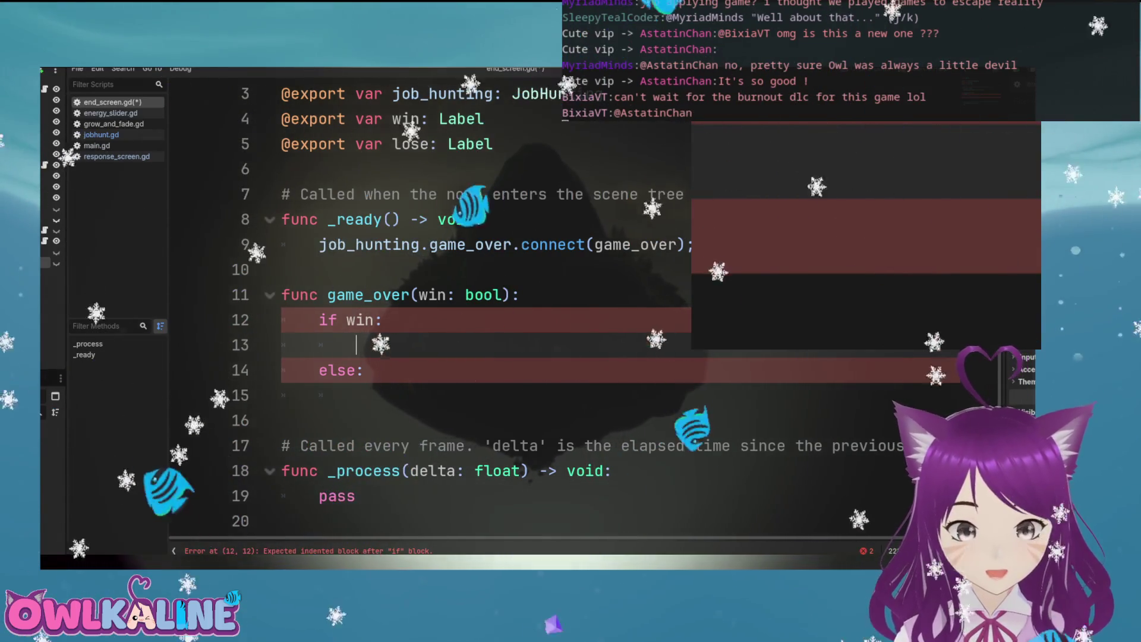
left_click(420, 119)
type("_text")
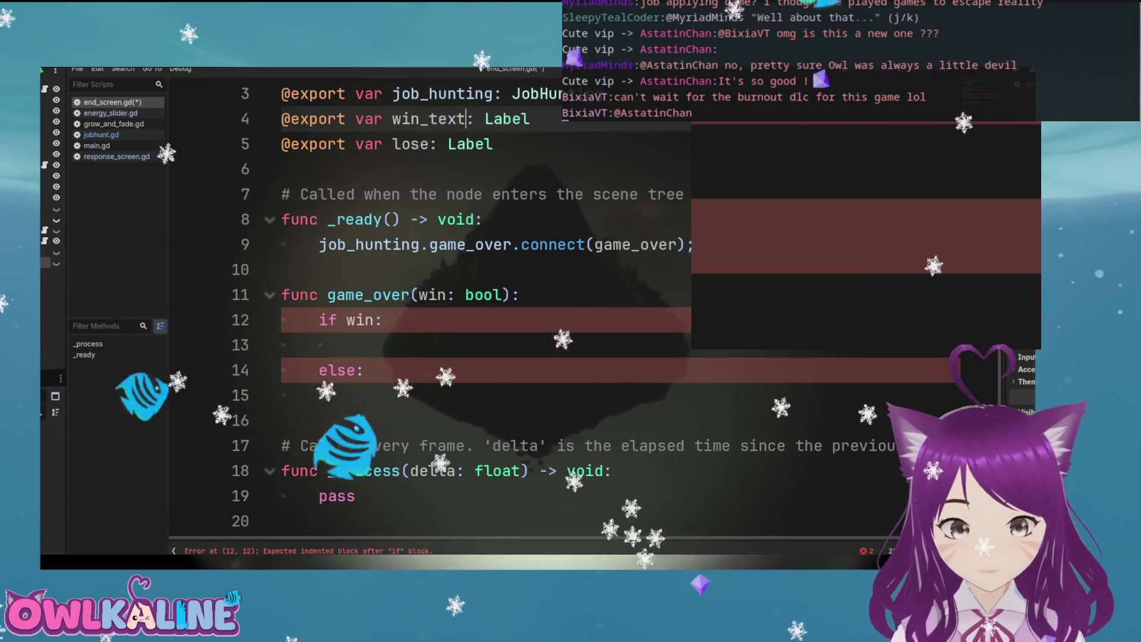
left_click(494, 144)
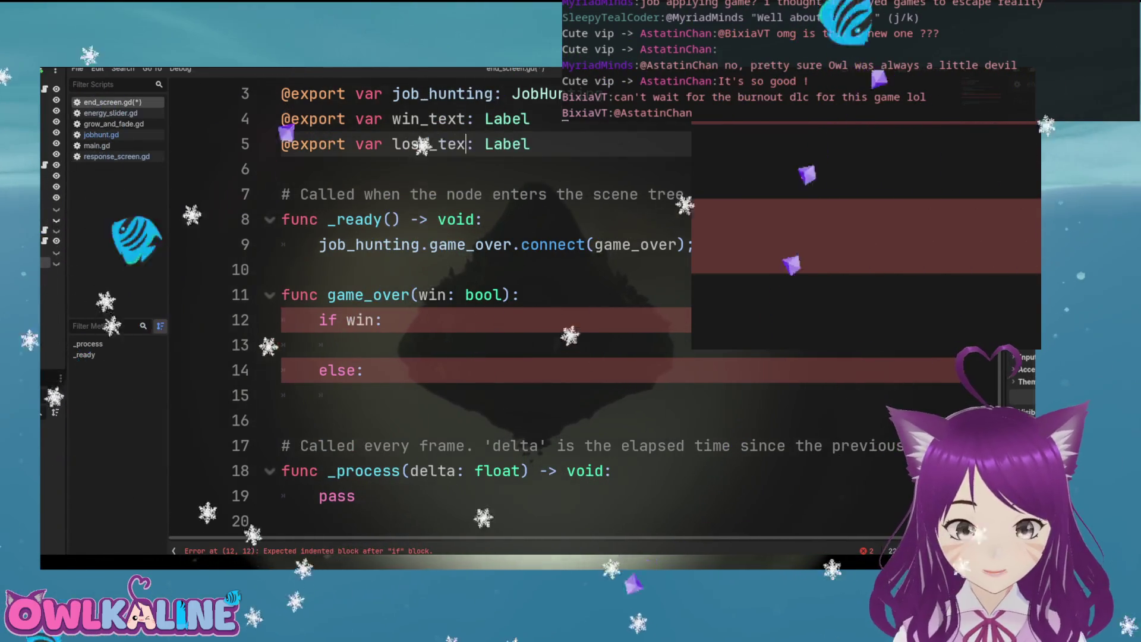
Fill the branches with win_text.show() and lose_text.show() and save end_screen.gd
left_click(356, 345)
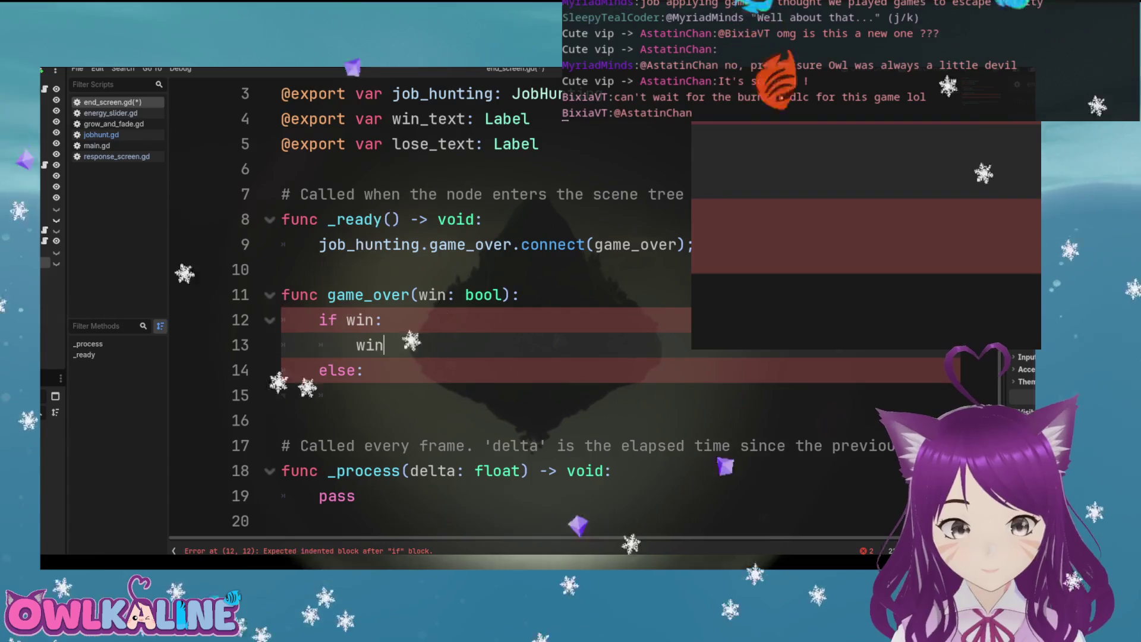
type("t.v")
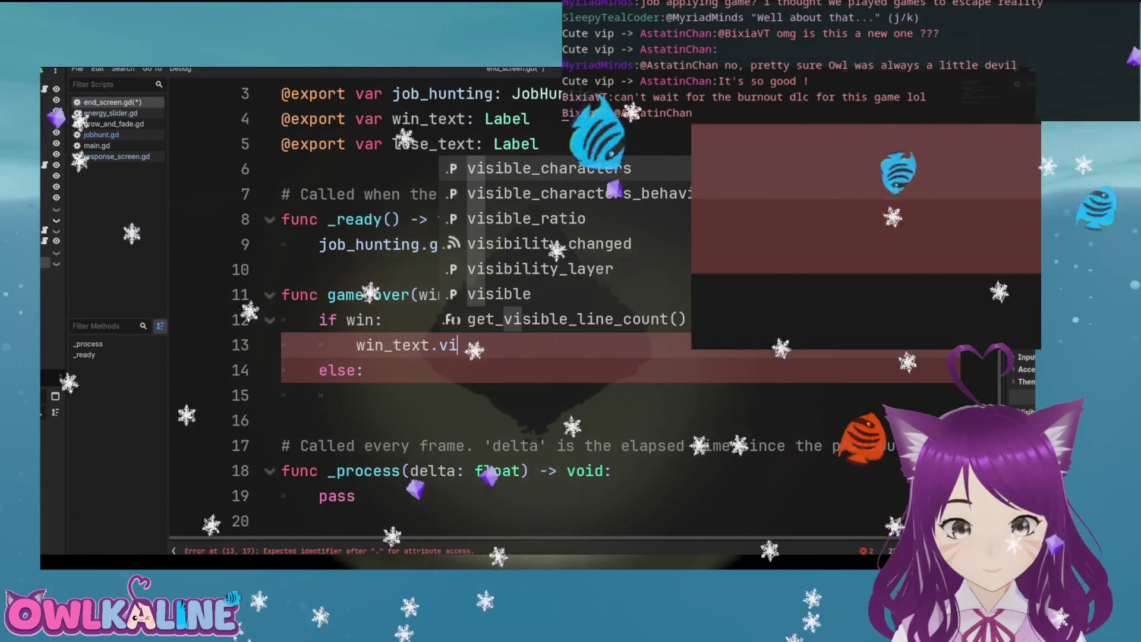
key("BackSpace")
type("show")
key("Return")
type(";")
left_click(357, 395)
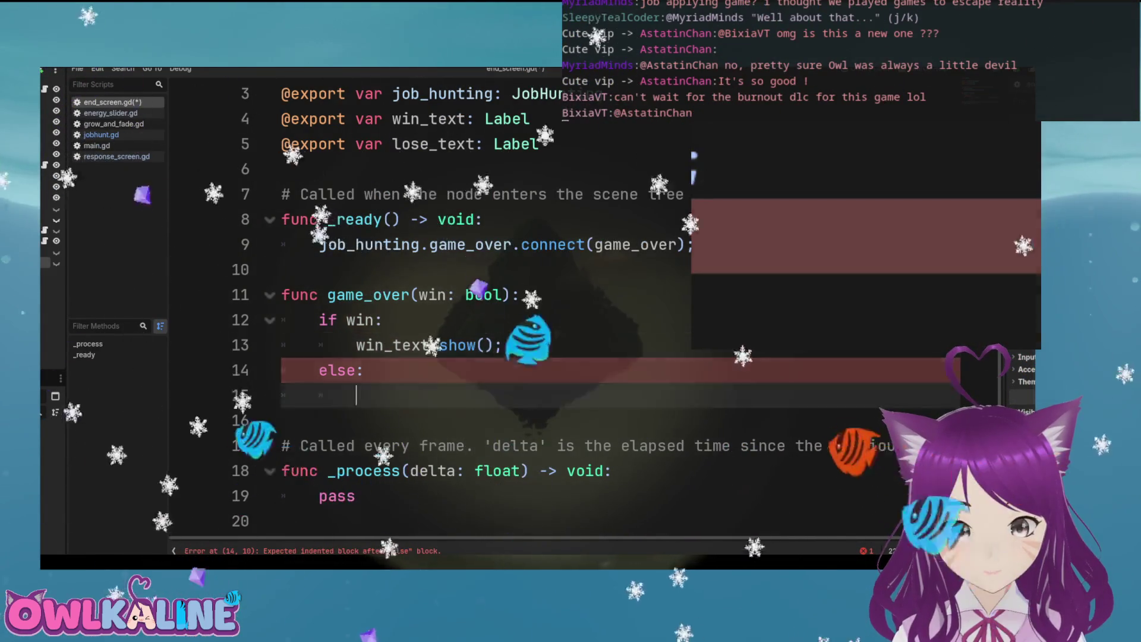
type("lose_text.show()")
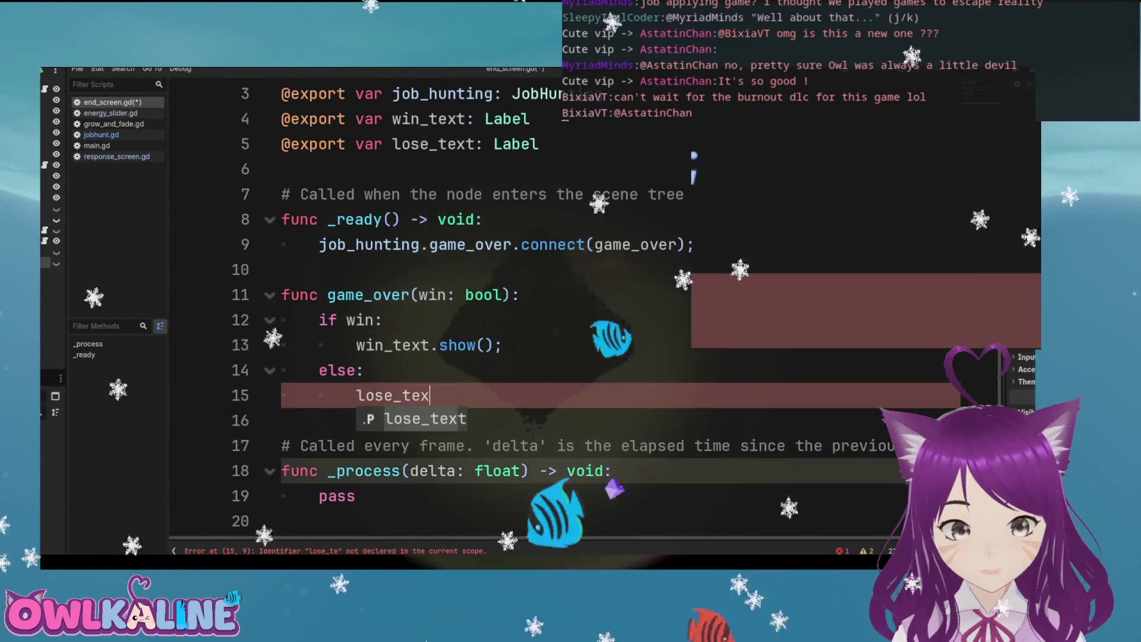
type(";")
key("ctrl+s")
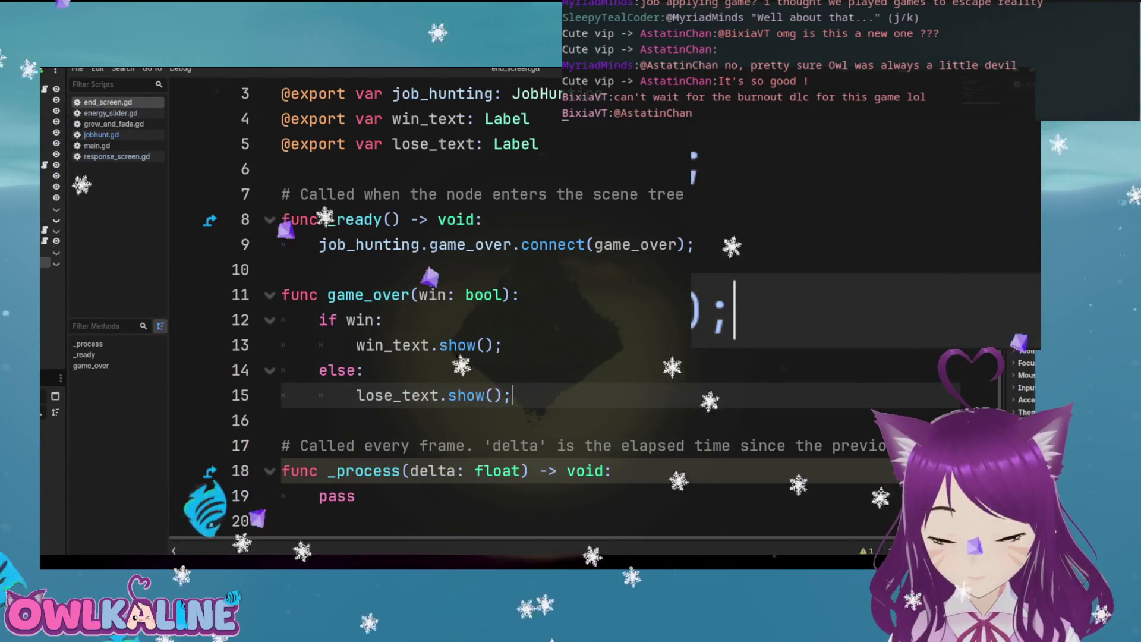
scroll(535, 297, "up", 1)
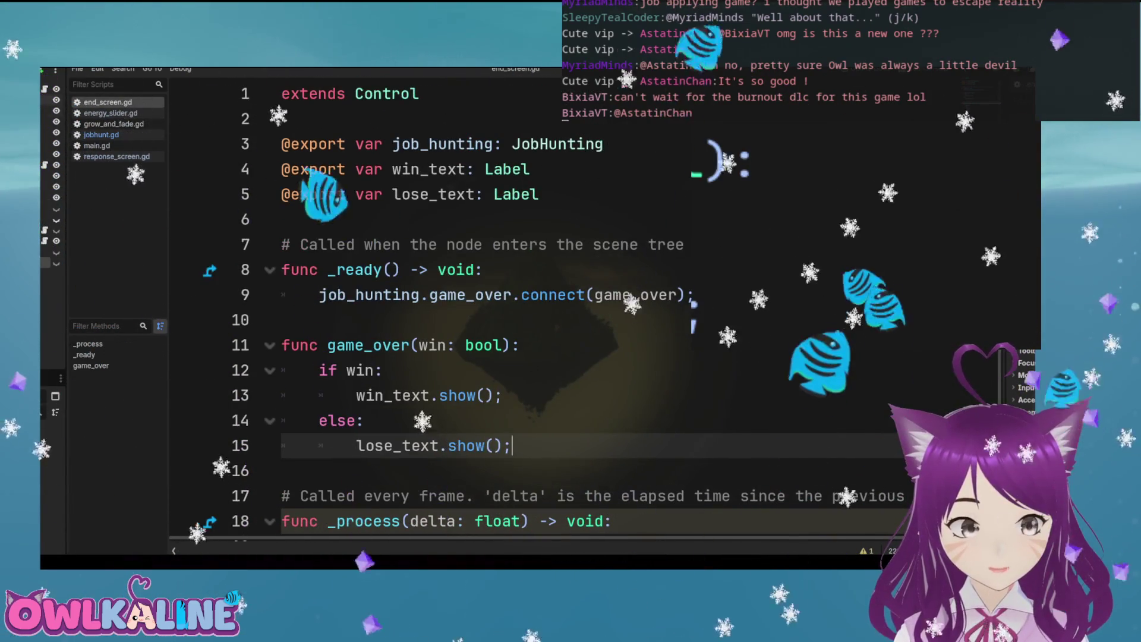
left_click(101, 135)
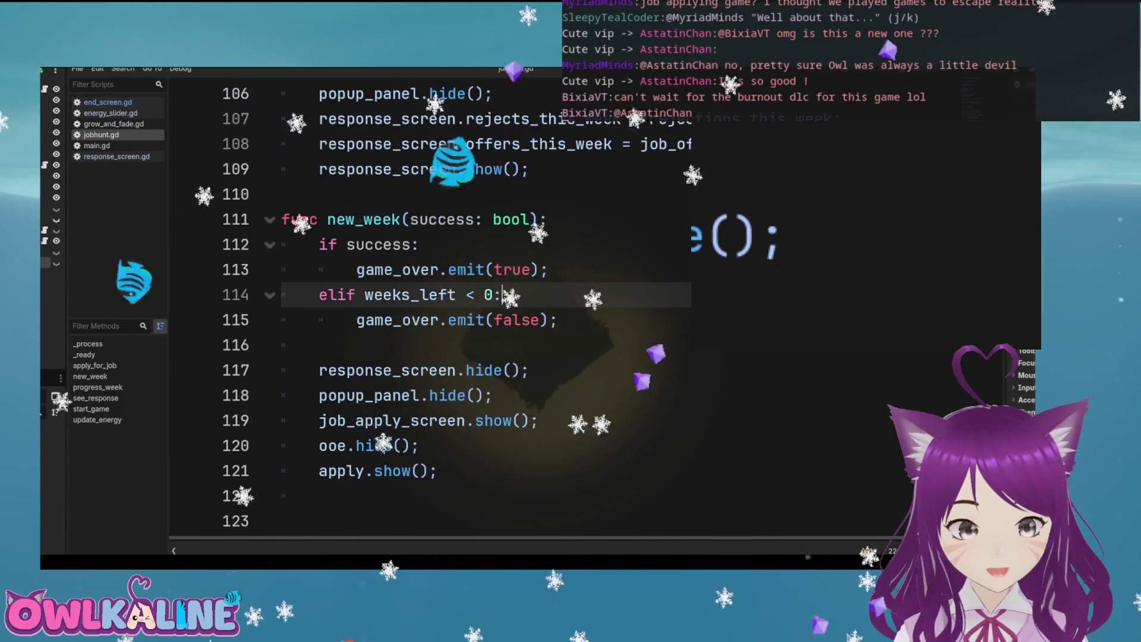
Move the screen hide/show reset lines from the end to the top of new_week and save
key("Return")
type("\\")
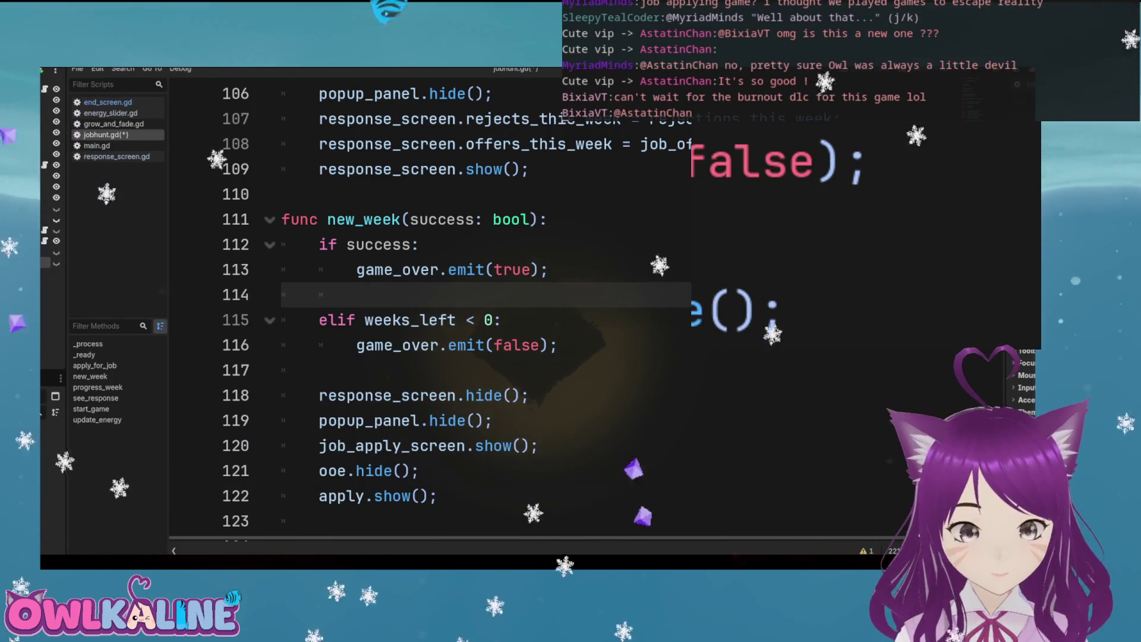
left_click_drag(440, 496, 282, 395)
key("ctrl+x")
left_click(548, 219)
key("Return")
key("ctrl+v")
key("Return")
type("\\")
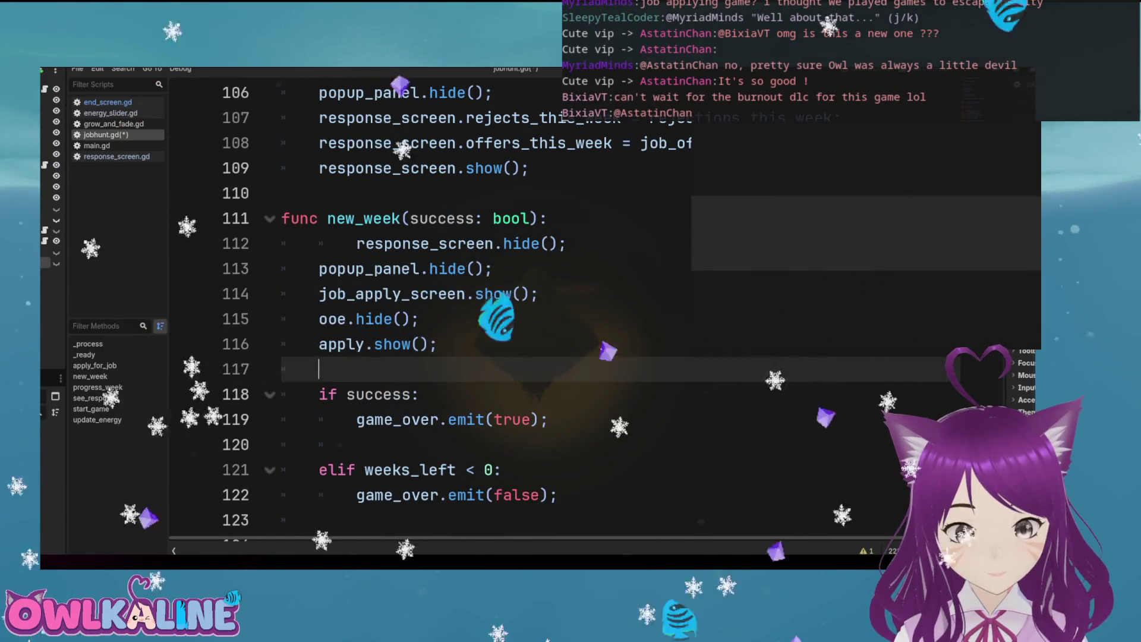
key("Up")
key("Up")
key("Up")
key("Delete")
type("r")
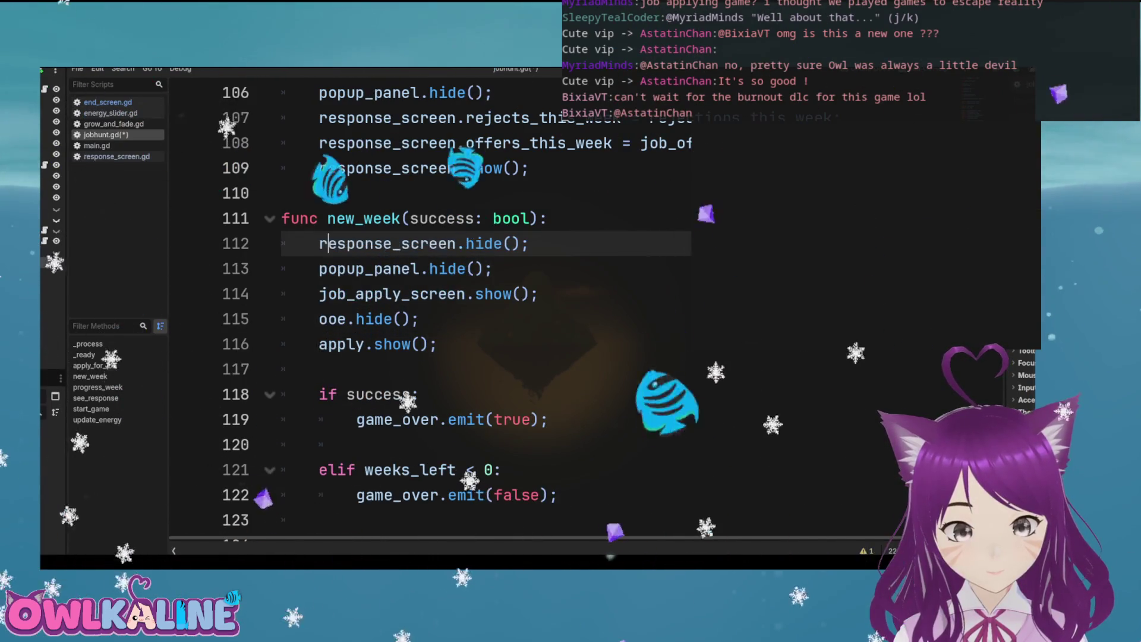
key("ctrl+s")
Add job_apply_screen.hide(); after the game_over(true) emit
scroll(879, 198, "down", 1)
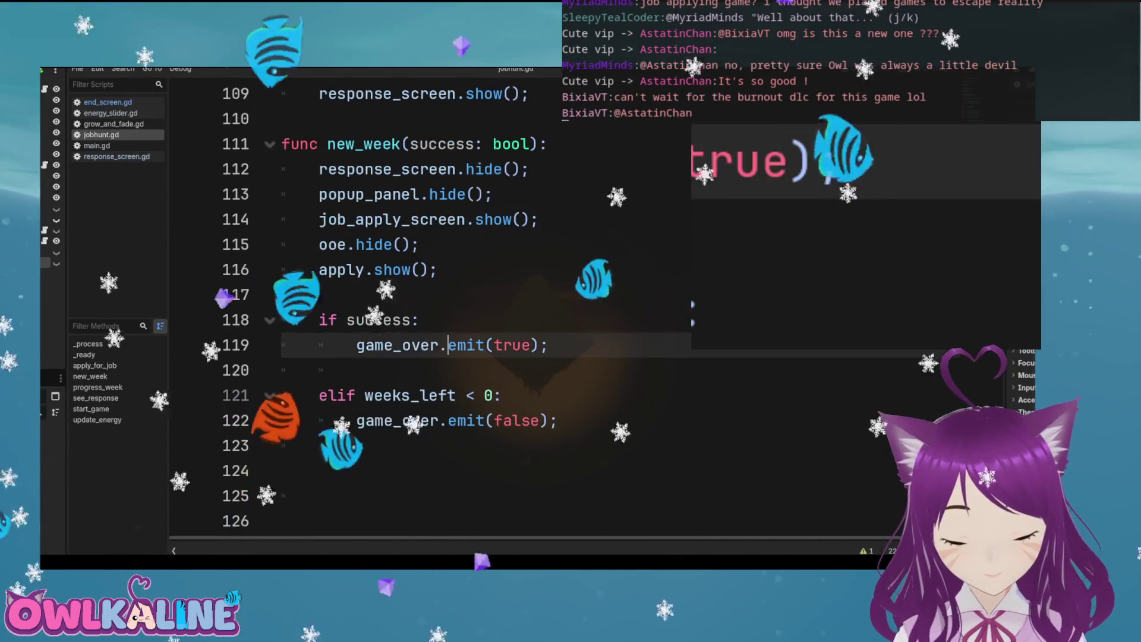
left_click(356, 370)
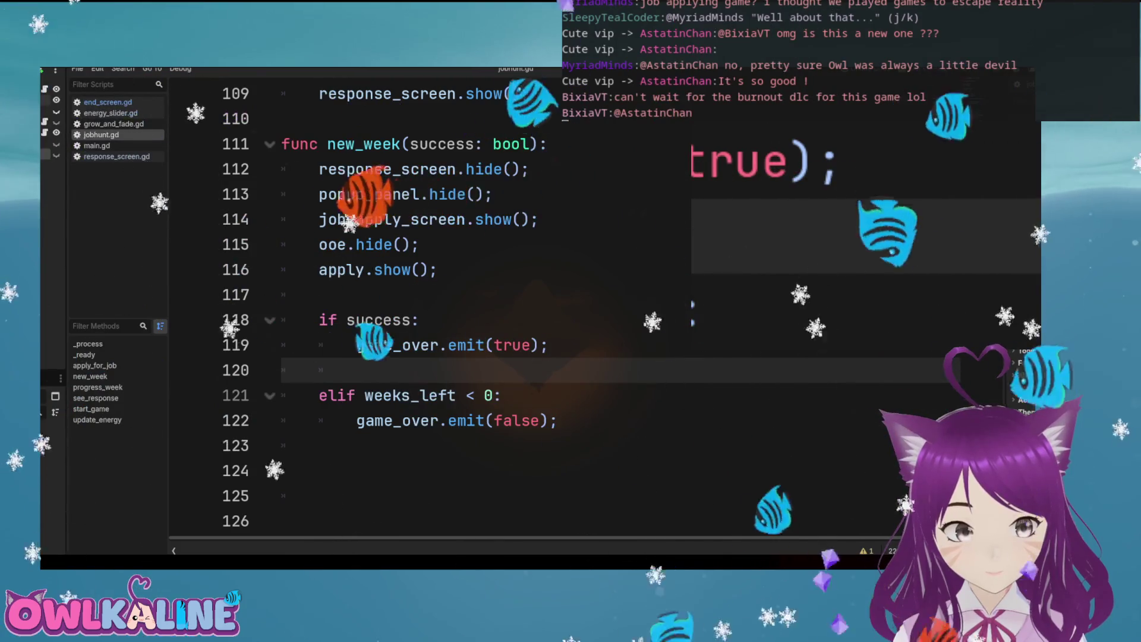
type("res")
key("BackSpace")
key("BackSpace")
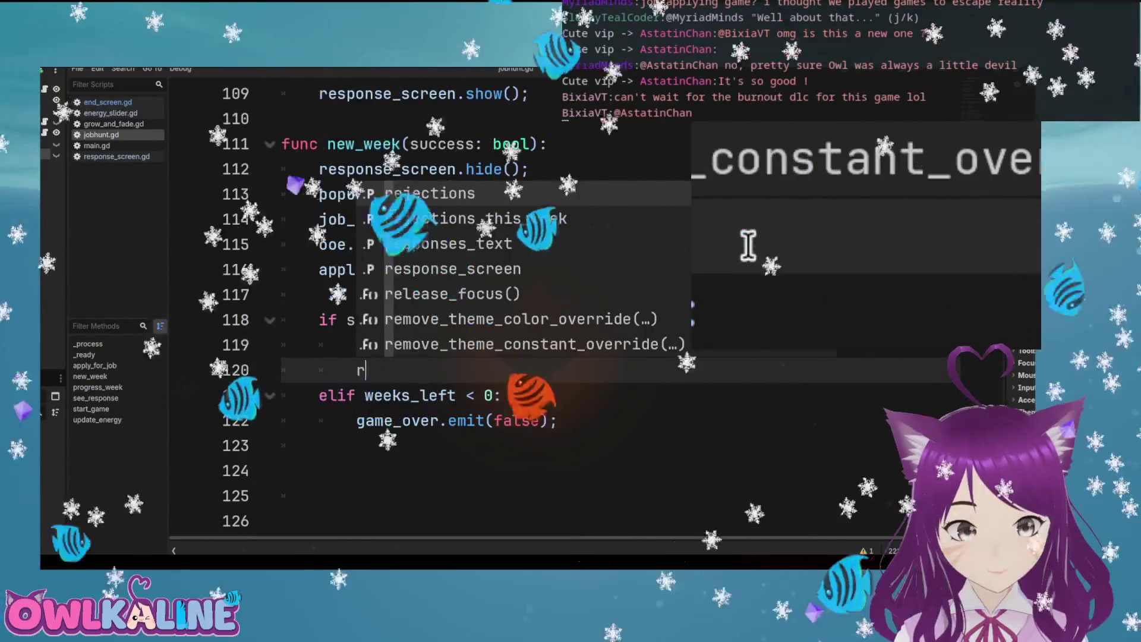
key("BackSpace")
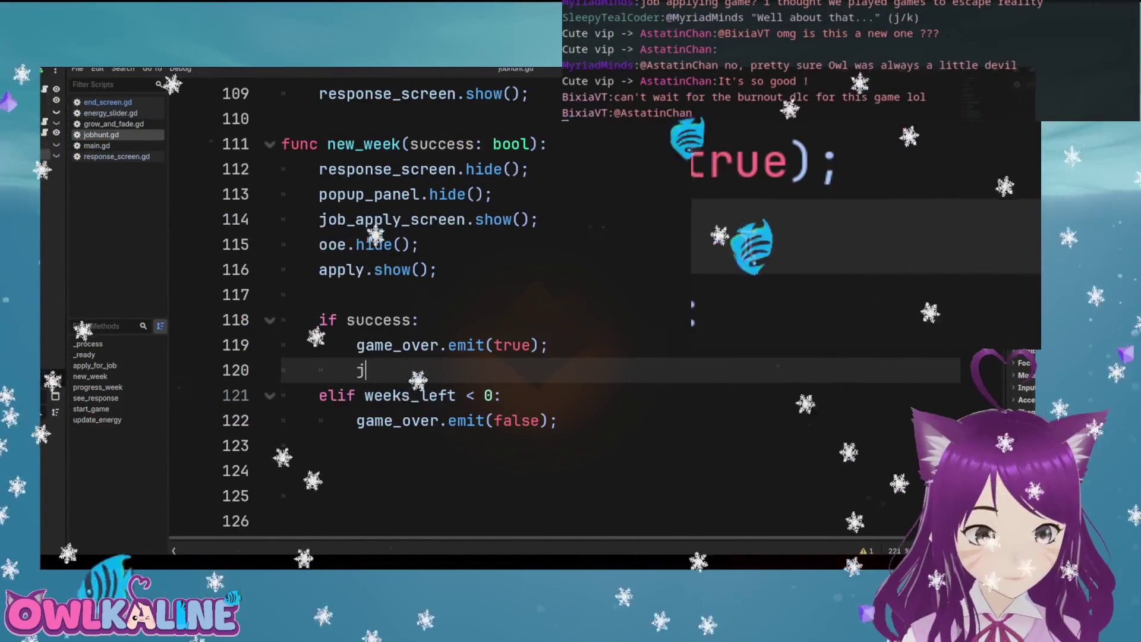
type("ob")
key("Down")
key("Down")
key("Return")
type(".")
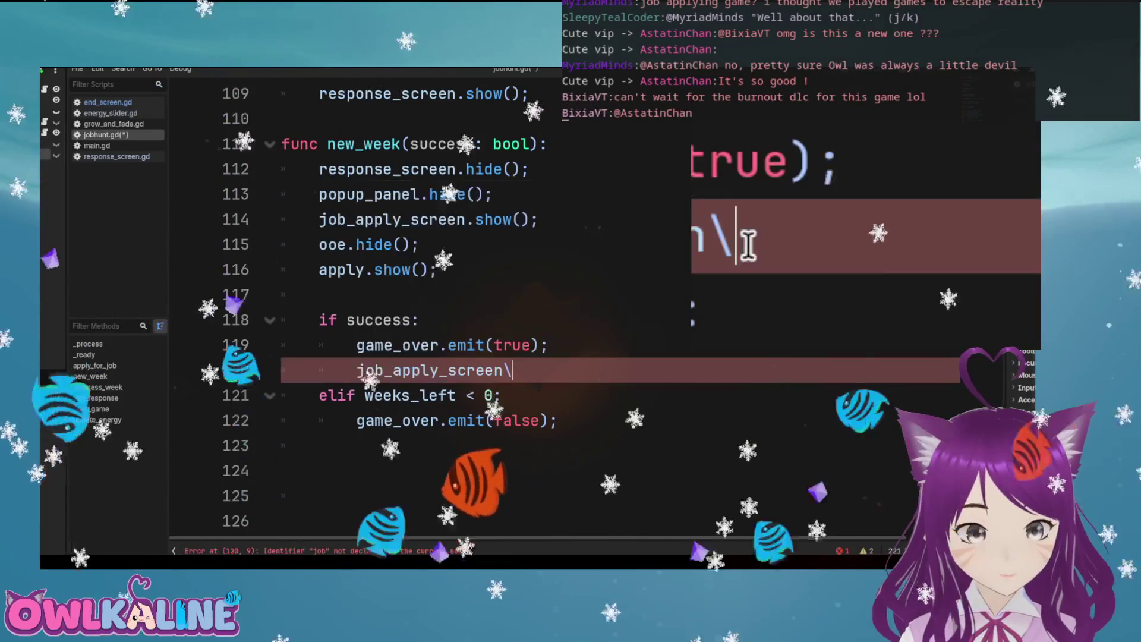
type("hid")
key("Return")
type(";")
Copy the job_apply_screen.hide(); line into the loss branch after game_over(false)
key("shift+Home")
key("ctrl+c")
key("Down")
key("Down")
key("End")
key("Return")
key("ctrl+v")
key("Up")
key("Up")
key("Up")
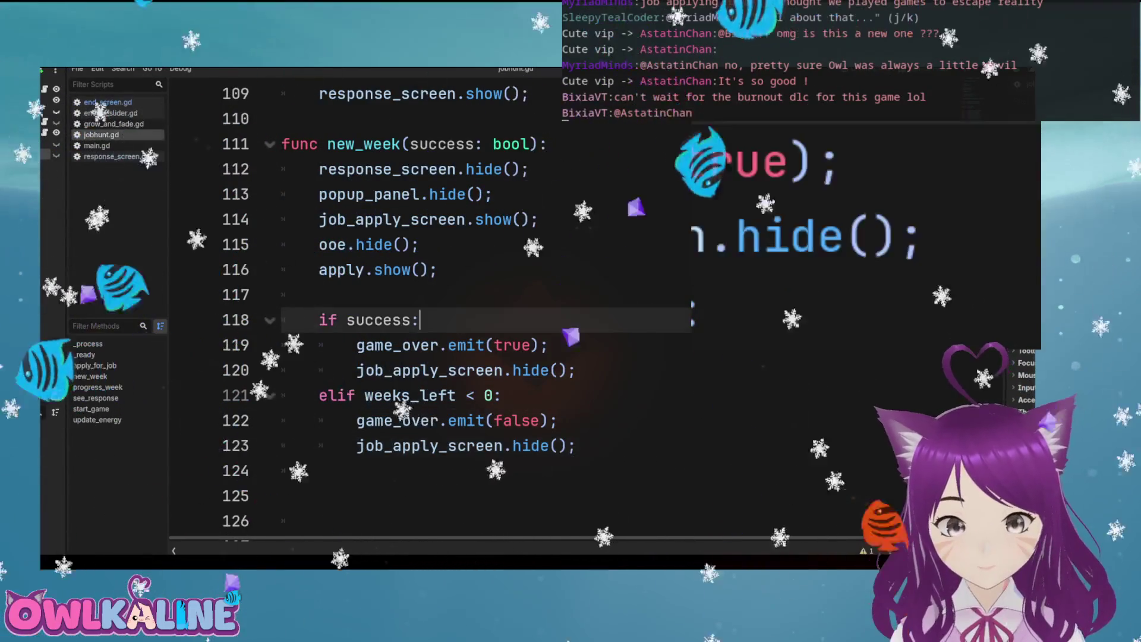
key("shift+Home")
key("shift+Up")
key("shift+Home")
left_click(437, 269)
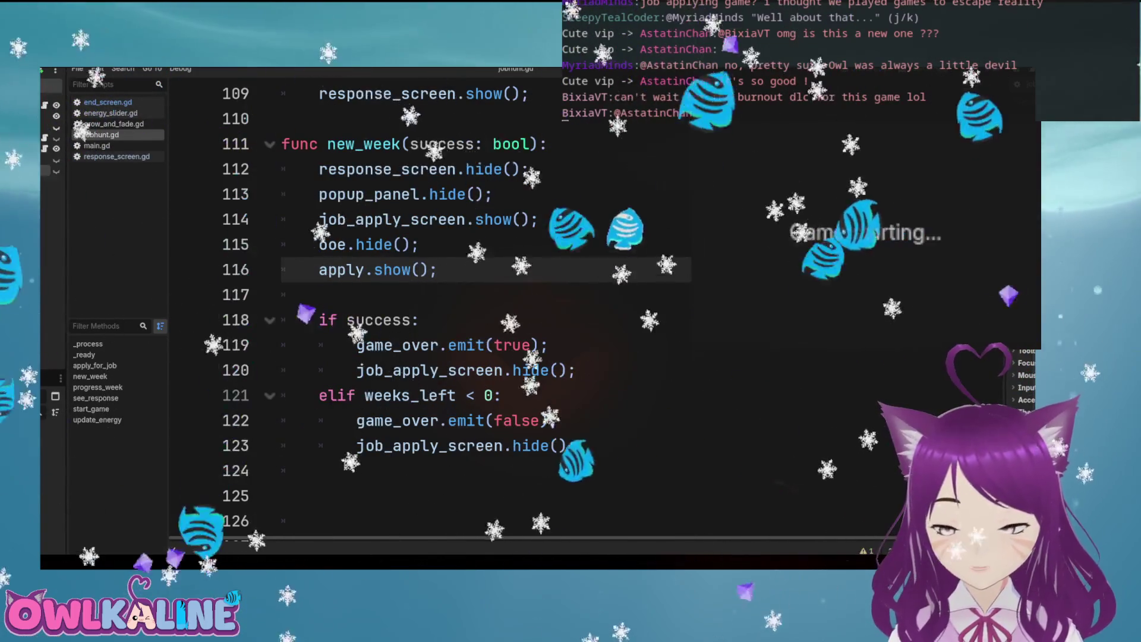
Cycle Wait to next week and See Responses through empty weeks until the lose_text.show() breakpoint hits
left_click(966, 326)
left_click(833, 302)
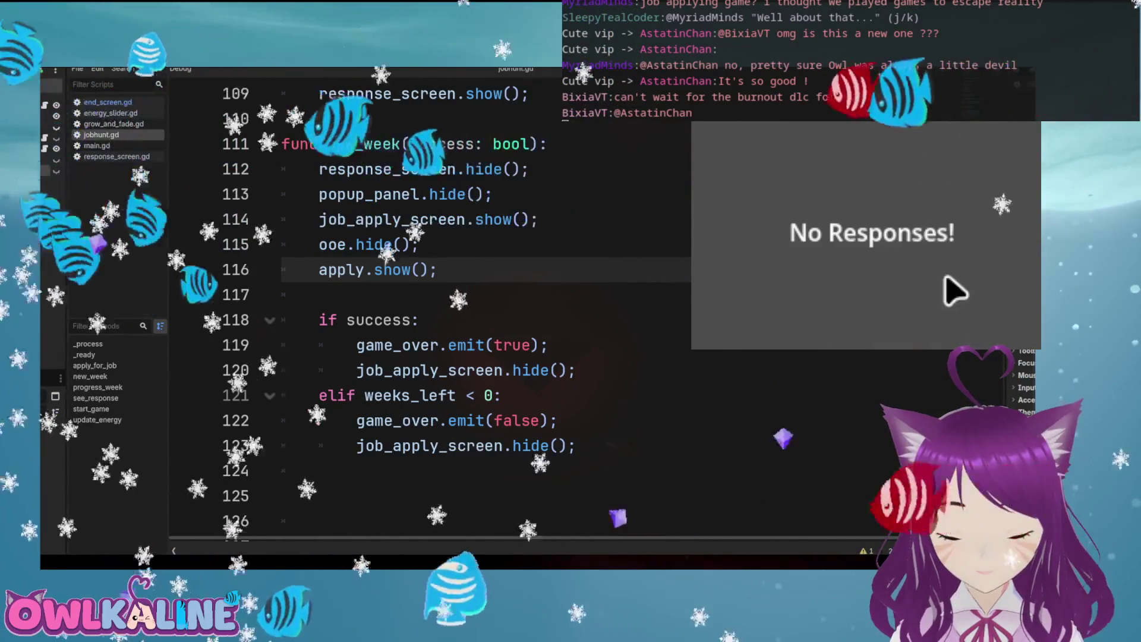
left_click(988, 330)
left_click(981, 329)
left_click(874, 300)
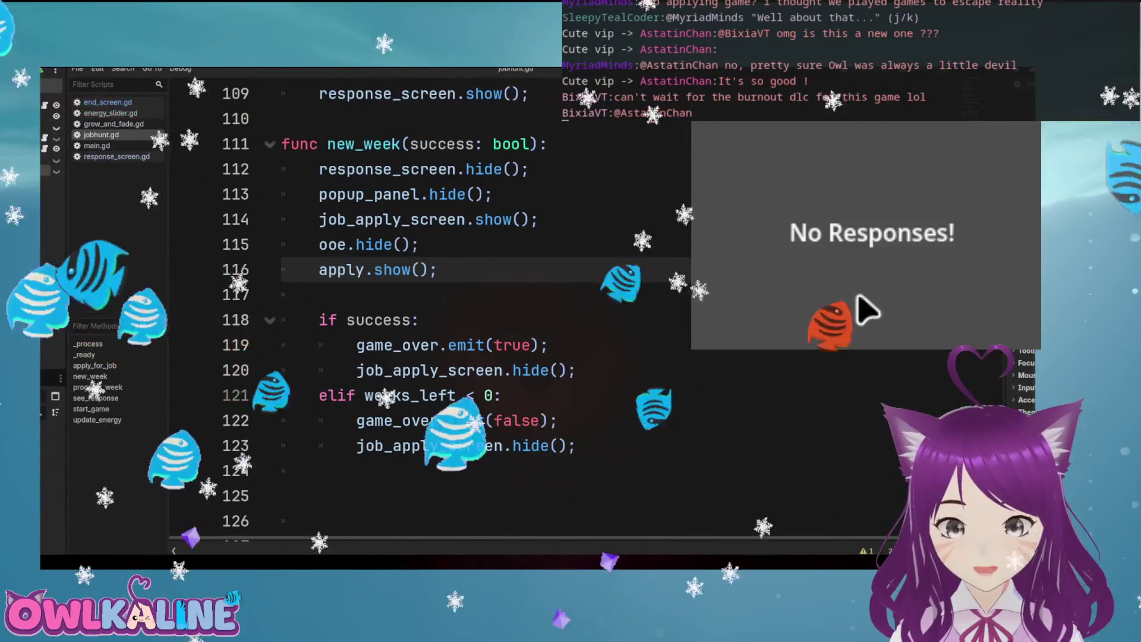
left_click(969, 300)
left_click(969, 302)
left_click(957, 322)
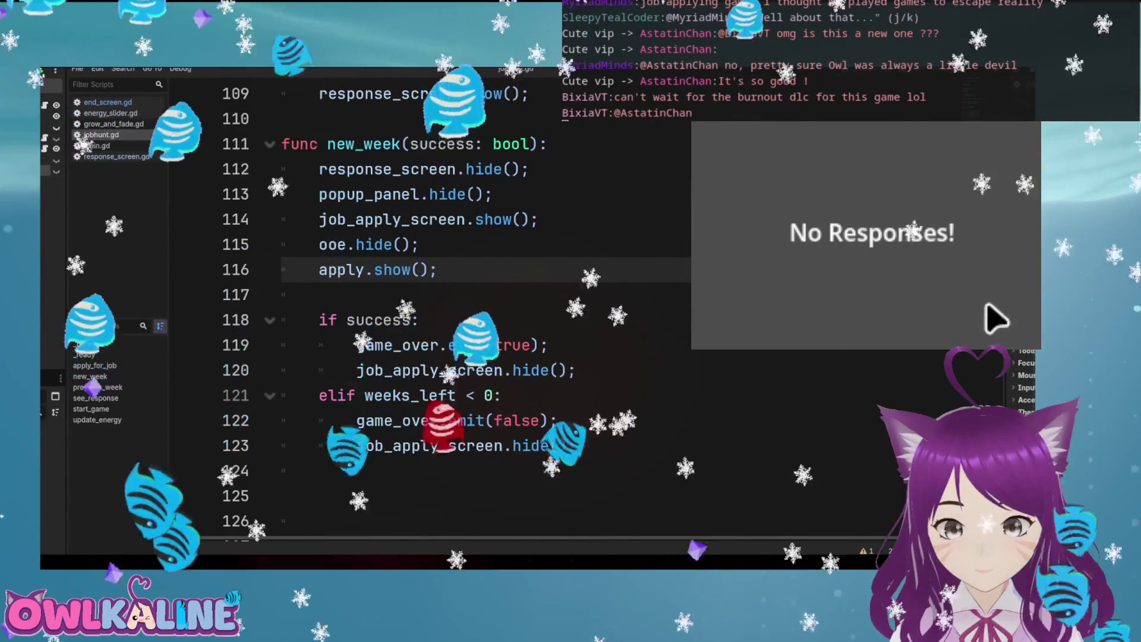
left_click(993, 318)
left_click(984, 326)
left_click(981, 309)
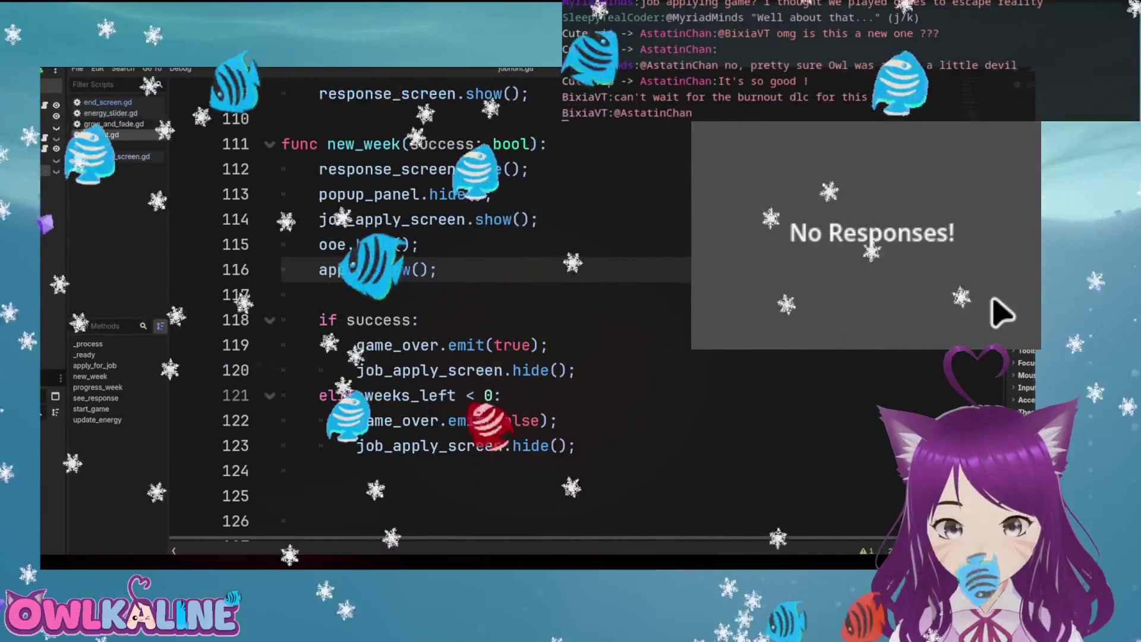
left_click(971, 324)
left_click(971, 326)
left_click(928, 309)
left_click(938, 308)
left_click(943, 316)
left_click(915, 320)
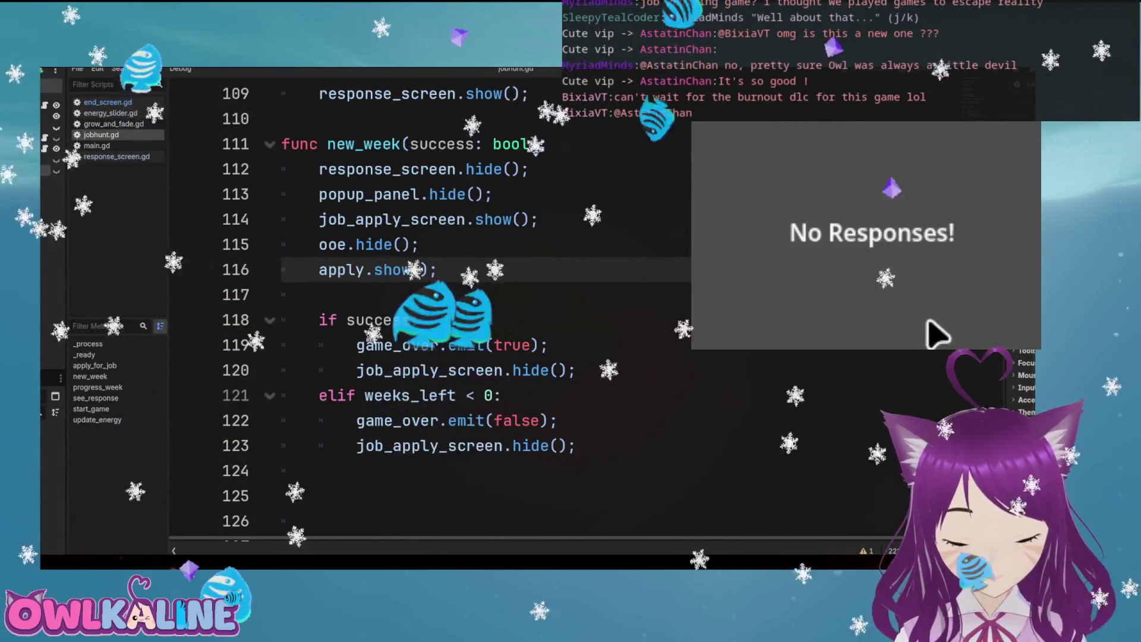
left_click(942, 325)
left_click(919, 316)
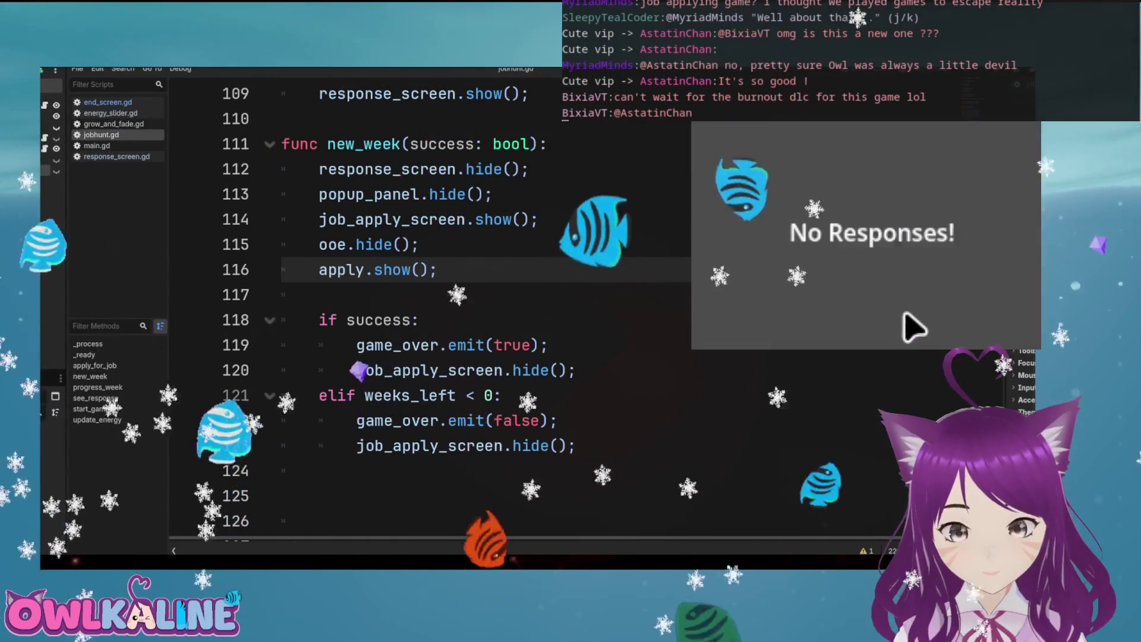
left_click(920, 322)
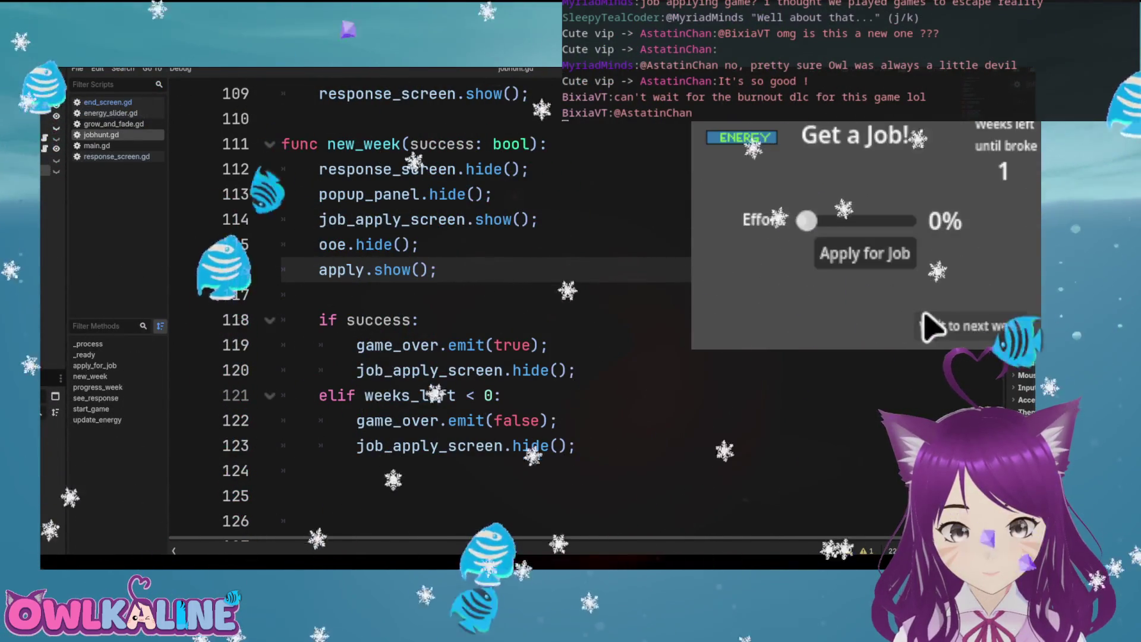
left_click(929, 321)
left_click(887, 308)
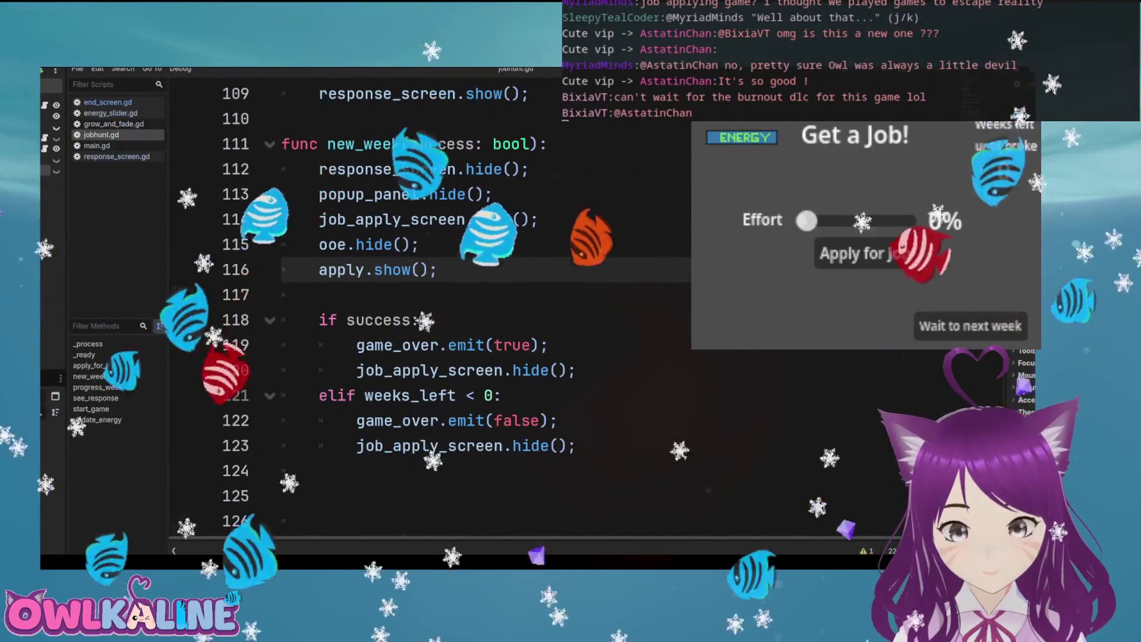
left_click(975, 327)
left_click(910, 321)
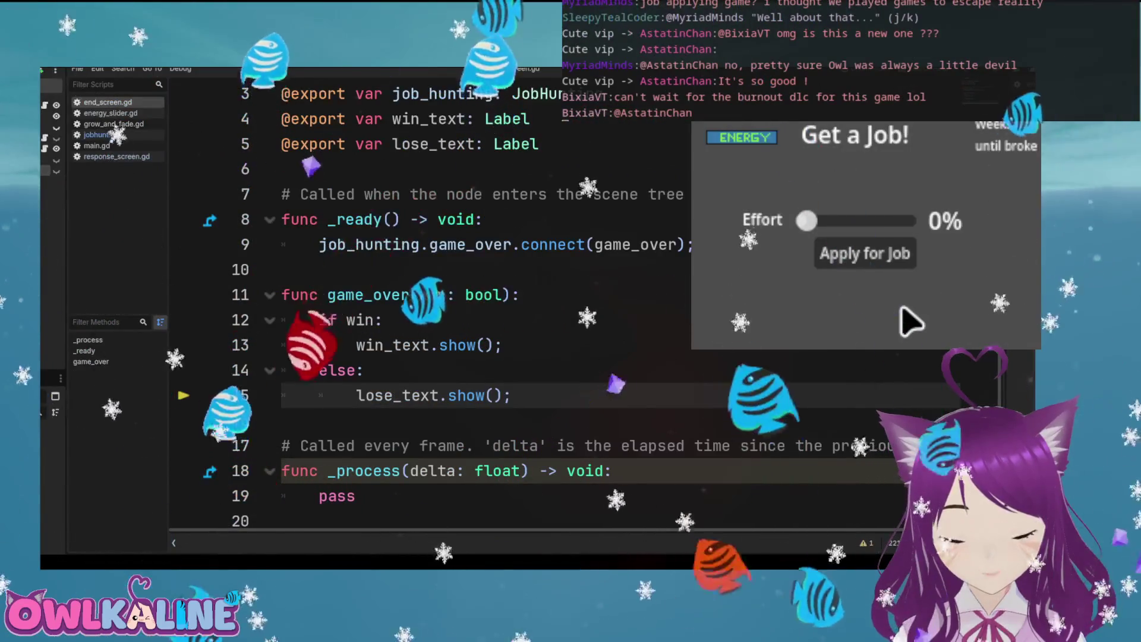
Resume the paused game and play two weeks of applications until one comes back Accepted!
left_click_drag(887, 113, 934, 116)
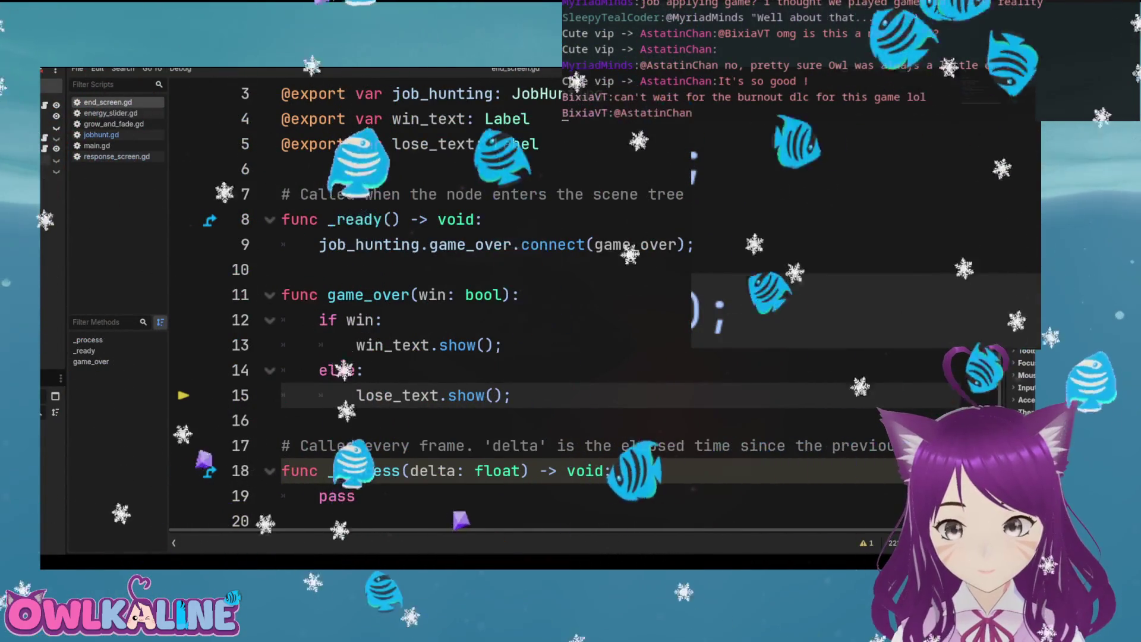
left_click(410, 144)
key("Down")
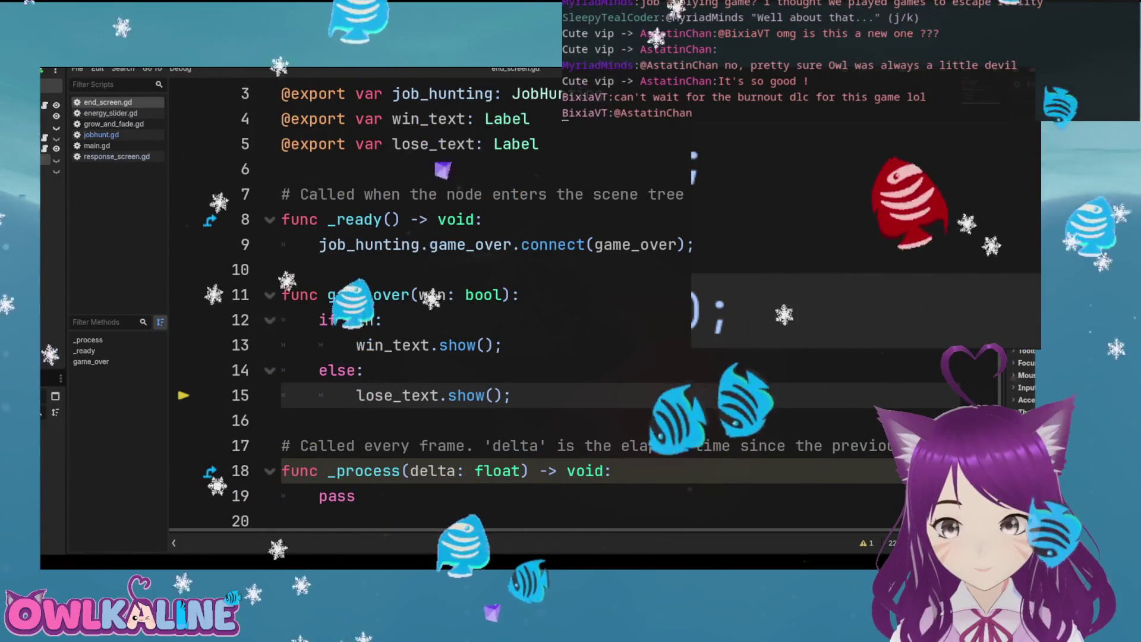
left_click(648, 194)
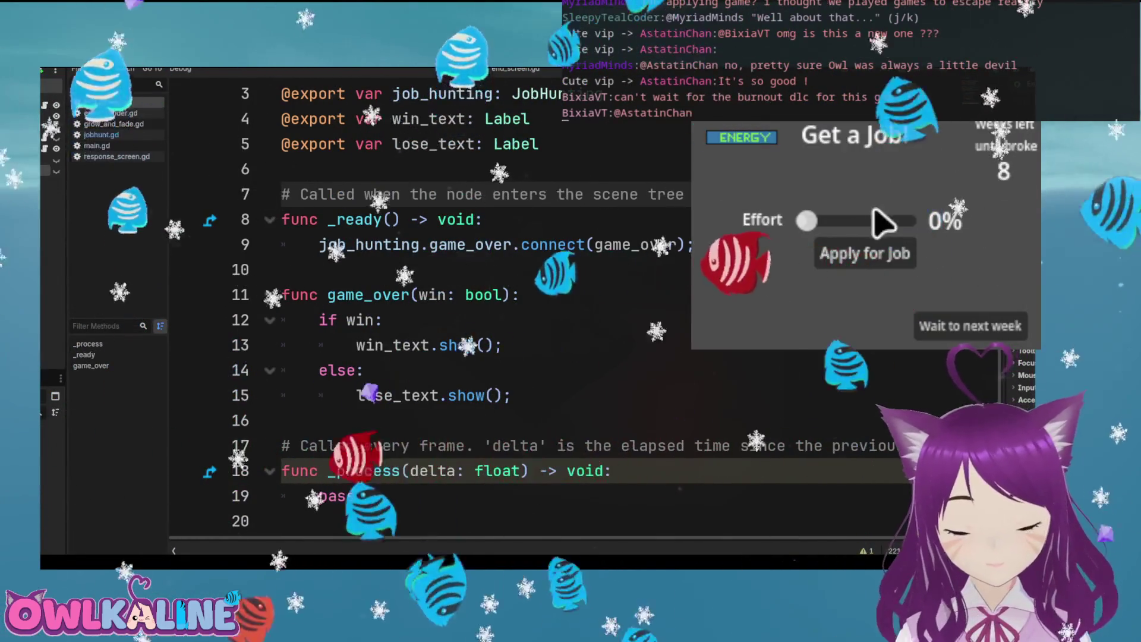
left_click(878, 222)
left_click(874, 250)
left_click(946, 324)
left_click(944, 317)
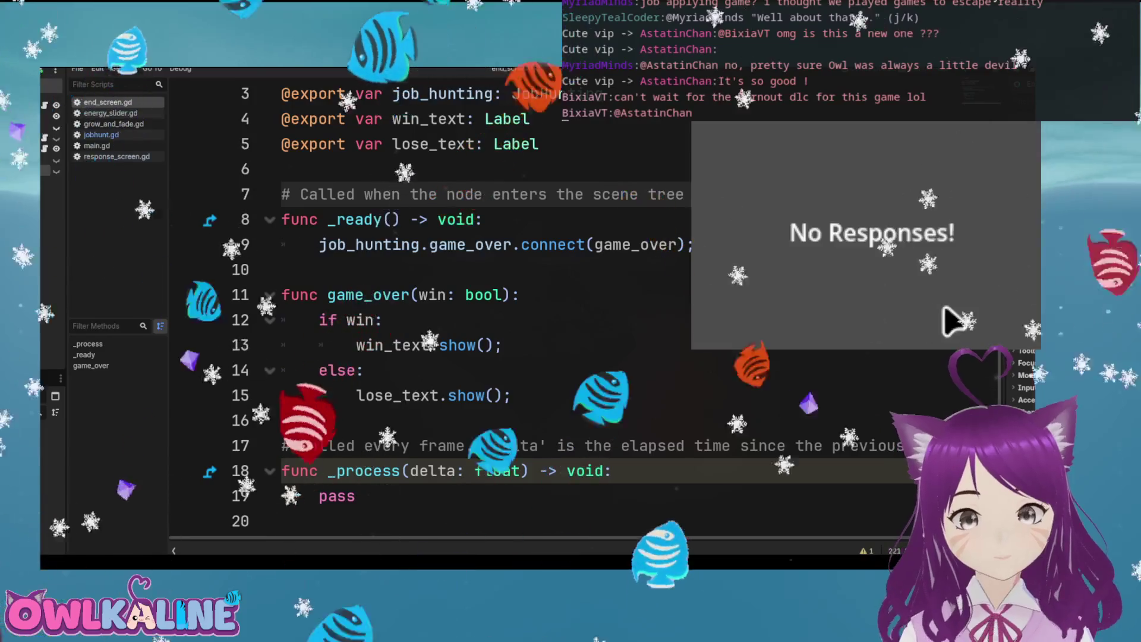
left_click(904, 285)
left_click(943, 327)
left_click(942, 306)
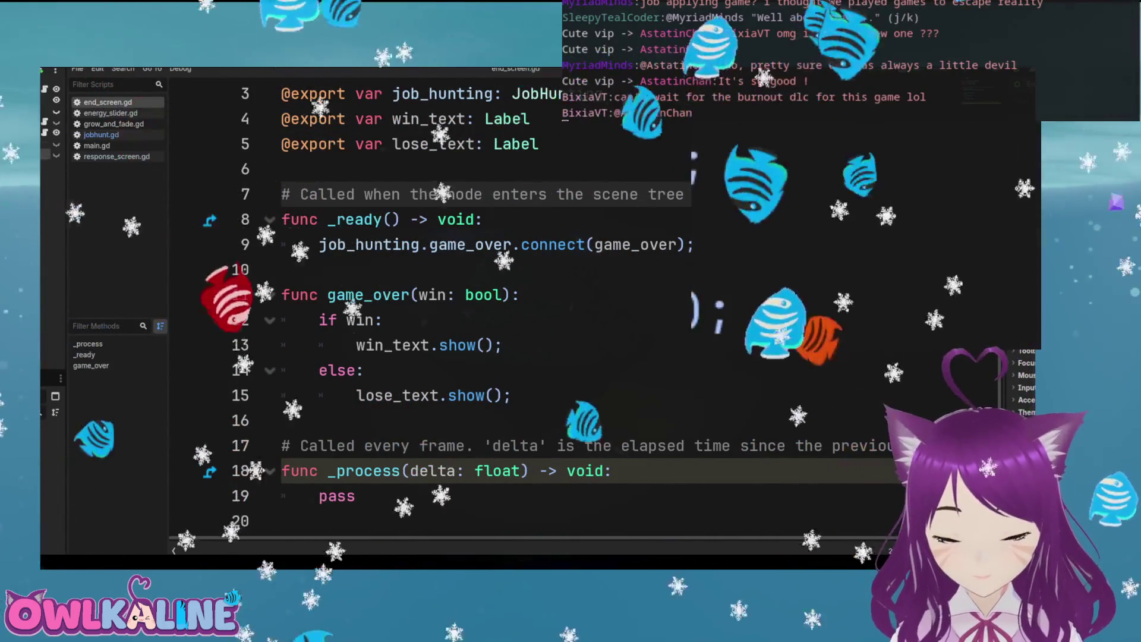
Close the running game and inspect the game_over function and signal in end_screen.gd
scroll(476, 297, "up", 1)
left_click(504, 396)
scroll(475, 297, "down", 1)
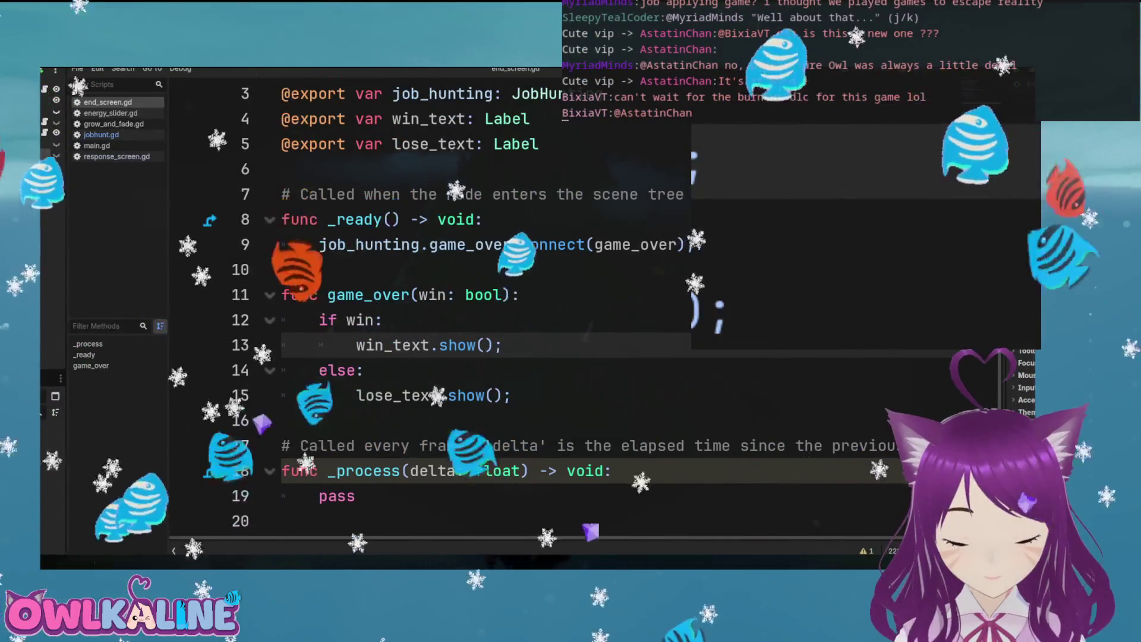
double_click(368, 295)
double_click(470, 245)
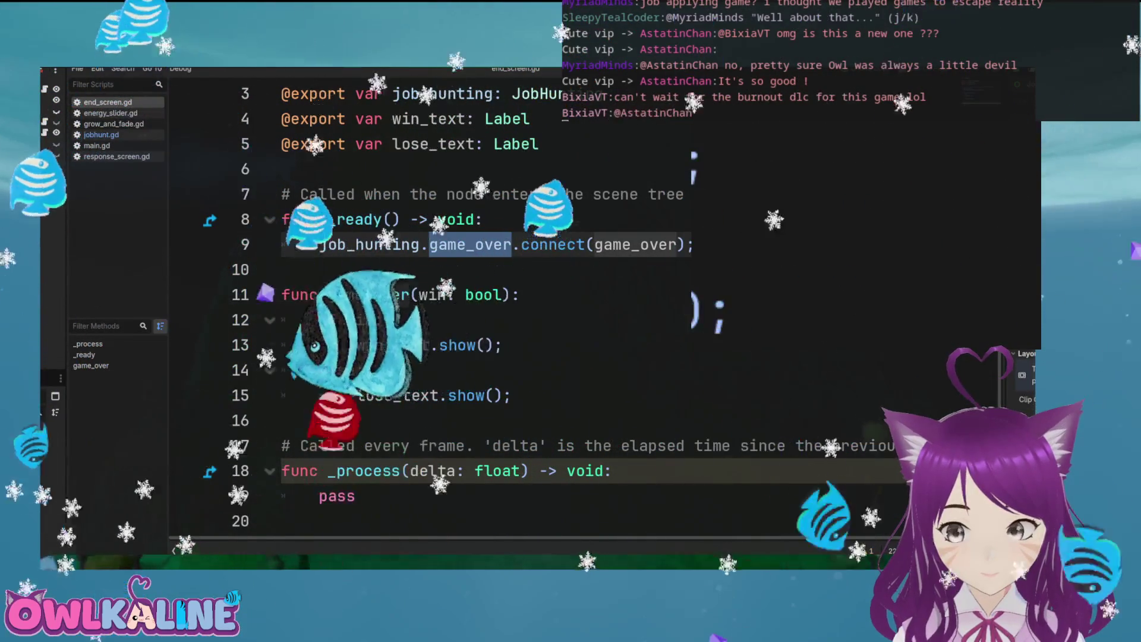
left_click(285, 269)
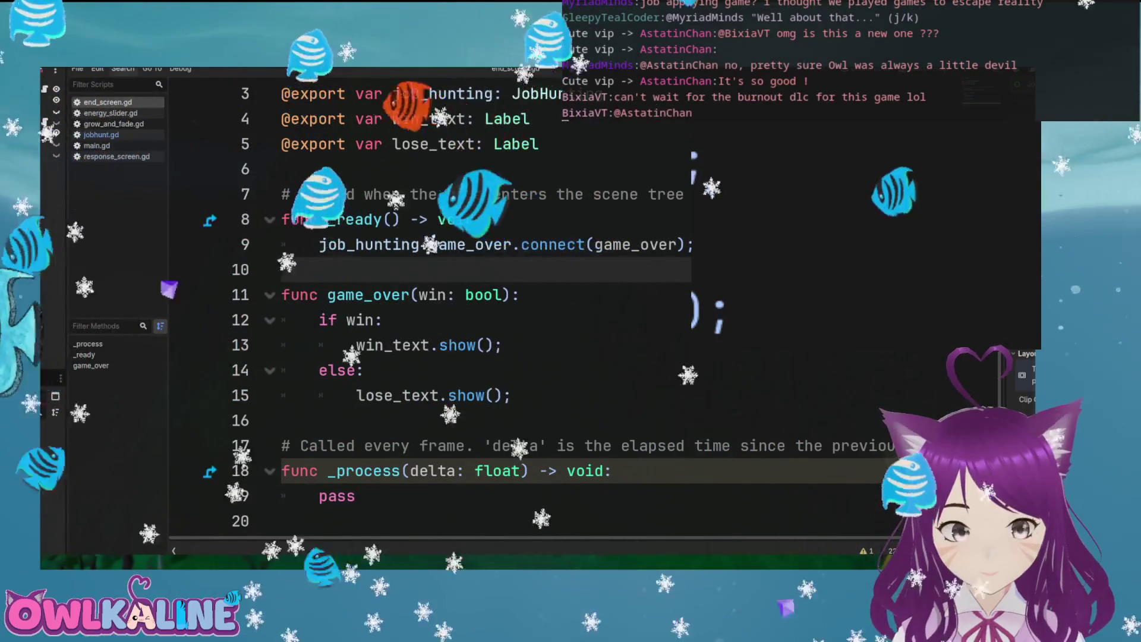
Check main.gd, then return to end_screen.gd just after win_text.show()
left_click(97, 146)
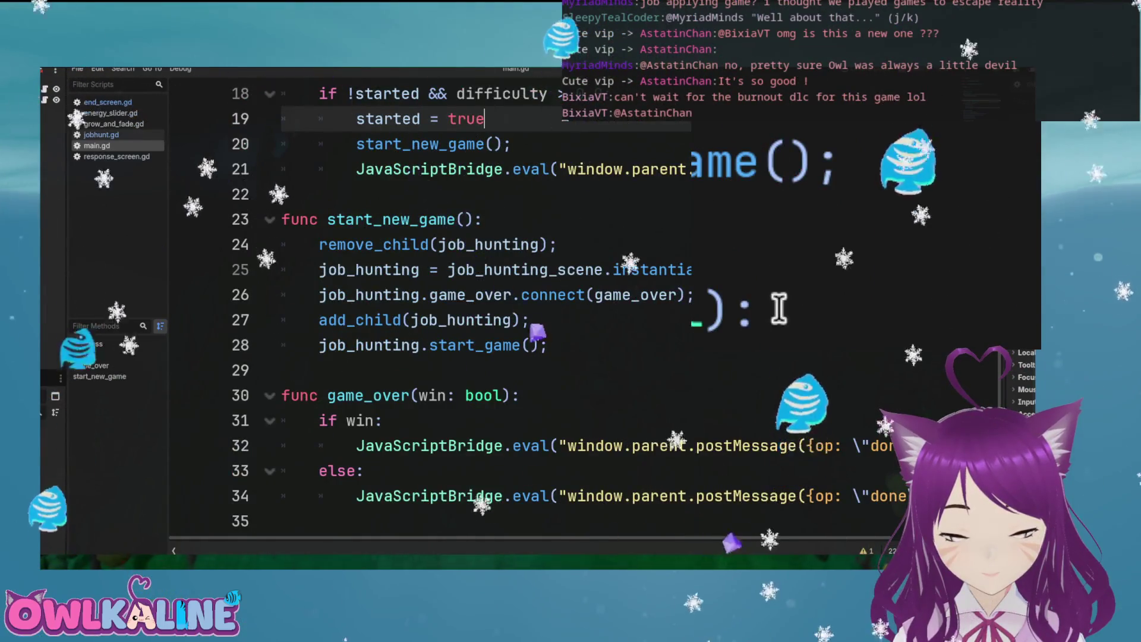
scroll(475, 297, "up", 1)
scroll(475, 309, "up", 4)
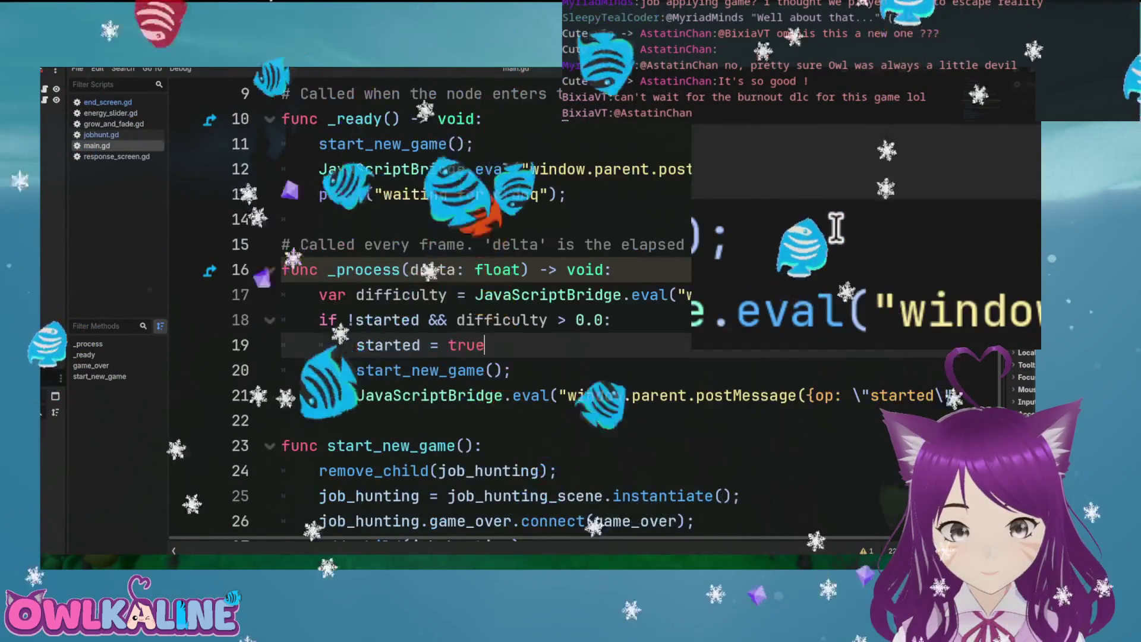
scroll(476, 309, "up", 1)
scroll(476, 309, "down", 6)
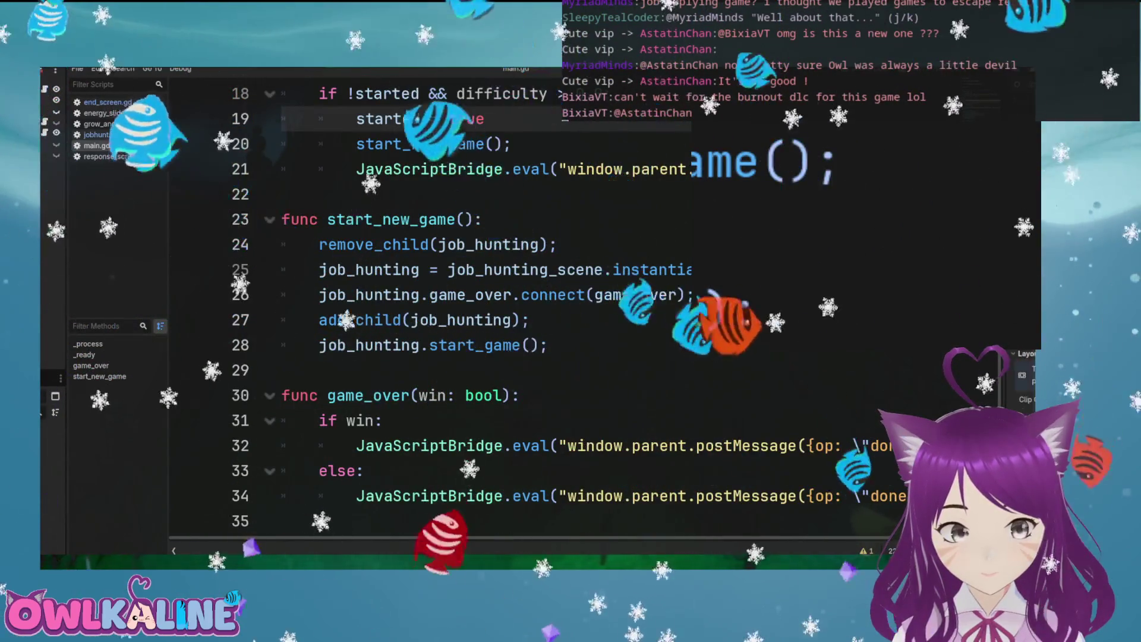
left_click(108, 102)
left_click(810, 165)
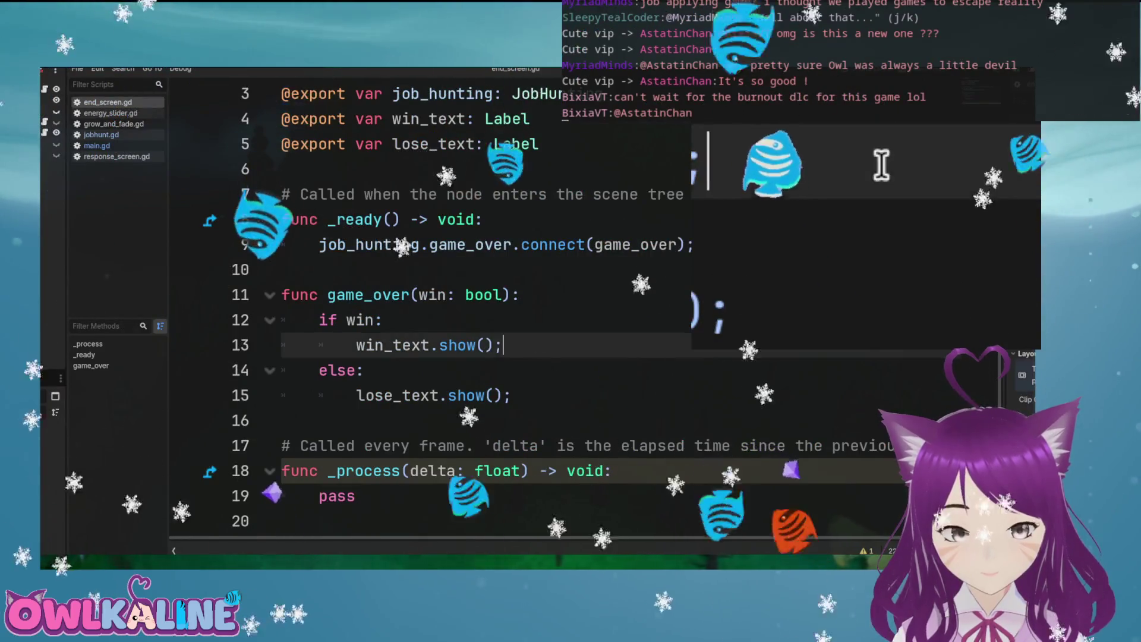
Add print("Game won?: " + str(win)); as game_over's first line and save end_screen.gd
key("Return")
key("ctrl+z")
key("Up")
key("Up")
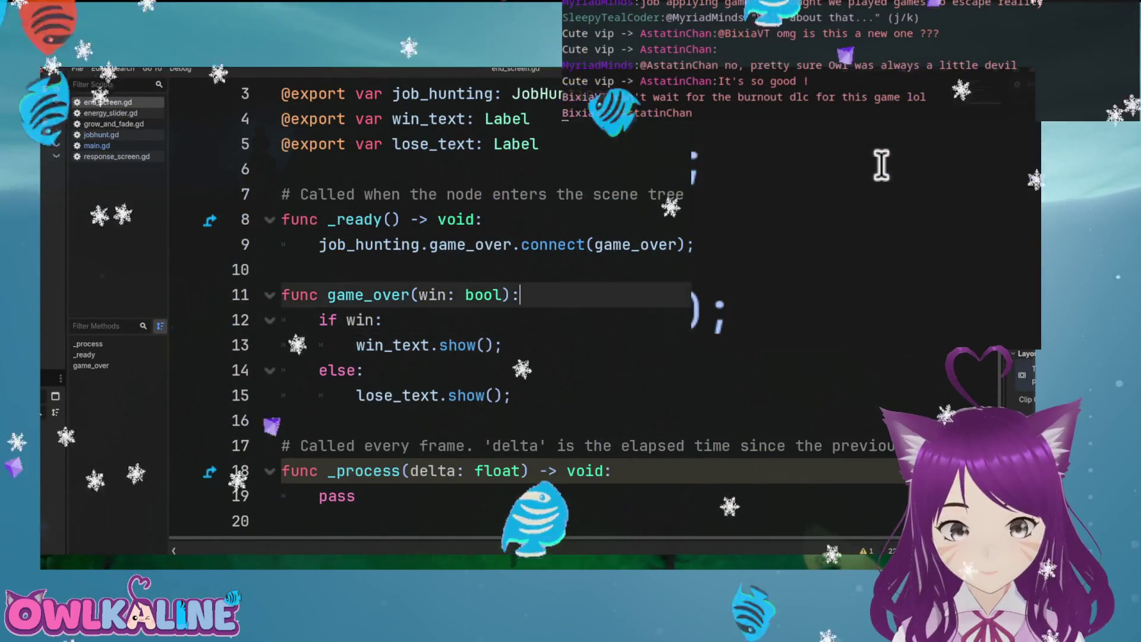
key("Return")
type("print(\"Game won")
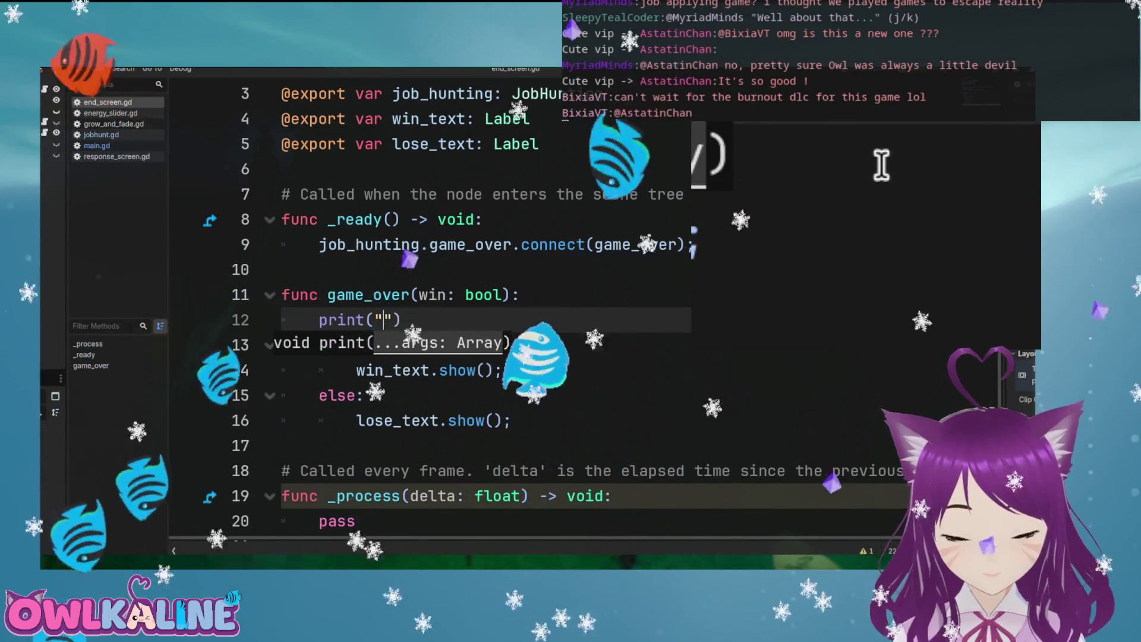
type("?: \" + win")
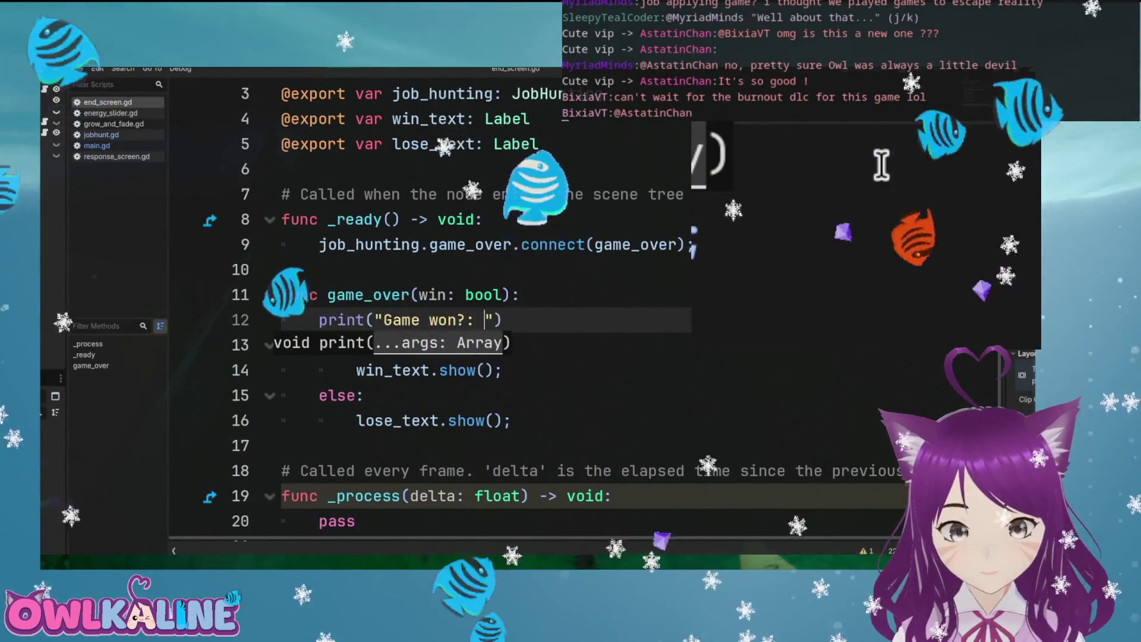
type(");")
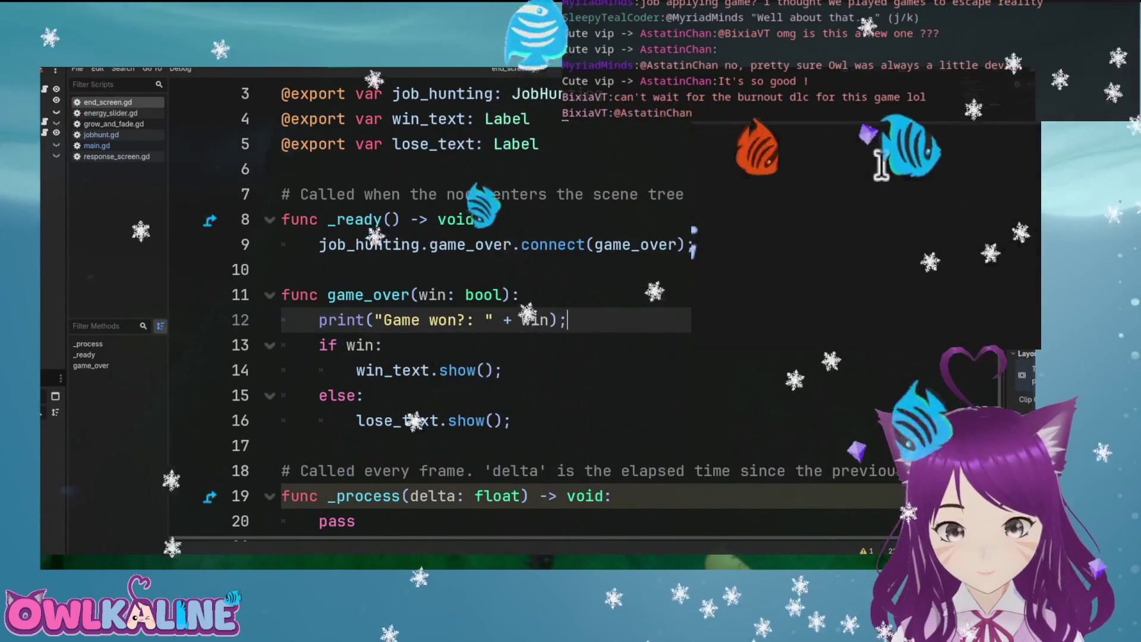
key("Left")
key("Left")
key("Left")
type("str(")
key("End")
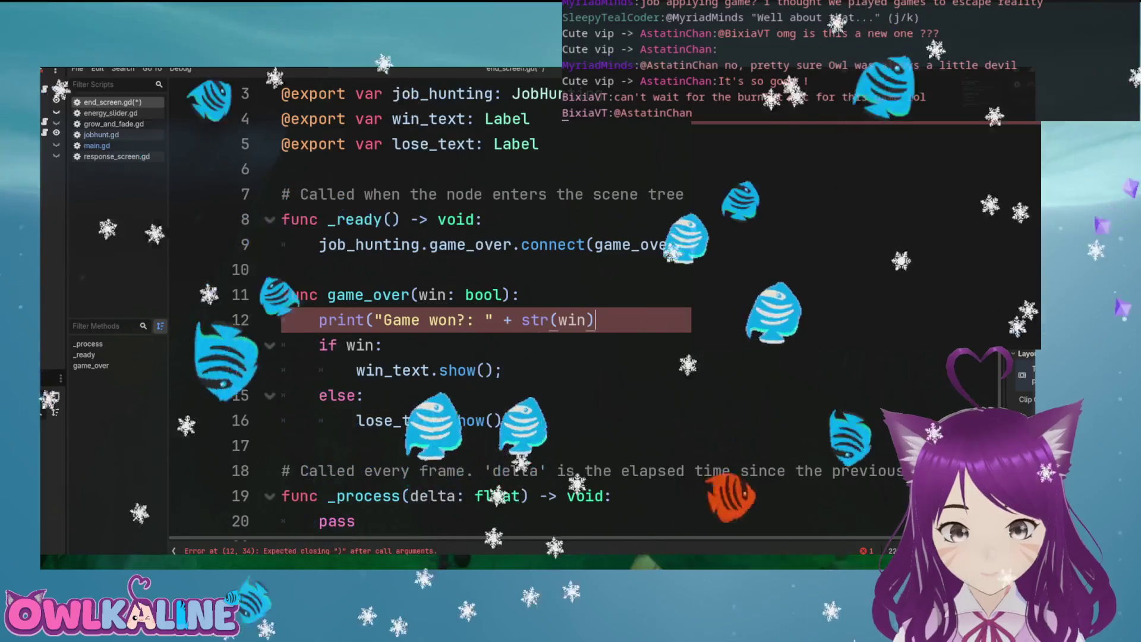
key("Left")
type(")")
key("ctrl+s")
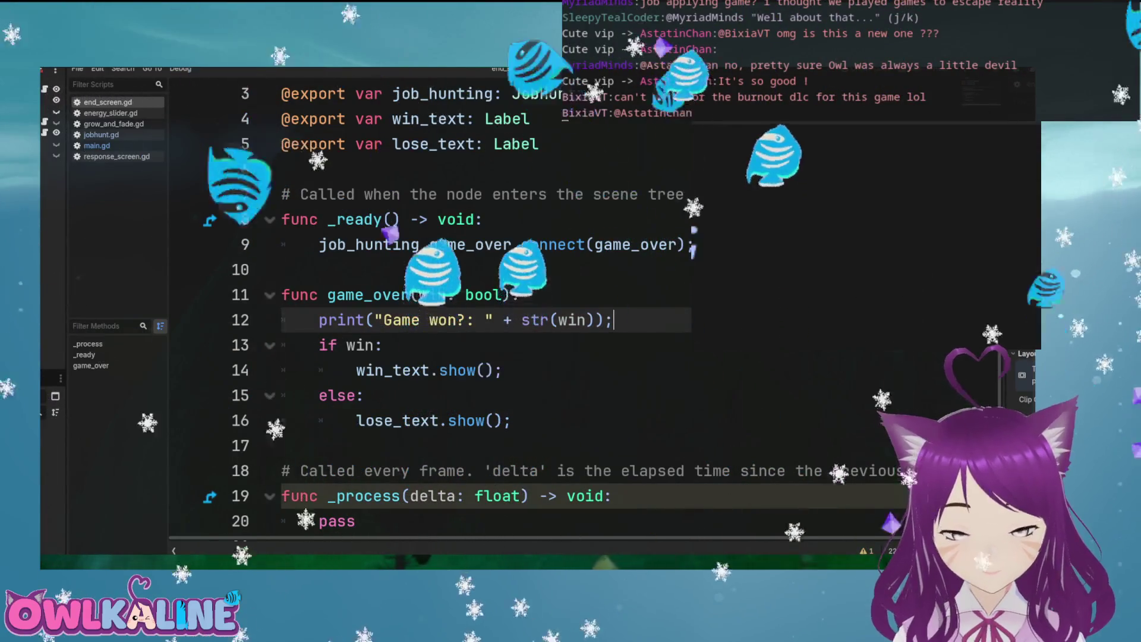
Review the job_hunting, lose_text and win_text references, then view the Job UI scene layout
left_click(558, 245)
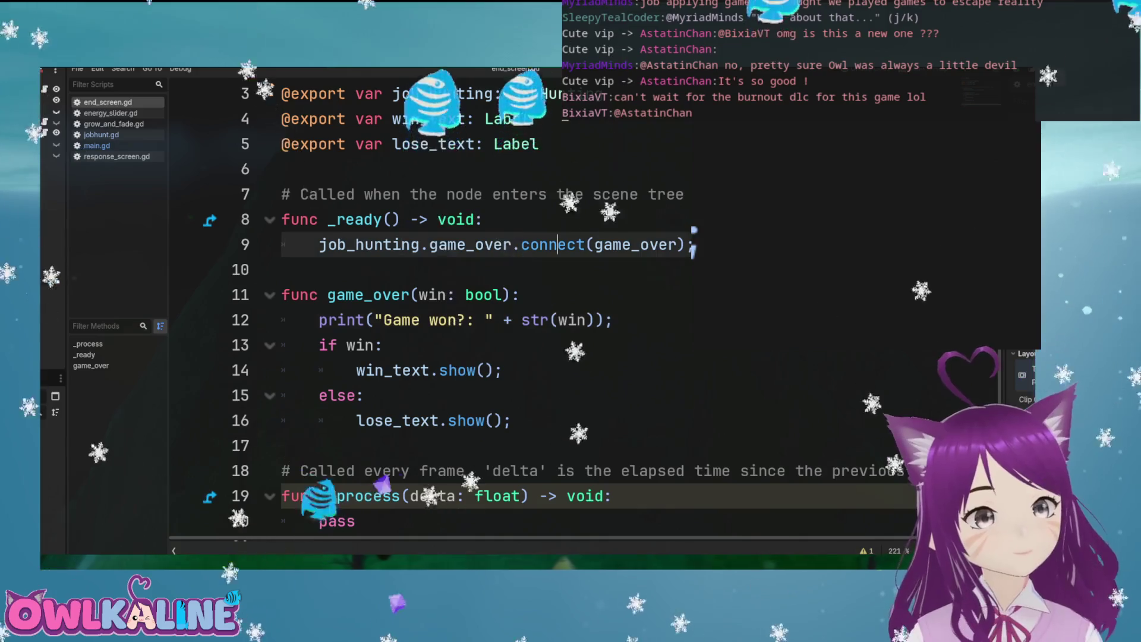
double_click(368, 245)
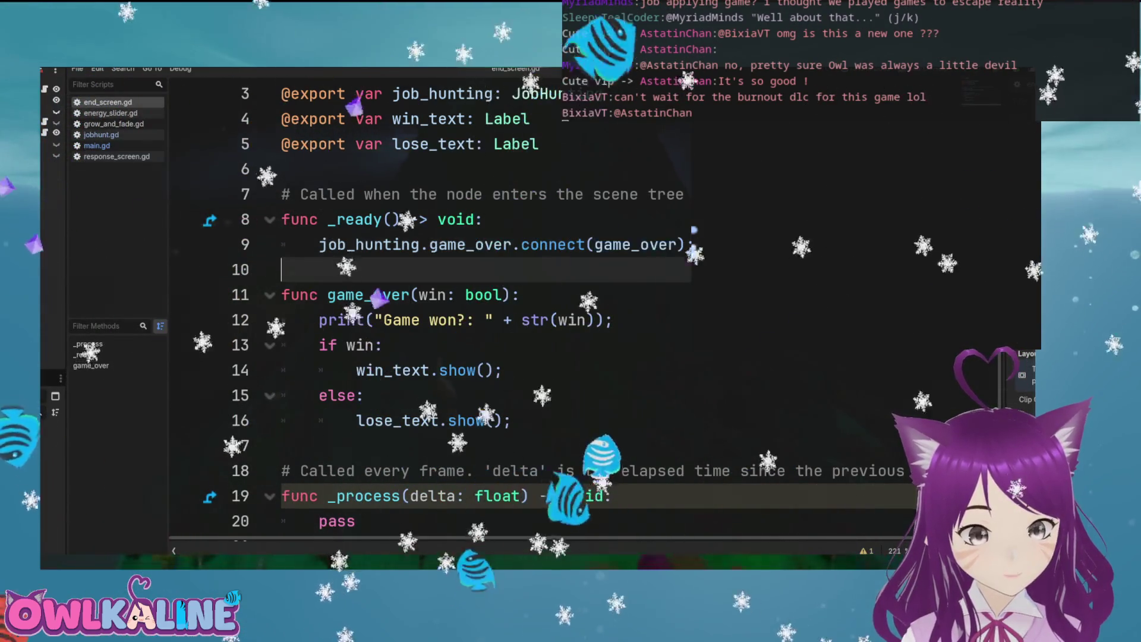
double_click(434, 144)
double_click(429, 119)
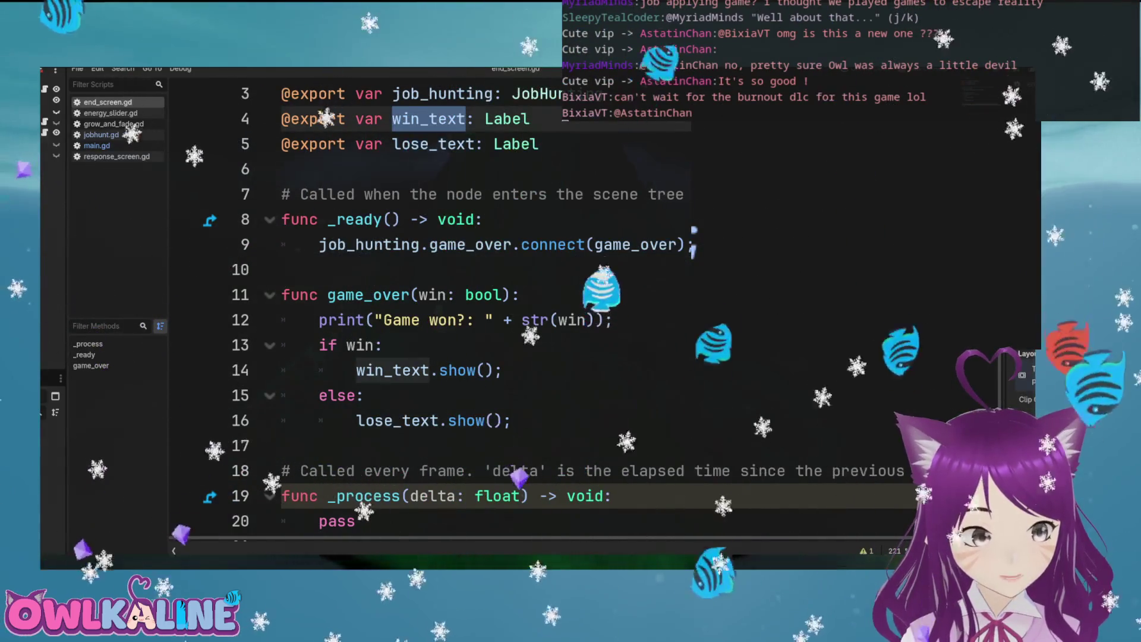
key("ctrl+F1")
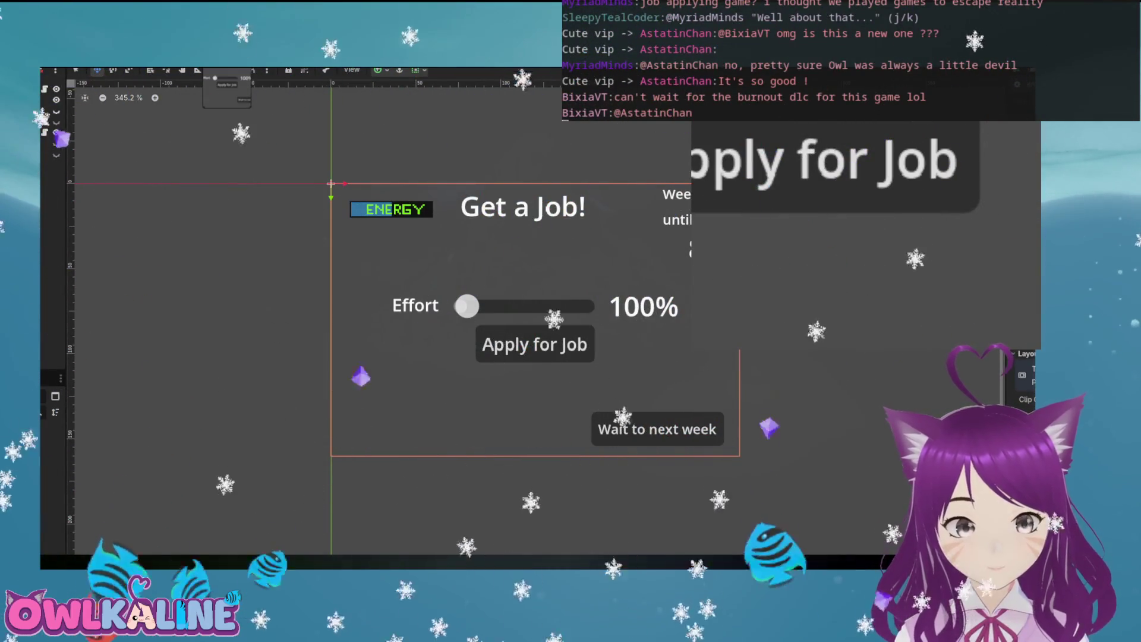
Relaunch the job game with F5 for another test run
scroll(150, 205, "down", 2)
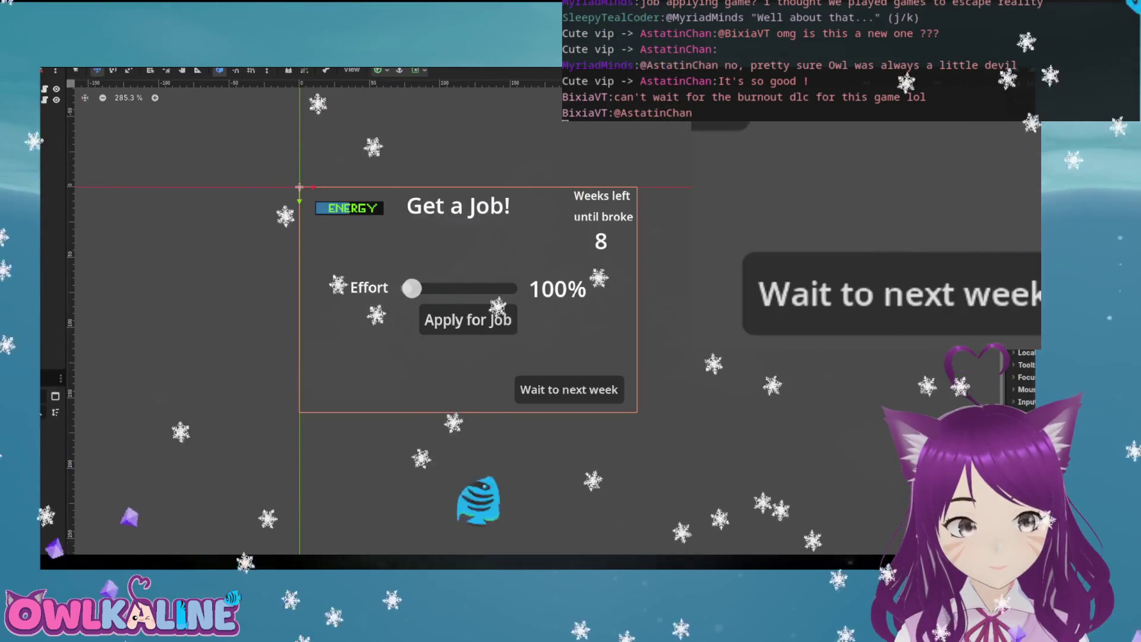
key("F5")
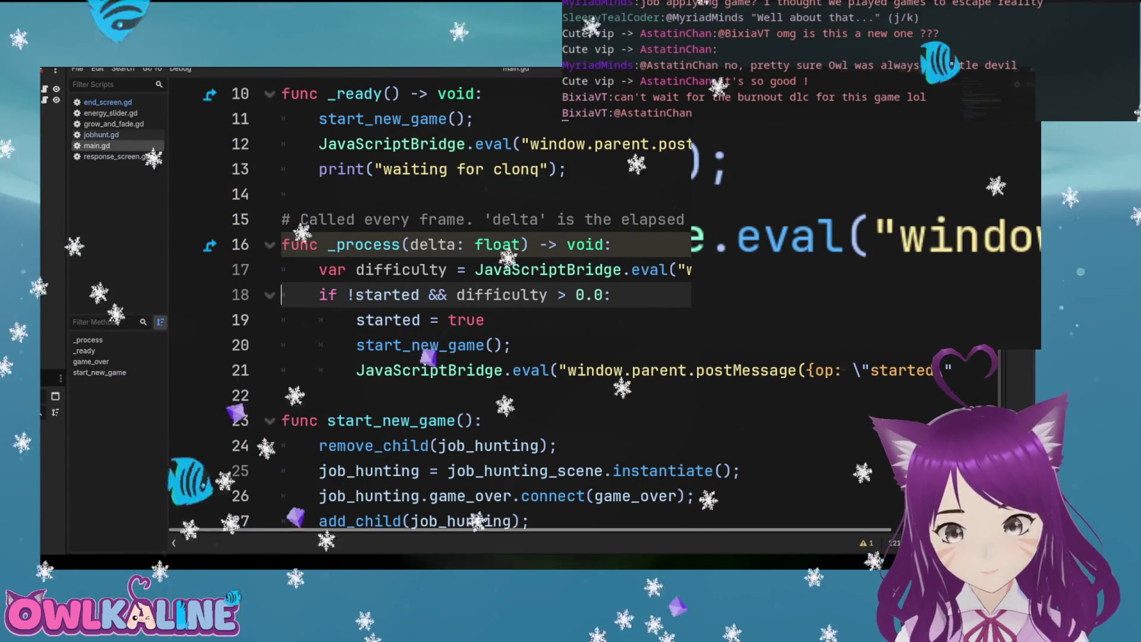
Rework line 18's start check to wrap difficulty in parentheses and save main.gd
scroll(536, 297, "right", 3)
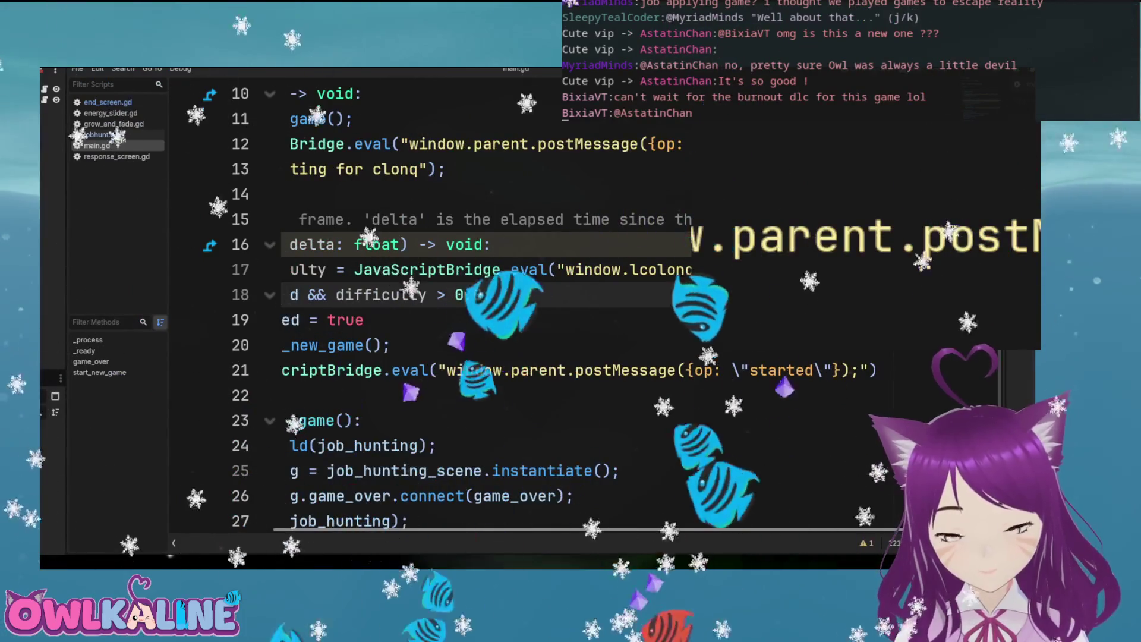
scroll(535, 297, "left", 3)
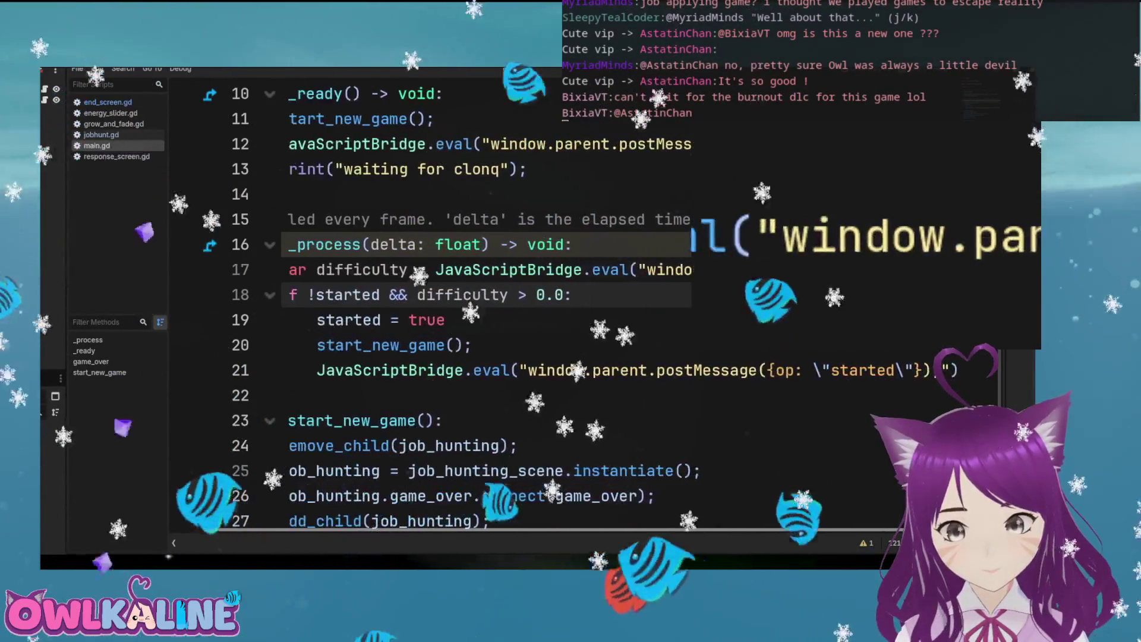
scroll(476, 297, "right", 3)
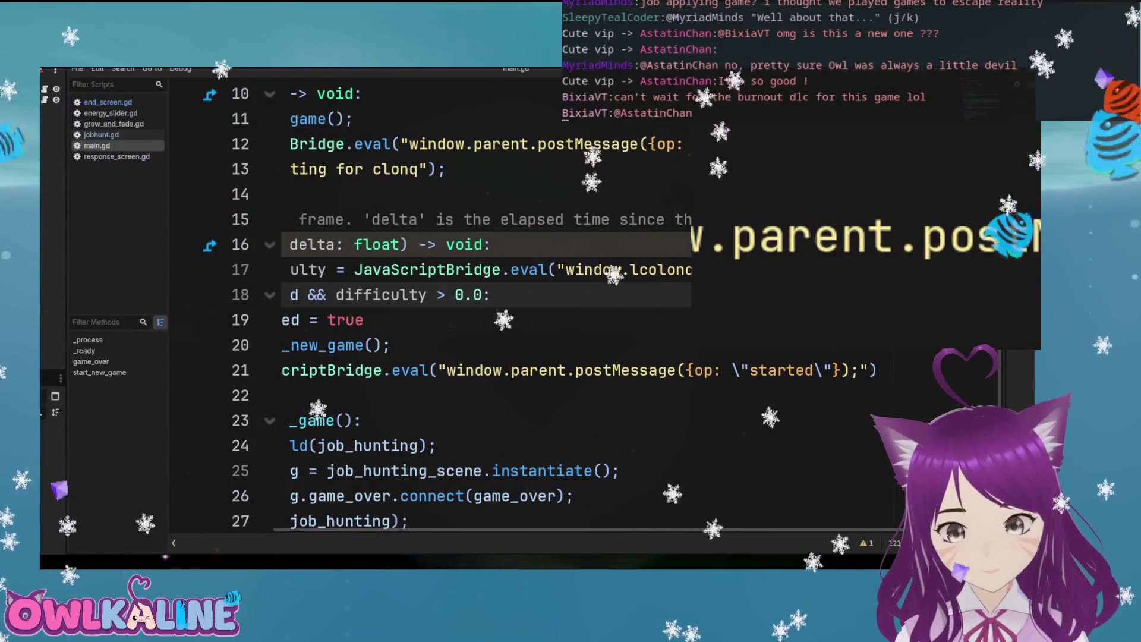
left_click(475, 269)
key("ctrl+s")
key("Home")
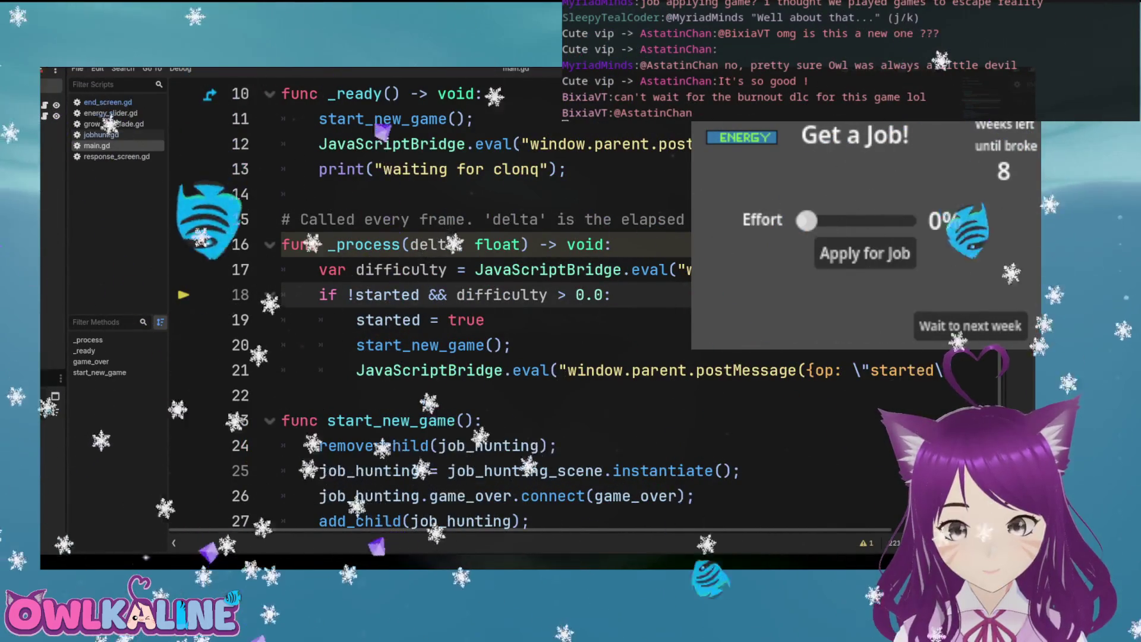
type("}")
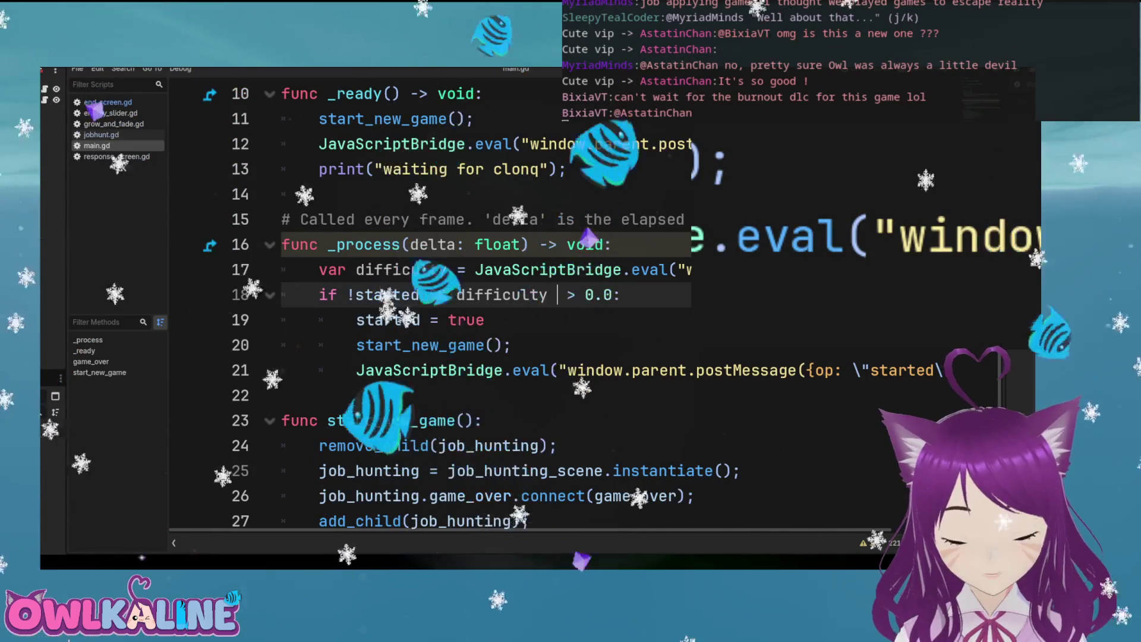
key("BackSpace")
key("BackSpace")
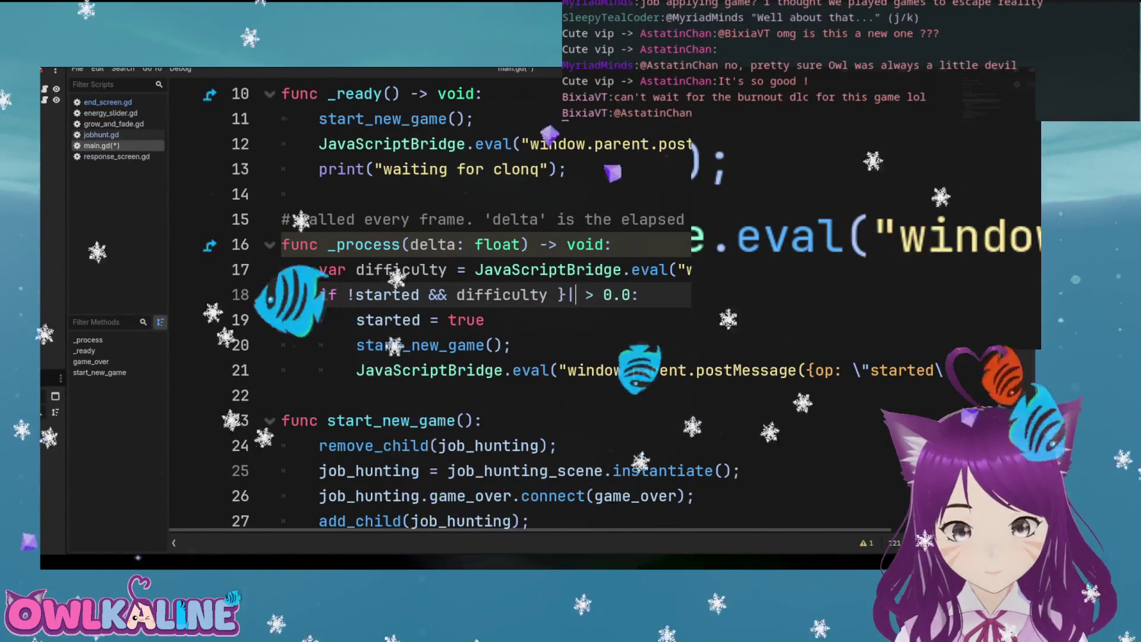
left_click(545, 295)
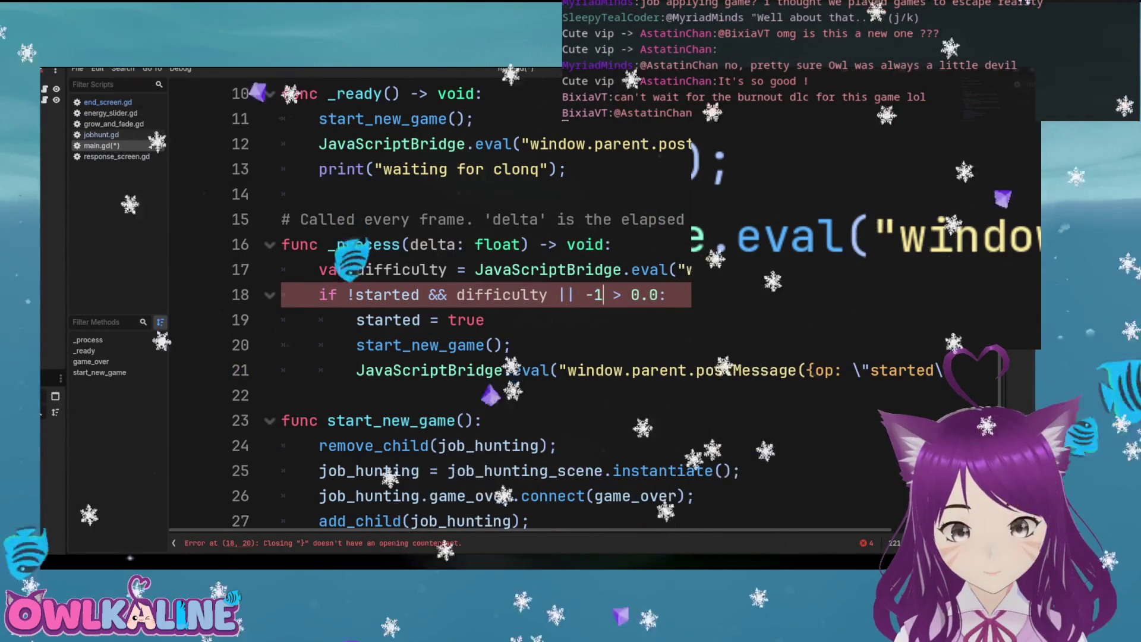
left_click(613, 244)
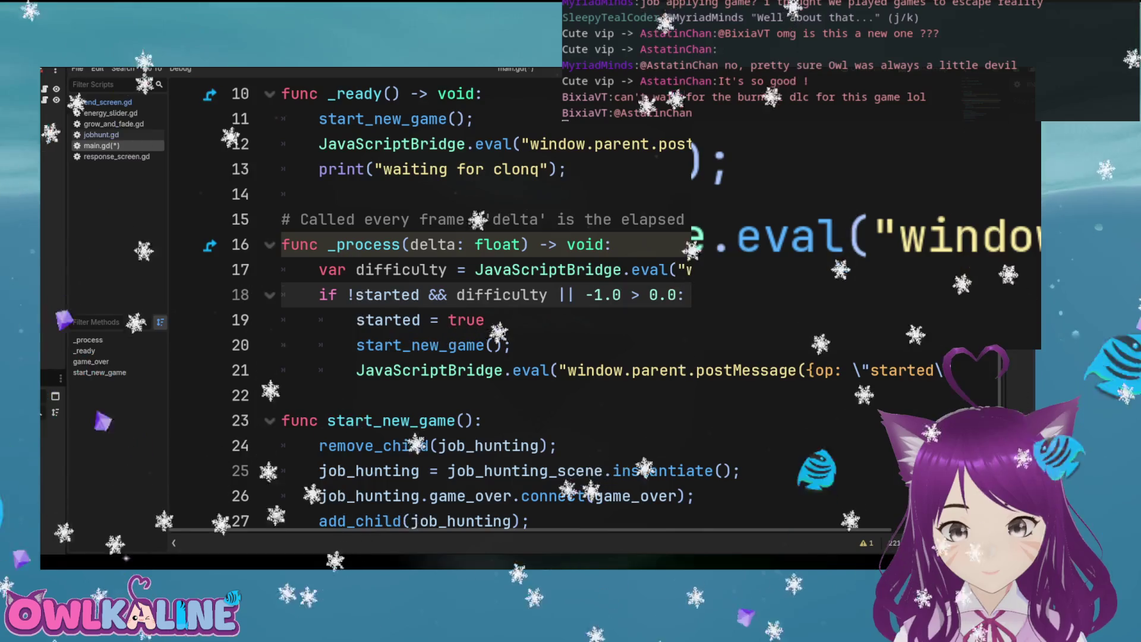
left_click(356, 295)
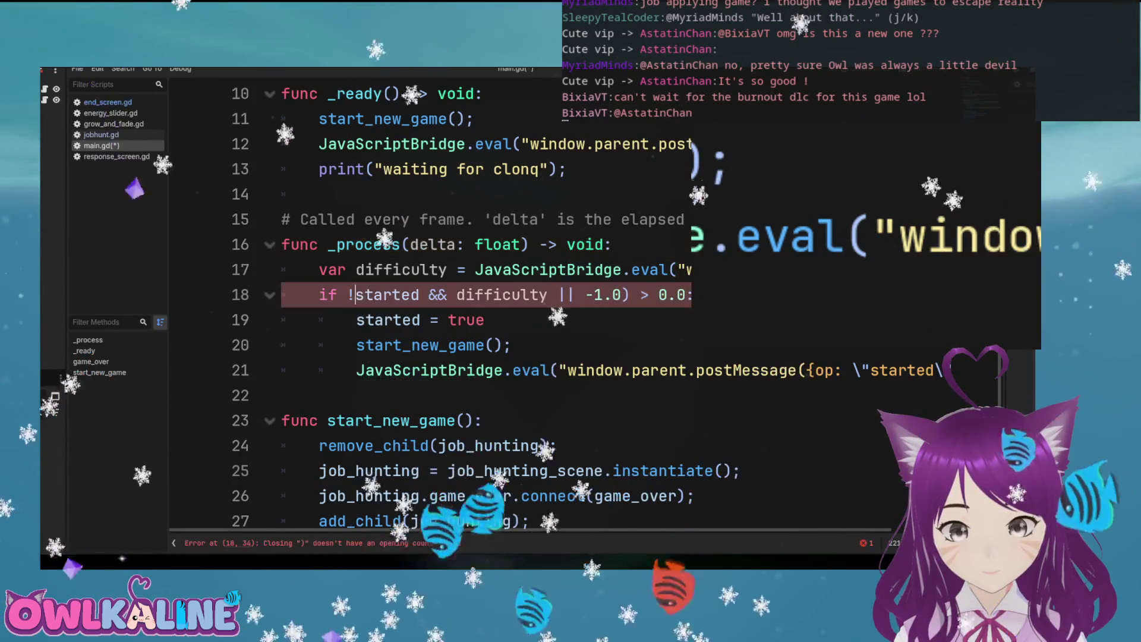
type("(")
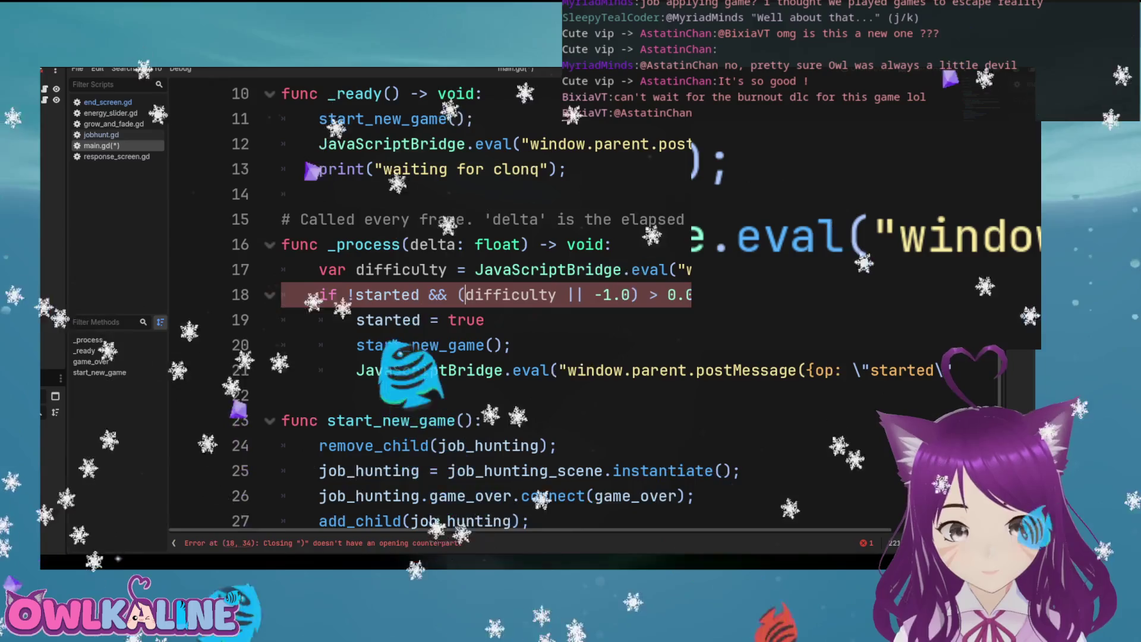
key("ctrl+s")
Test-run the game, look up JavaScriptBridge documentation, and cut the -1.0 fallback from line 18
key("F5")
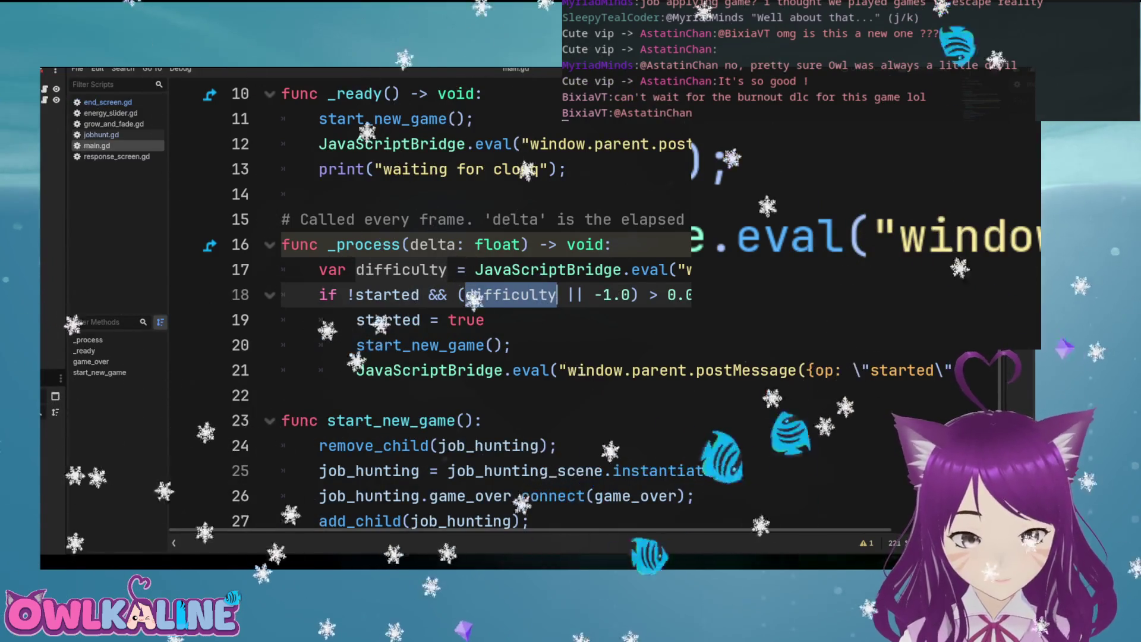
key("Escape")
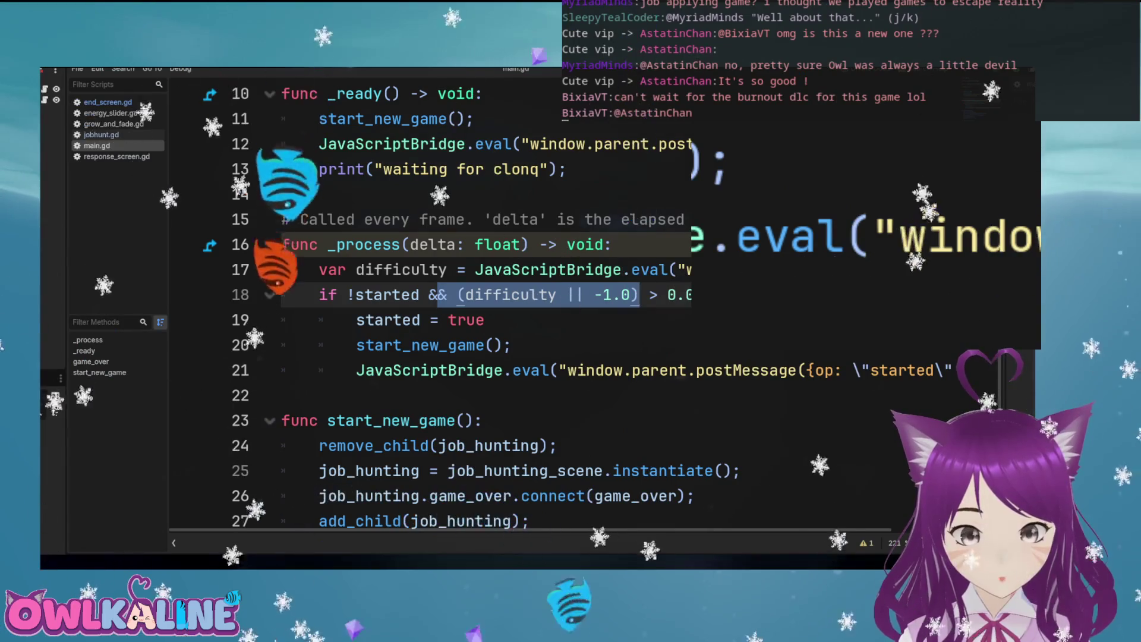
left_click(429, 295)
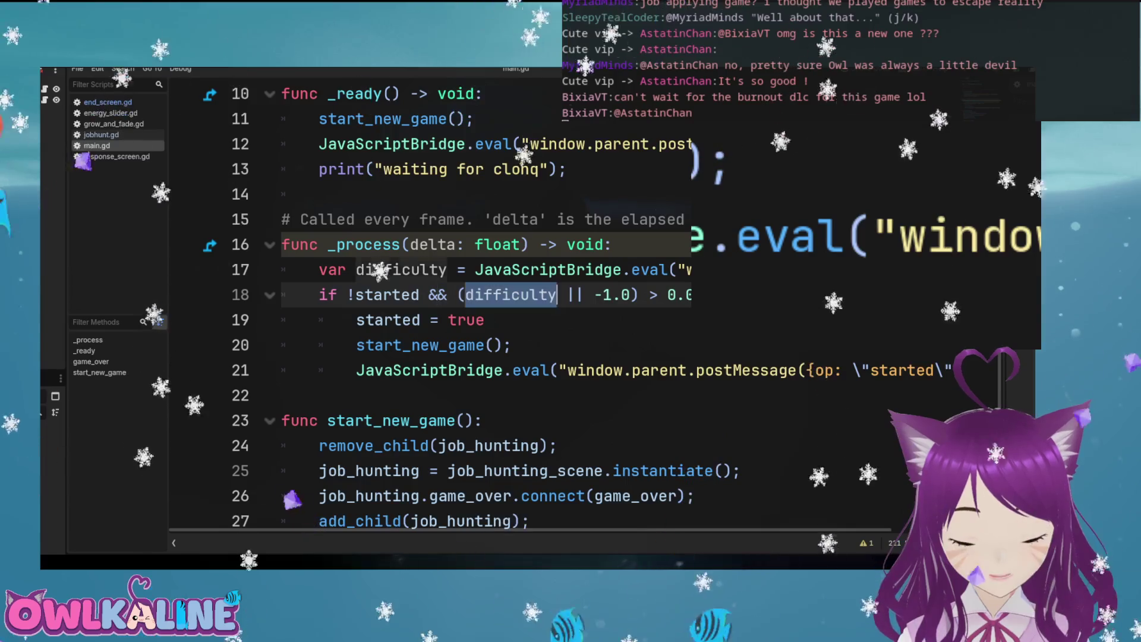
double_click(535, 269)
scroll(535, 270, "right", 2)
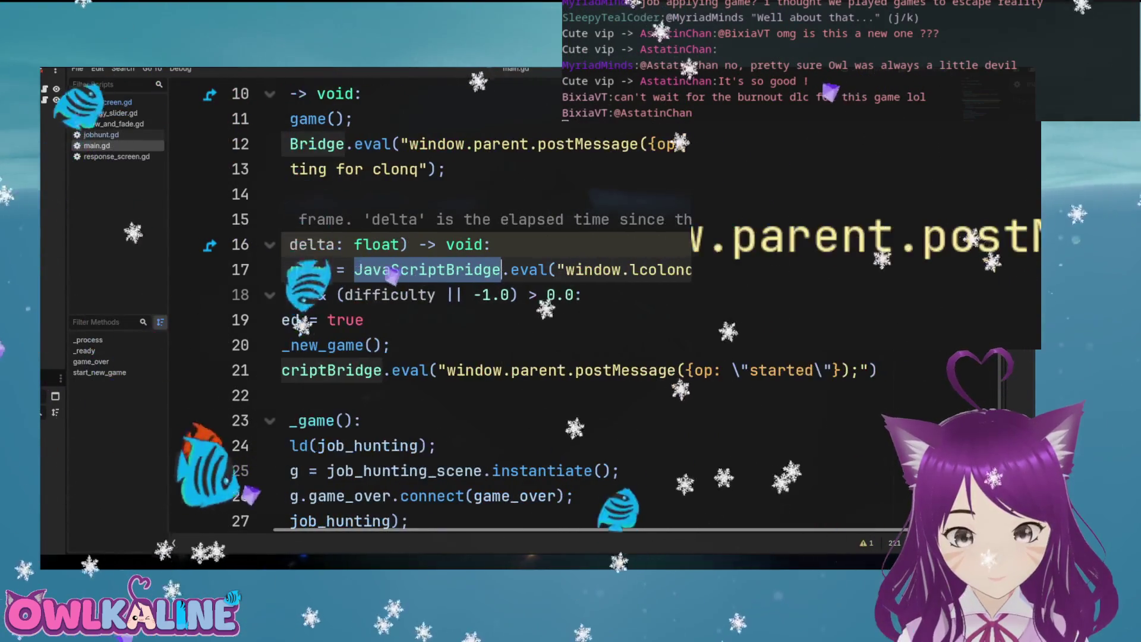
left_click(535, 269)
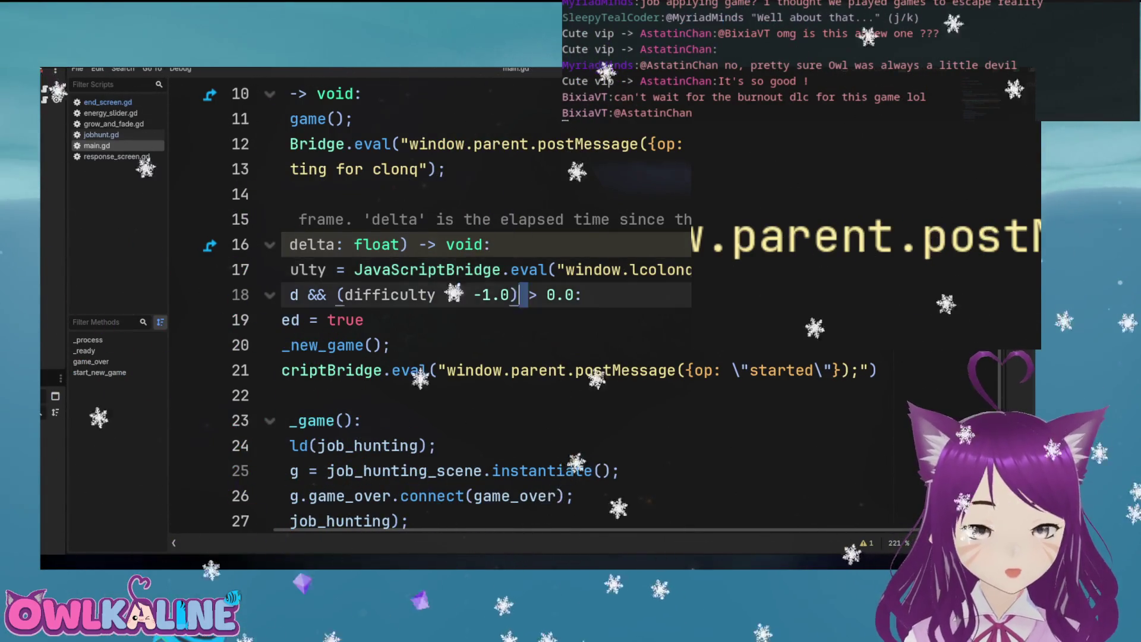
key("BackSpace")
left_click(282, 94)
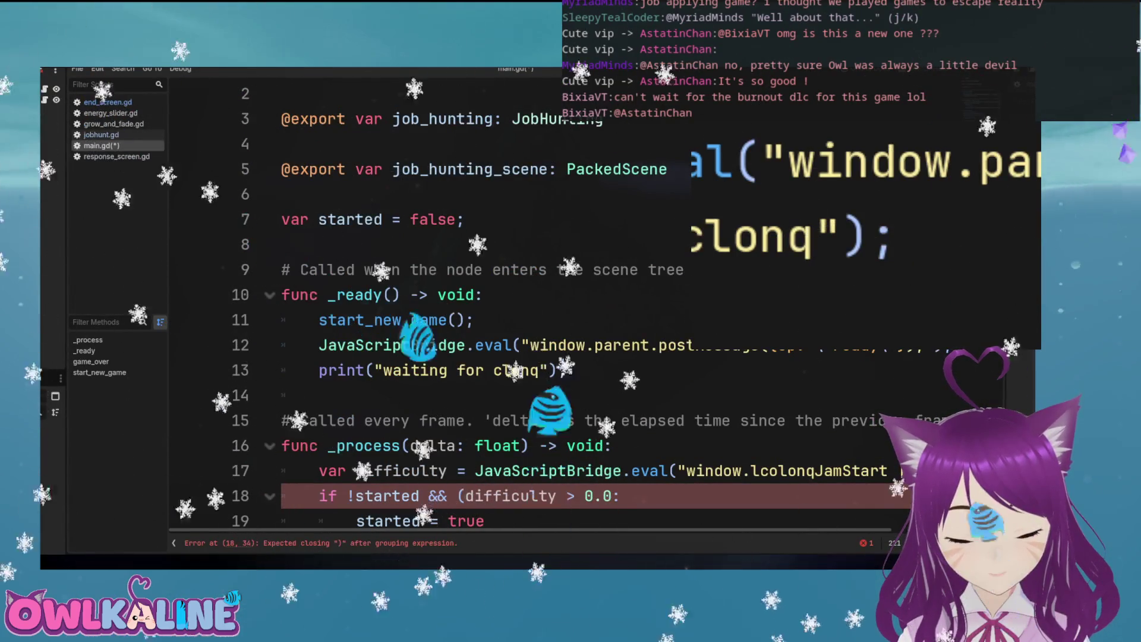
Paste the -1.0 fallback into line 17's JavaScript eval string
key("ctrl+z")
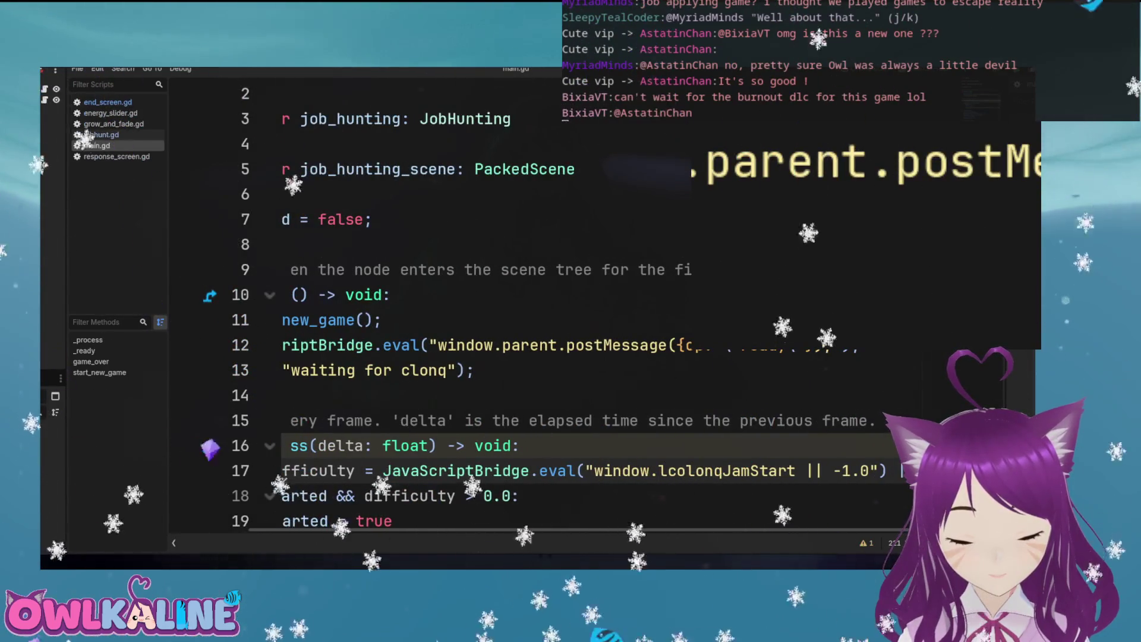
type("}")
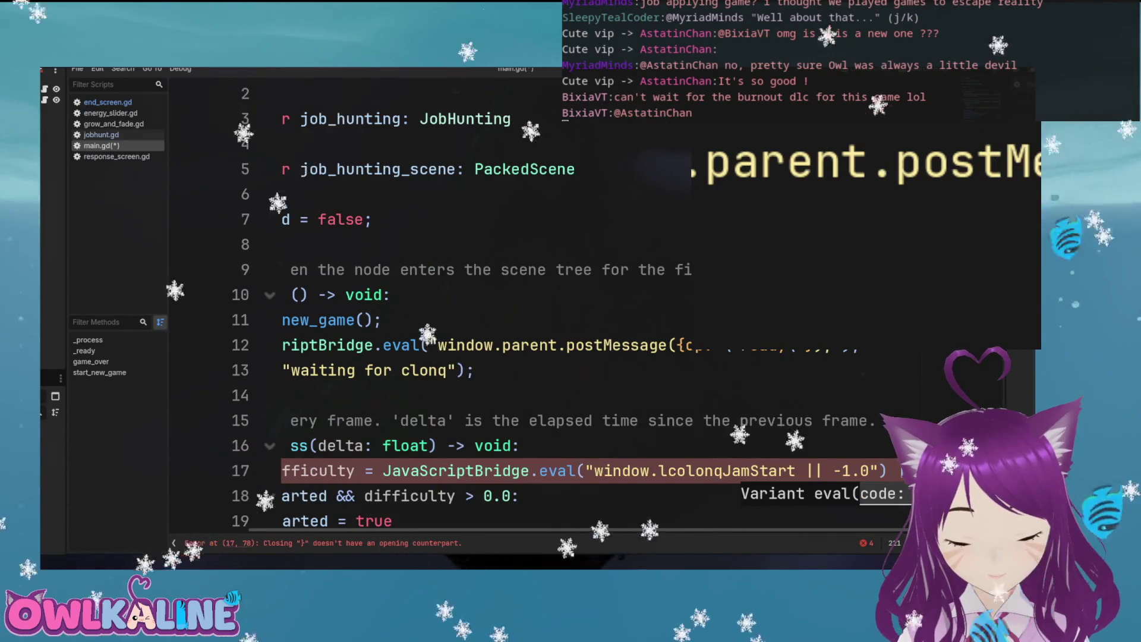
key("Right")
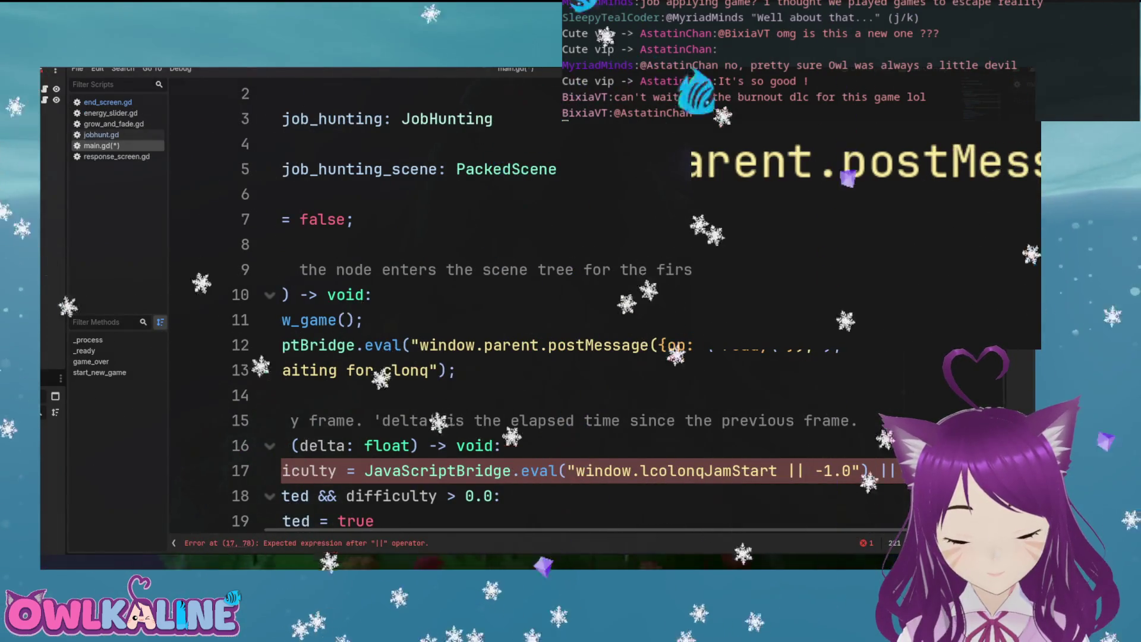
key("ctrl+z")
key("Home")
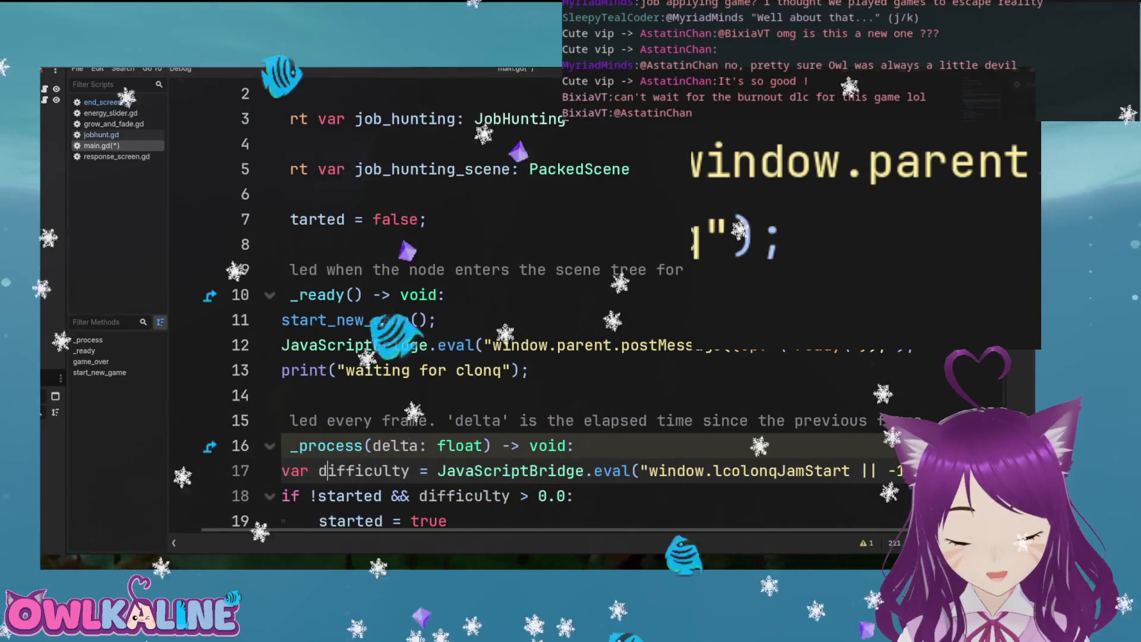
Type difficulty as float, then save and run the game
key("ctrl+Right")
type(":")
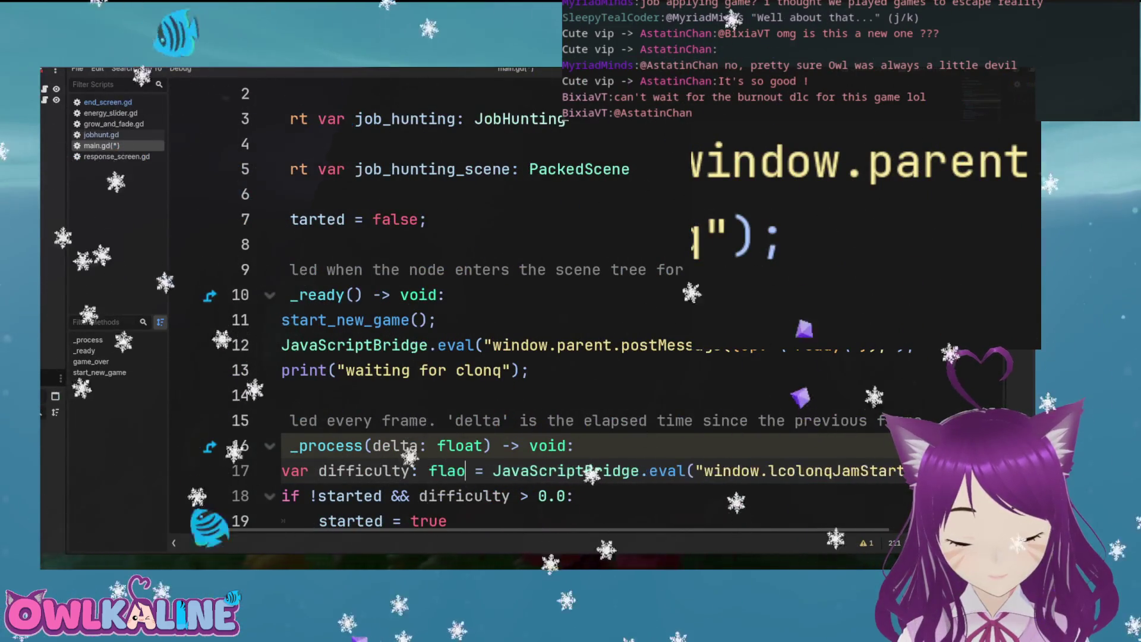
type("t")
key("ctrl+s")
scroll(535, 297, "down", 2)
left_click(447, 320)
type("loat")
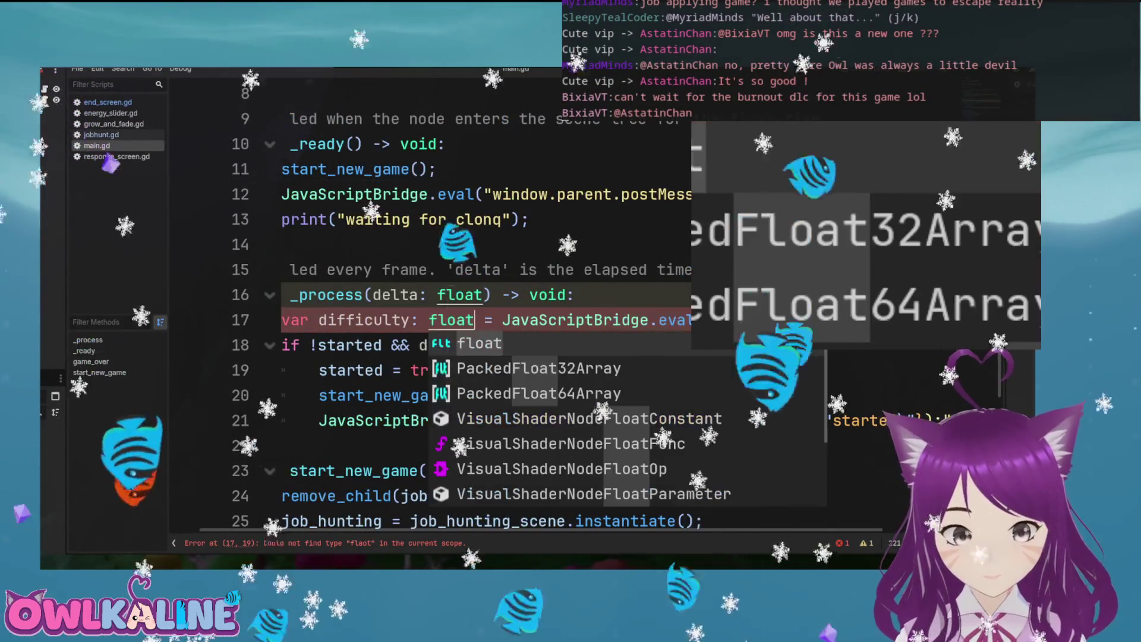
left_click(538, 295)
key("ctrl+s")
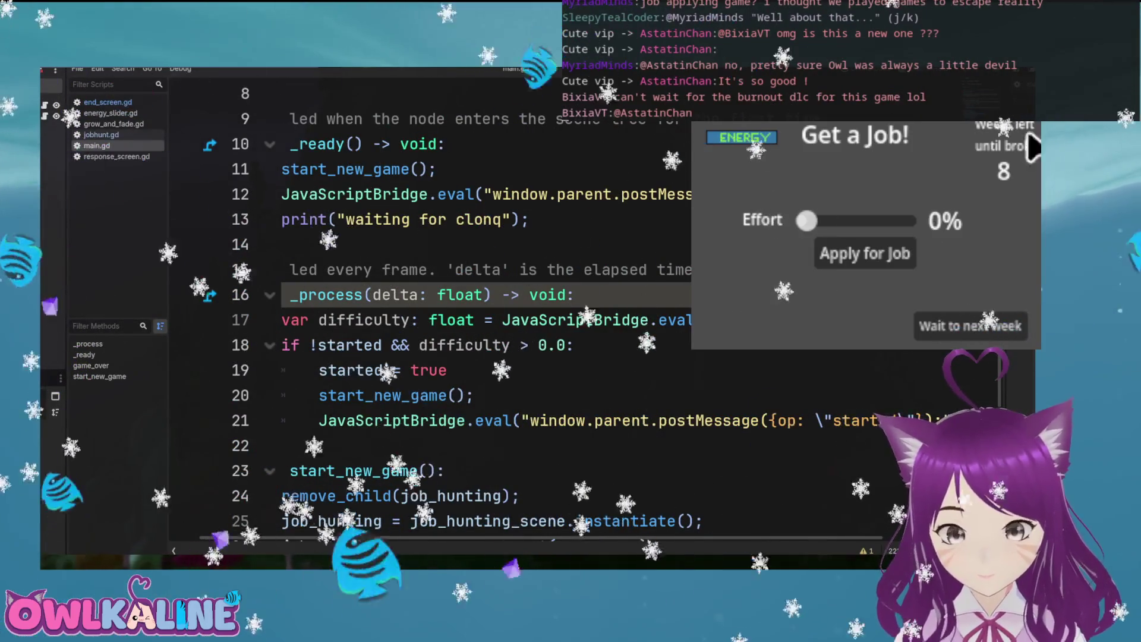
Set Effort to 58%, apply, advance a week, view responses, then close the game
left_click_drag(807, 221, 862, 221)
left_click(873, 259)
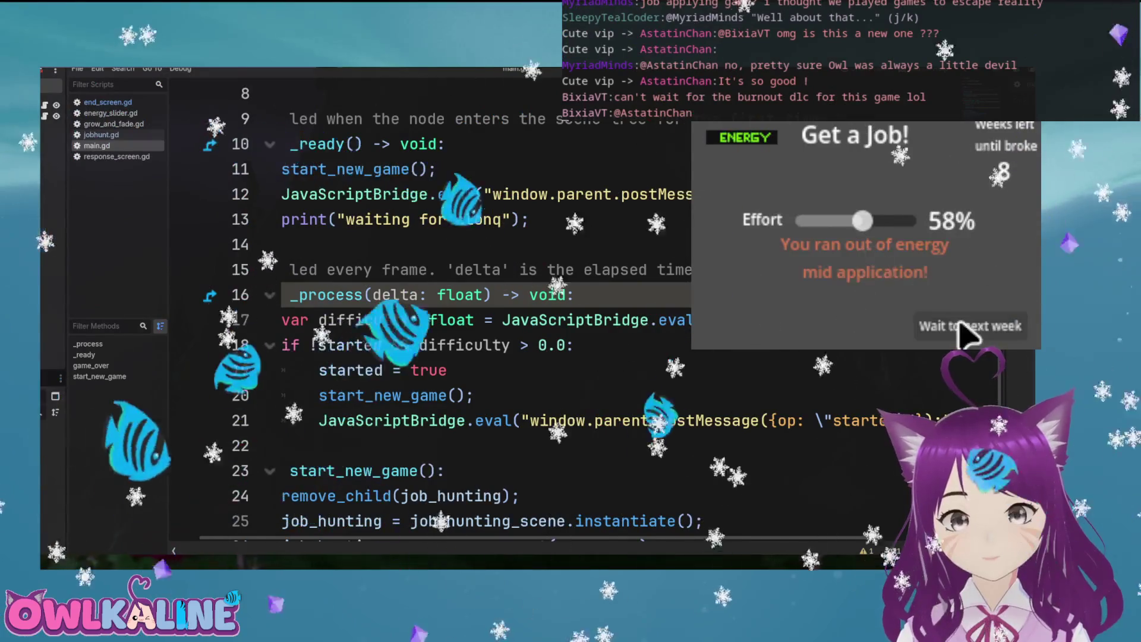
left_click(961, 328)
left_click(901, 305)
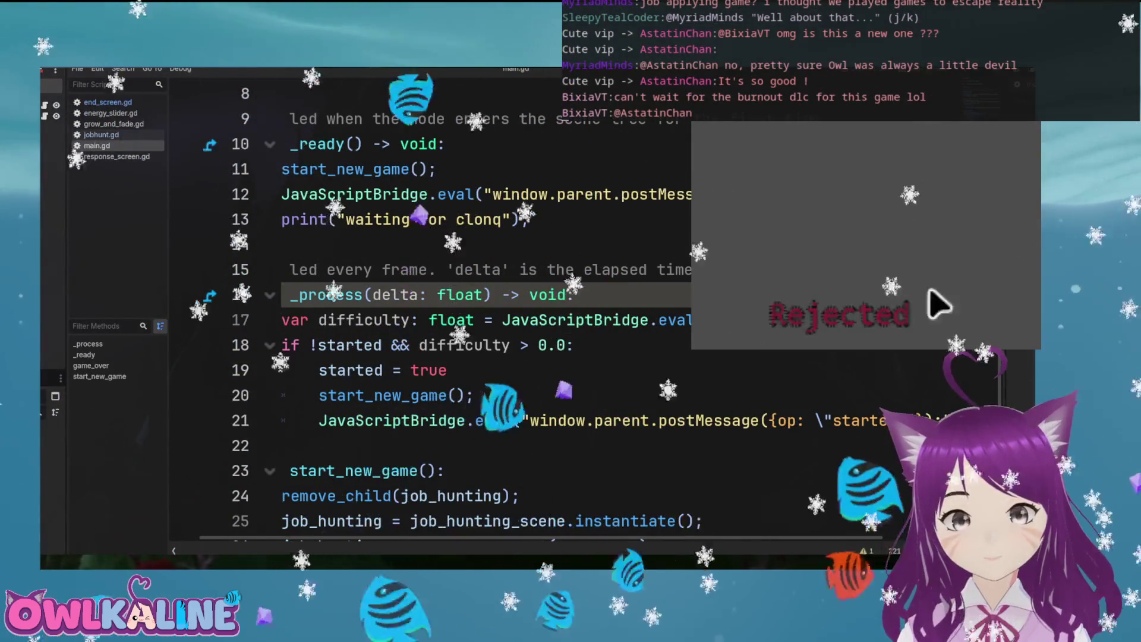
left_click(979, 325)
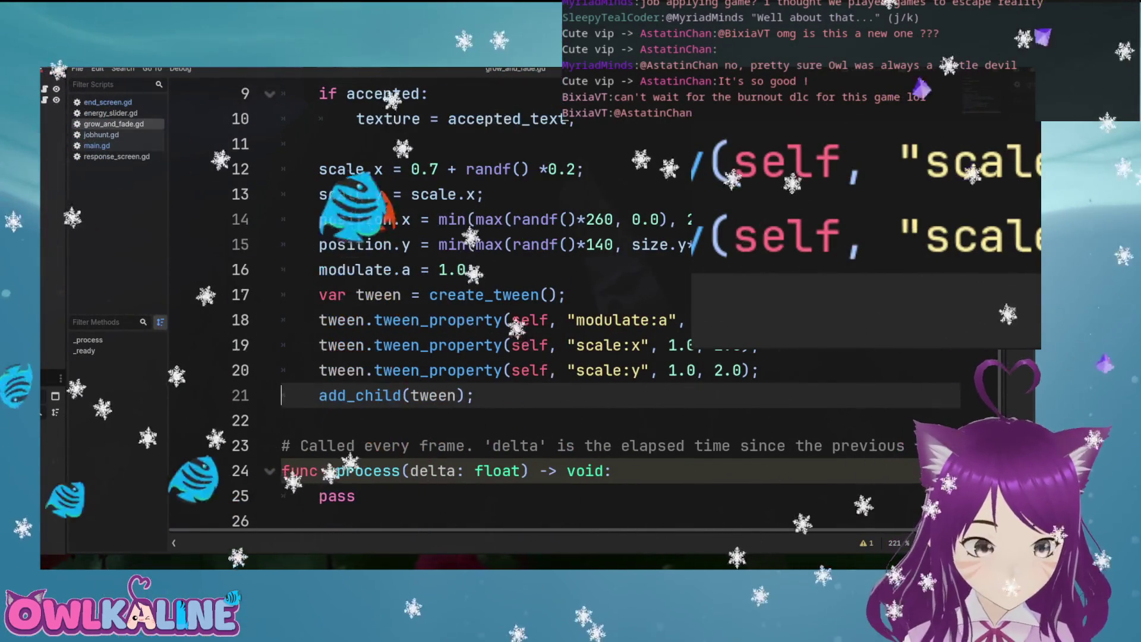
Review end_screen.gd, then switch back to main.gd
left_click(108, 101)
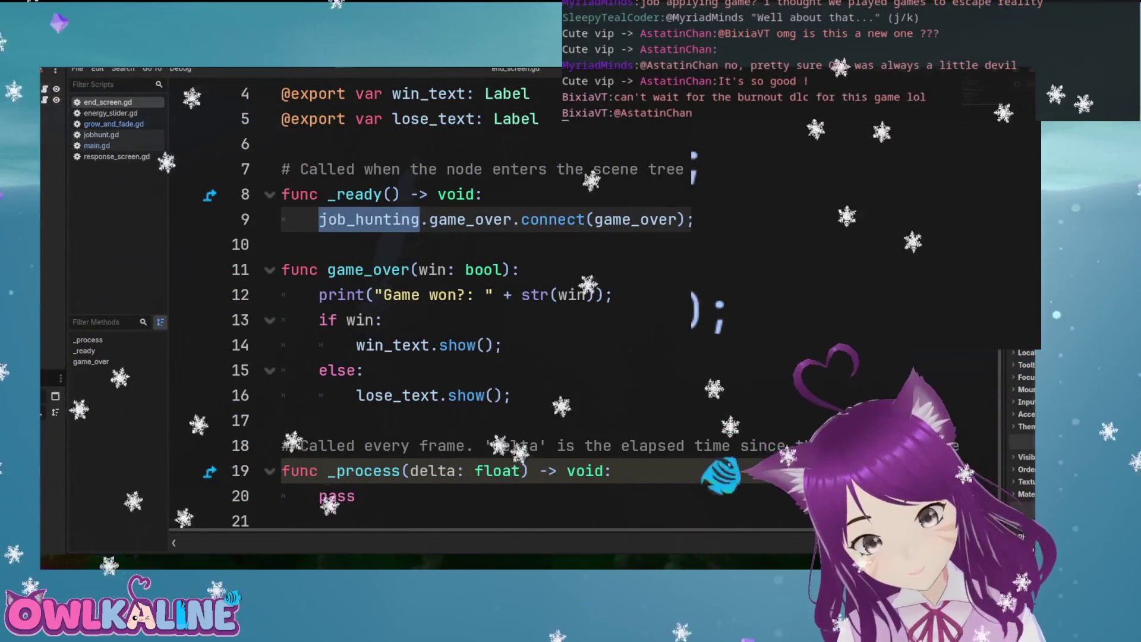
left_click(97, 146)
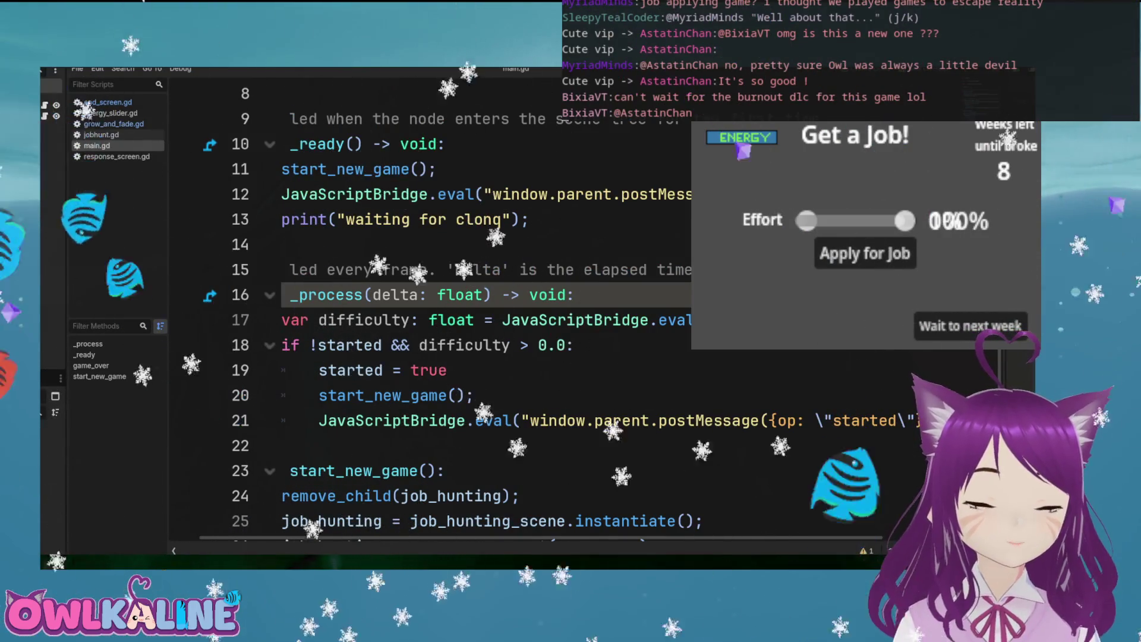
Advance a week, view responses, raise Effort to about 66%, and scroll main.gd to start_new_game
left_click(969, 325)
left_click(861, 302)
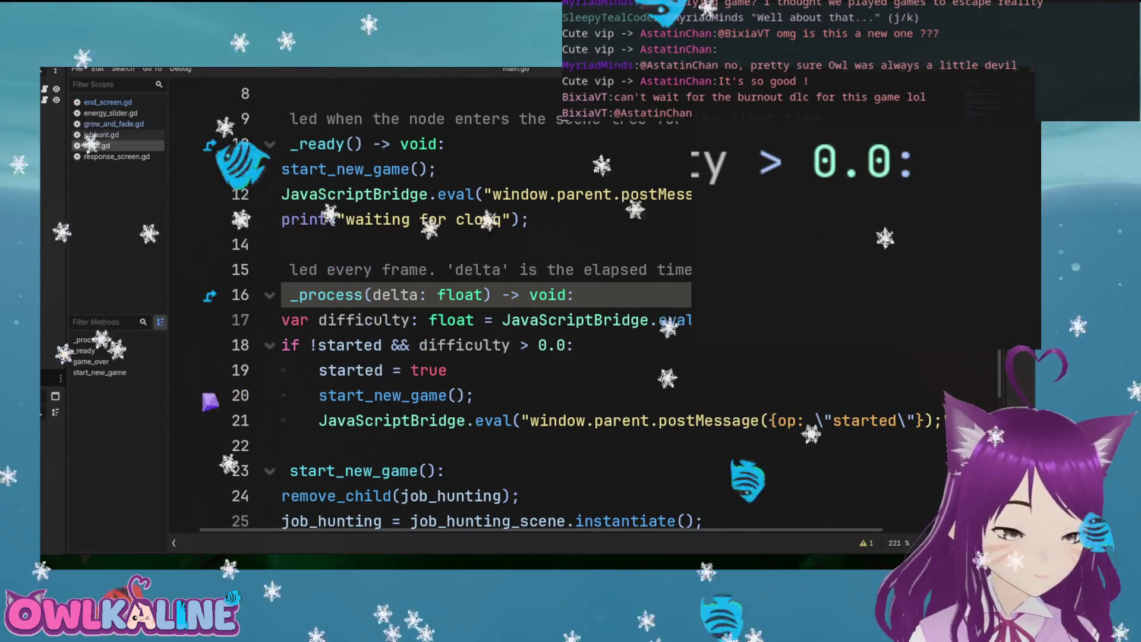
scroll(282, 295, "down", 3)
left_click(281, 295)
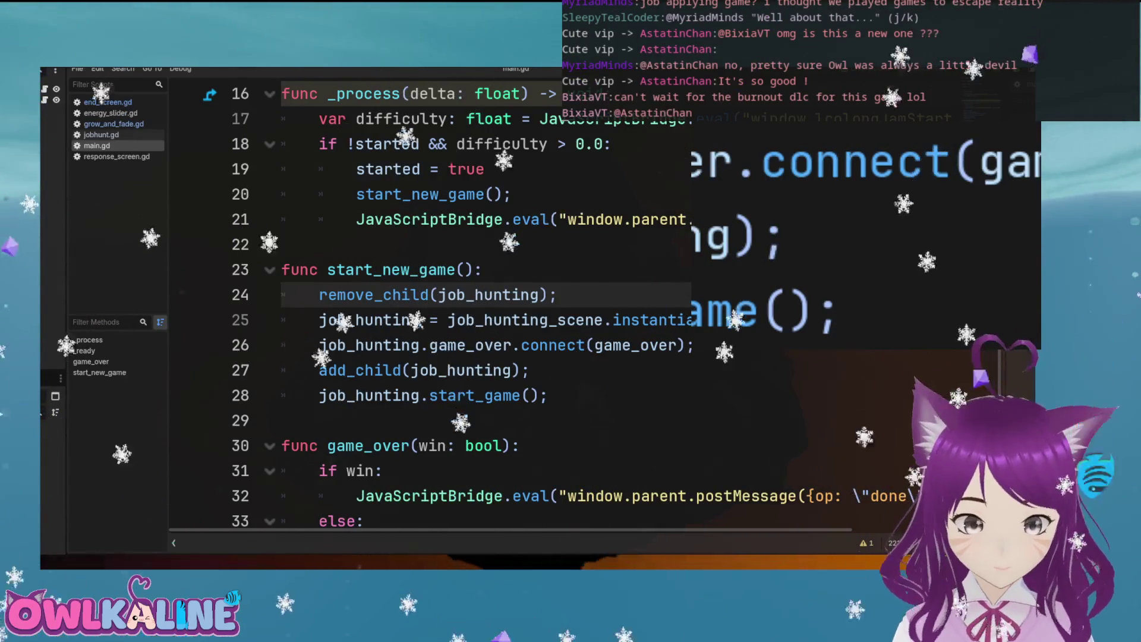
scroll(512, 309, "down", 1)
scroll(511, 309, "up", 6)
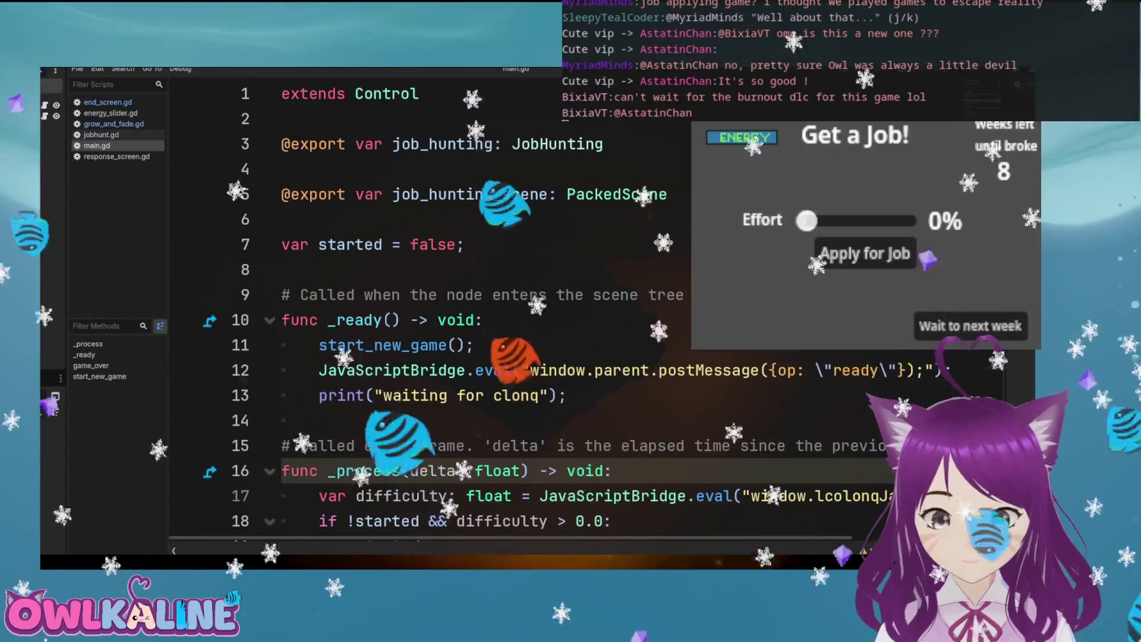
left_click(870, 224)
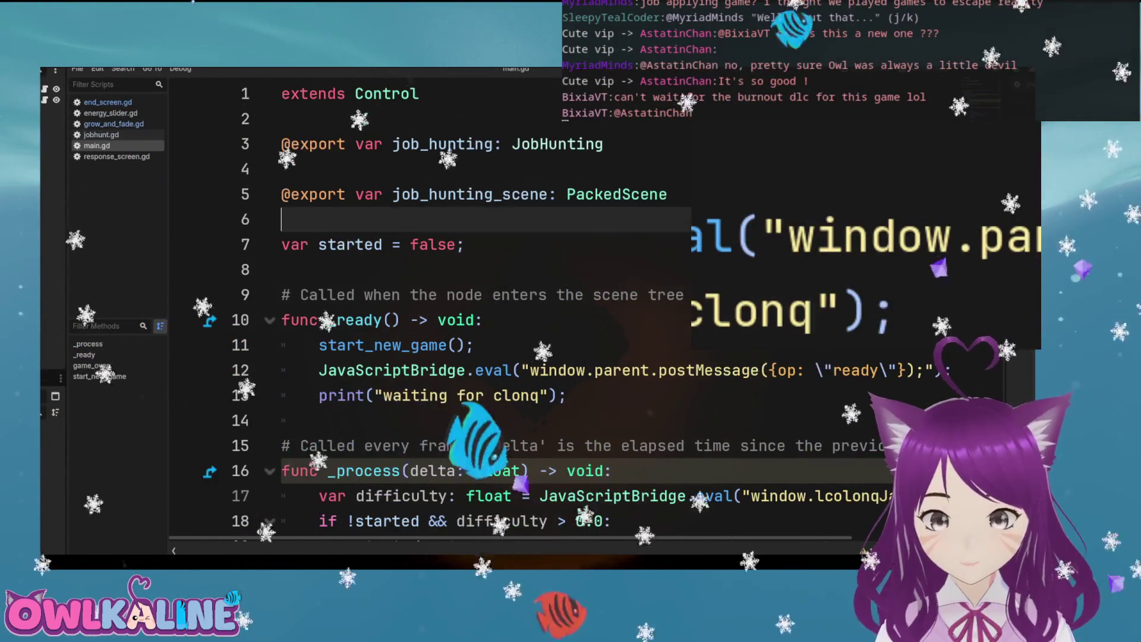
scroll(476, 310, "down", 2)
scroll(475, 309, "down", 4)
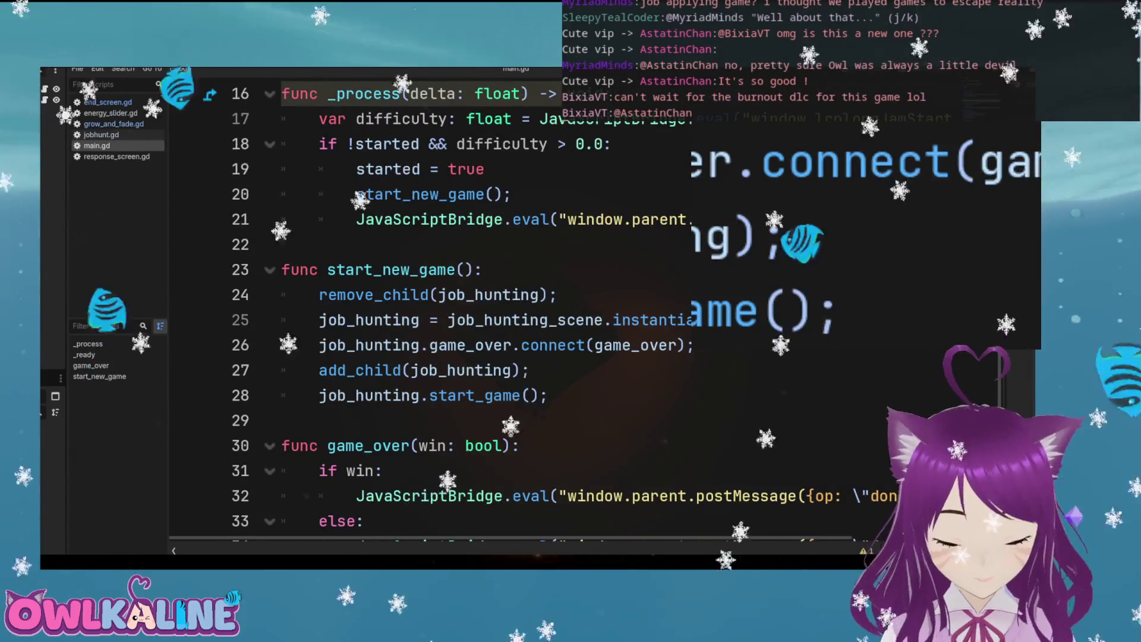
Store the instantiated scene in var a on line 25, add job_hunting = a;, and save
left_click(541, 294)
double_click(369, 319)
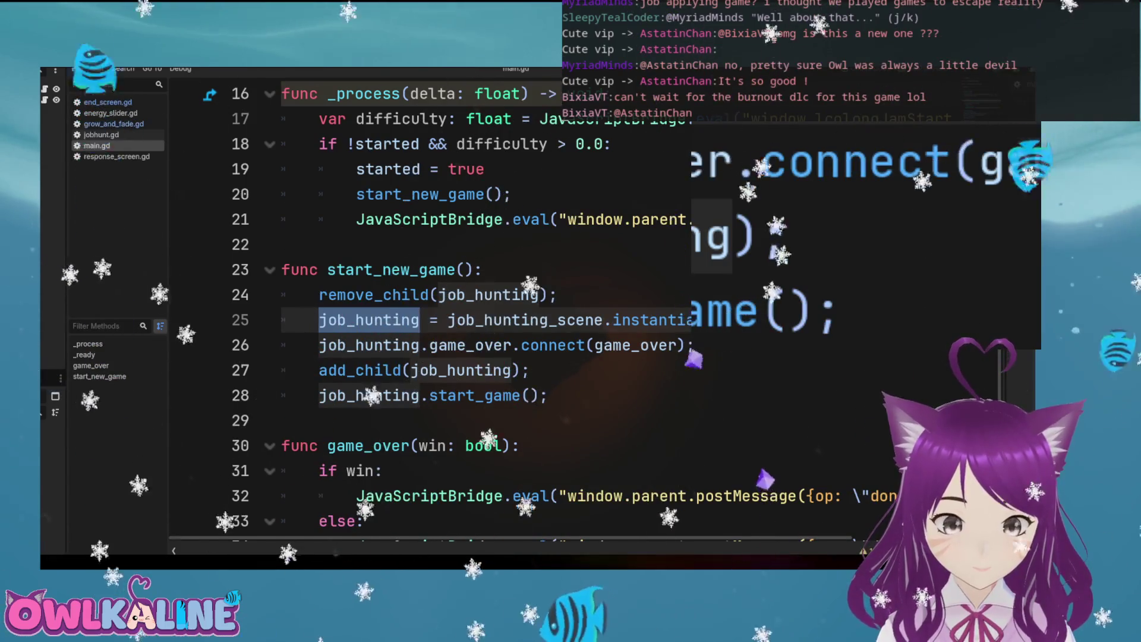
type("var a")
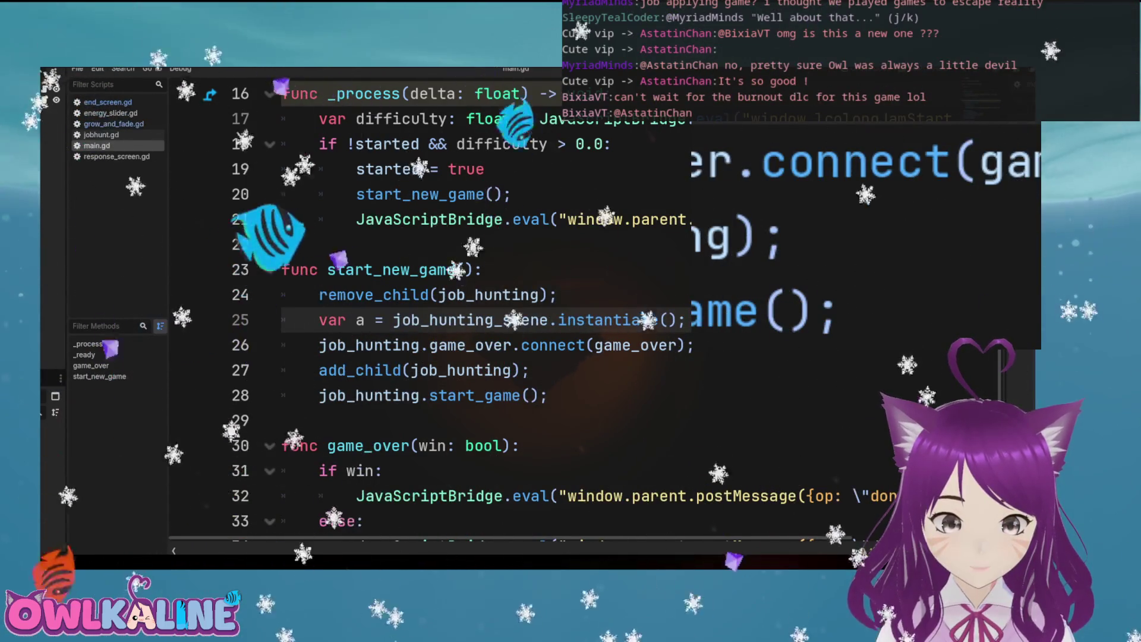
key("Return")
type("\\")
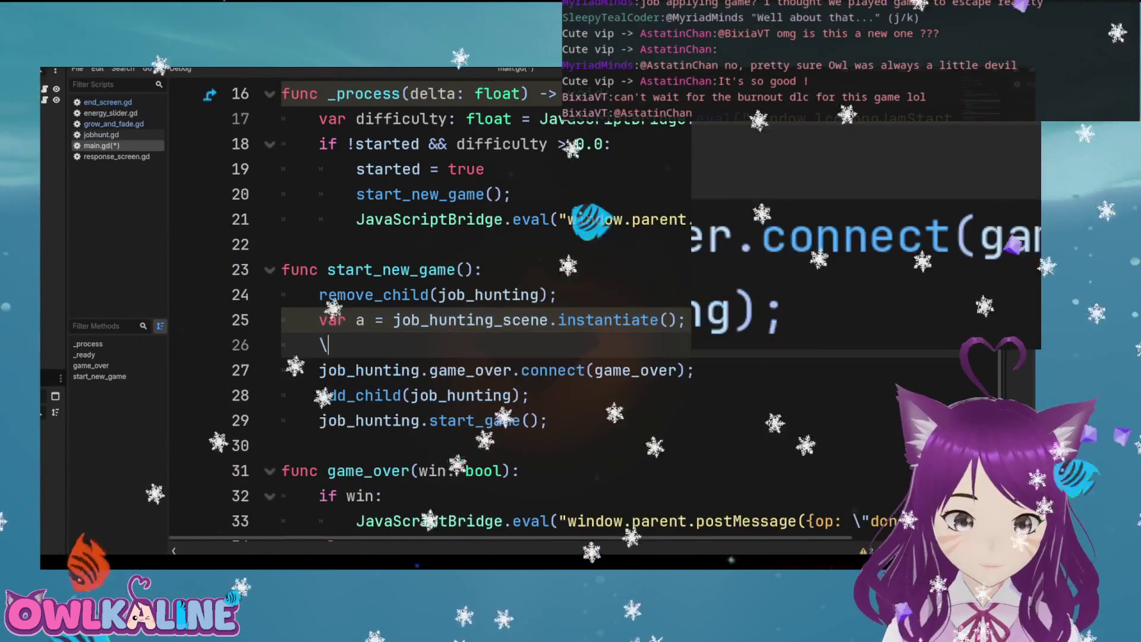
type("jun")
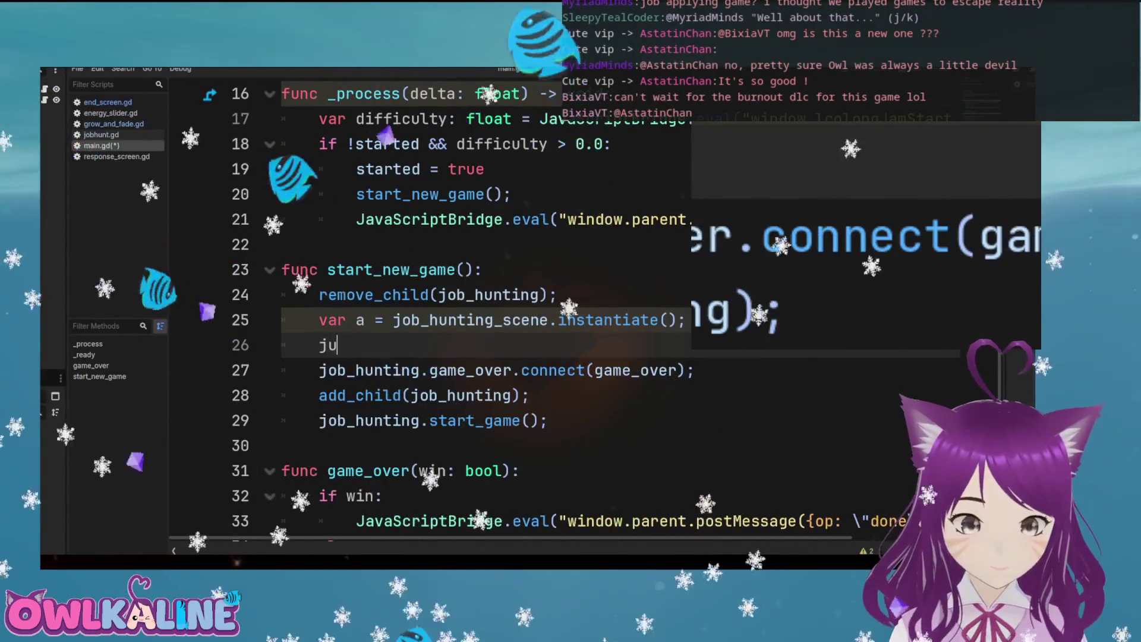
key("BackSpace")
key("BackSpace")
key("Return")
type("= a")
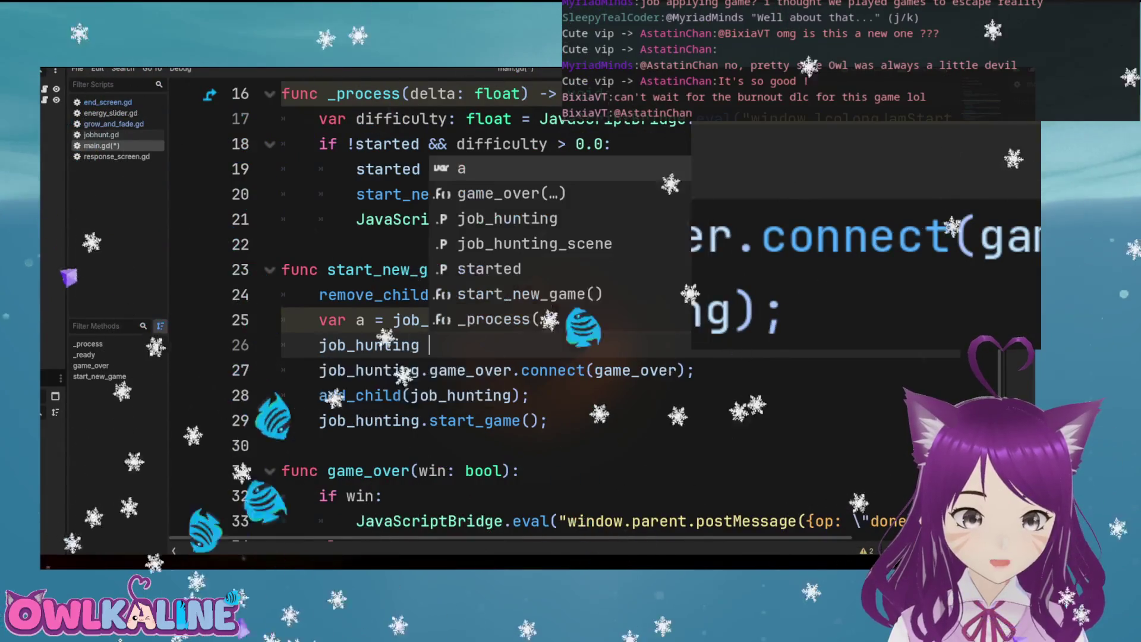
type(";")
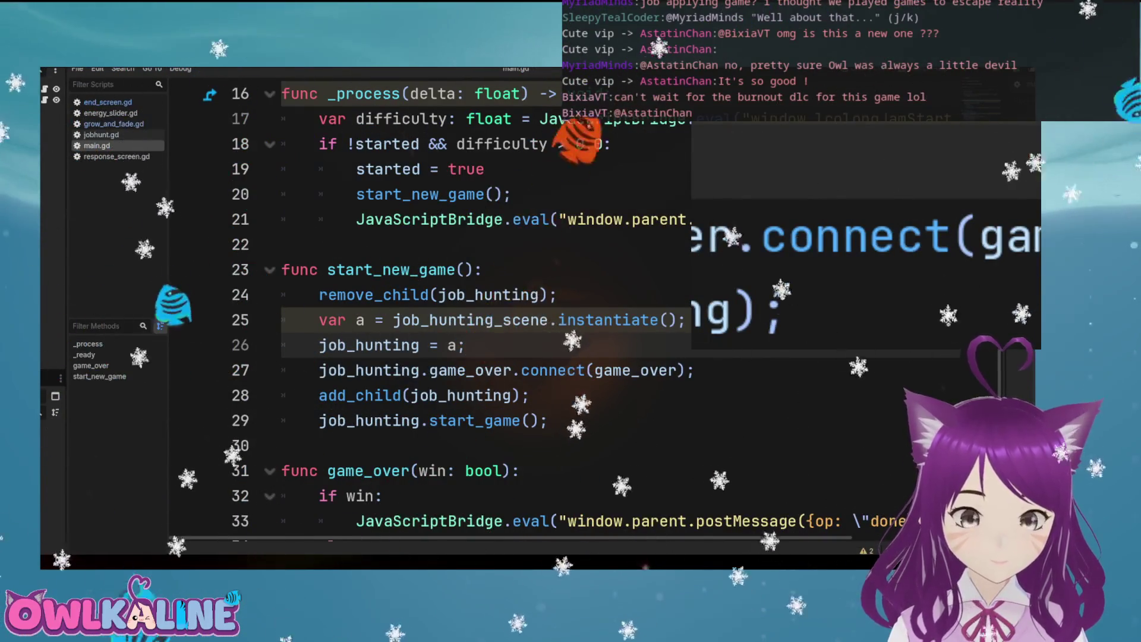
key("ctrl+s")
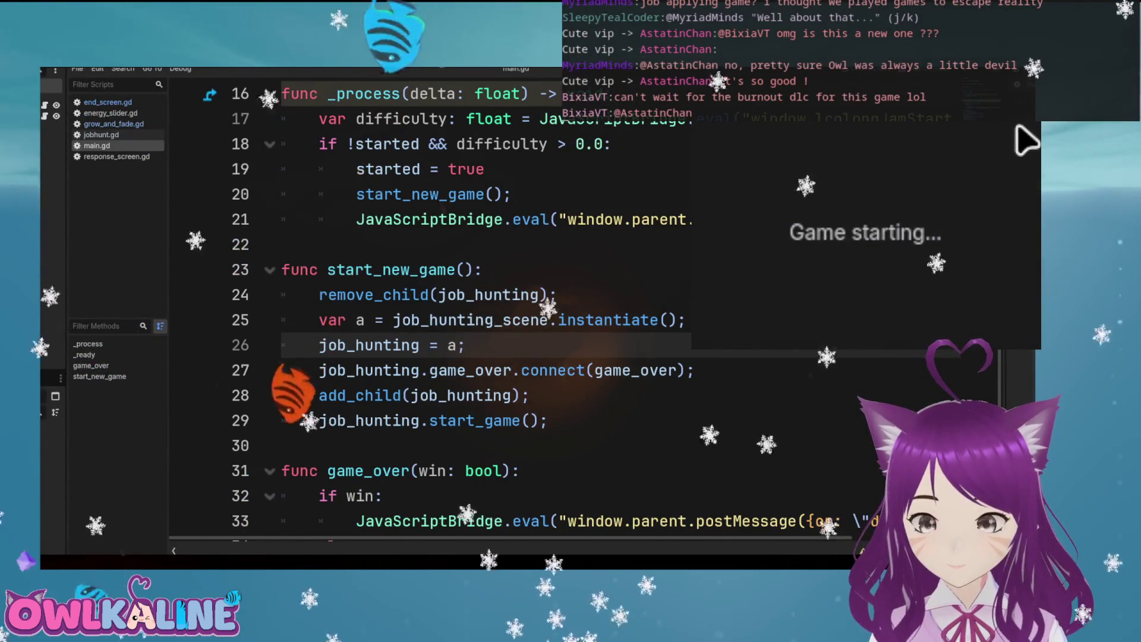
Set Effort to about 64%, view the 2D job scene, stop with F8 and relaunch the game
left_click(883, 256)
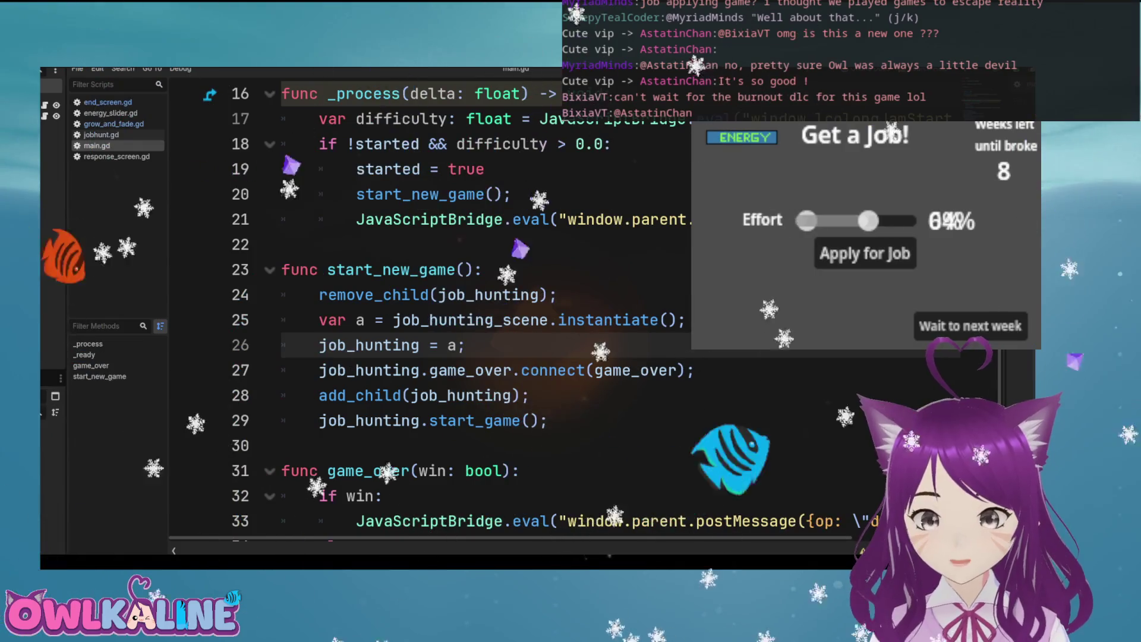
left_click(285, 245)
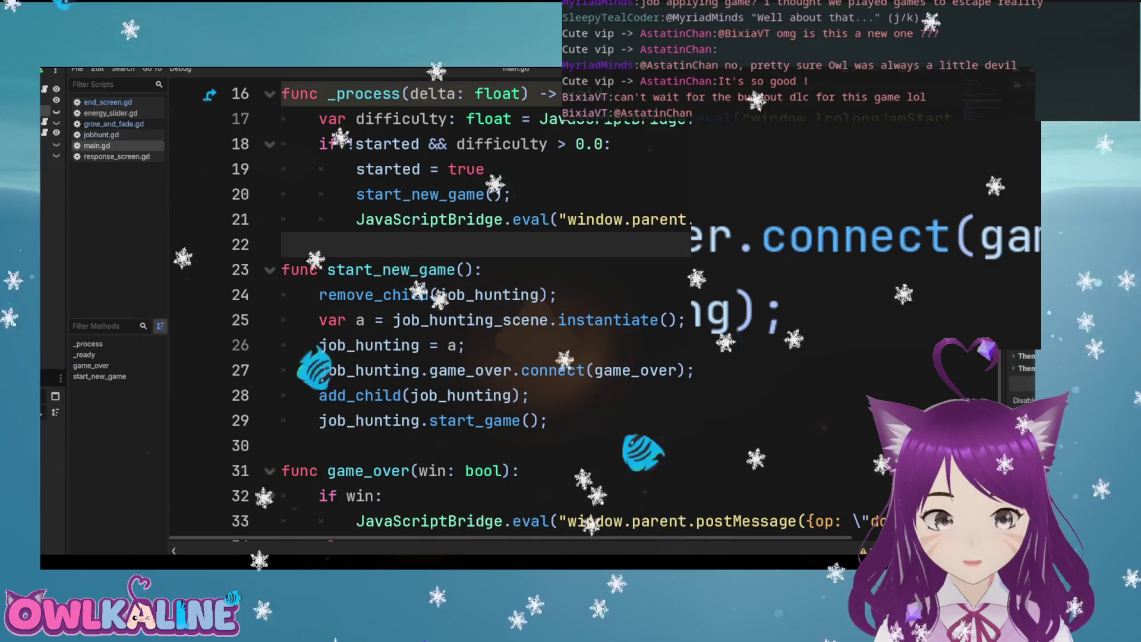
key("ctrl+F1")
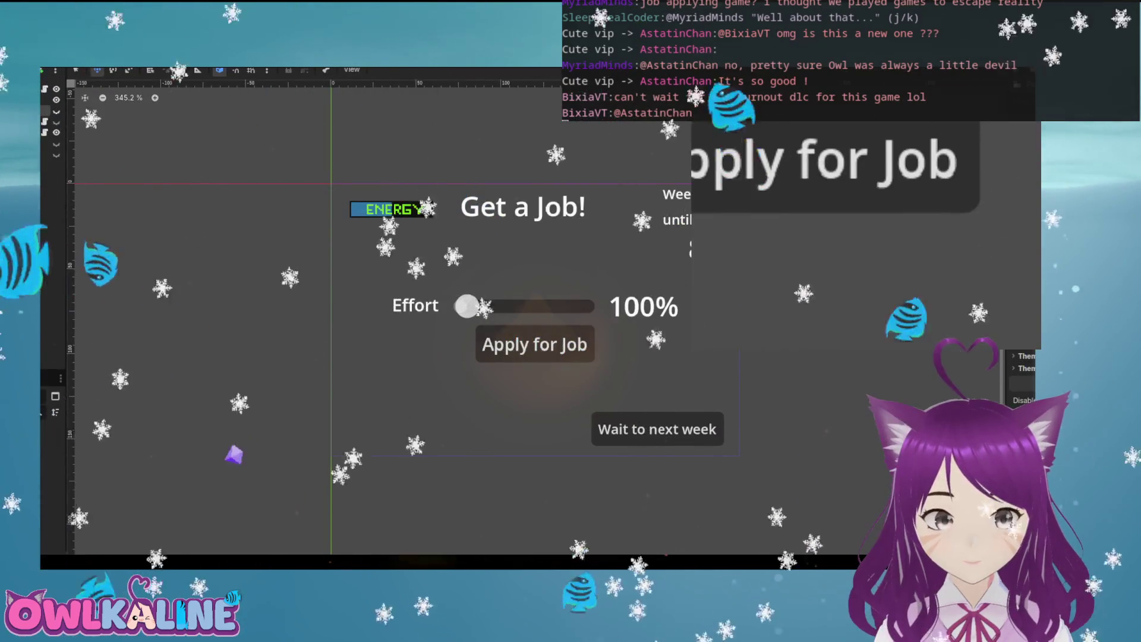
key("F8")
key("F5")
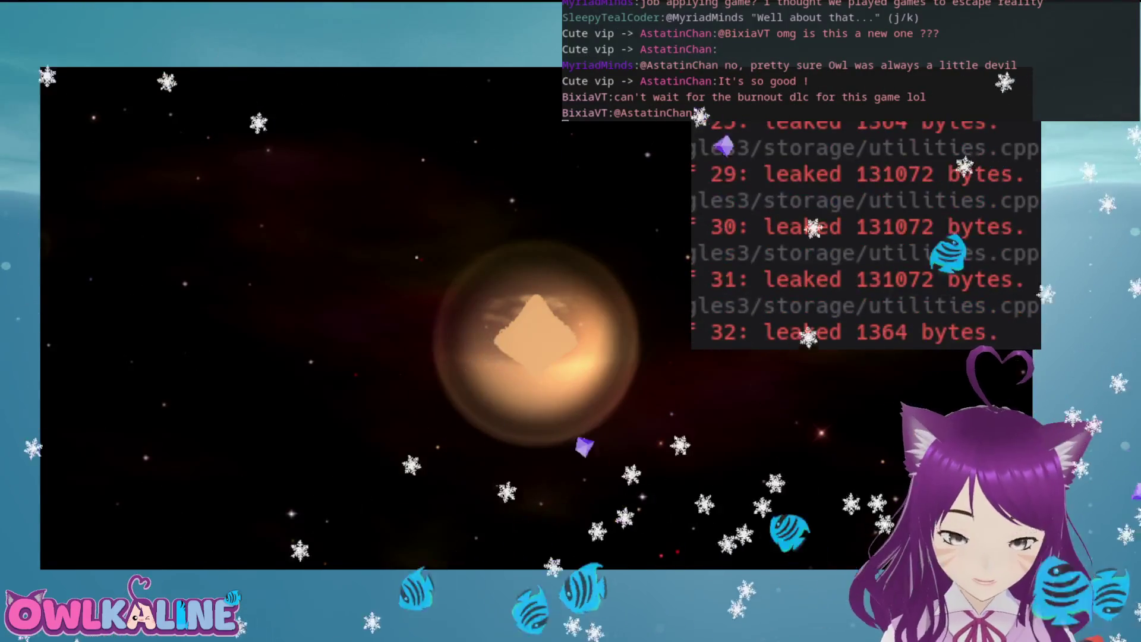
key("F5")
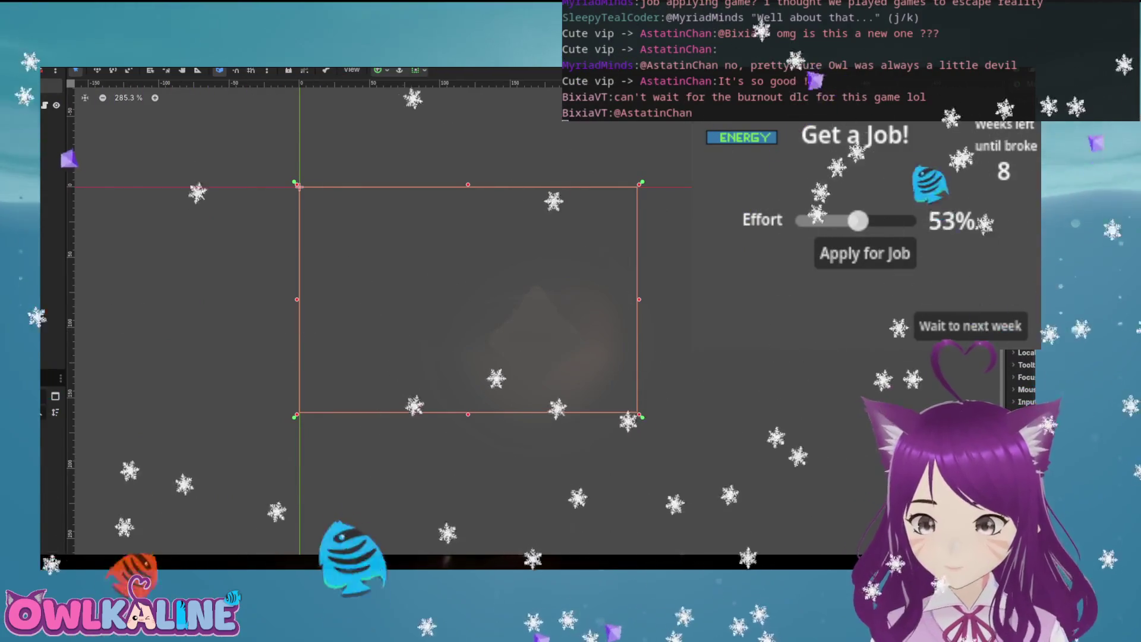
scroll(476, 298, "down", 5)
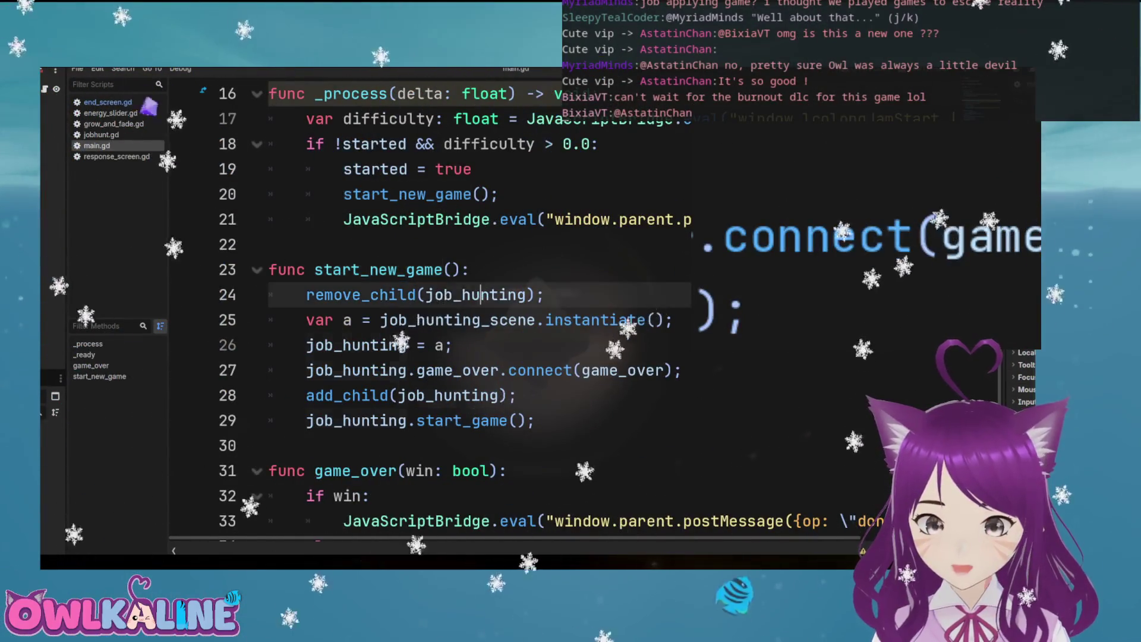
On line 25, replace var a with job_hunting and delete the leftover job_hunting = a; line
scroll(476, 297, "up", 5)
scroll(475, 298, "down", 2)
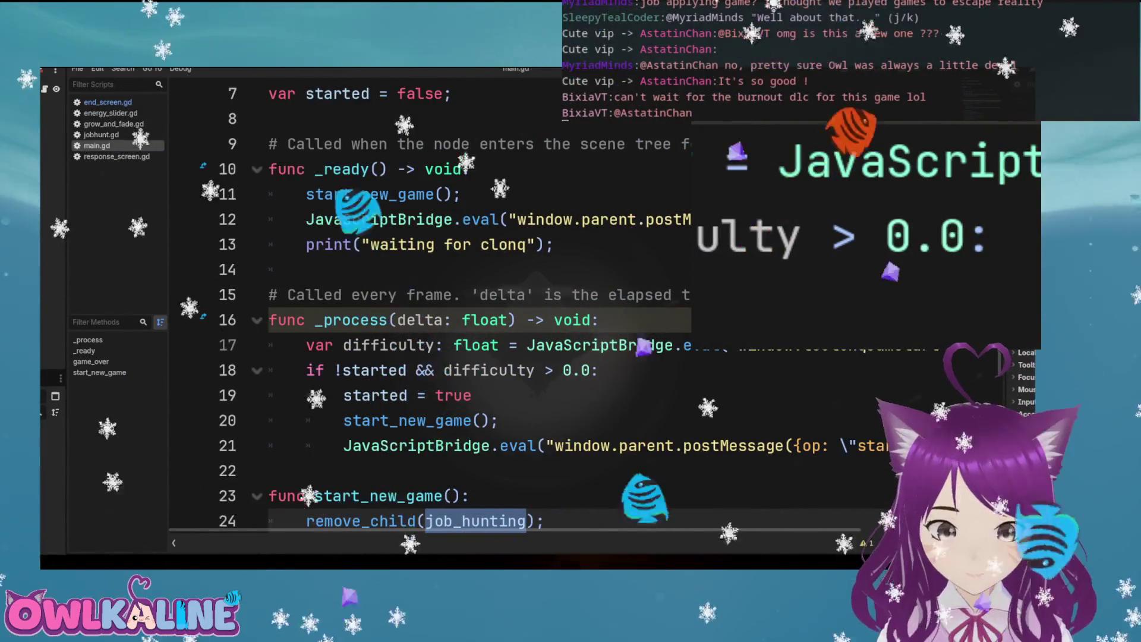
scroll(475, 297, "down", 4)
left_click(517, 245)
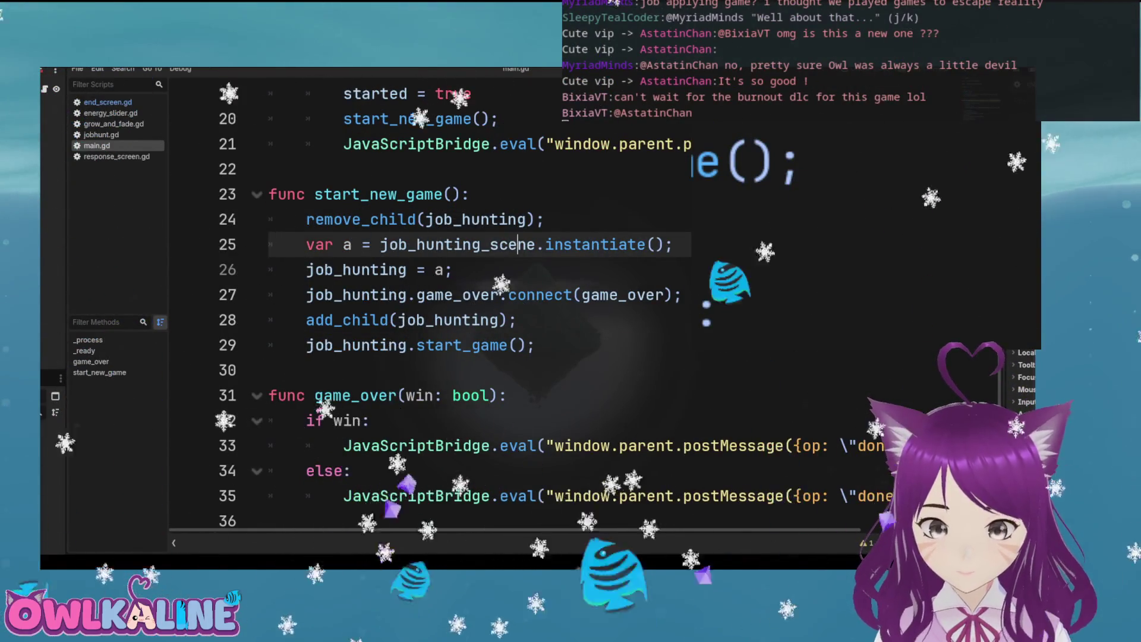
double_click(357, 269)
key("ctrl+x")
left_click(353, 244)
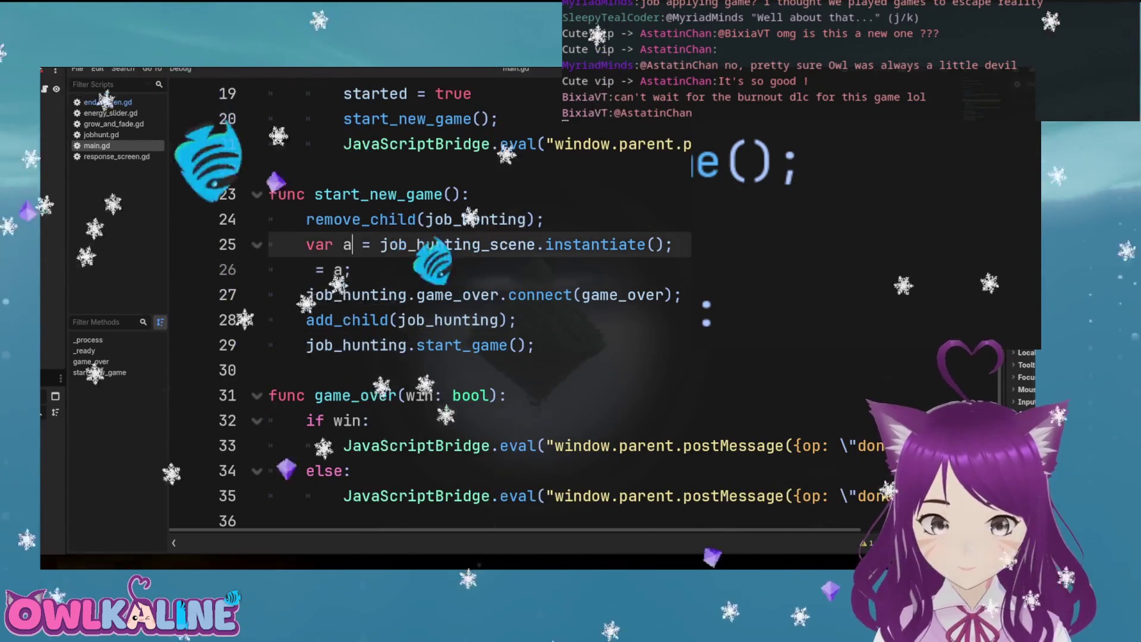
key("ctrl+v")
key("Down")
key("ctrl+shift+k")
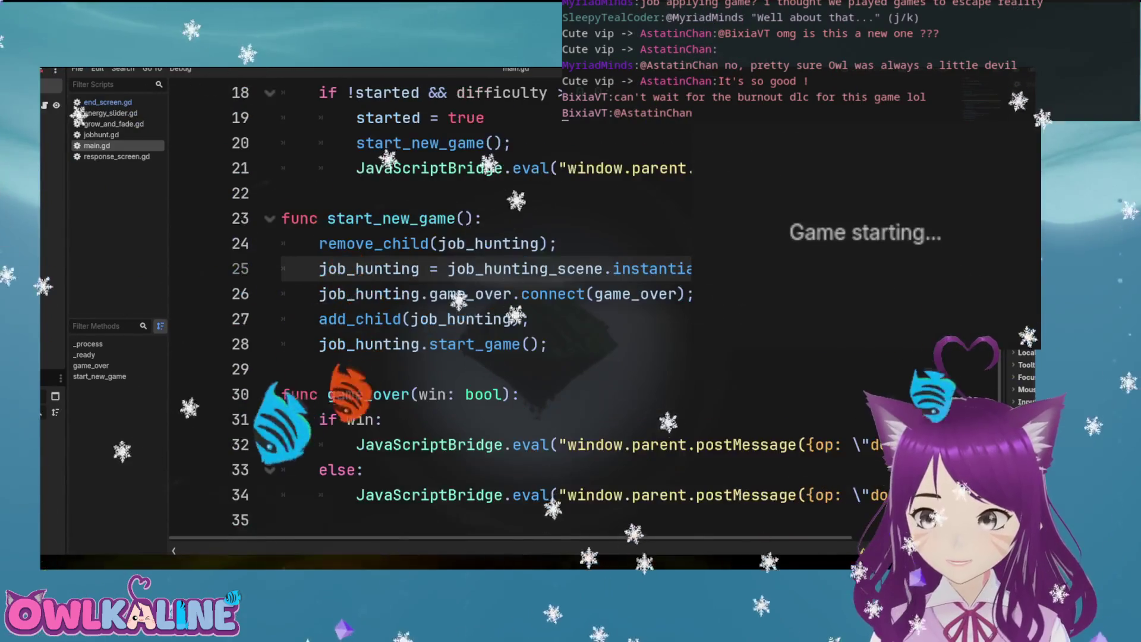
In the test run, set Effort to 63%, wait to next week, and view the responses
left_click_drag(800, 221, 868, 221)
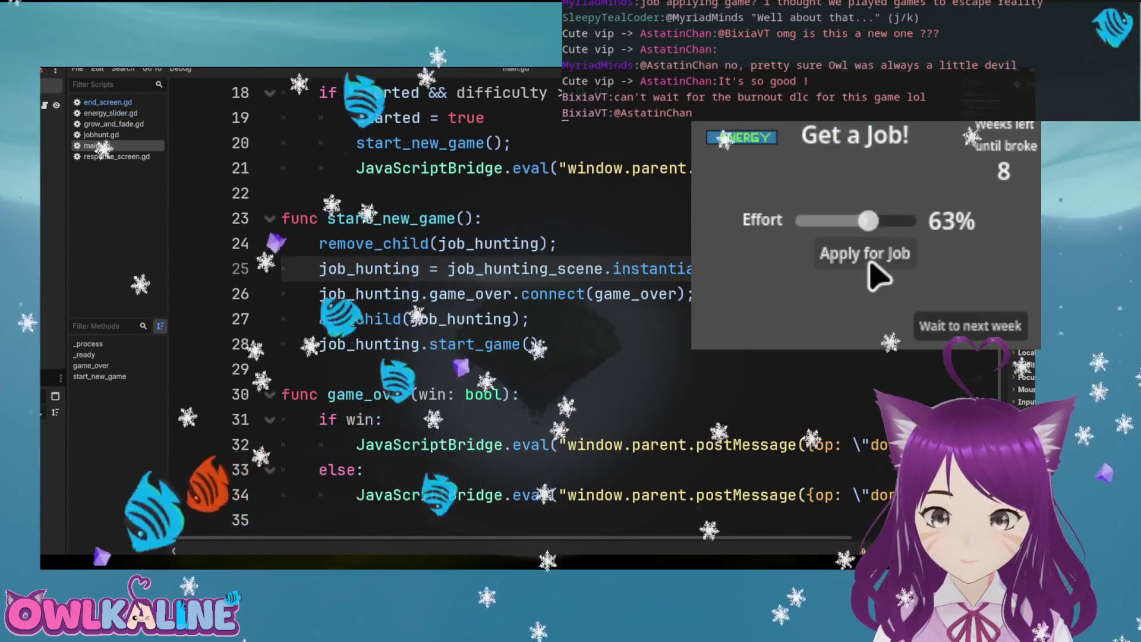
left_click(955, 321)
left_click(927, 302)
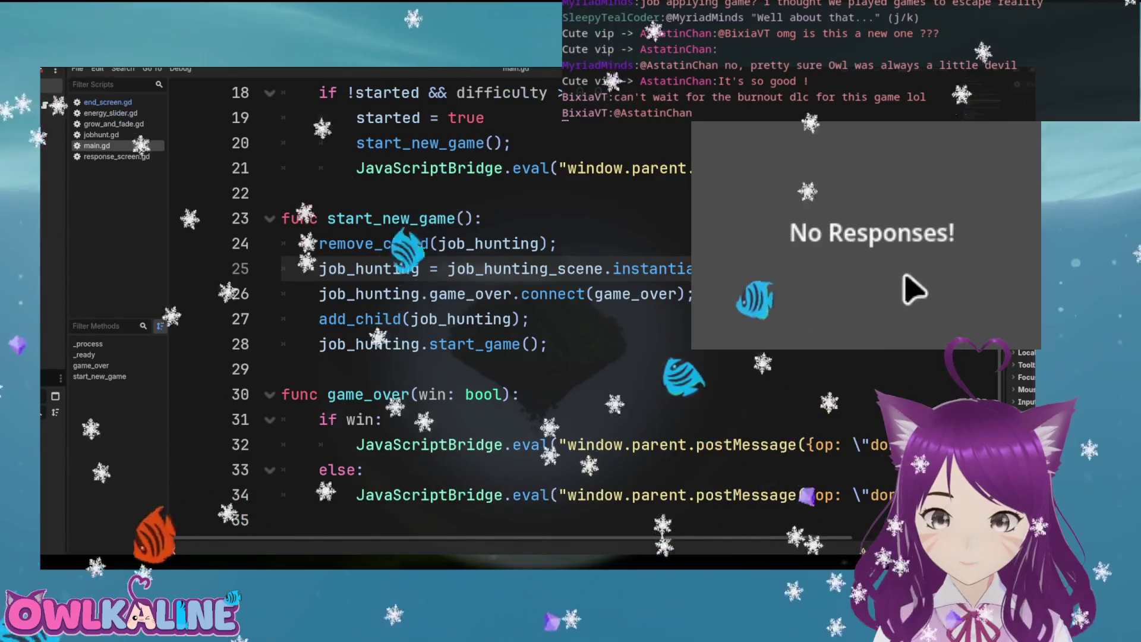
left_click(966, 325)
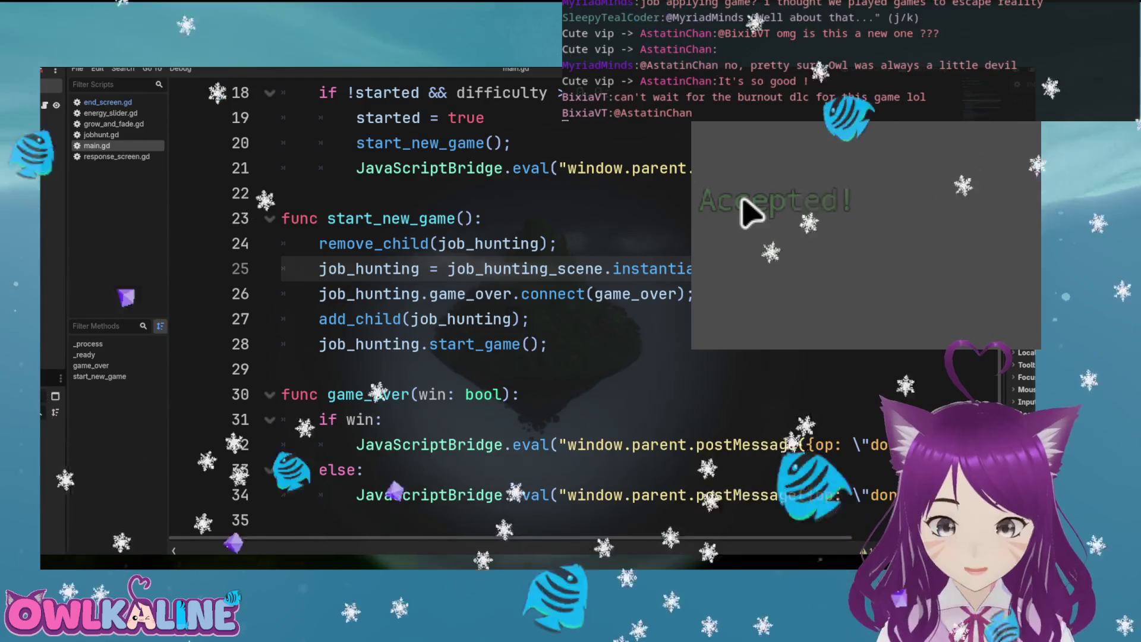
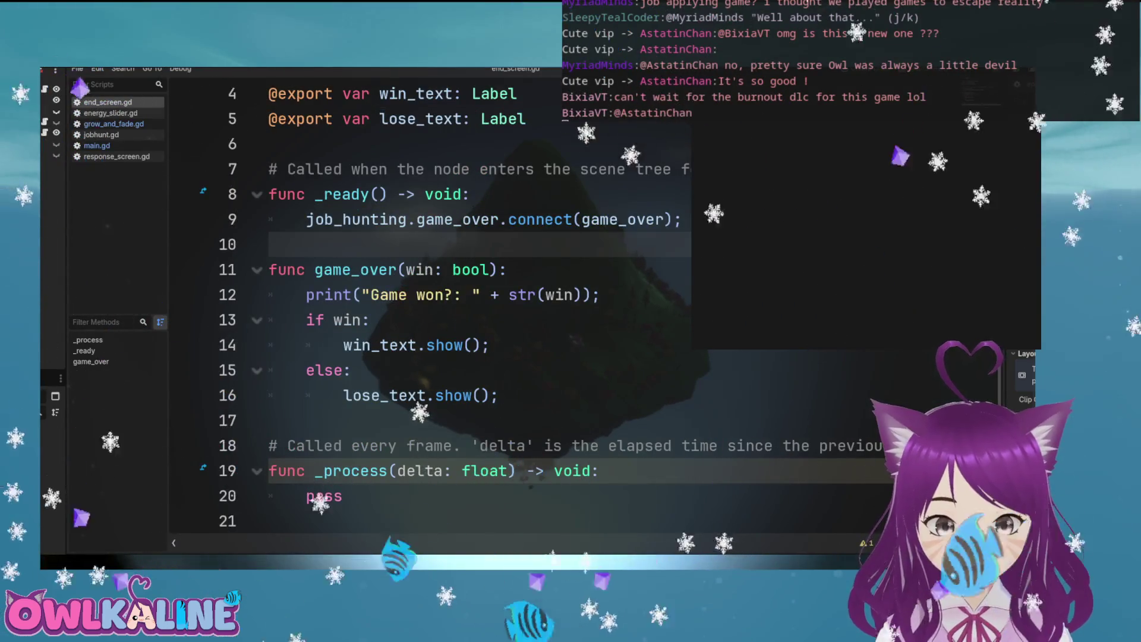
In response_screen.gd, insert a new line after did_get_accepted = true for a 'Was accepted' print
double_click(389, 295)
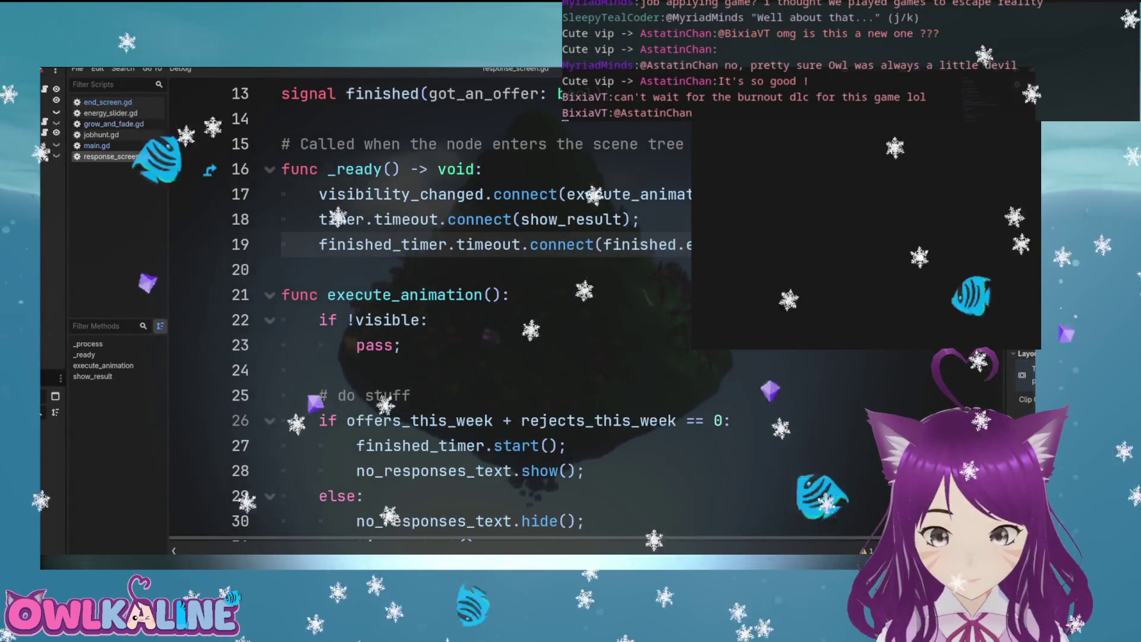
scroll(476, 309, "up", 4)
scroll(428, 298, "down", 1)
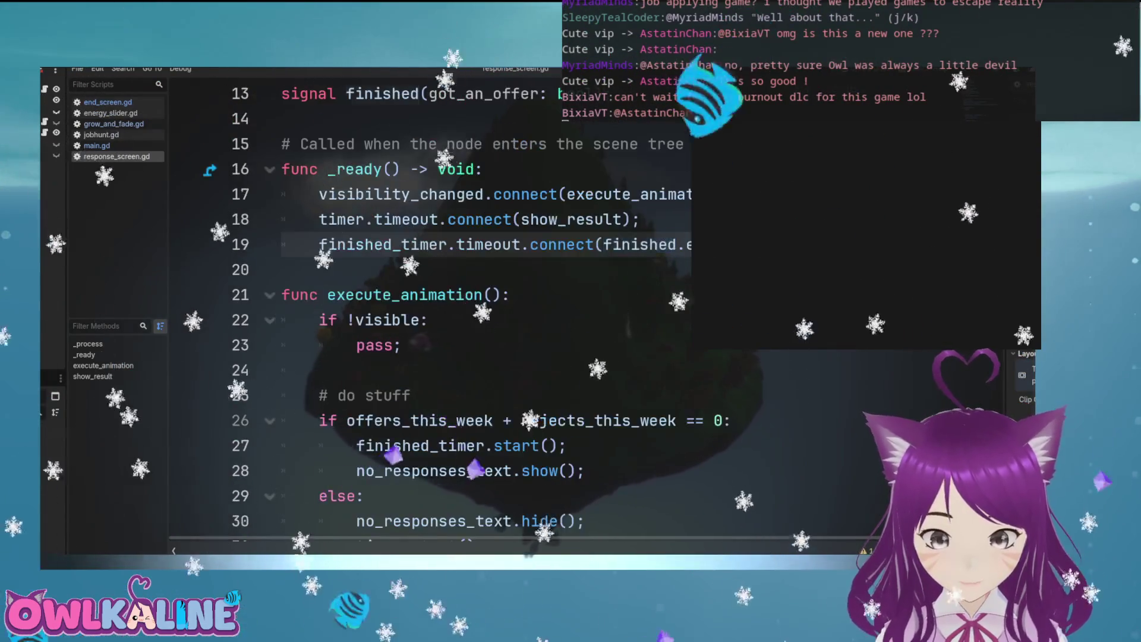
scroll(428, 297, "down", 8)
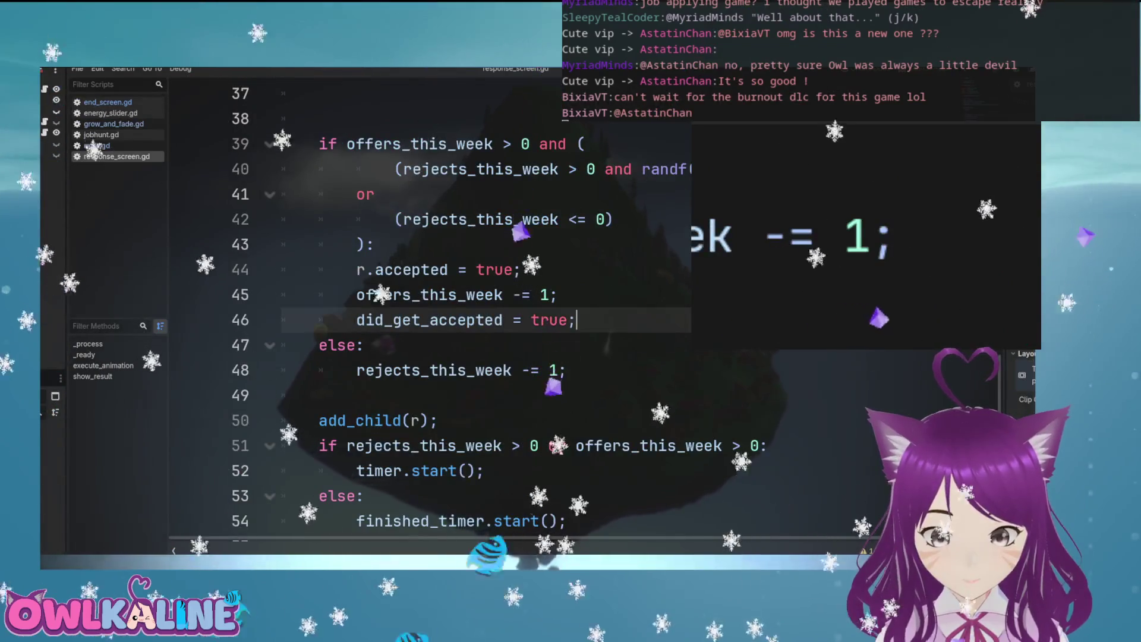
key("Return")
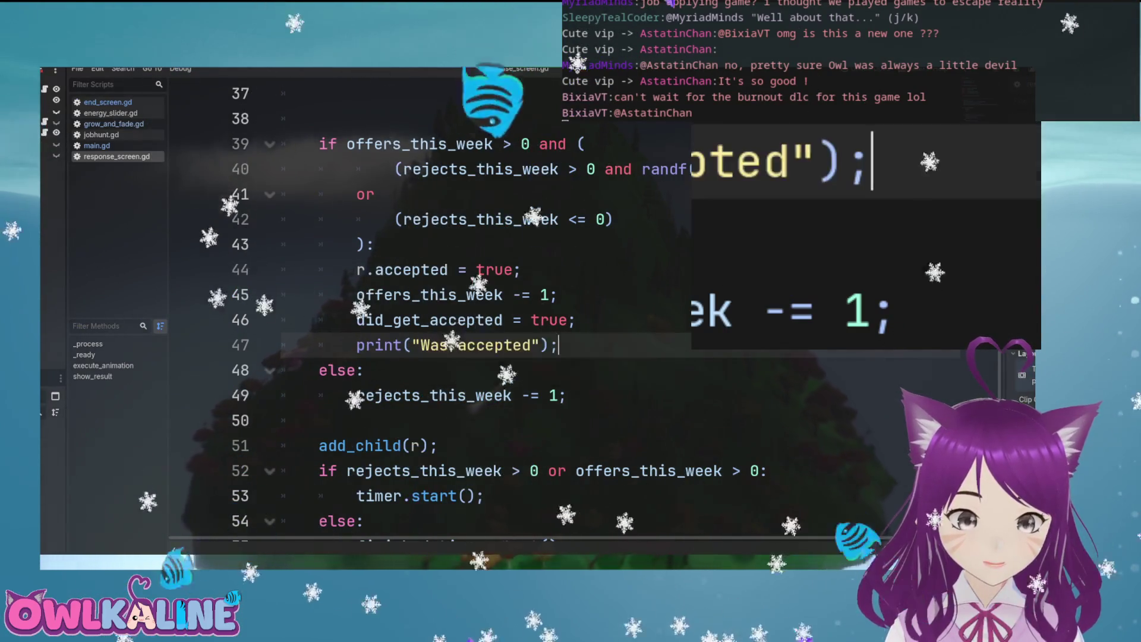
scroll(505, 369, "up", 10)
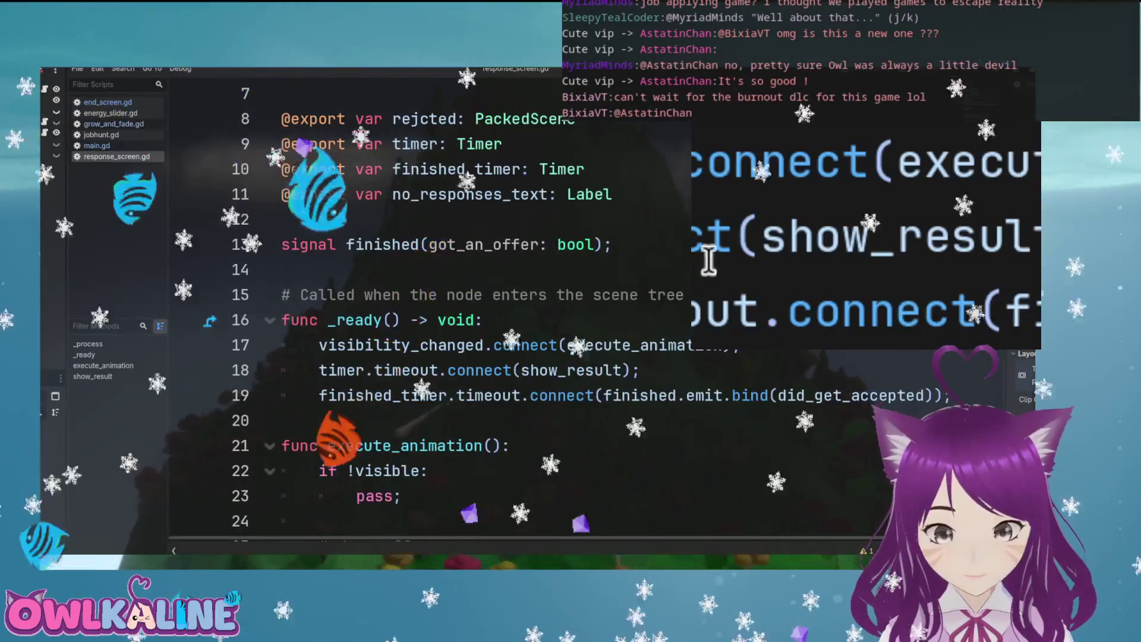
Inspect line 19, where finished_timer's timeout connects to finished.emit
double_click(381, 395)
double_click(502, 395)
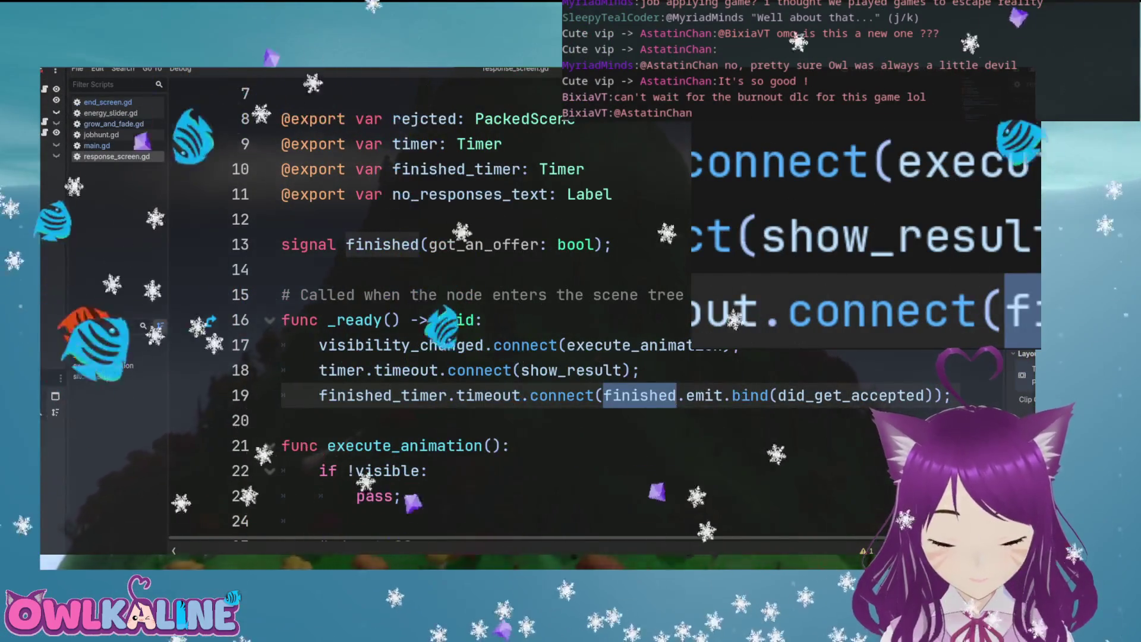
double_click(707, 395)
double_click(380, 395)
Check the finished signal declaration on line 13, then switch to jobhunt.gd
scroll(506, 309, "up", 2)
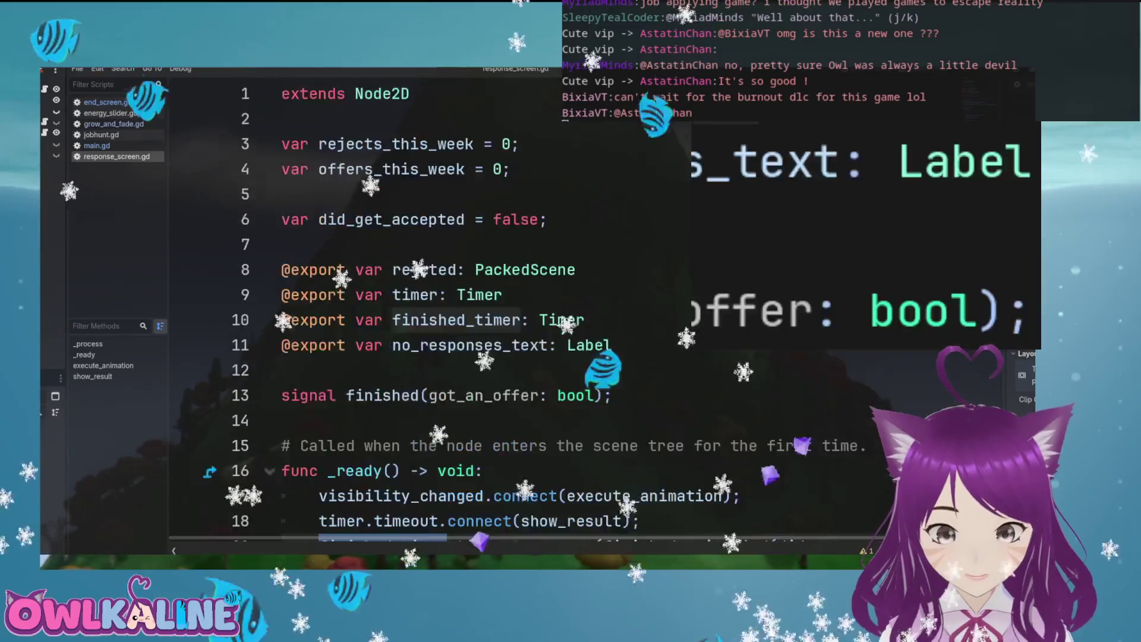
scroll(559, 370, "down", 10)
scroll(553, 383, "up", 3)
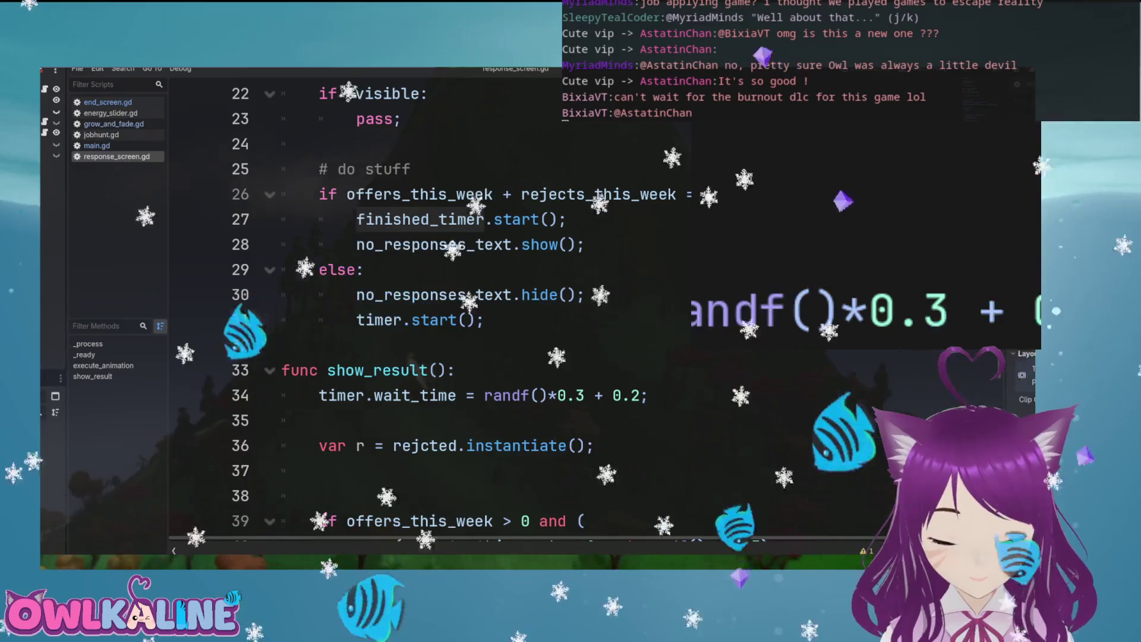
scroll(488, 309, "up", 3)
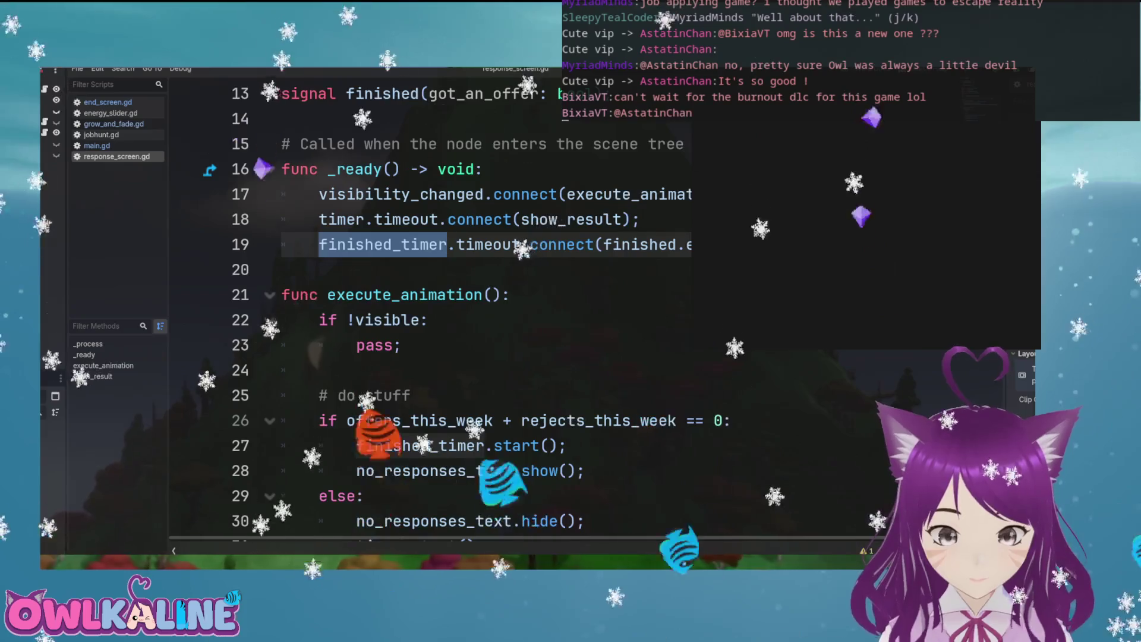
scroll(475, 309, "up", 2)
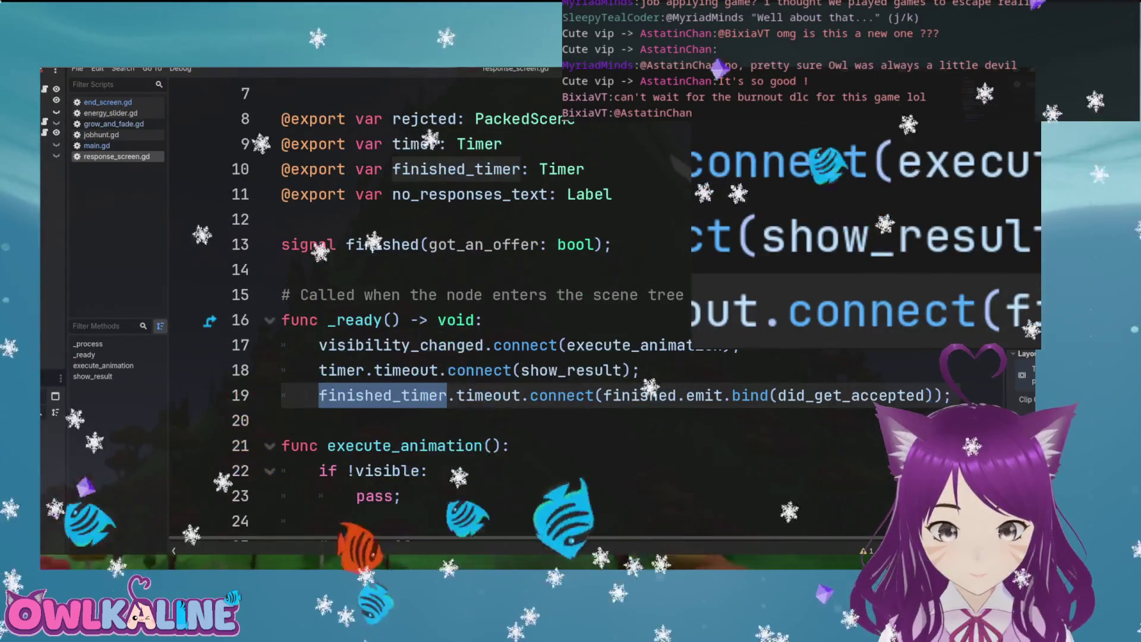
double_click(382, 245)
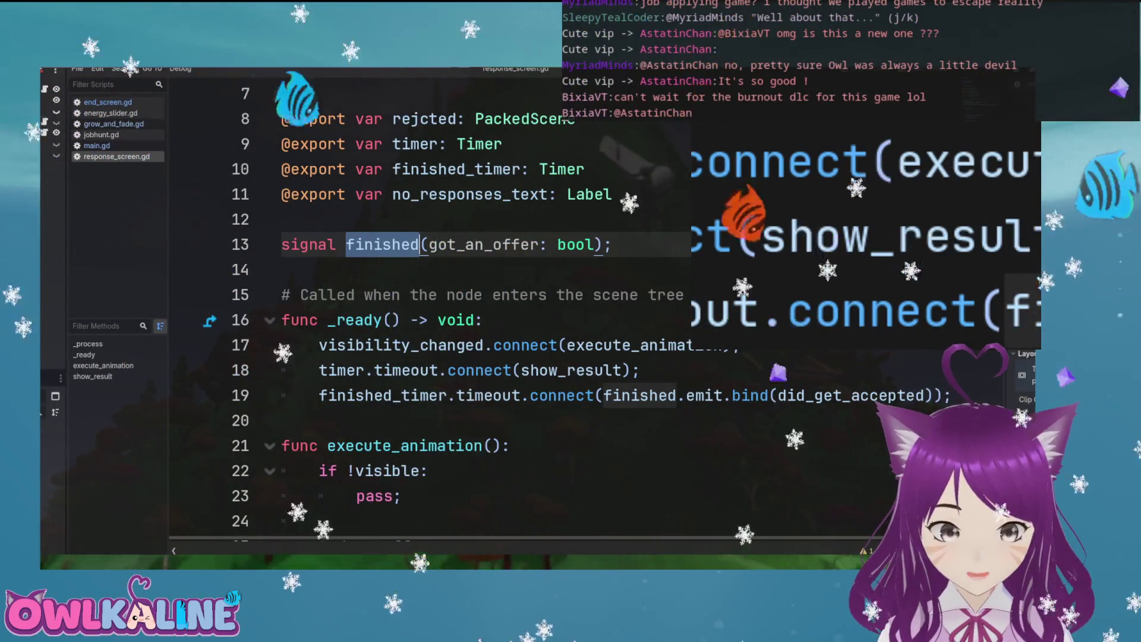
left_click(101, 135)
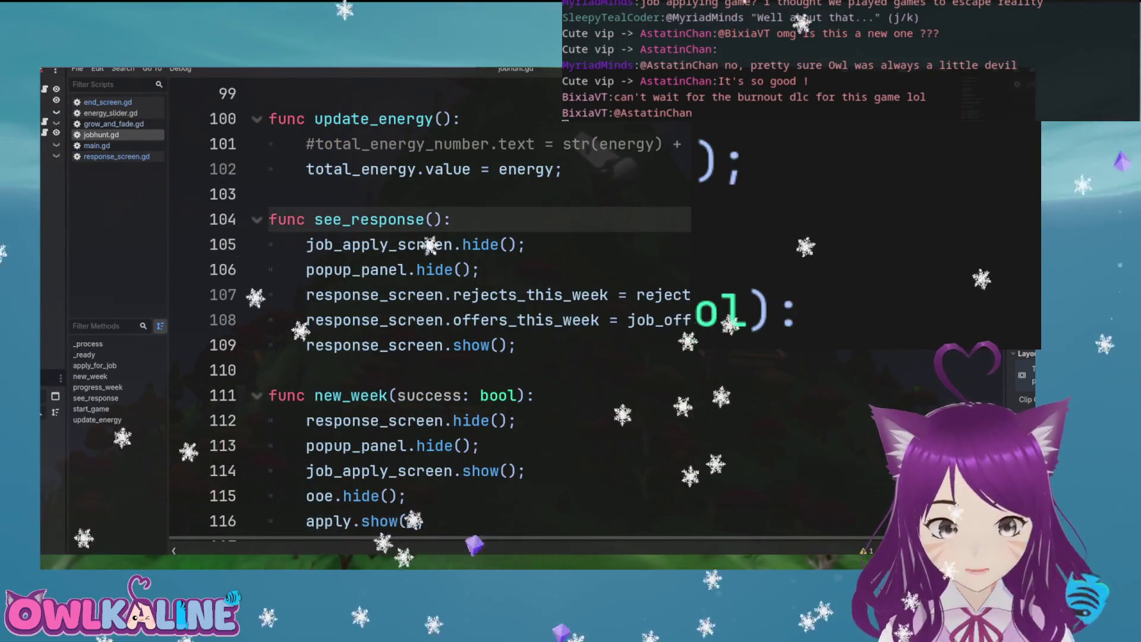
Review response_screen's finished connection on line 39 and jump to the new_week function
double_click(386, 295)
scroll(451, 309, "up", 20)
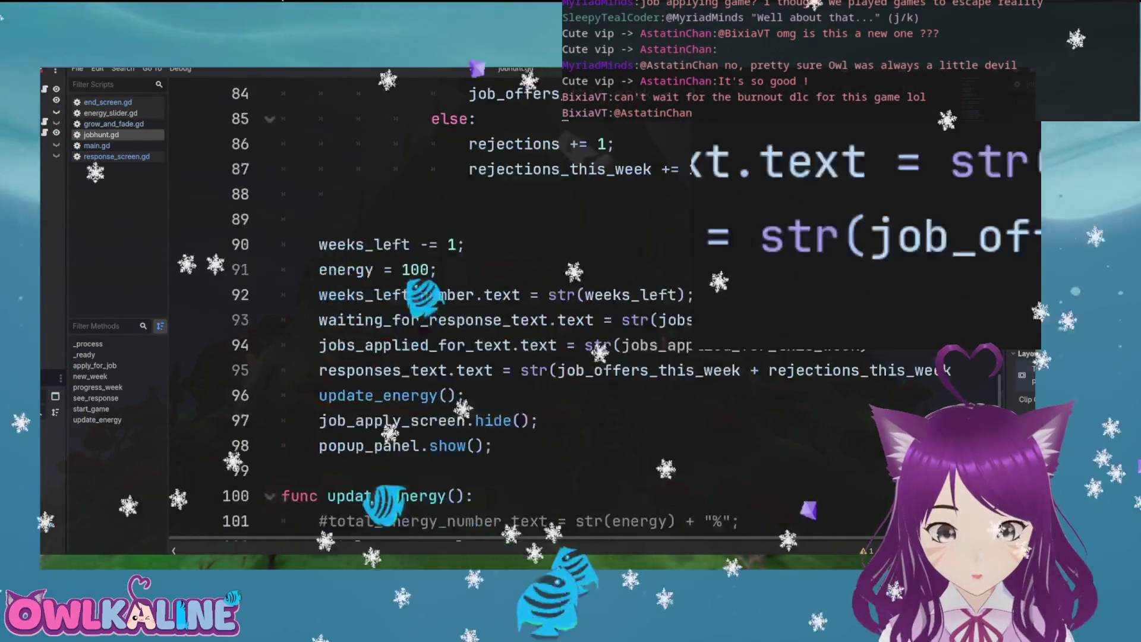
left_click(88, 344)
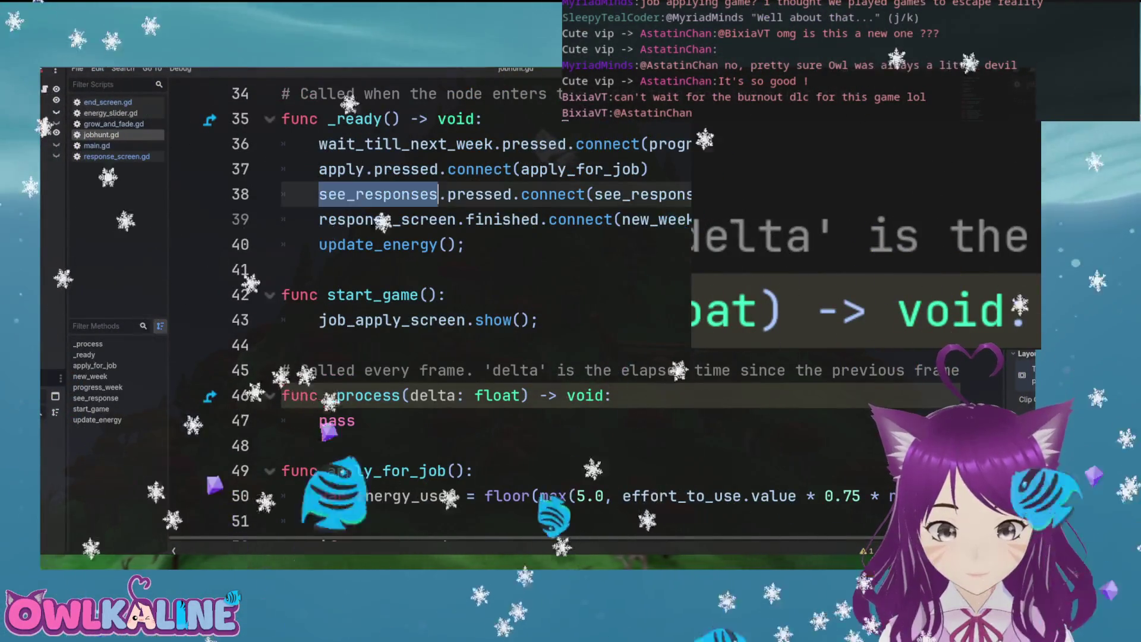
left_click(429, 219)
double_click(502, 219)
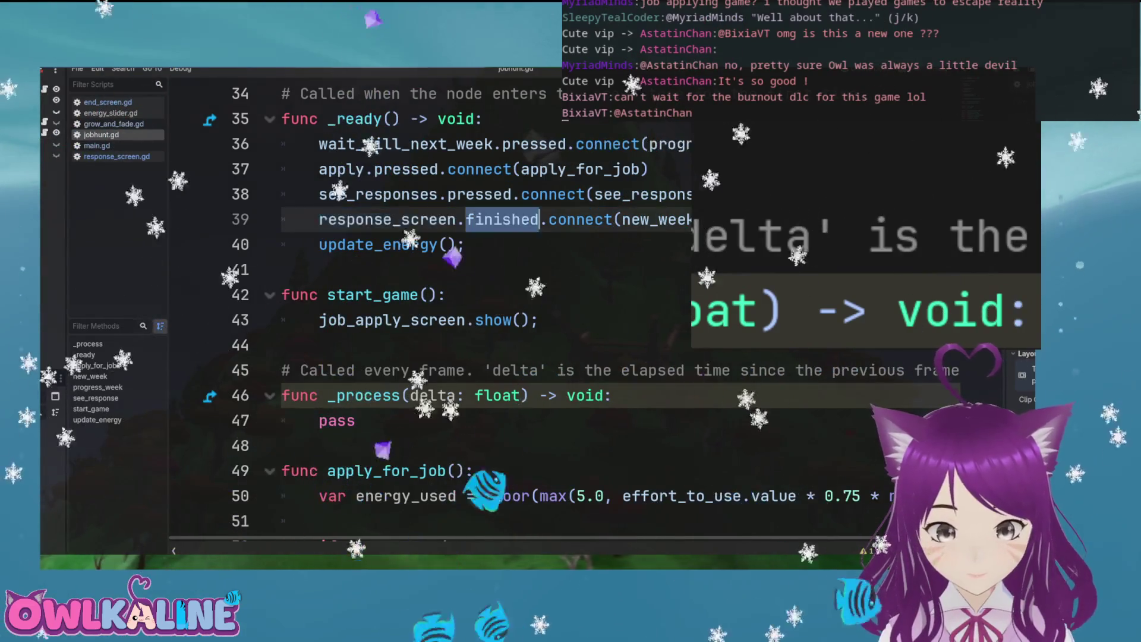
left_click(90, 376)
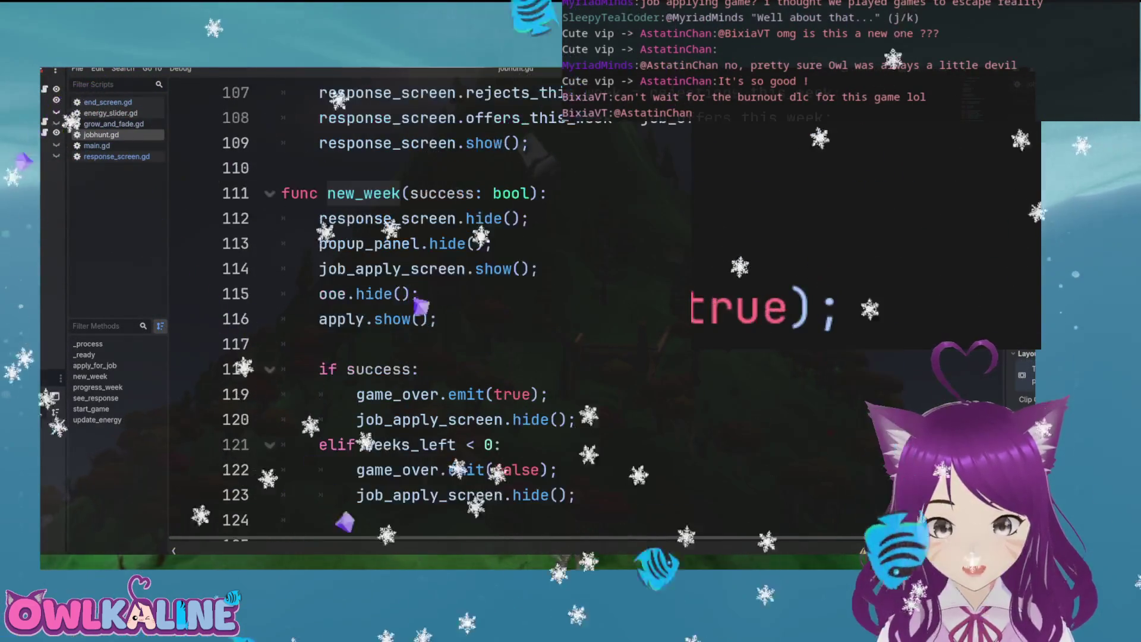
Add print("New week: " + str(success)) at the start of new_week
key("Return")
type("print")
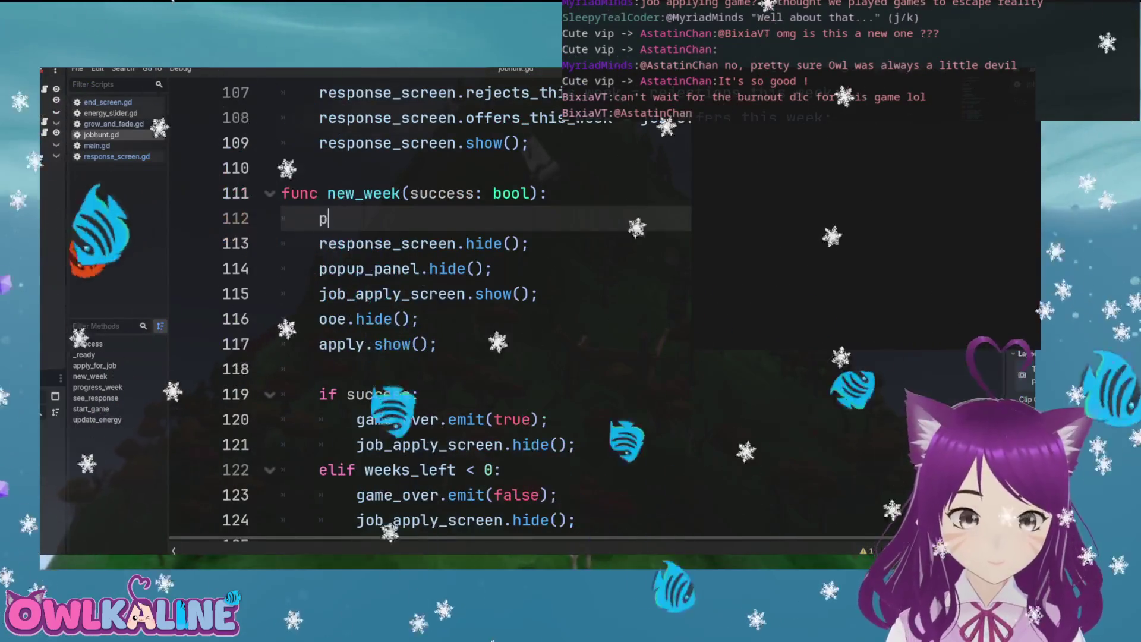
type("(\"New")
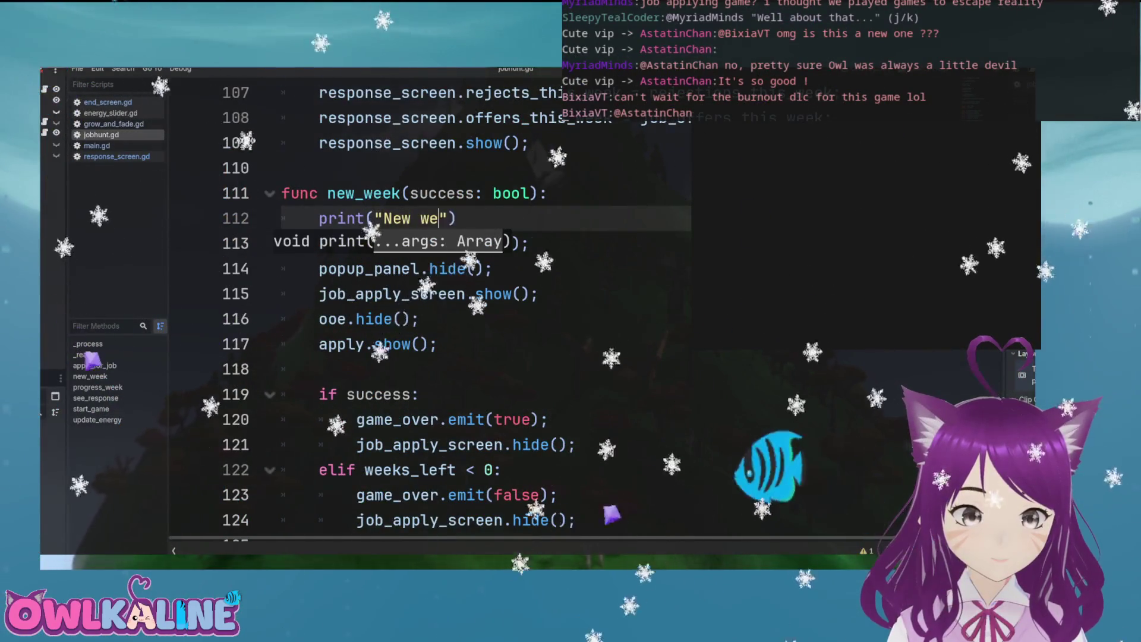
type(" week: \" + str(success")
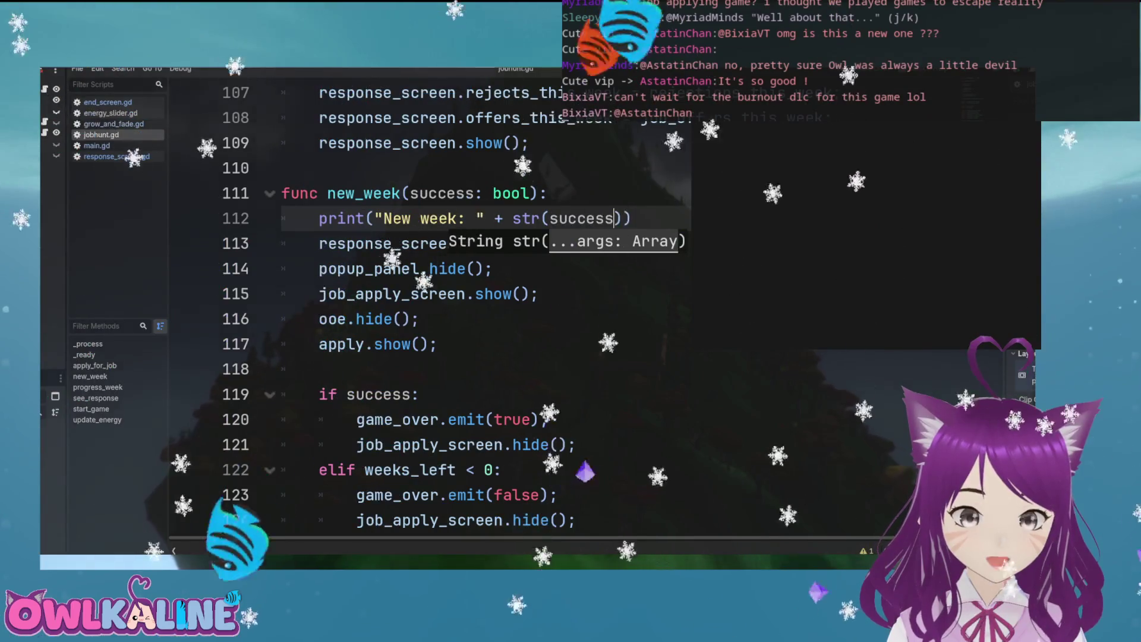
key("End")
key("Down")
key("Down")
key("Down")
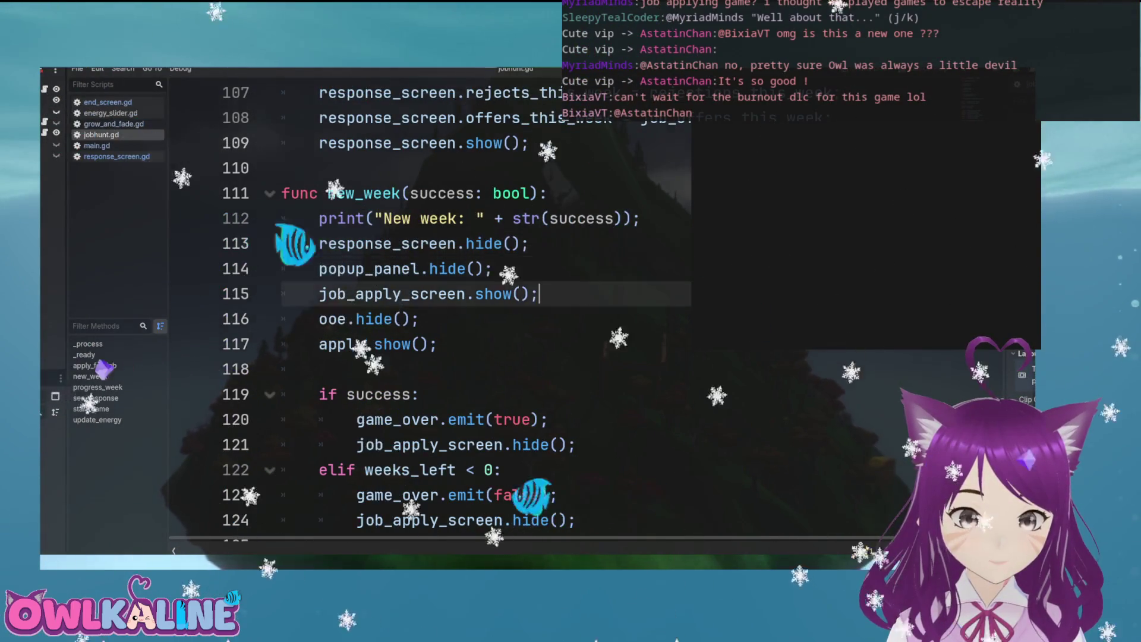
Add print("Game over - win"); under the if success: branch
key("Return")
type("print(")
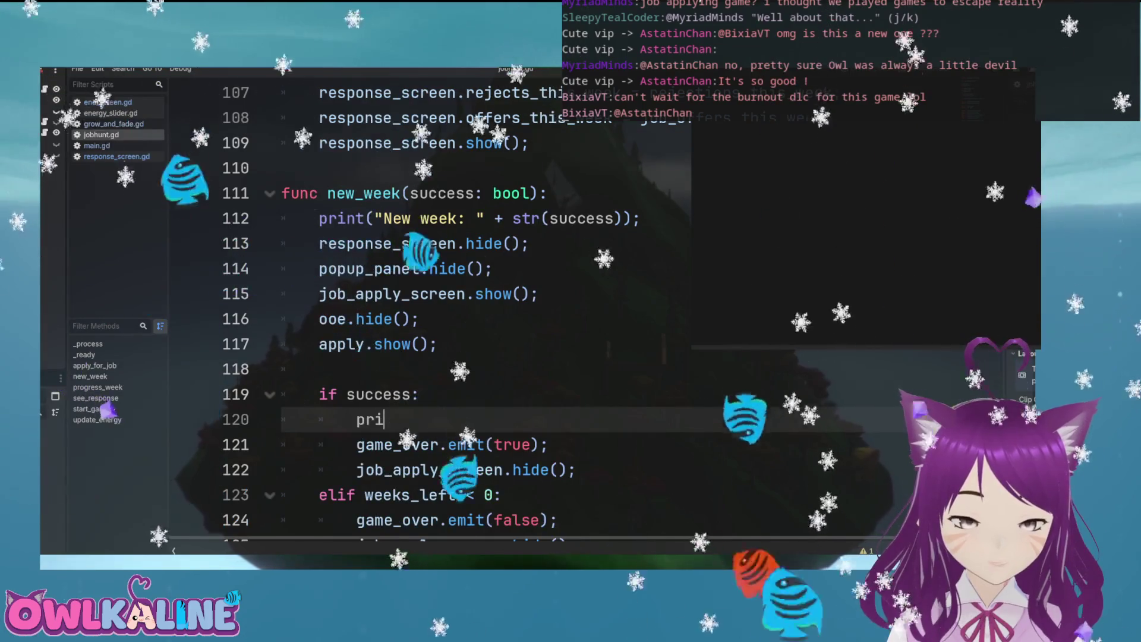
type("\"Game over ")
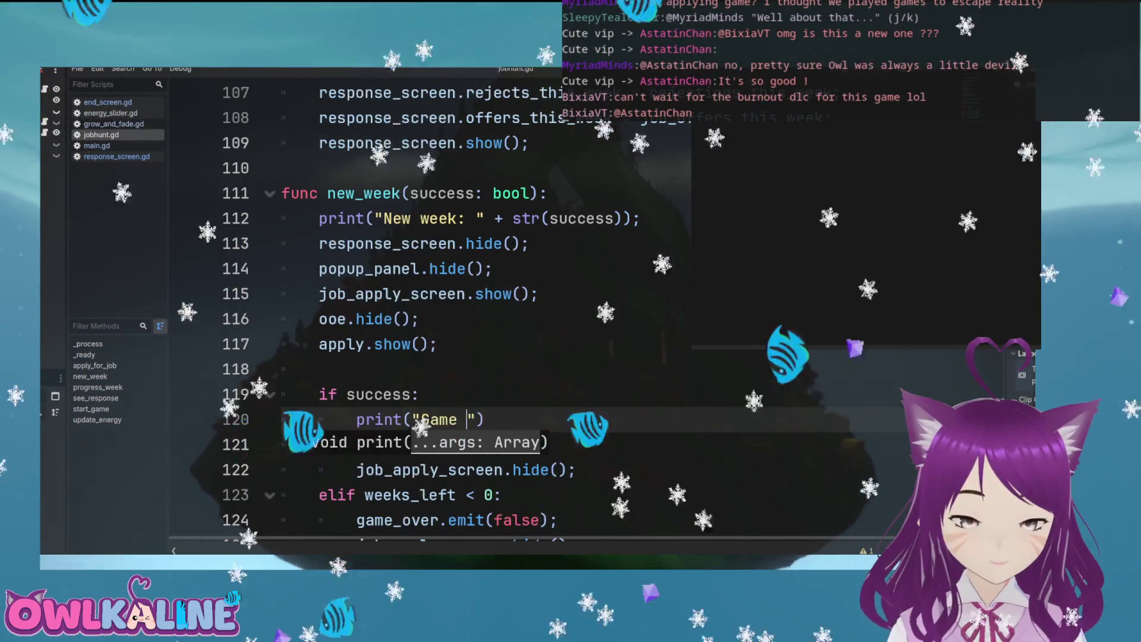
type("- win")
key("End")
type(";")
Copy that print into the lose branch as "Game over - lose" and save jobhunt.gd
key("shift+Home")
key("ctrl+c")
key("Down")
key("Down")
key("Down")
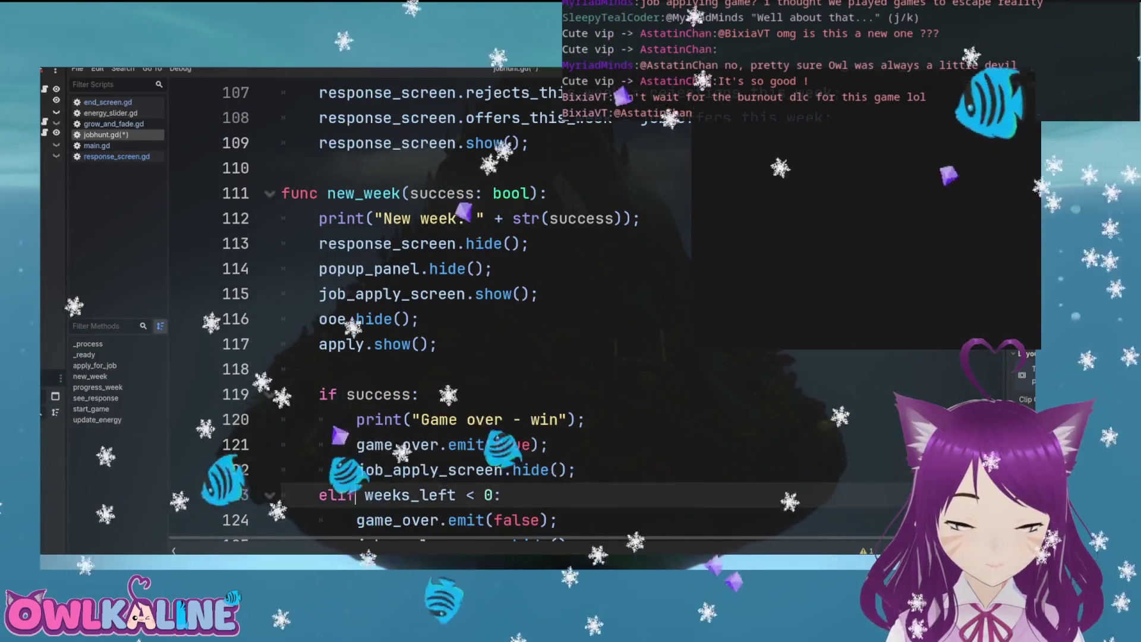
key("shift+End")
key("ctrl+v")
key("Left")
key("BackSpace")
key("BackSpace")
key("BackSpace")
type("lose")
key("End")
type(";")
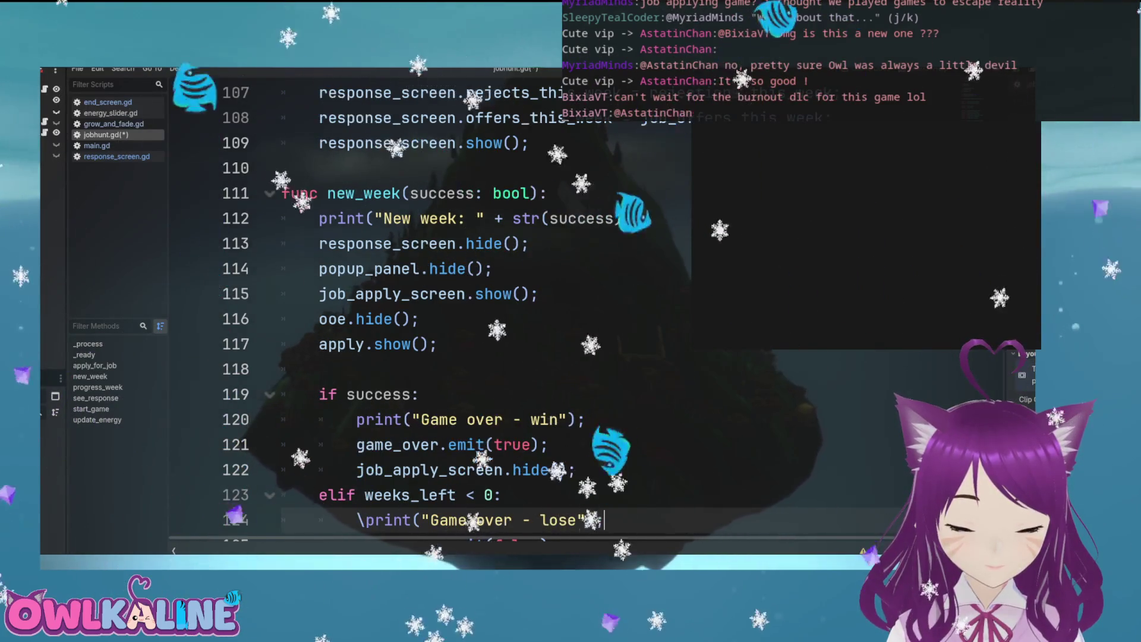
key("BackSpace")
key("BackSpace")
key("ctrl+s")
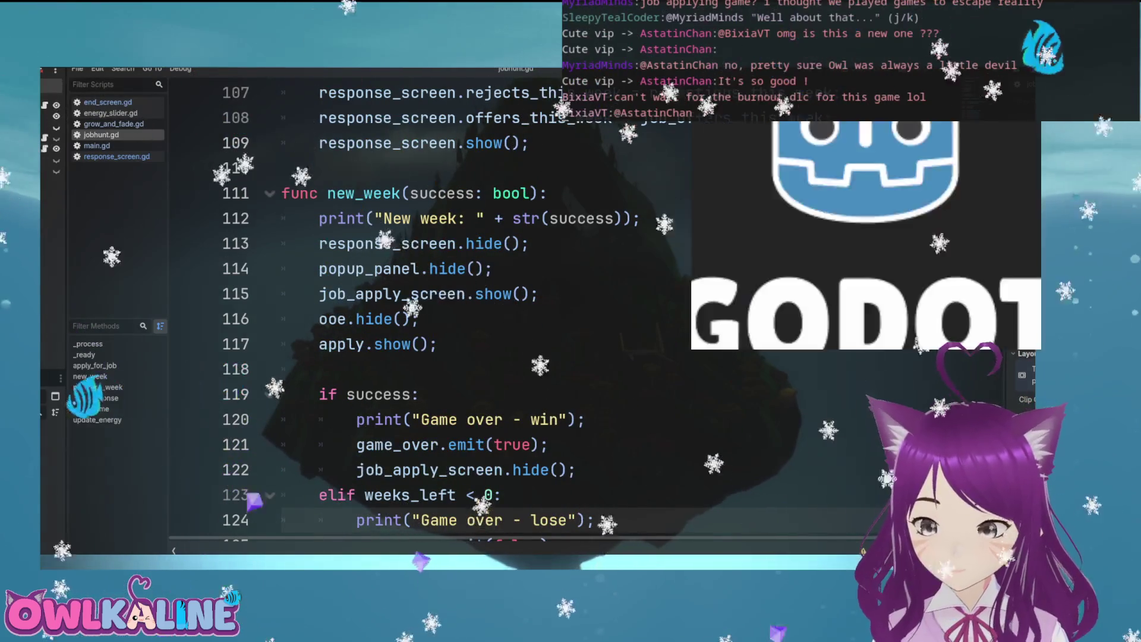
Advance a week, view responses, set application effort to 78%, and advance again
left_click(939, 327)
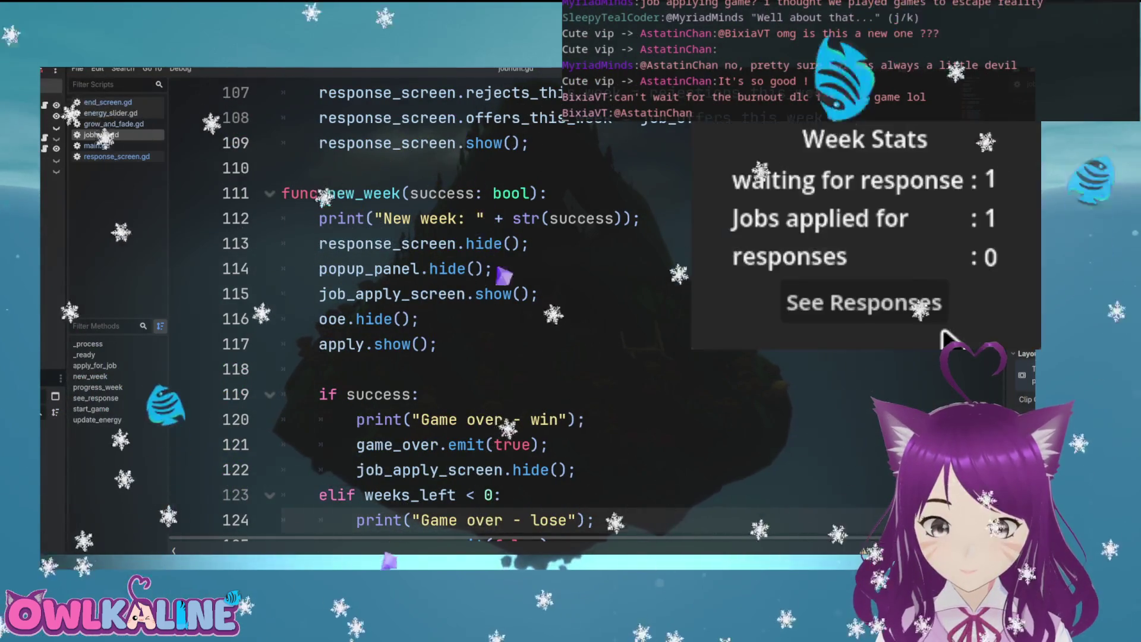
left_click(925, 312)
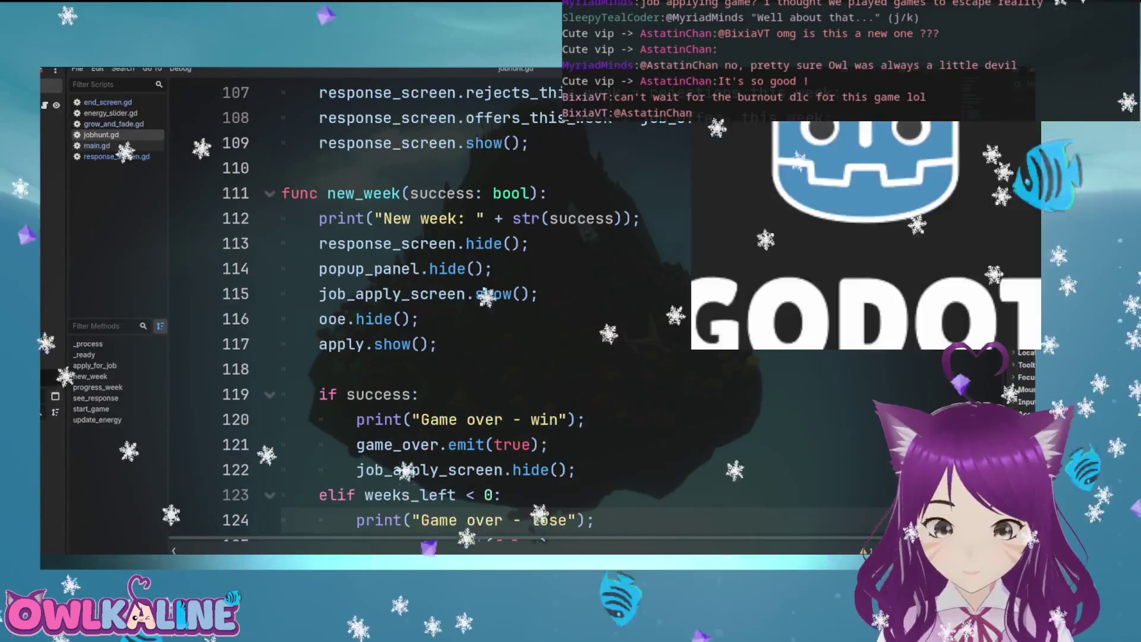
left_click_drag(807, 220, 883, 221)
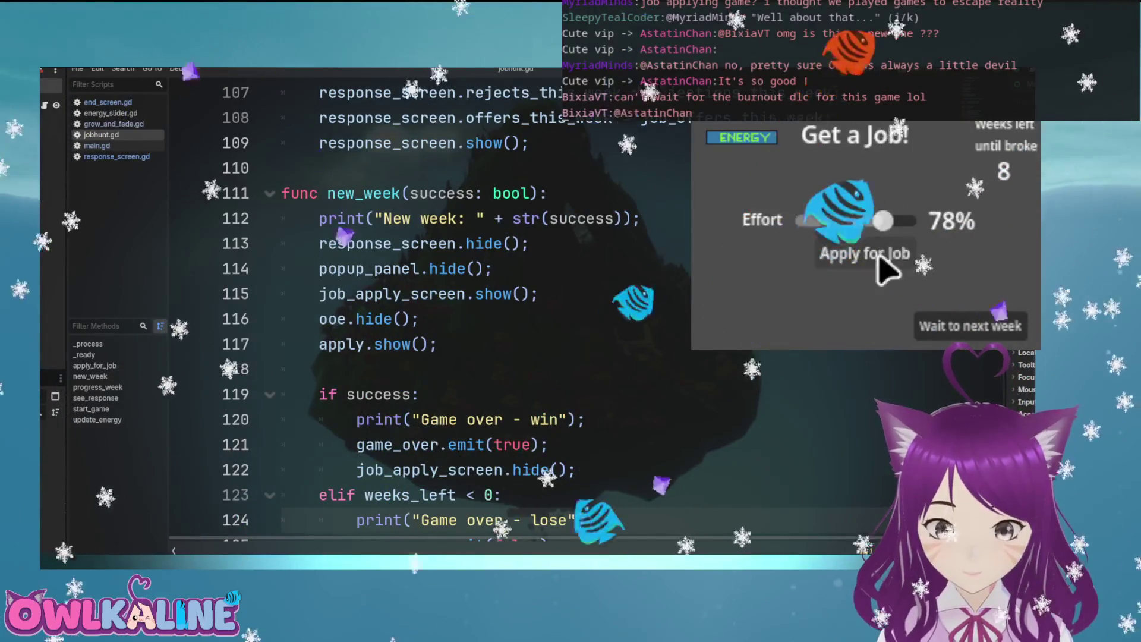
left_click(974, 327)
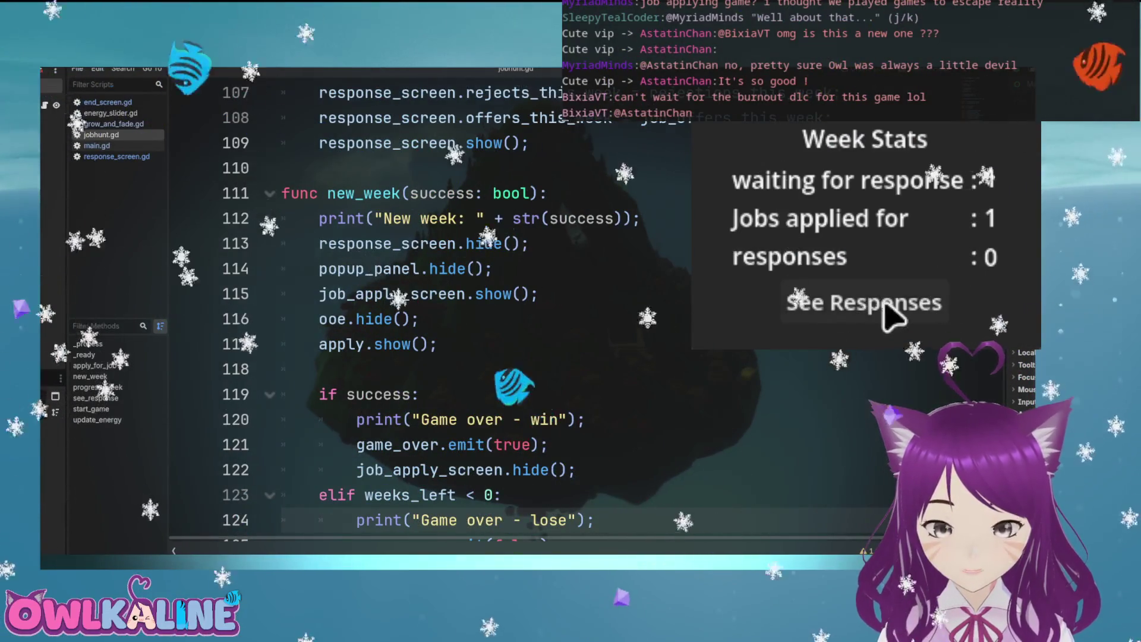
left_click(890, 315)
Keep cycling weeks until a job response appears, then stop the game with F8
left_click(866, 238)
left_click(1007, 323)
left_click(790, 301)
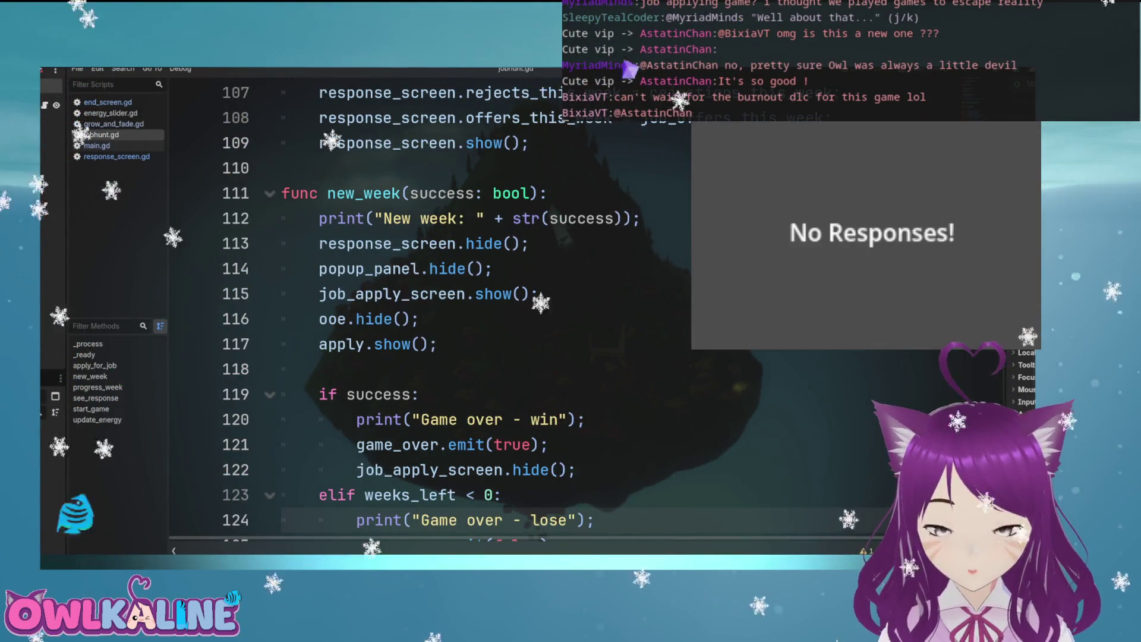
left_click(867, 238)
left_click(973, 327)
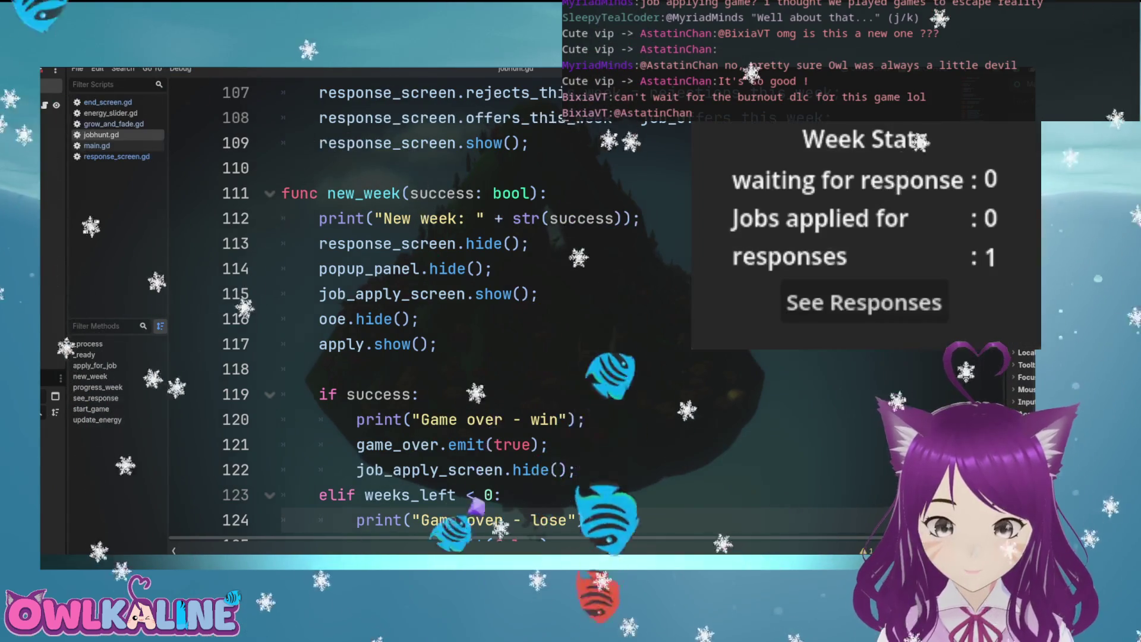
left_click(892, 318)
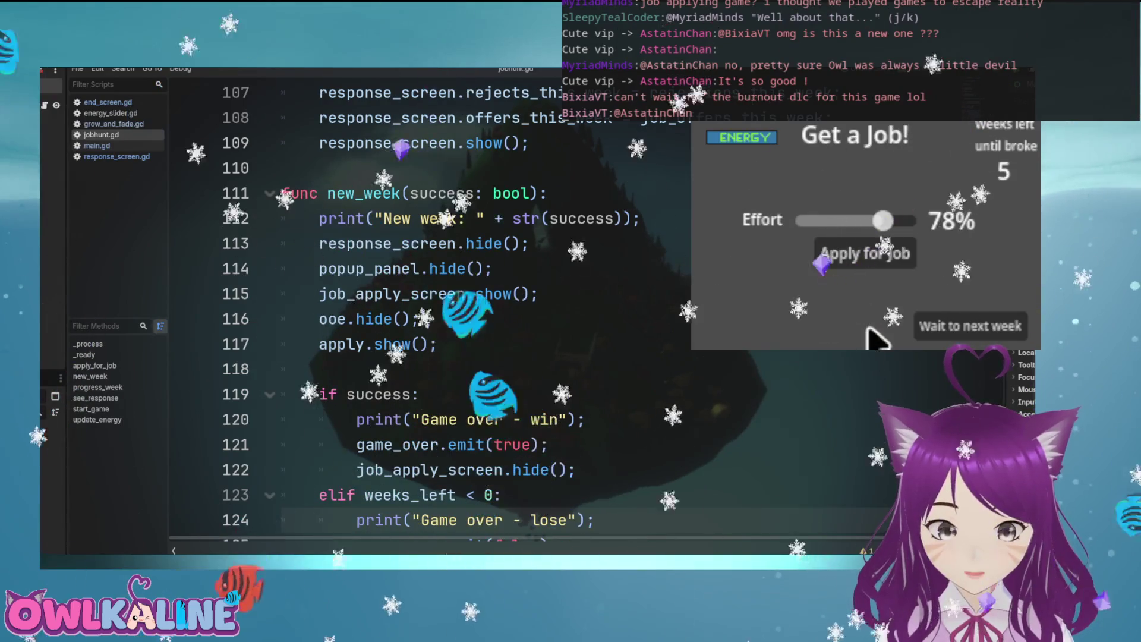
key("F8")
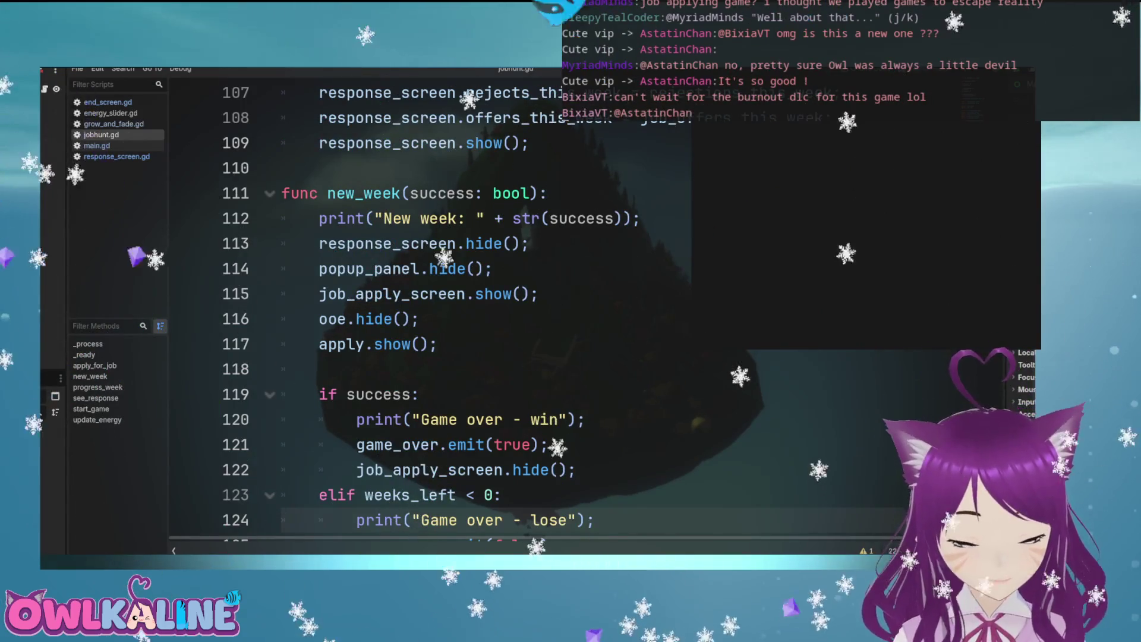
left_click(96, 146)
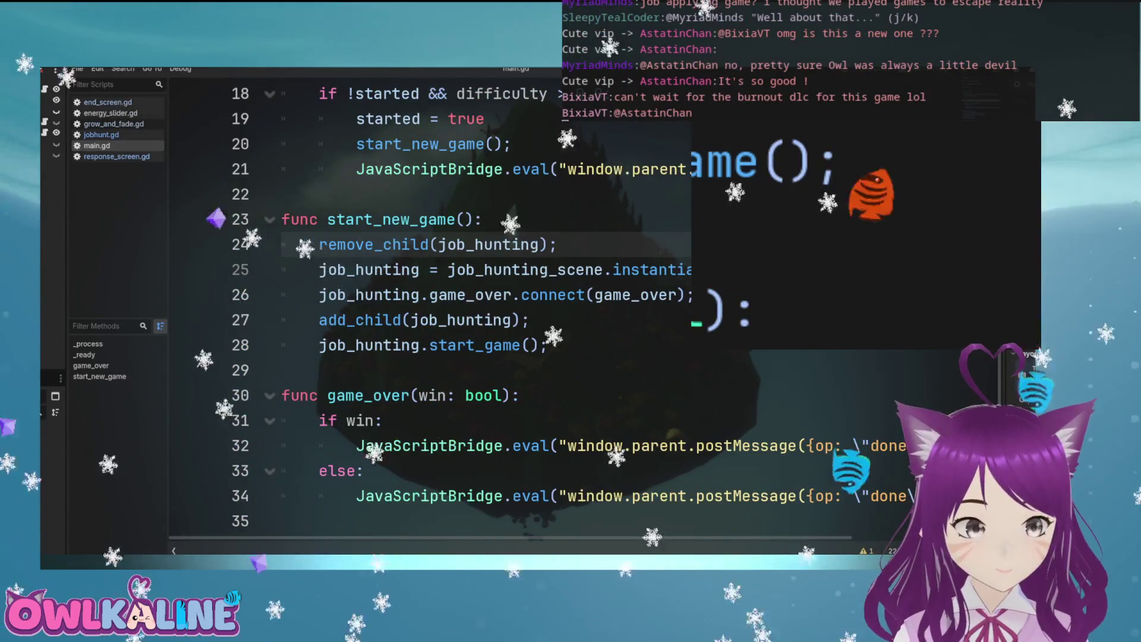
Look over end_screen.gd, then switch to response_screen.gd and scroll through it
left_click(107, 102)
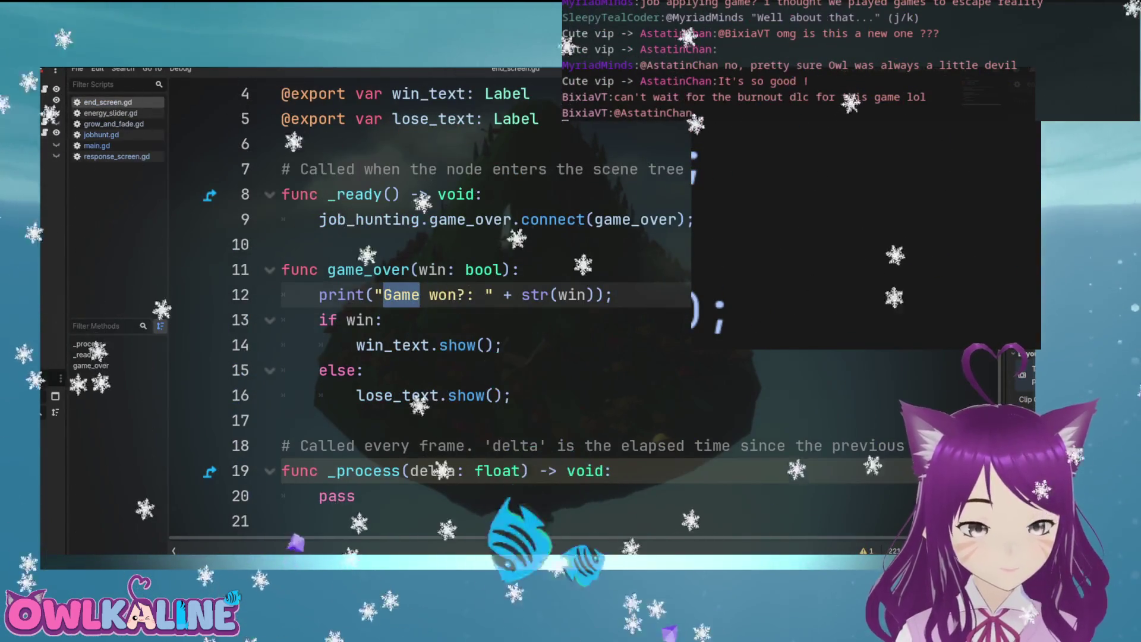
scroll(535, 356, "up", 1)
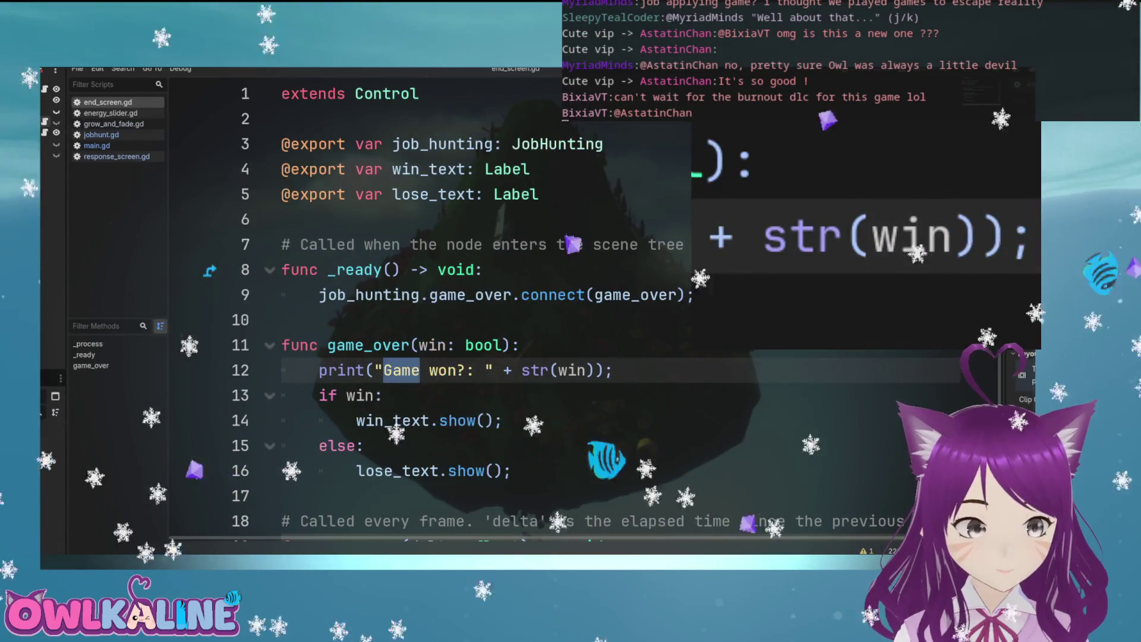
left_click(117, 156)
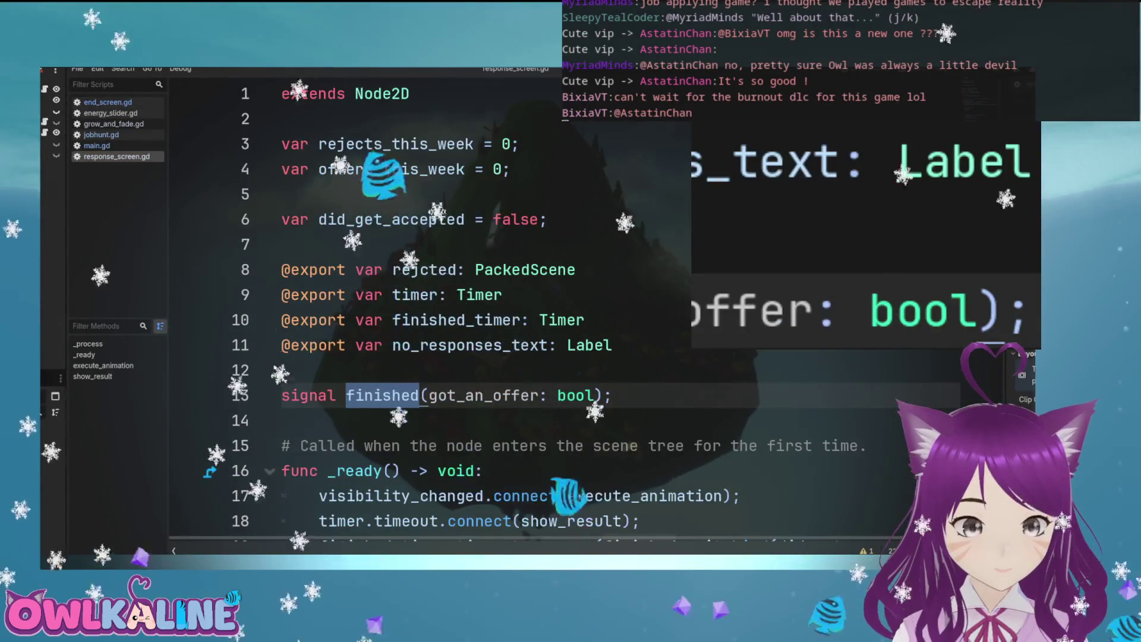
scroll(475, 309, "down", 4)
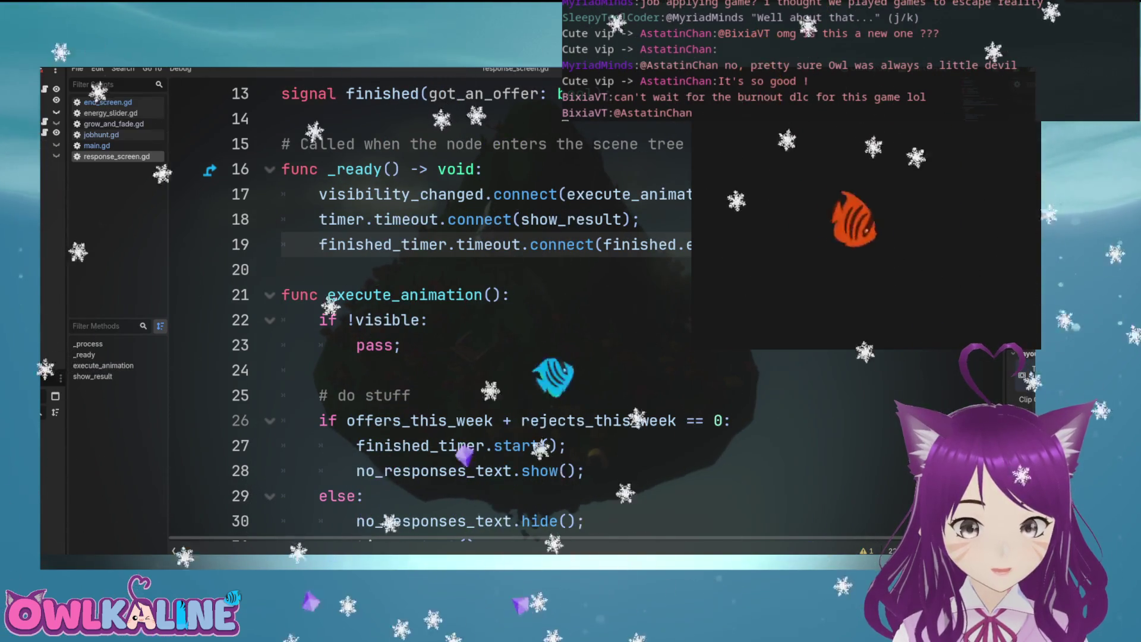
scroll(476, 309, "up", 4)
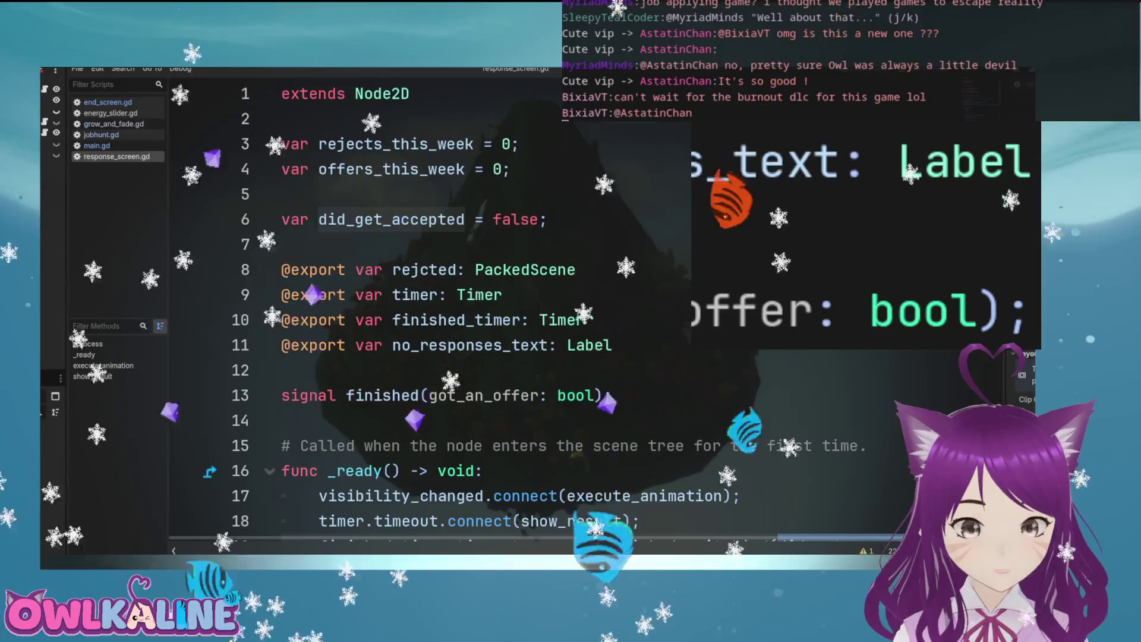
scroll(475, 309, "down", 14)
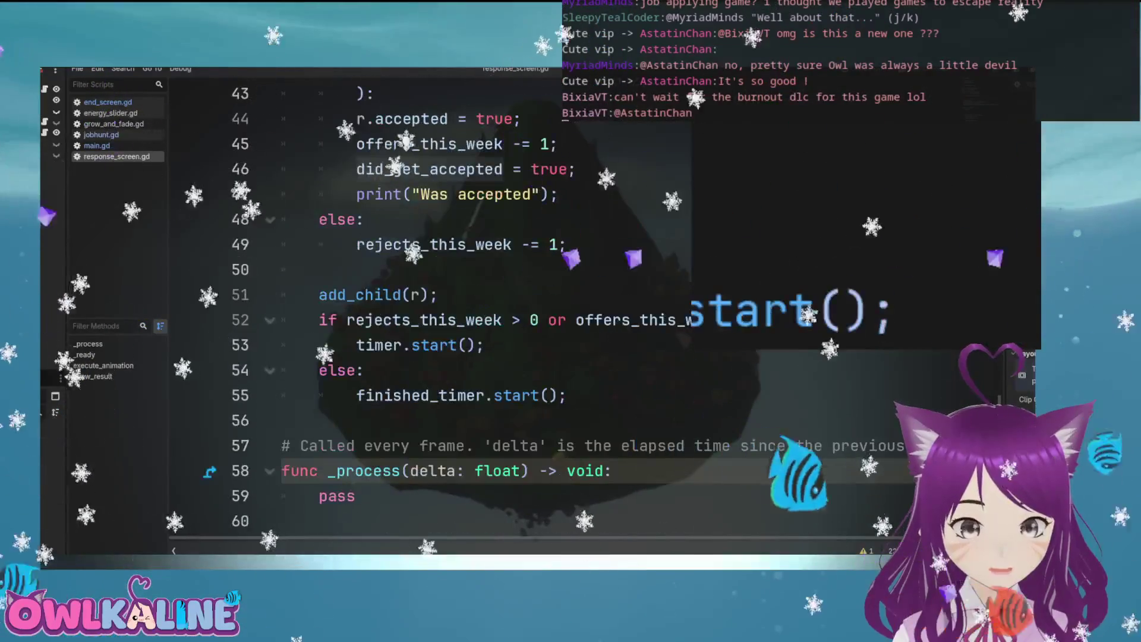
scroll(475, 309, "up", 1)
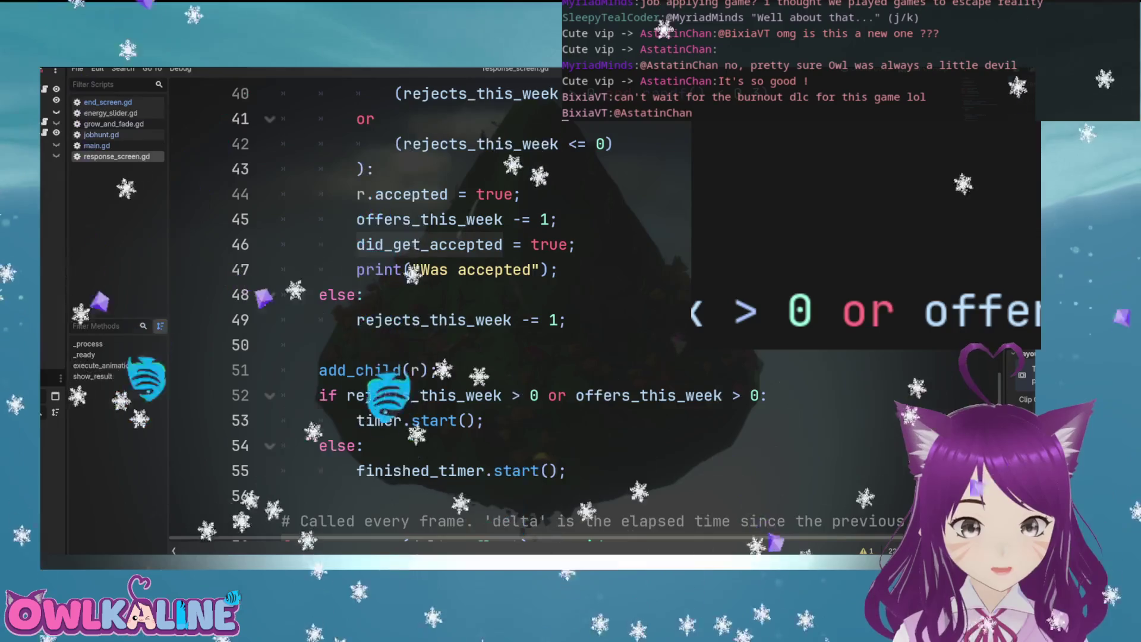
scroll(475, 309, "up", 10)
scroll(475, 309, "down", 2)
scroll(476, 309, "up", 2)
Add blank lines below _ready and start typing a new function header
left_click(285, 345)
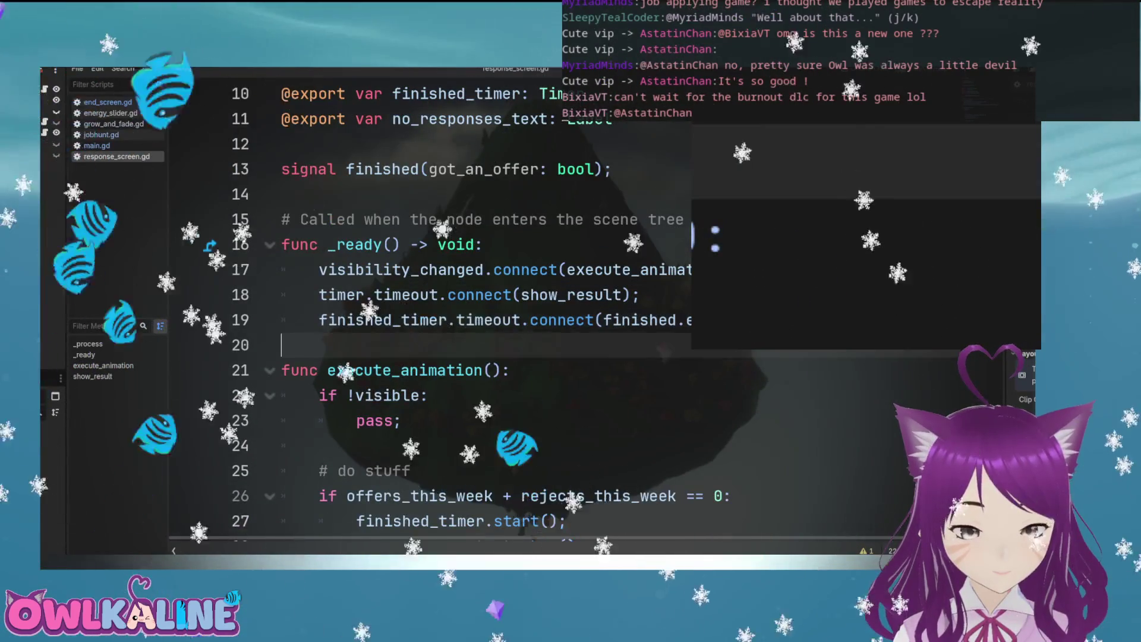
key("Return")
key("Return")
key("Up")
type("\\")
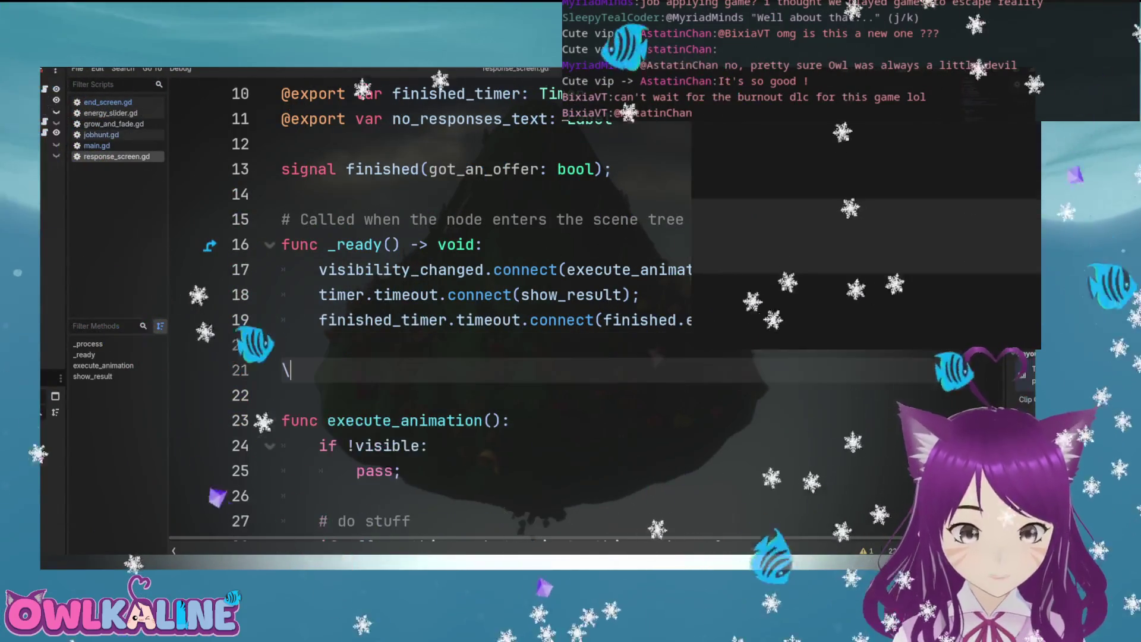
type("unc ")
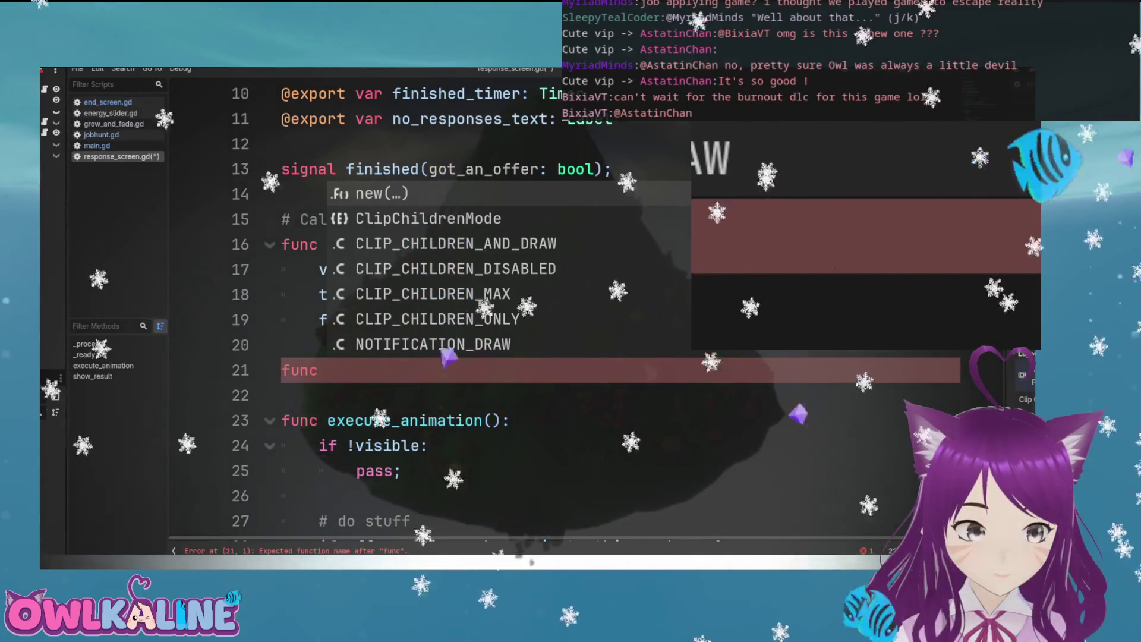
type("response_scr")
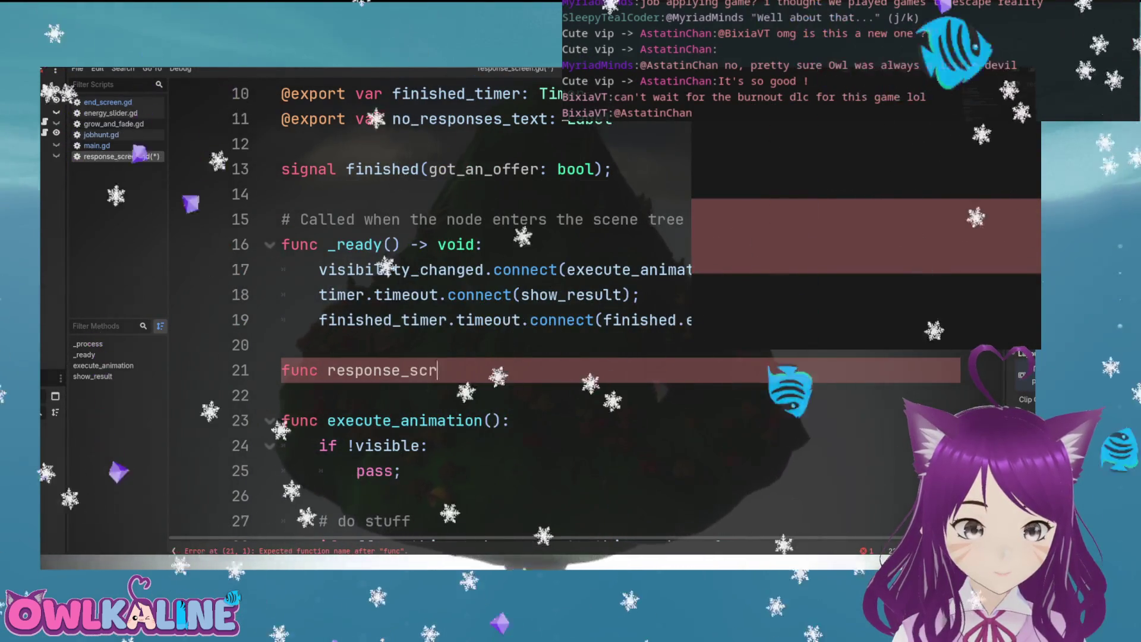
type("d()")
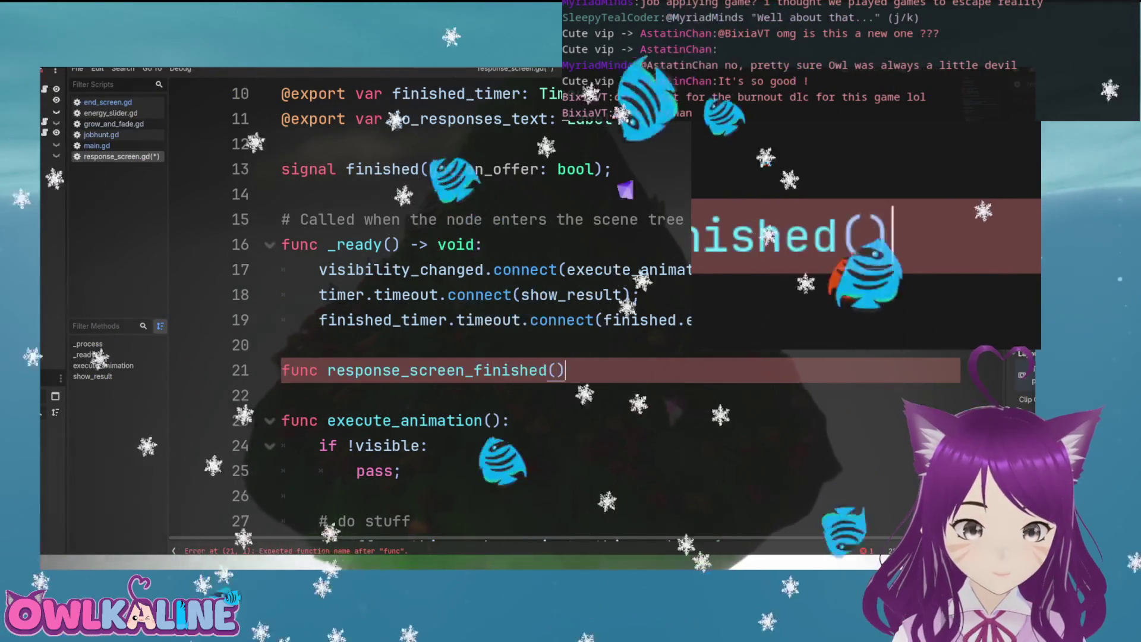
type(":")
Move the finished.emit call into response_screen_finished without .bind, ending it with ';'
key("Return")
left_click(319, 320)
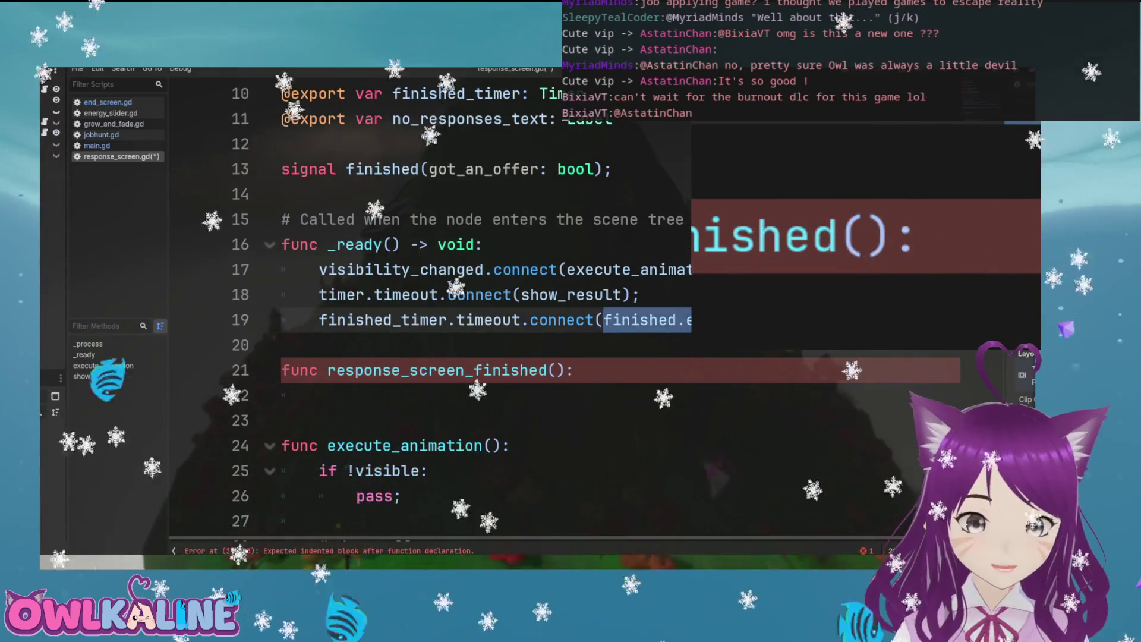
key("ctrl+x")
key("Down")
key("Down")
key("Down")
key("ctrl+v")
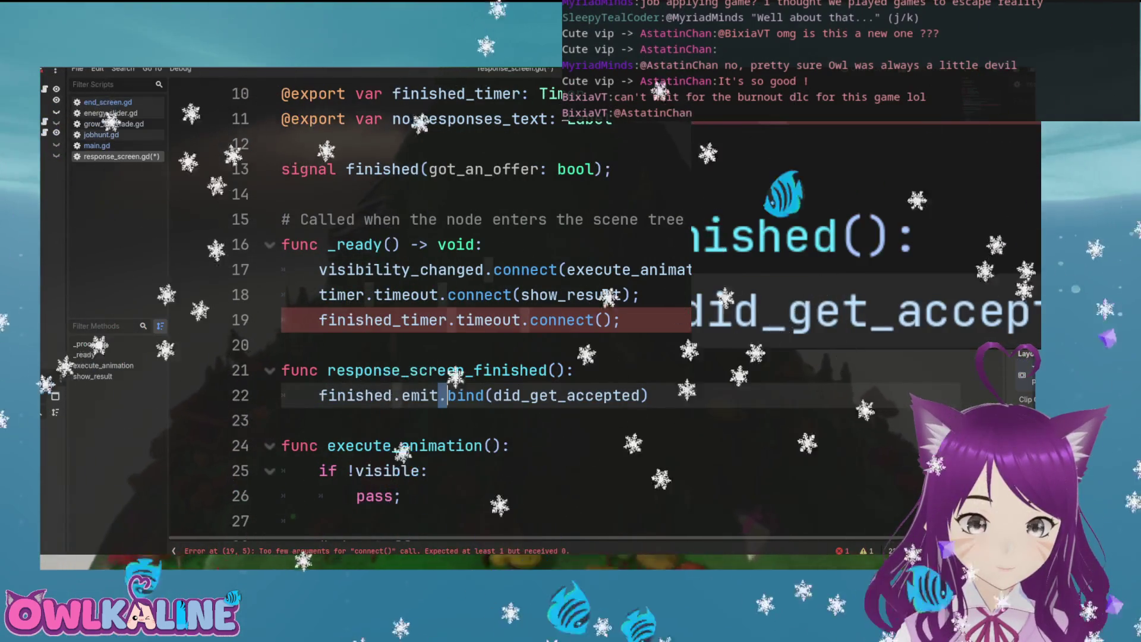
key("BackSpace")
key("BackSpace")
key("End")
type(";")
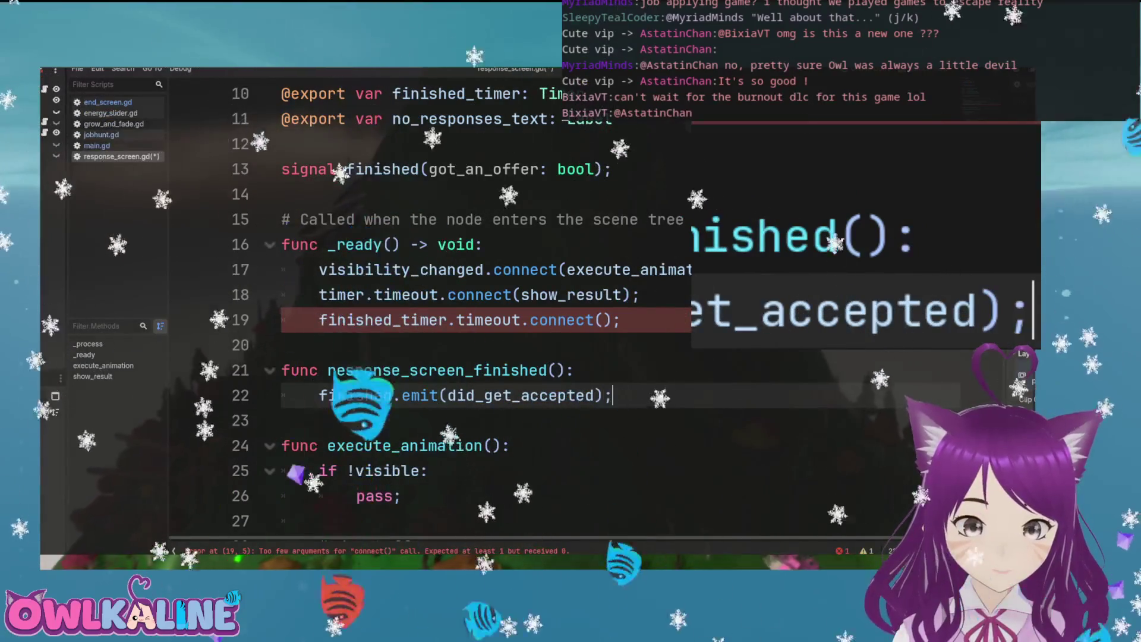
Pass response_screen_finished as the callback in finished_timer's timeout connect() call
left_click(281, 345)
left_click(603, 320)
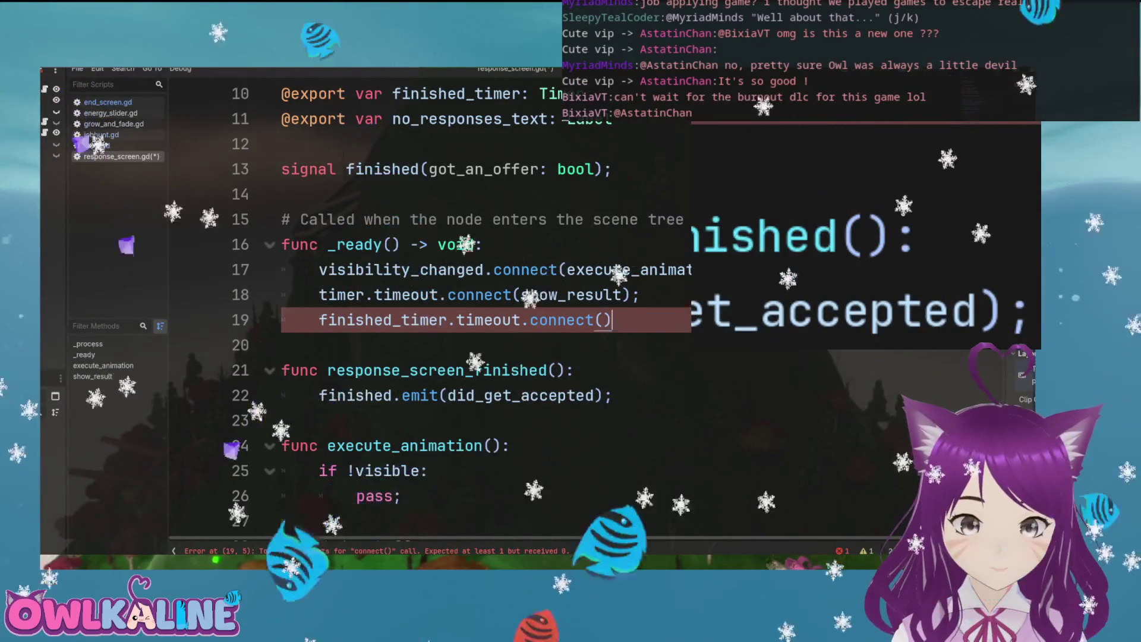
key("BackSpace")
type("response_s")
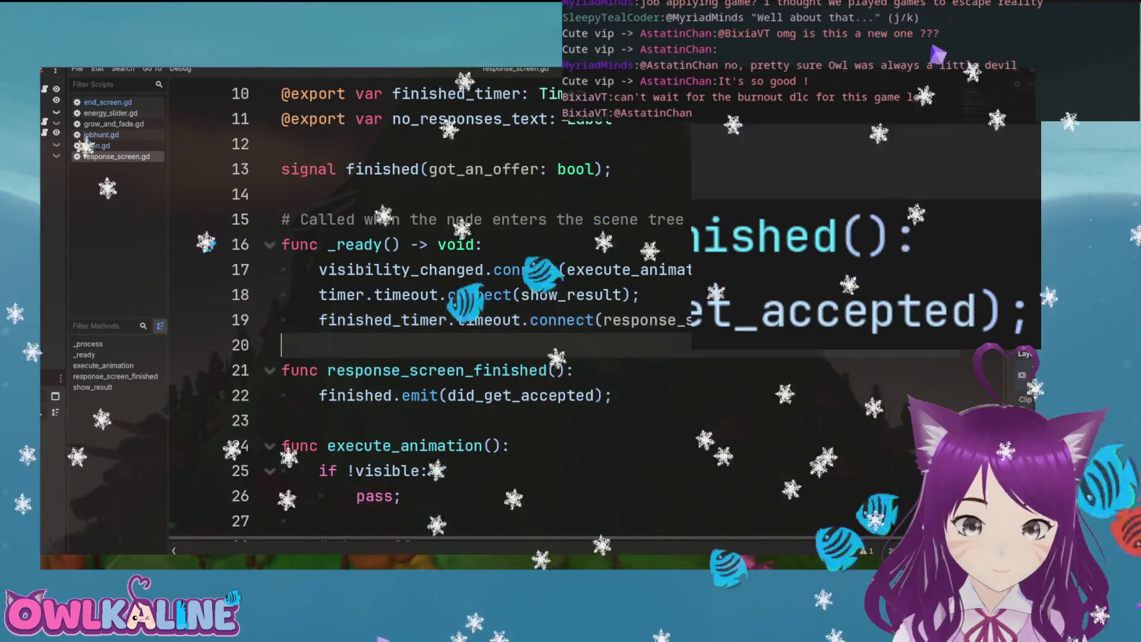
left_click(613, 396)
Scroll through response_screen.gd and jump to the finished signal's declaration
scroll(583, 369, "down", 1)
scroll(582, 368, "up", 4)
scroll(535, 309, "down", 14)
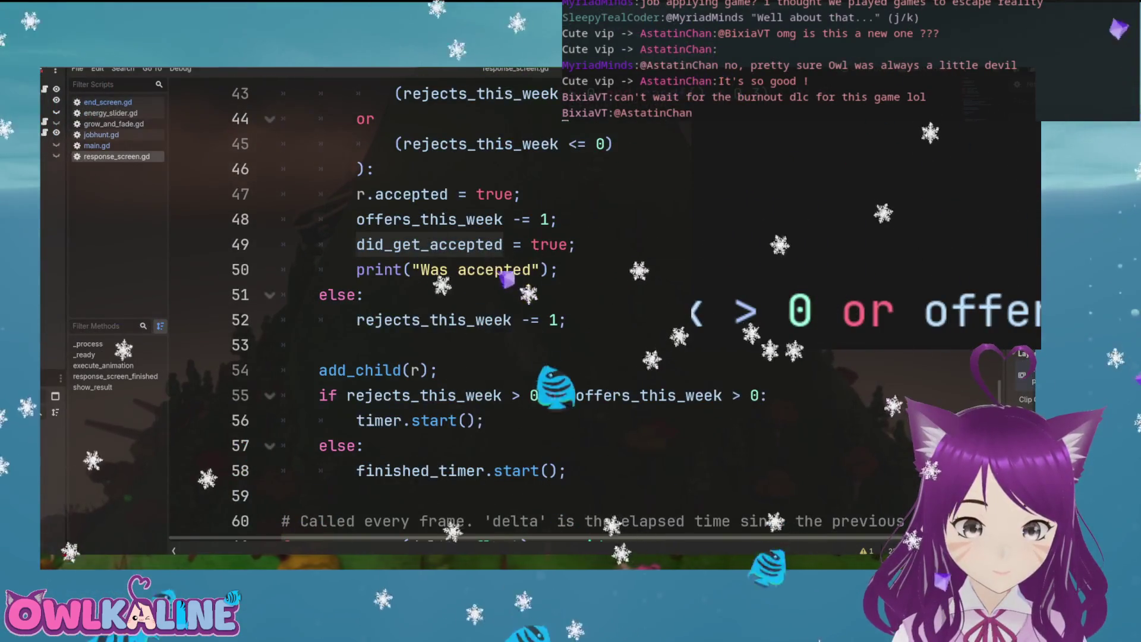
scroll(511, 282, "down", 1)
scroll(505, 281, "up", 10)
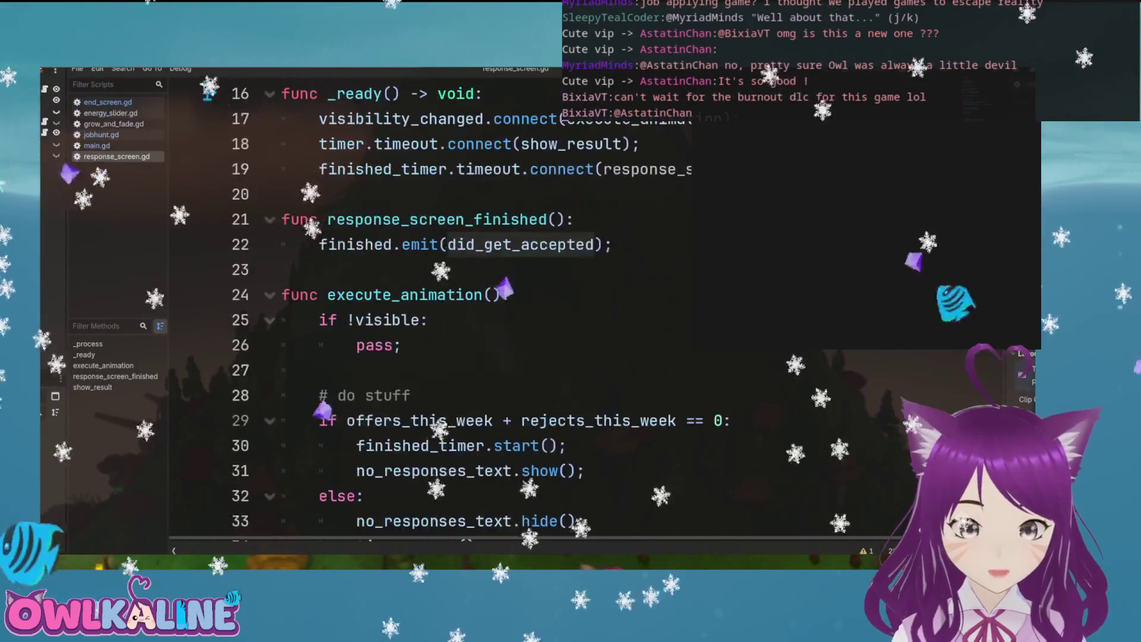
scroll(505, 309, "up", 5)
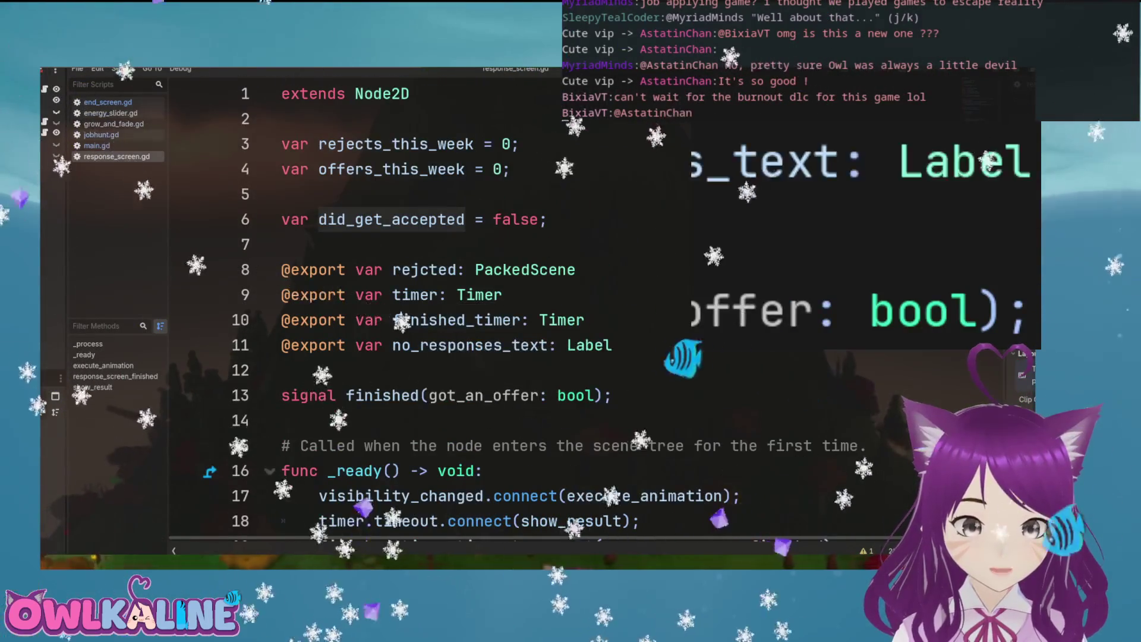
scroll(476, 310, "down", 5)
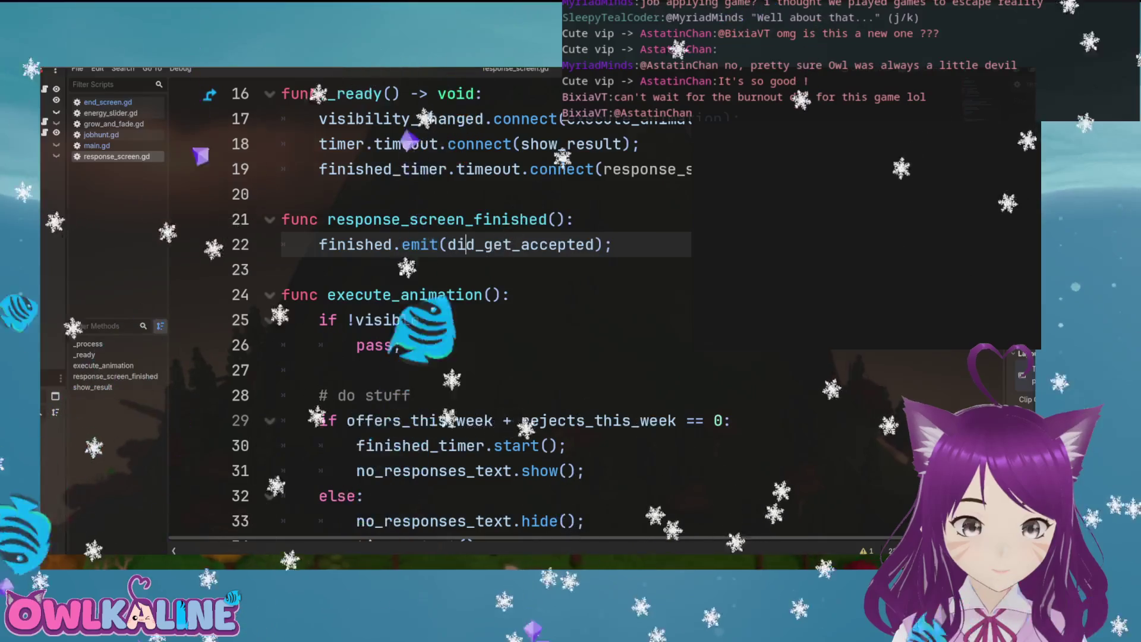
left_click(355, 244, "ctrl")
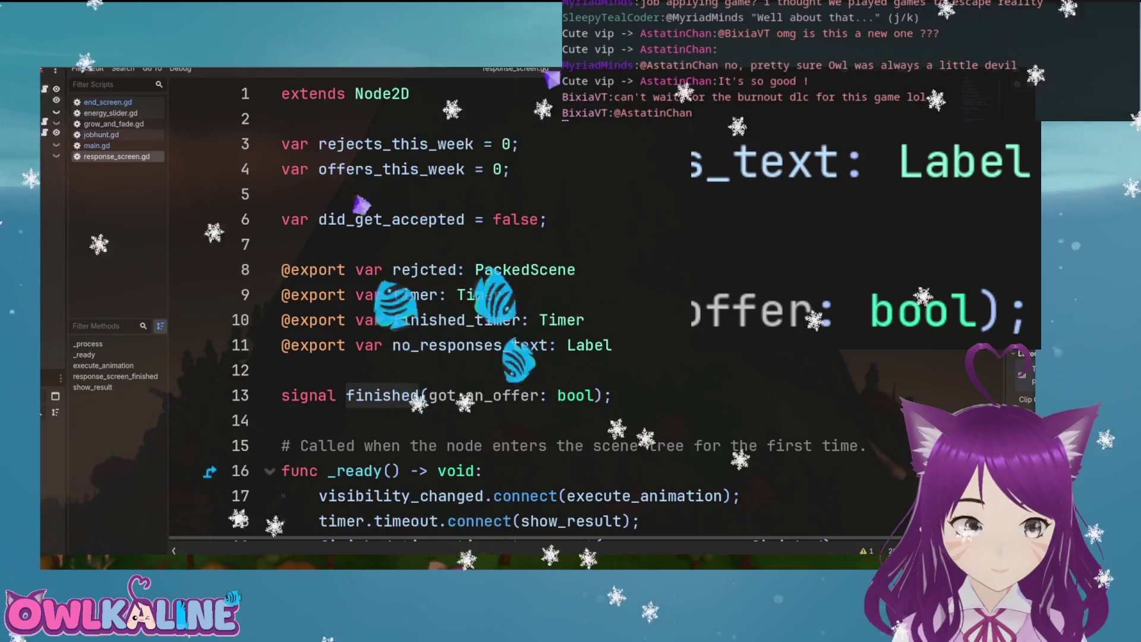
In jobhunt.gd, place the caret after apply.show() in new_week
left_click(98, 134)
scroll(535, 309, "down", 1)
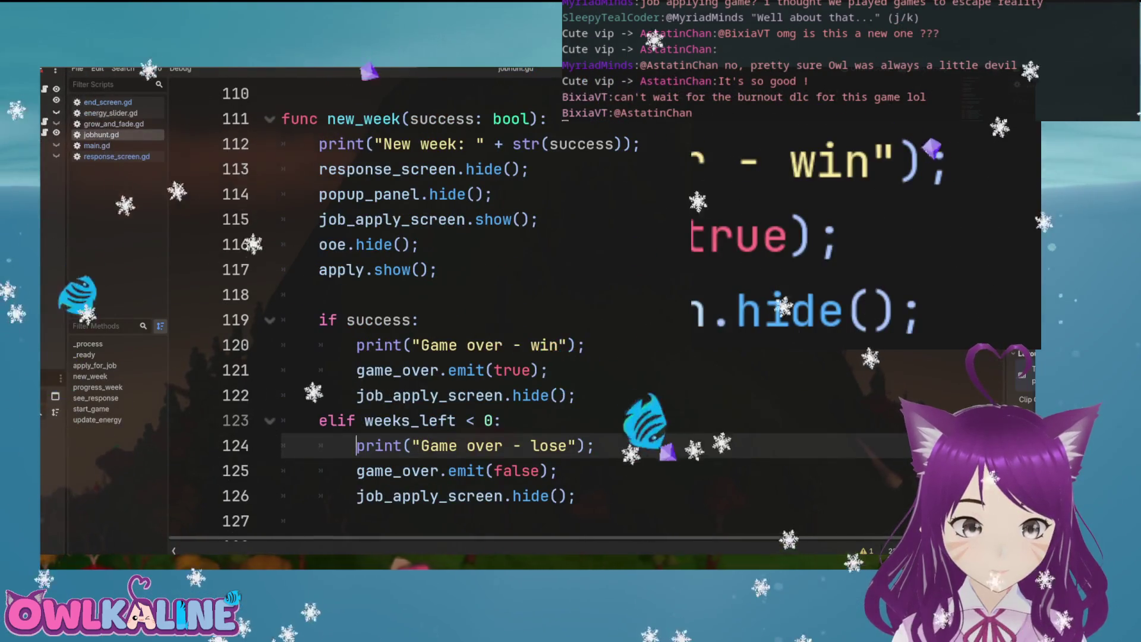
left_click(447, 119)
left_click(438, 270)
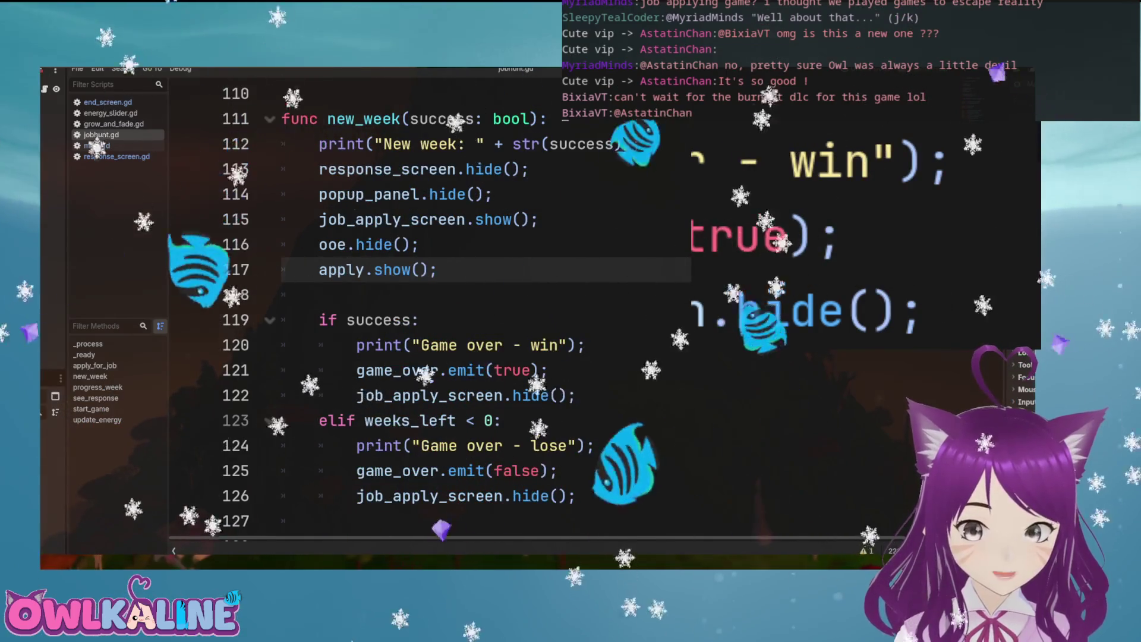
Run the game, set application effort to 51%, and play through the first weeks' responses
key("F5")
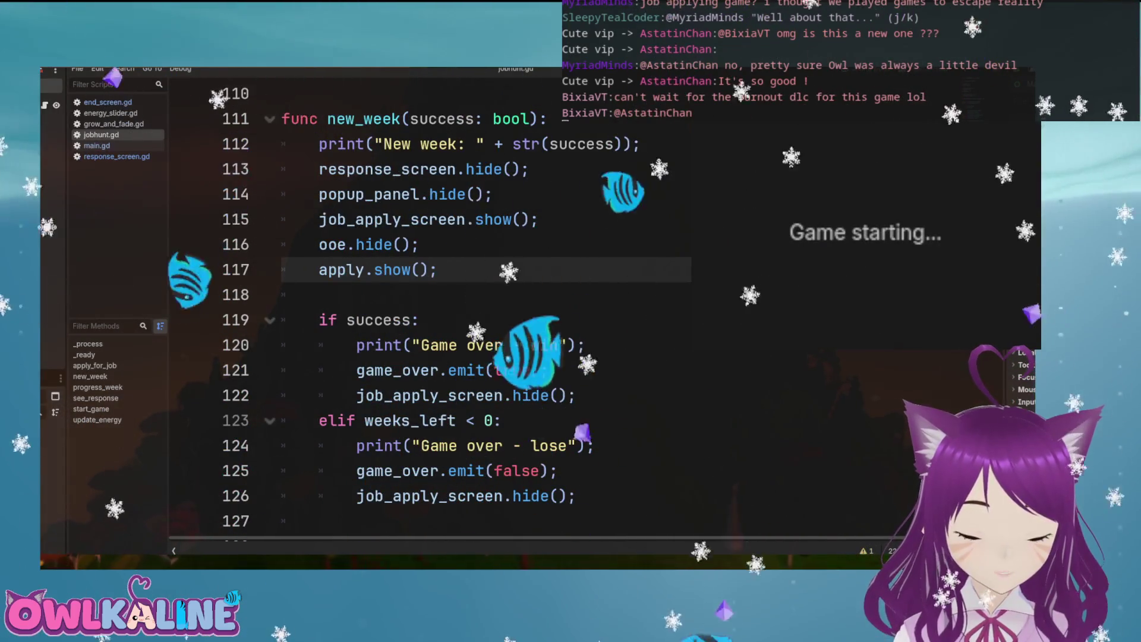
left_click(857, 221)
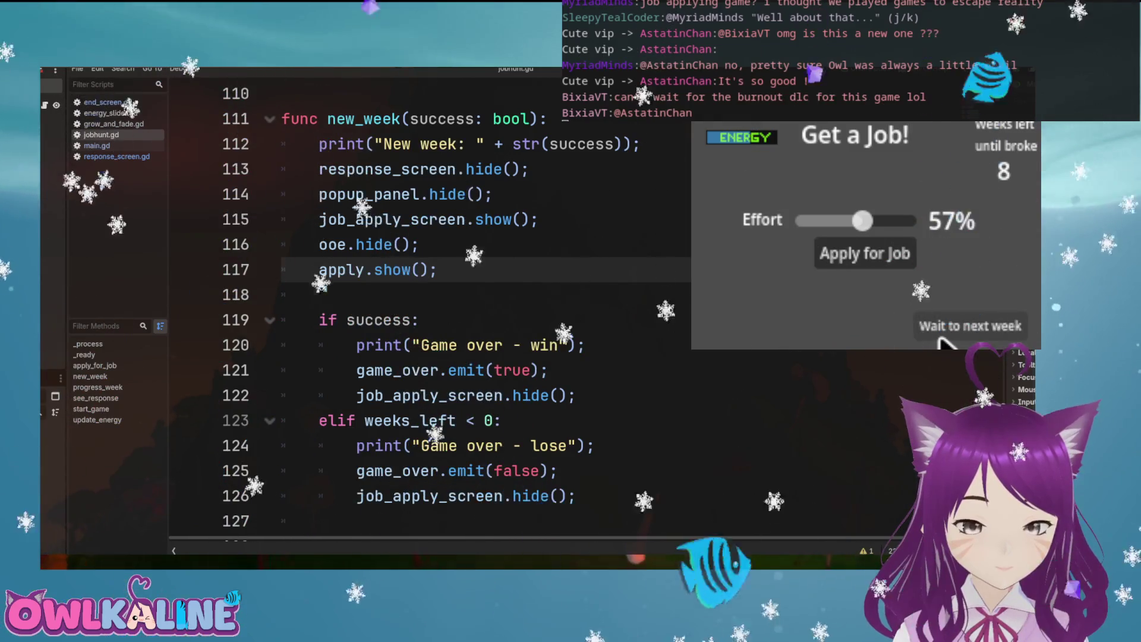
left_click(939, 338)
left_click(886, 315)
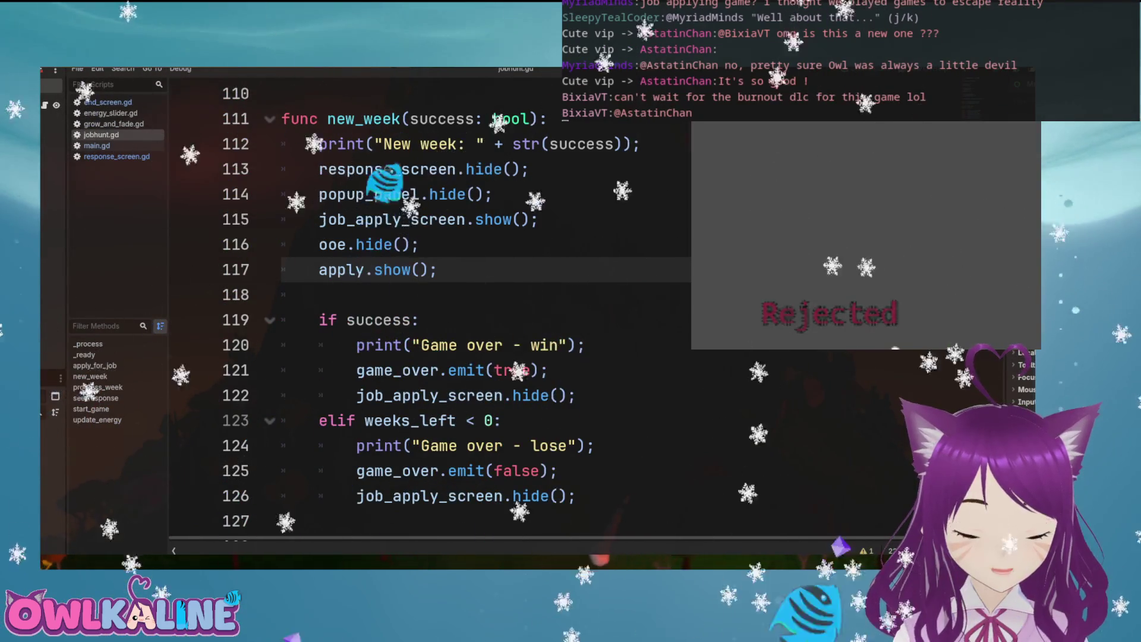
left_click(975, 326)
left_click(897, 298)
left_click(969, 331)
left_click(978, 334)
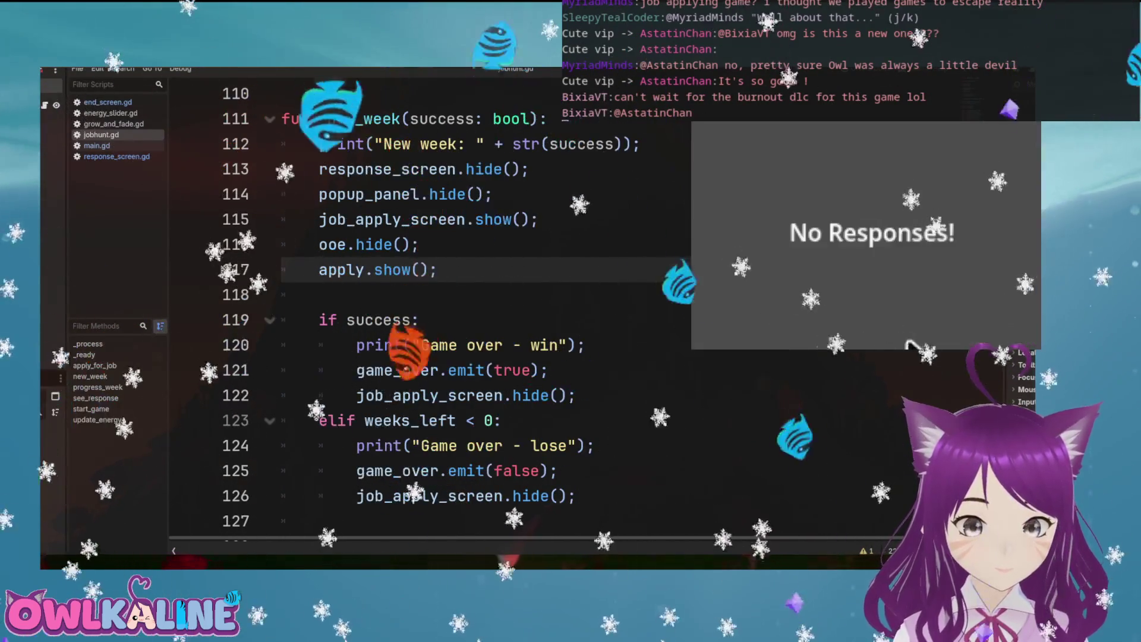
Keep ending weeks and viewing responses until Weeks left reaches 0 and the final week ends
left_click(981, 331)
left_click(984, 327)
left_click(890, 318)
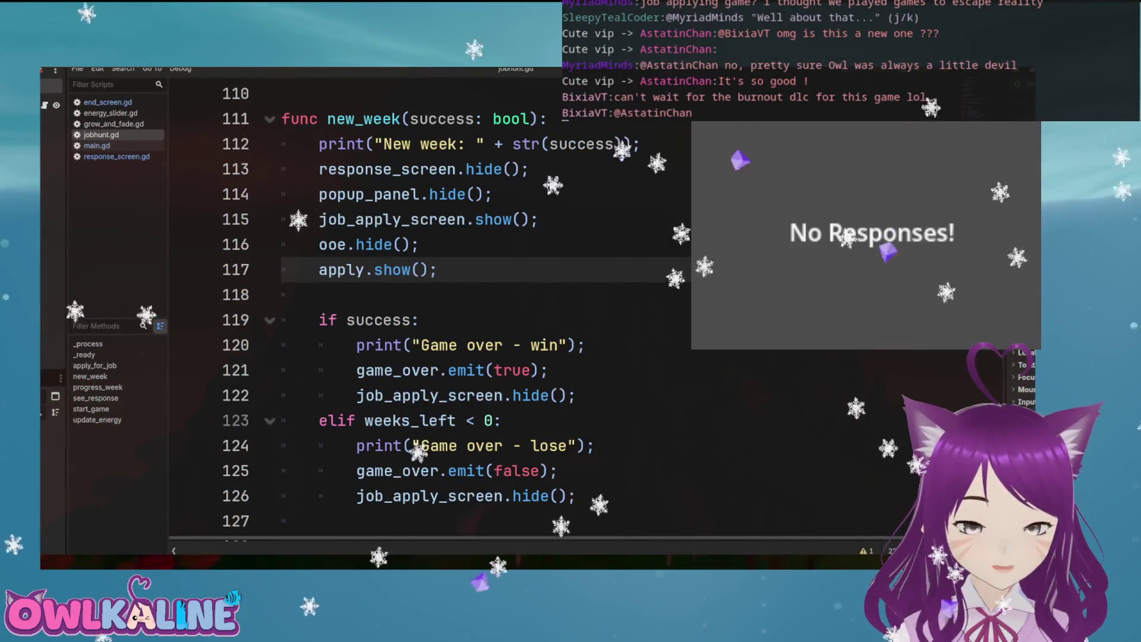
left_click(965, 333)
left_click(862, 307)
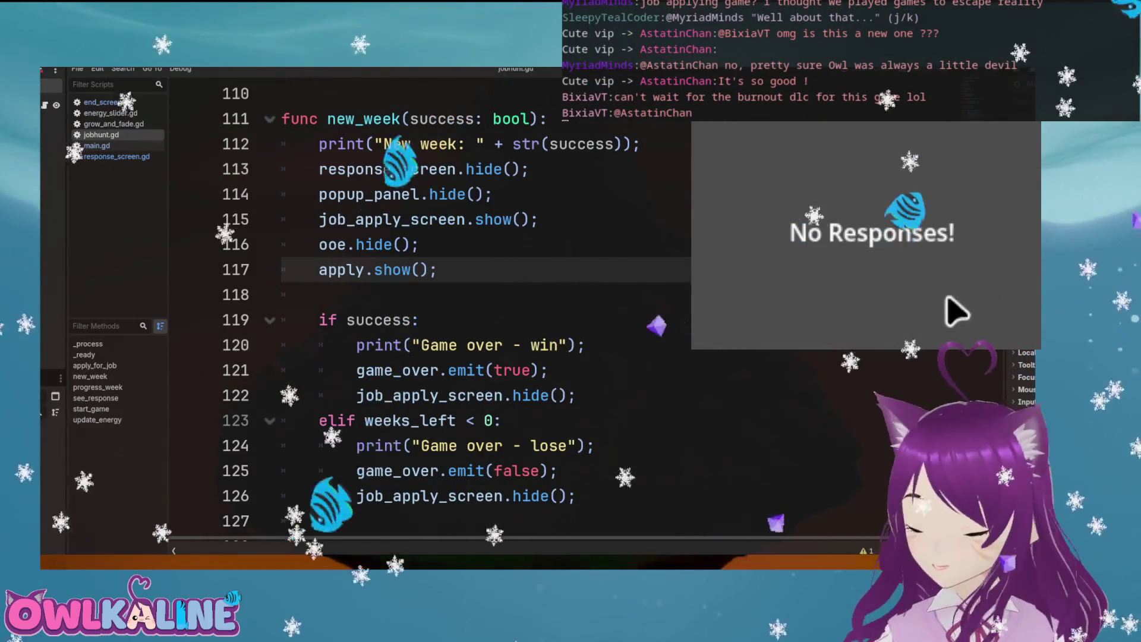
left_click(954, 309)
left_click(971, 324)
left_click(928, 312)
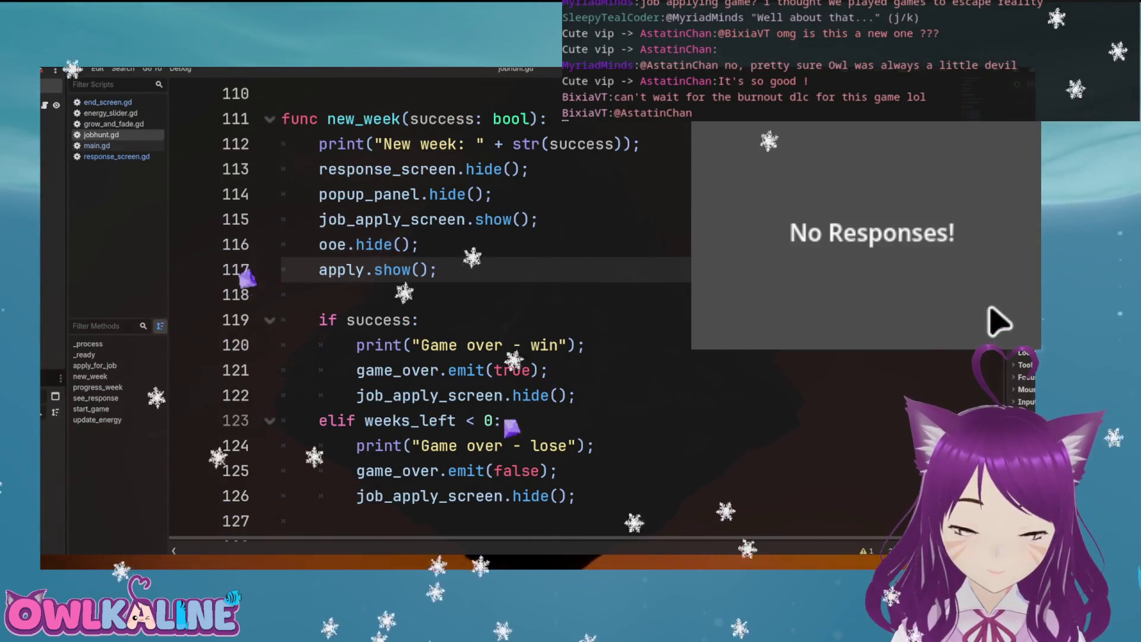
left_click(996, 325)
left_click(971, 326)
left_click(925, 302)
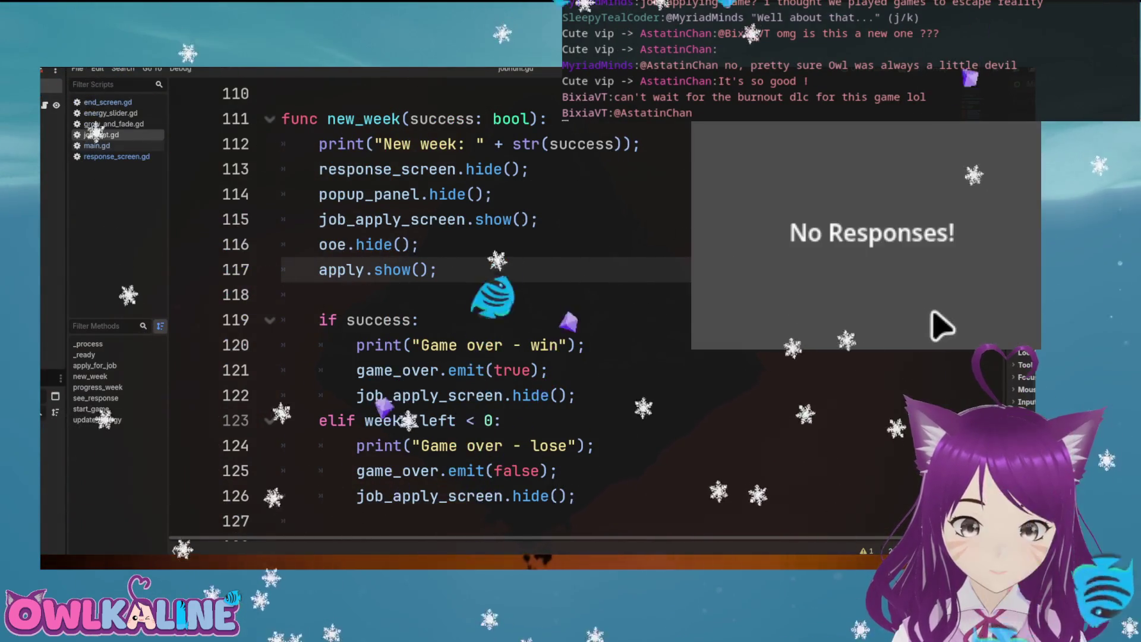
left_click(933, 311)
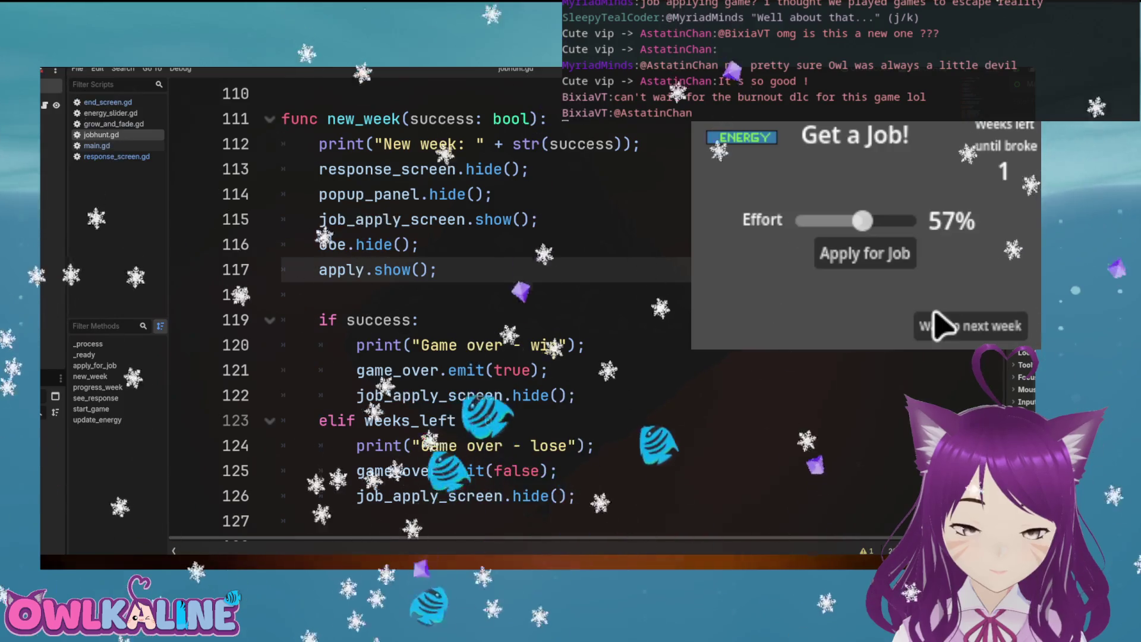
left_click(932, 315)
left_click(892, 312)
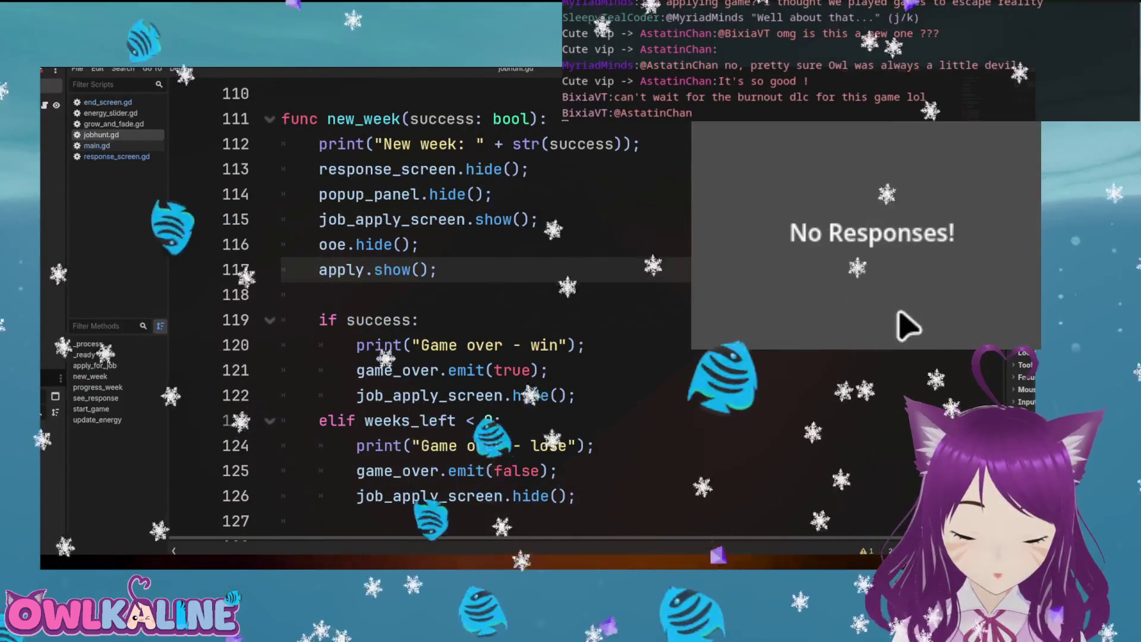
left_click(932, 271)
left_click(953, 329)
left_click(897, 308)
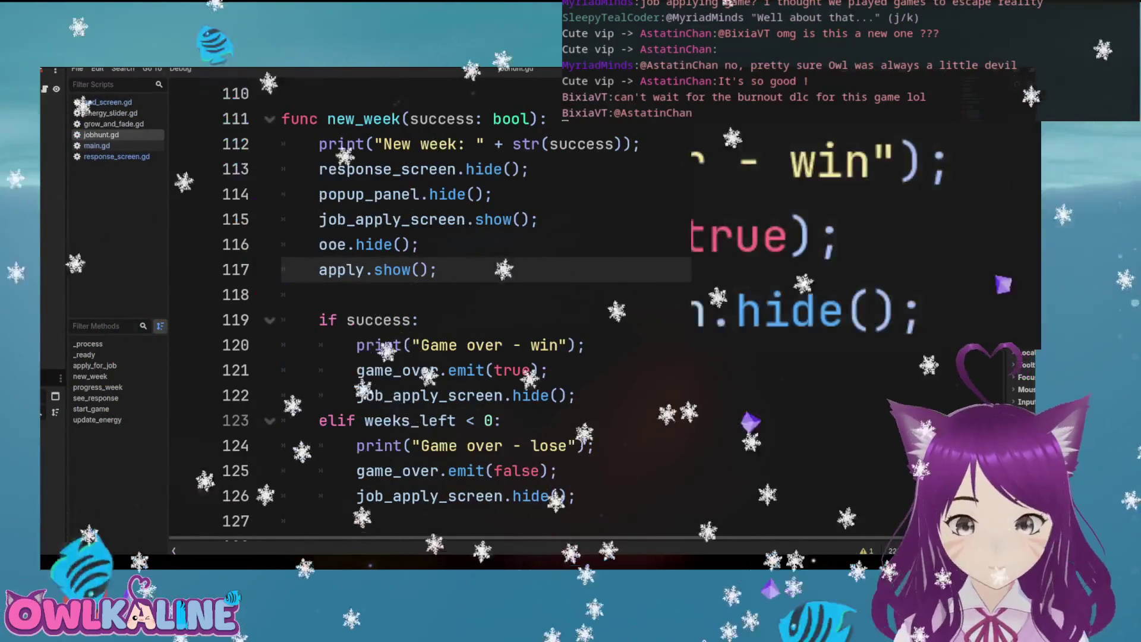
In end_screen.gd, inspect the game_over function and its signal connection on line 9
scroll(416, 297, "down", 1)
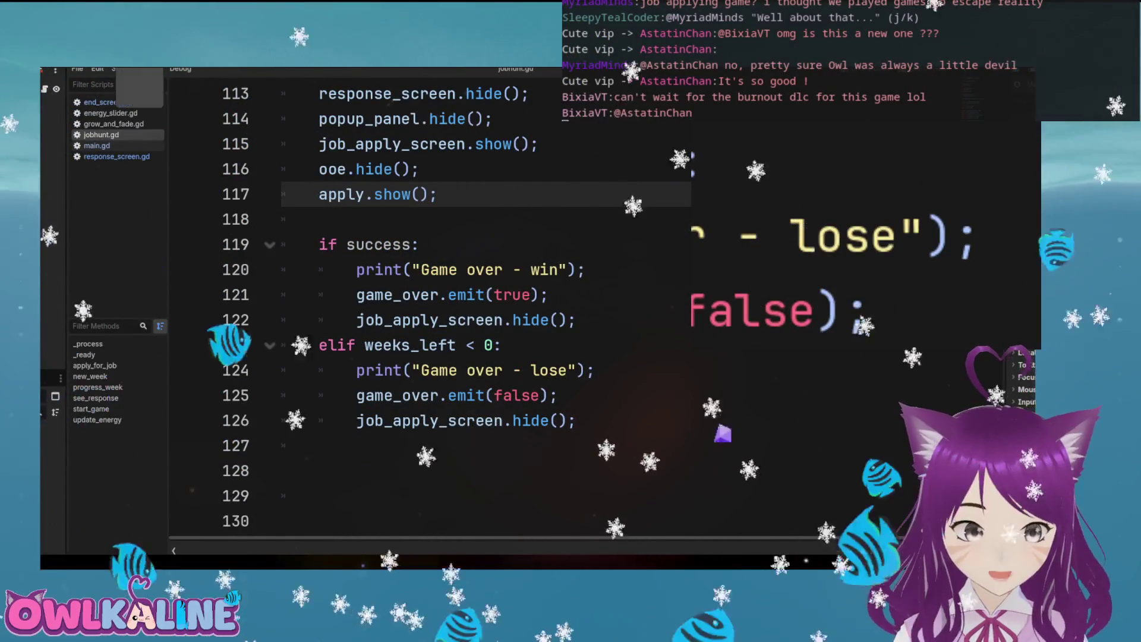
left_click(107, 102)
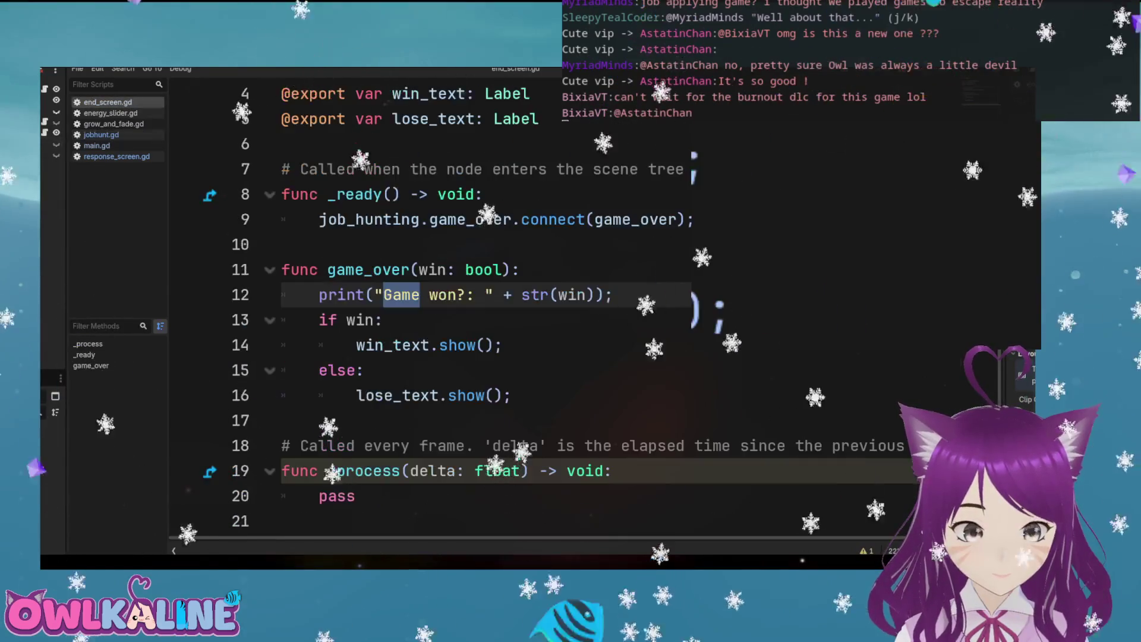
left_click(383, 320)
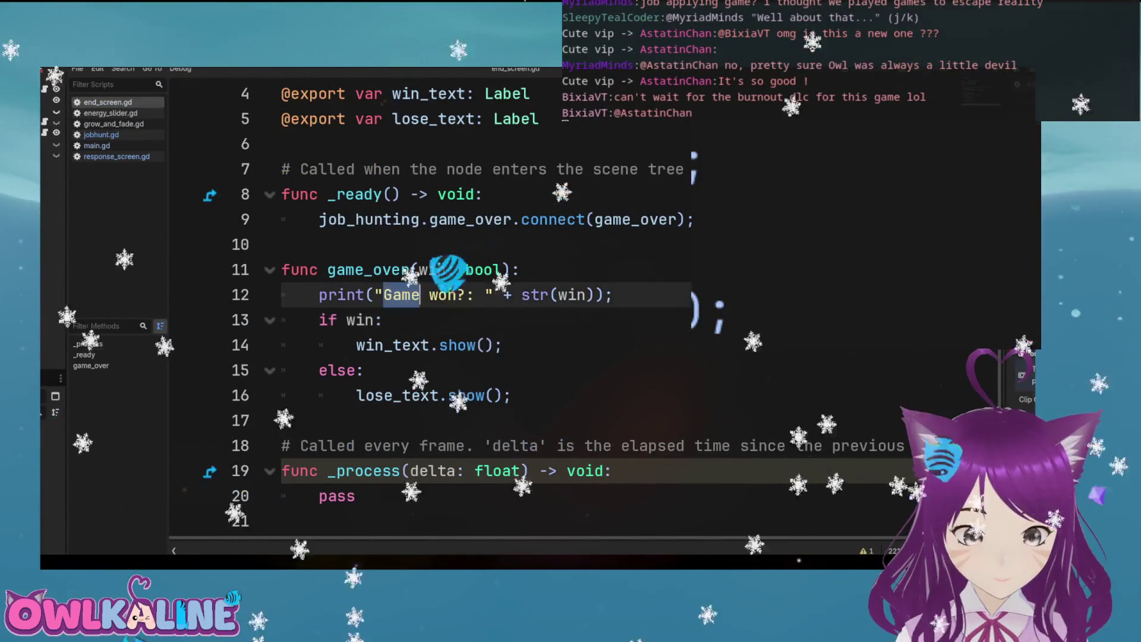
double_click(368, 270)
scroll(369, 270, "up", 1)
double_click(470, 295)
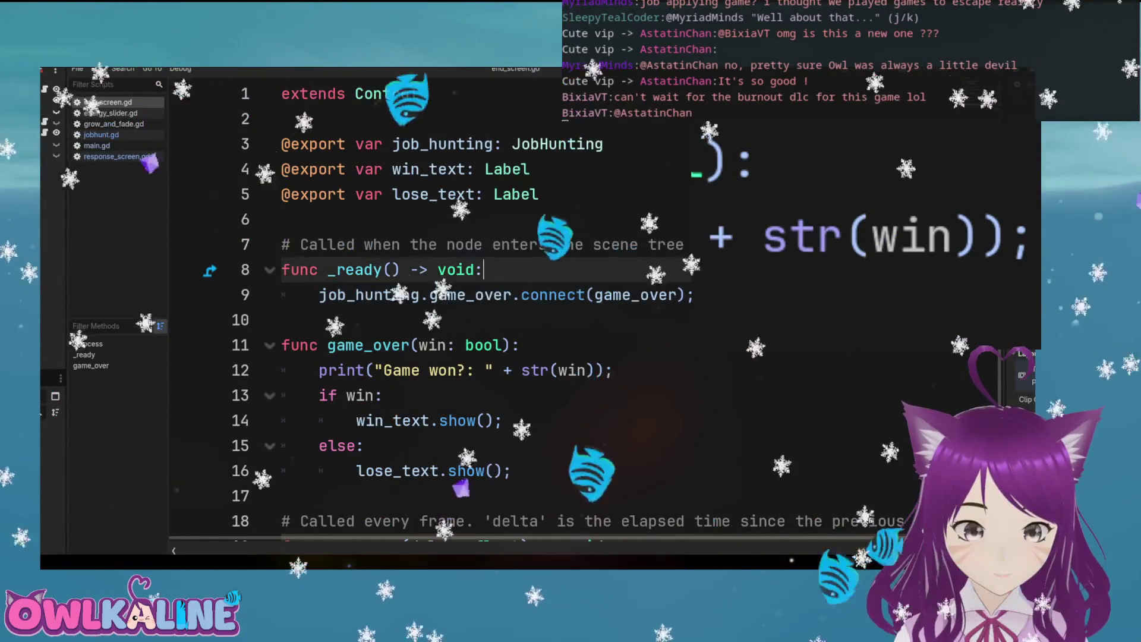
Back in jobhunt.gd, locate the game_over emit on line 121
left_click(101, 134)
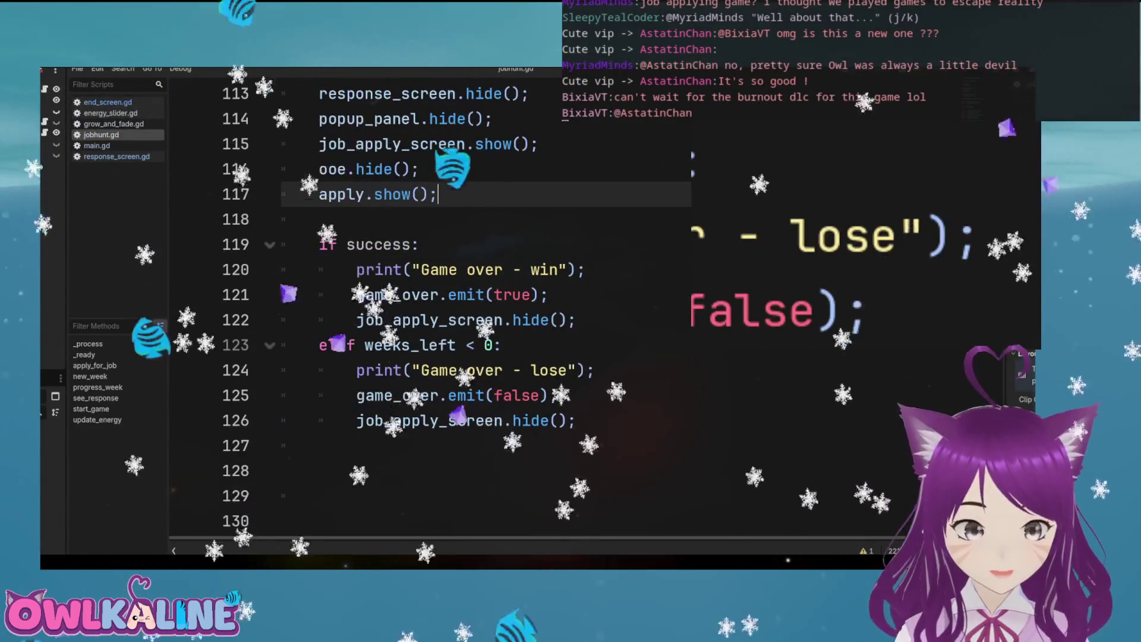
double_click(397, 295)
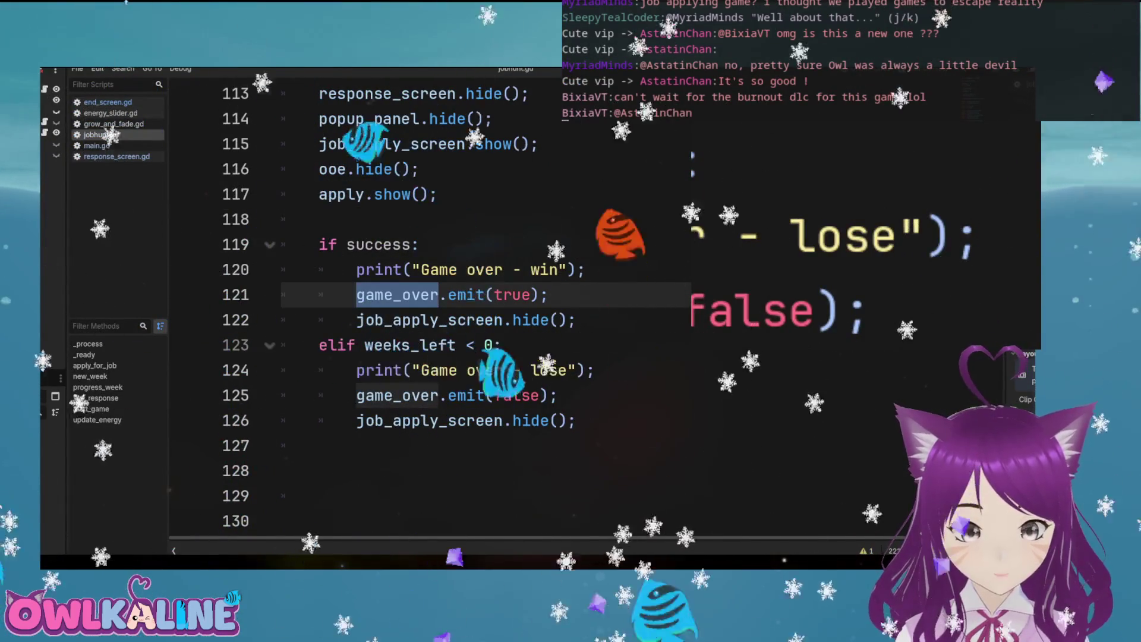
scroll(476, 297, "up", 9)
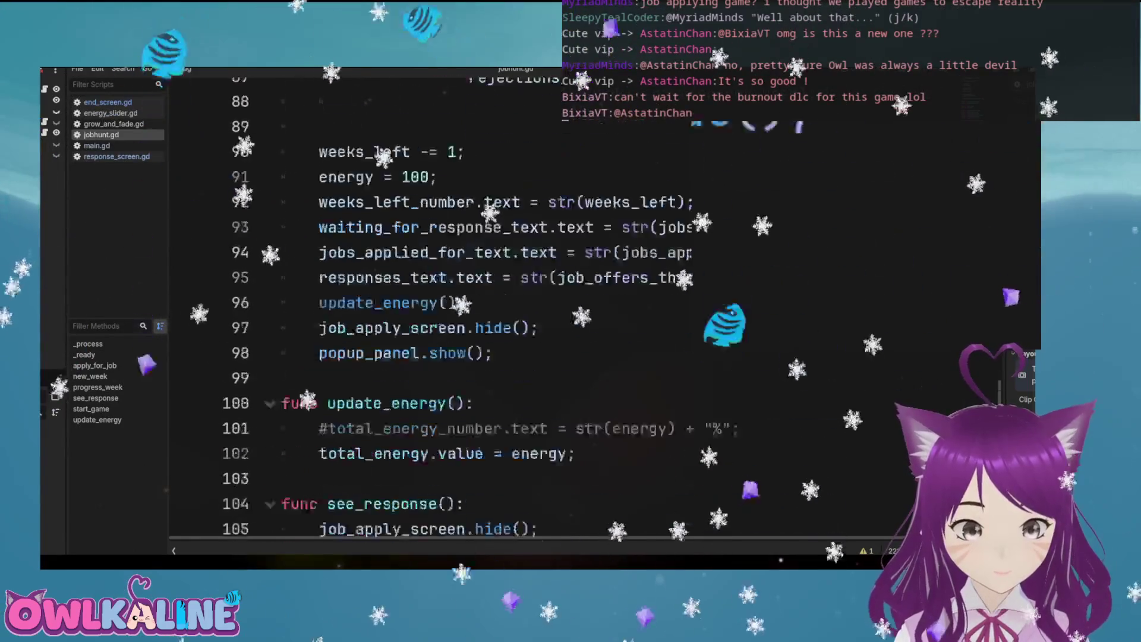
scroll(476, 297, "down", 8)
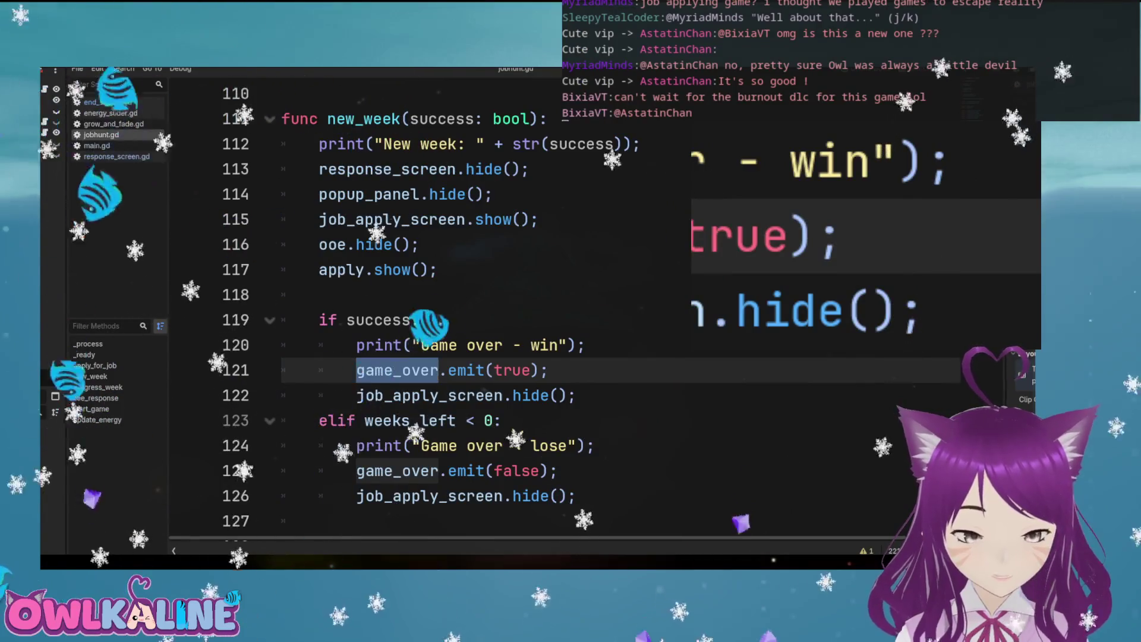
scroll(475, 298, "up", 4)
left_click(88, 344)
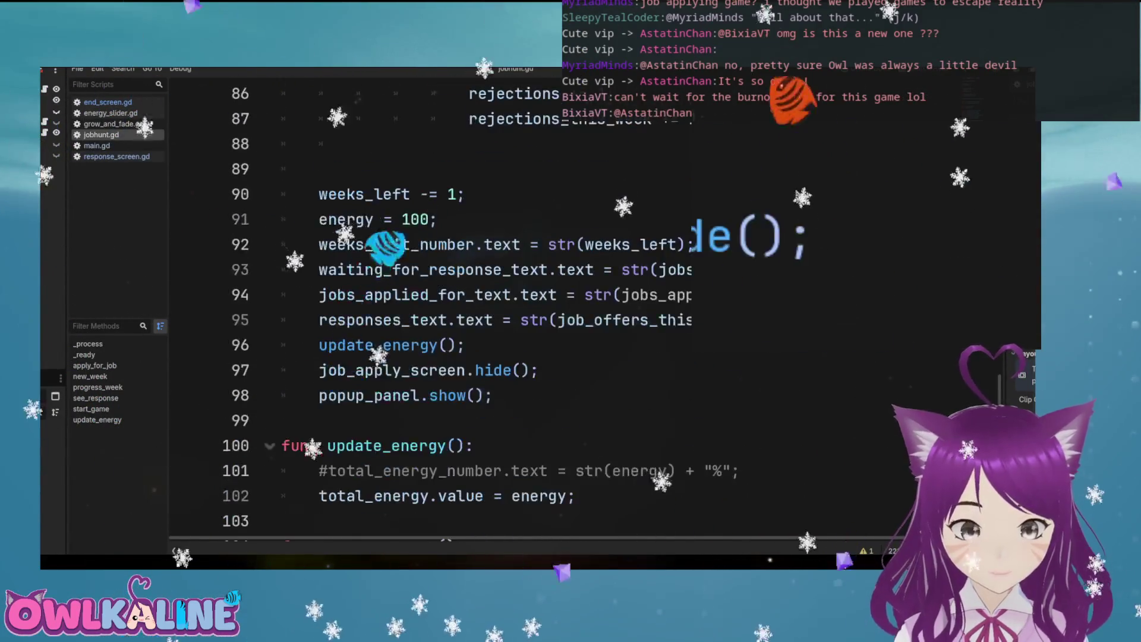
scroll(476, 298, "up", 13)
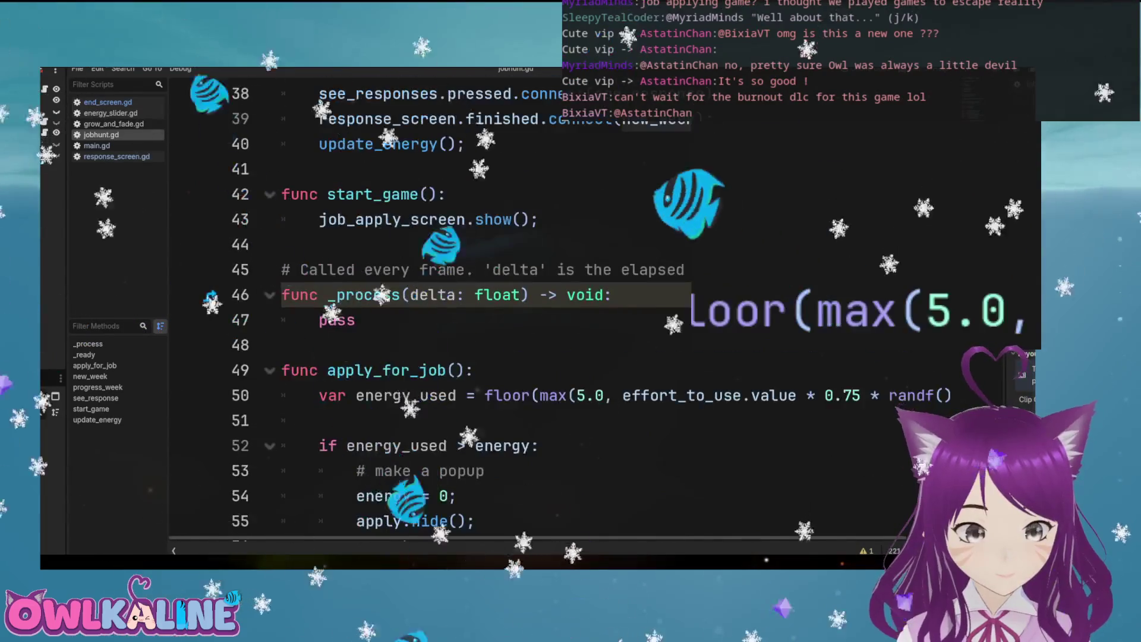
scroll(476, 298, "down", 11)
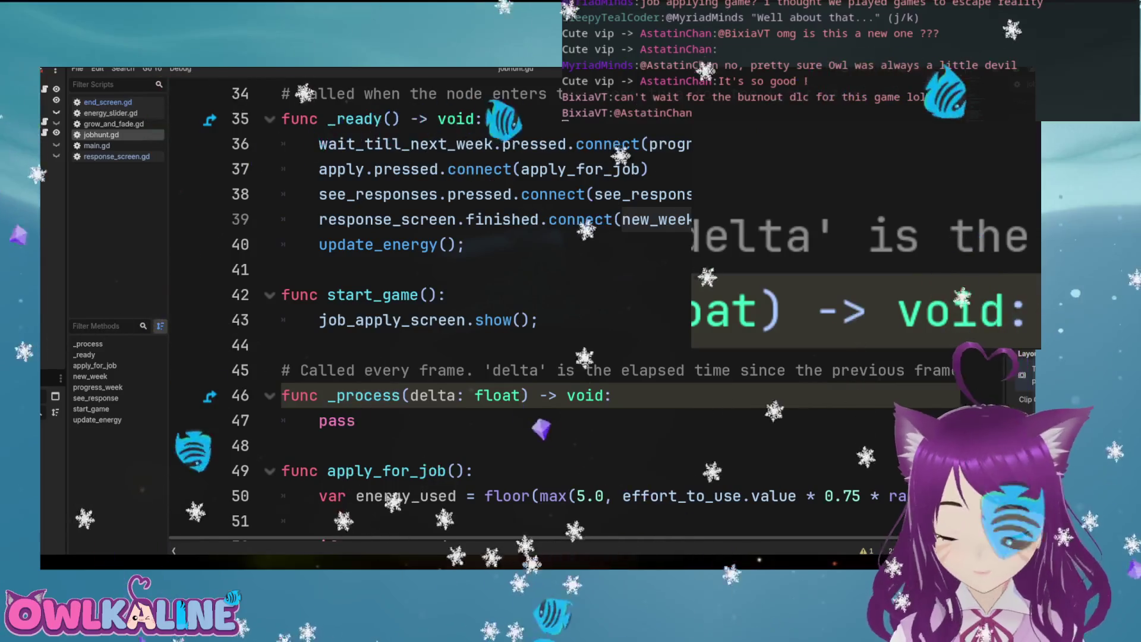
scroll(476, 297, "up", 3)
scroll(476, 297, "down", 15)
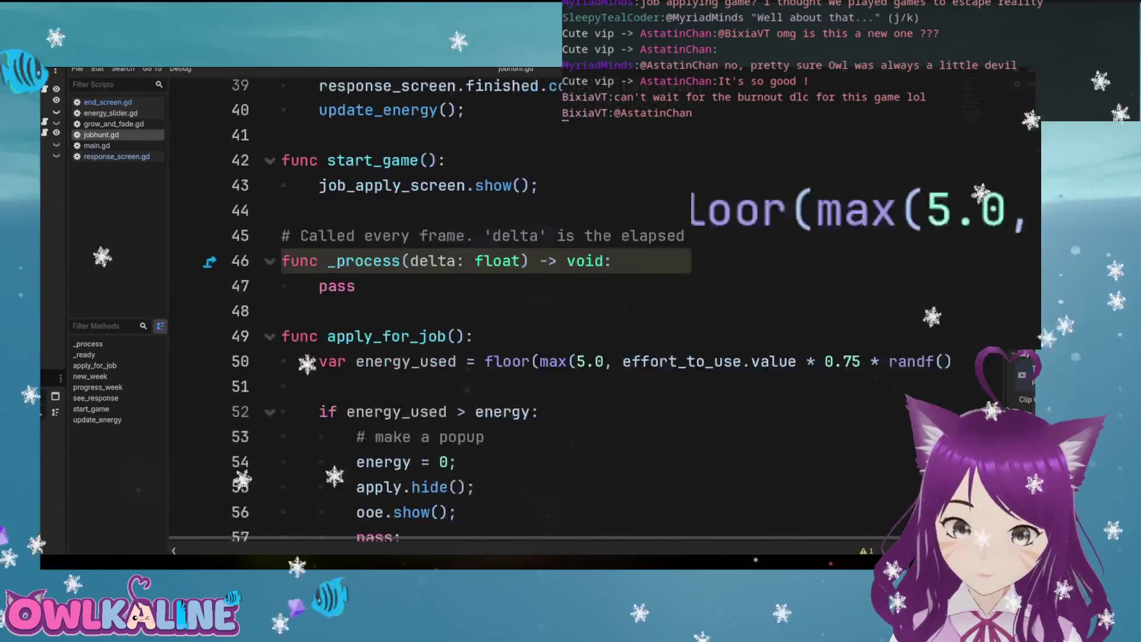
scroll(475, 297, "down", 15)
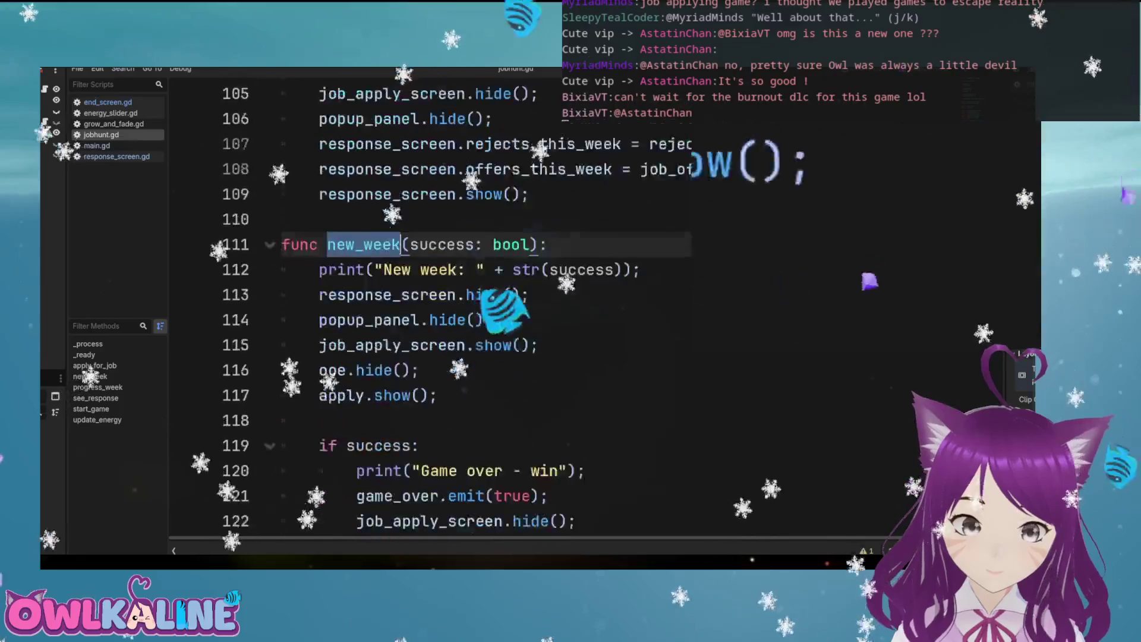
scroll(476, 297, "up", 18)
scroll(476, 297, "up", 11)
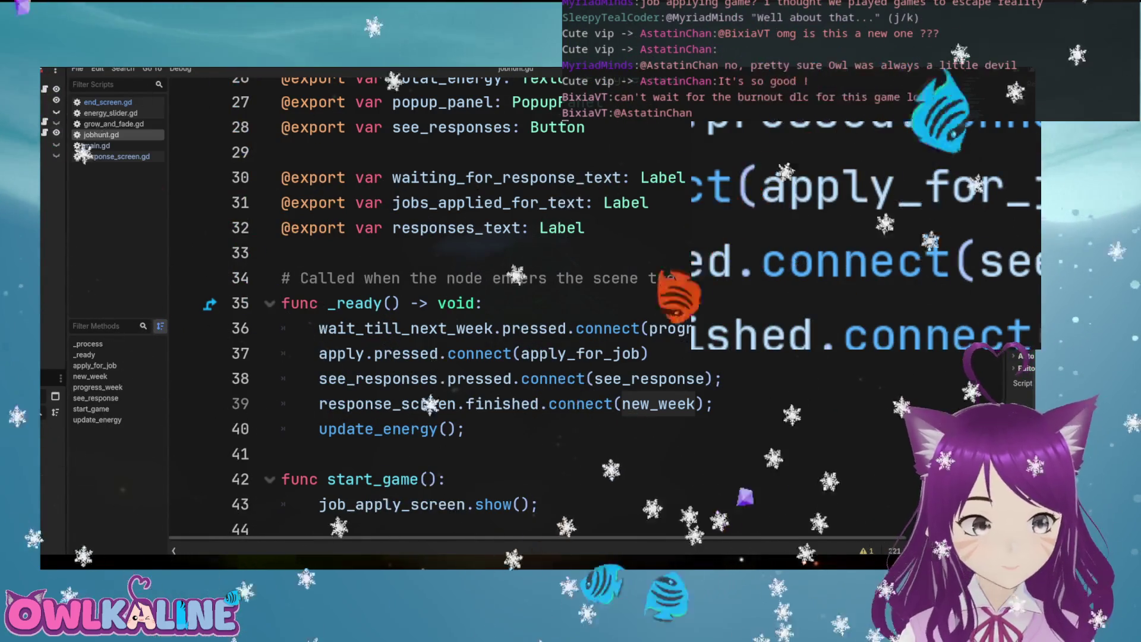
left_click(95, 156)
scroll(476, 297, "down", 2)
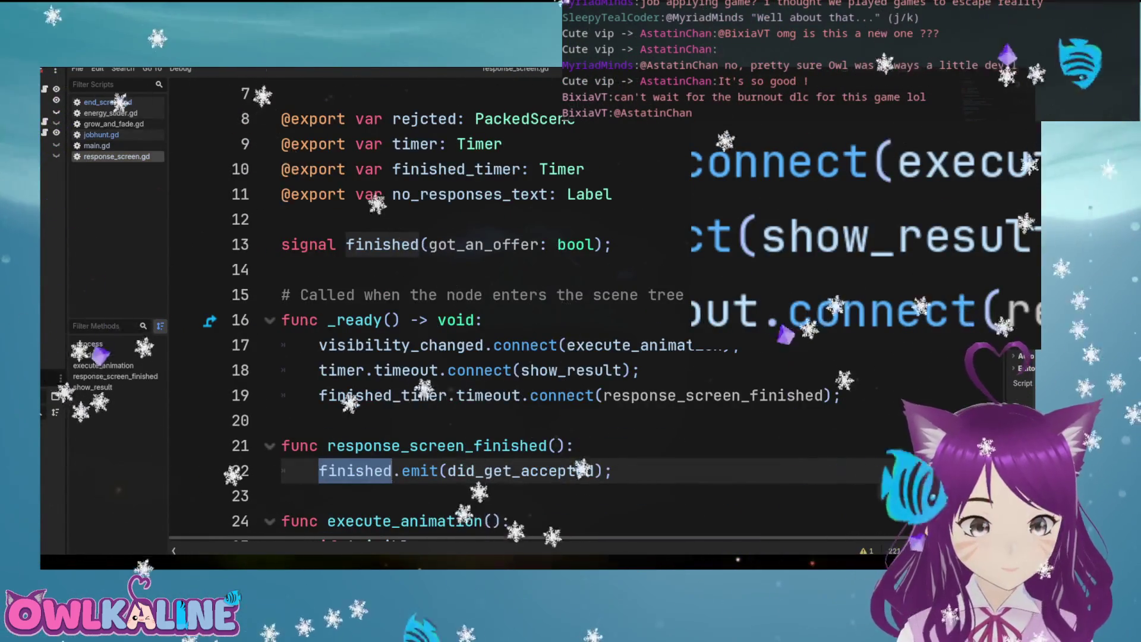
scroll(476, 297, "down", 1)
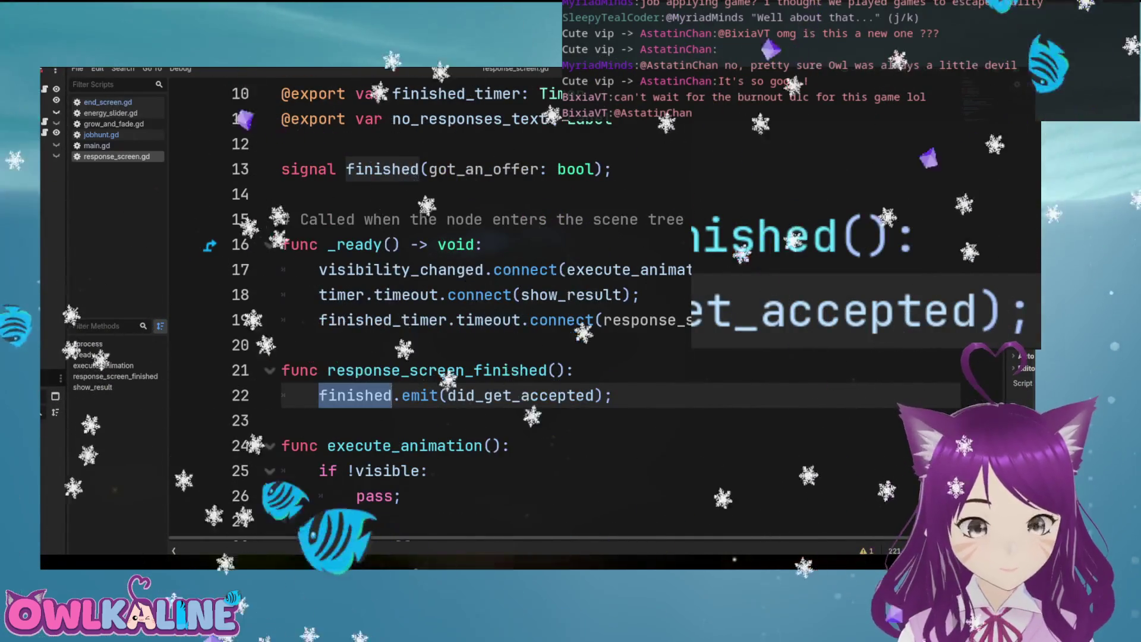
double_click(382, 320)
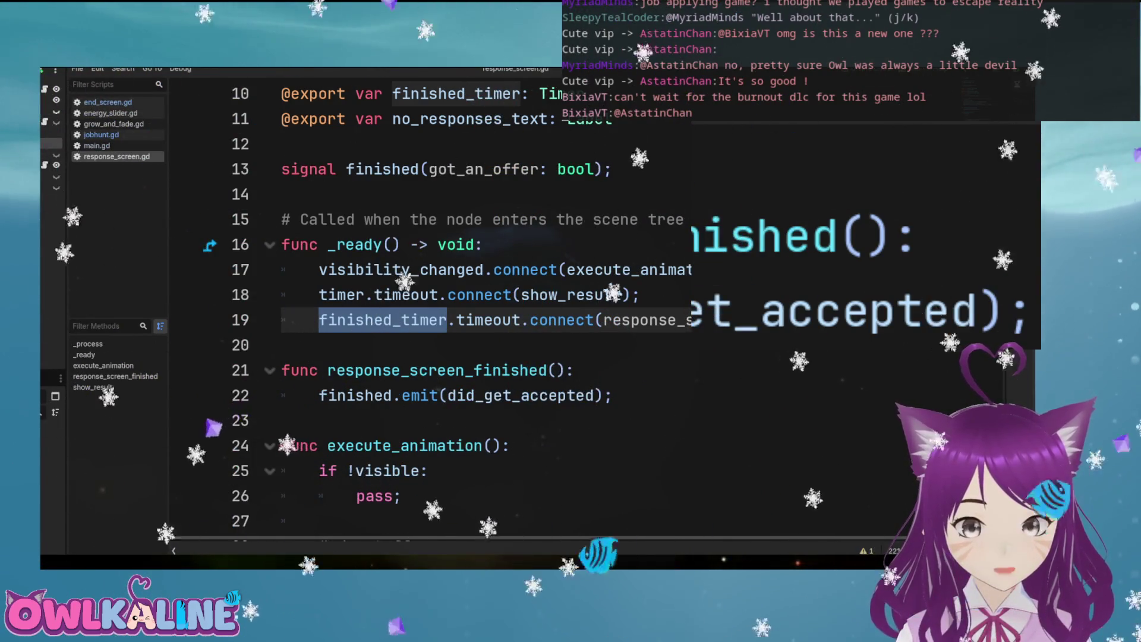
scroll(475, 297, "down", 3)
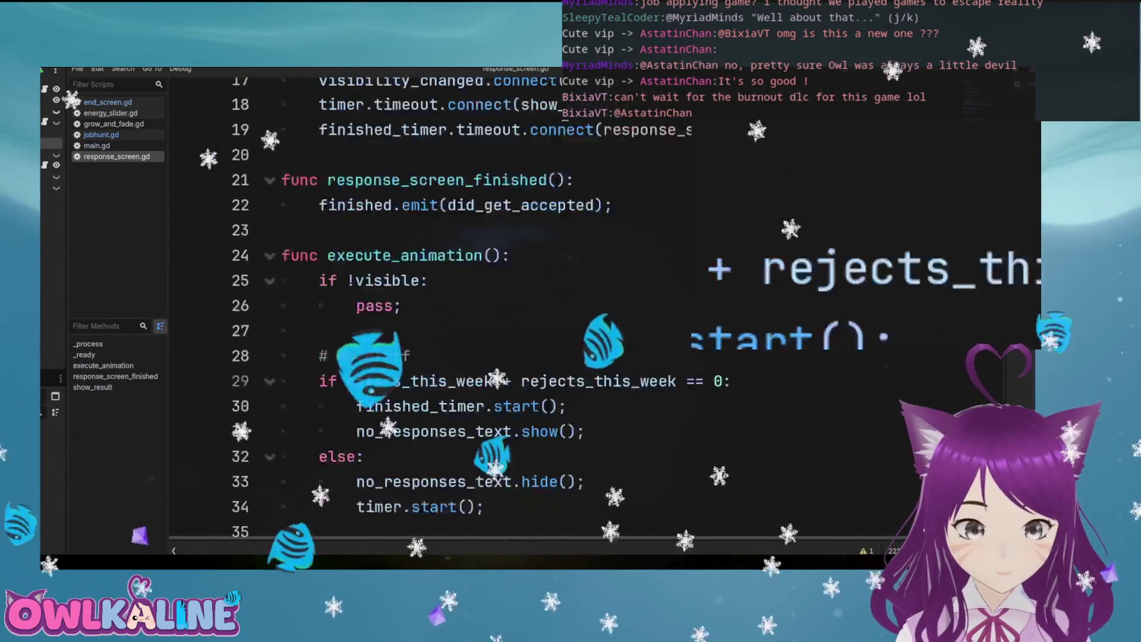
scroll(475, 297, "down", 1)
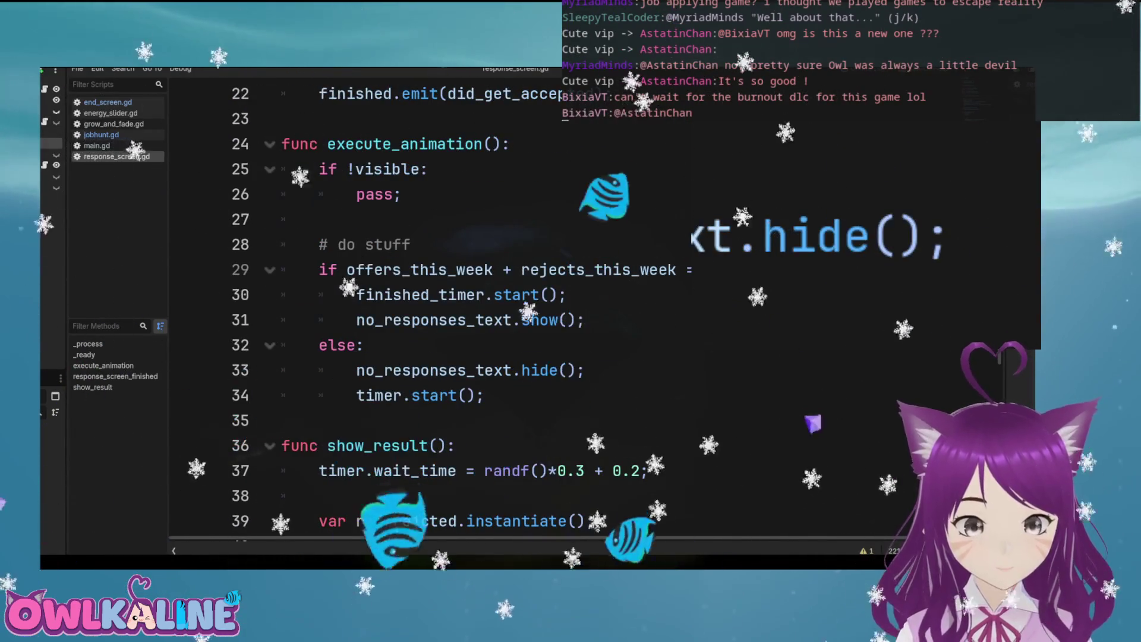
double_click(420, 295)
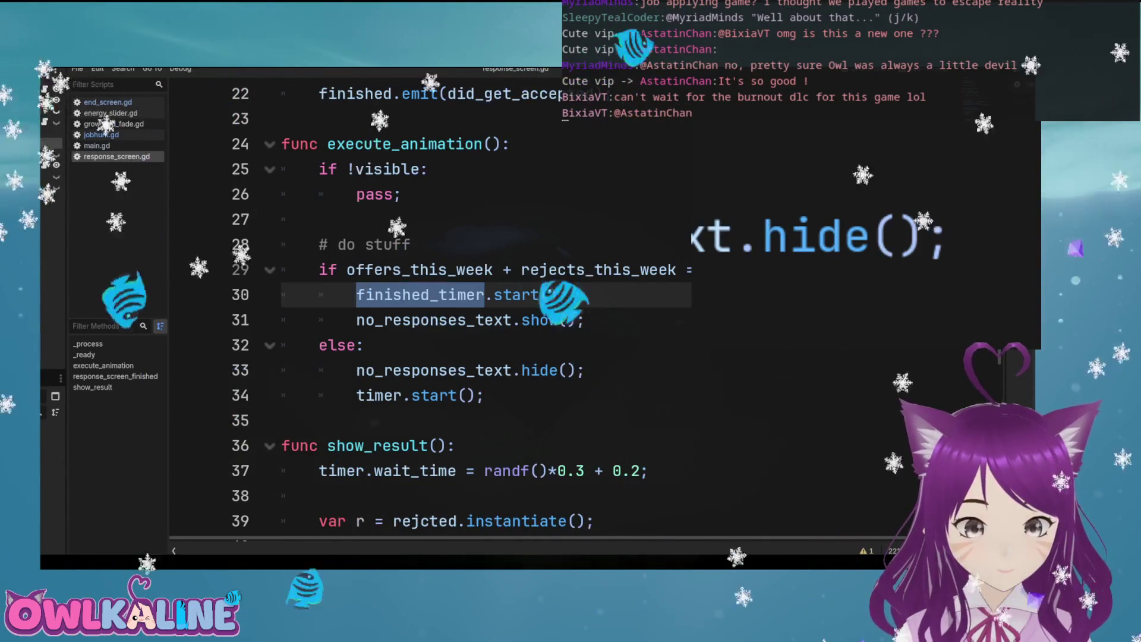
scroll(476, 298, "down", 1)
scroll(475, 297, "up", 1)
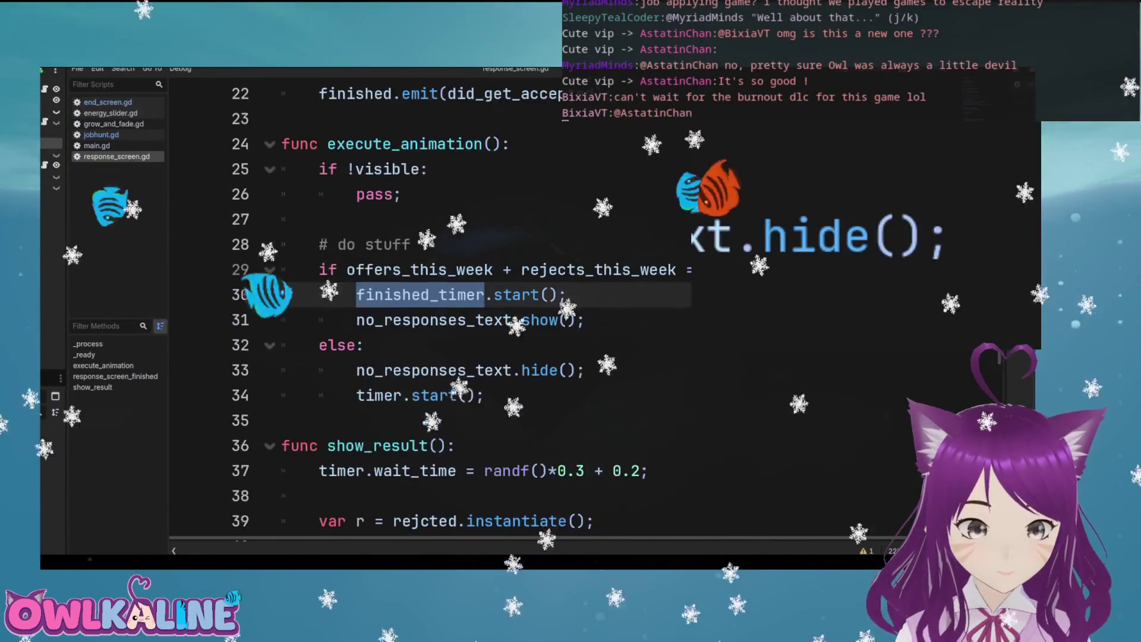
double_click(405, 144)
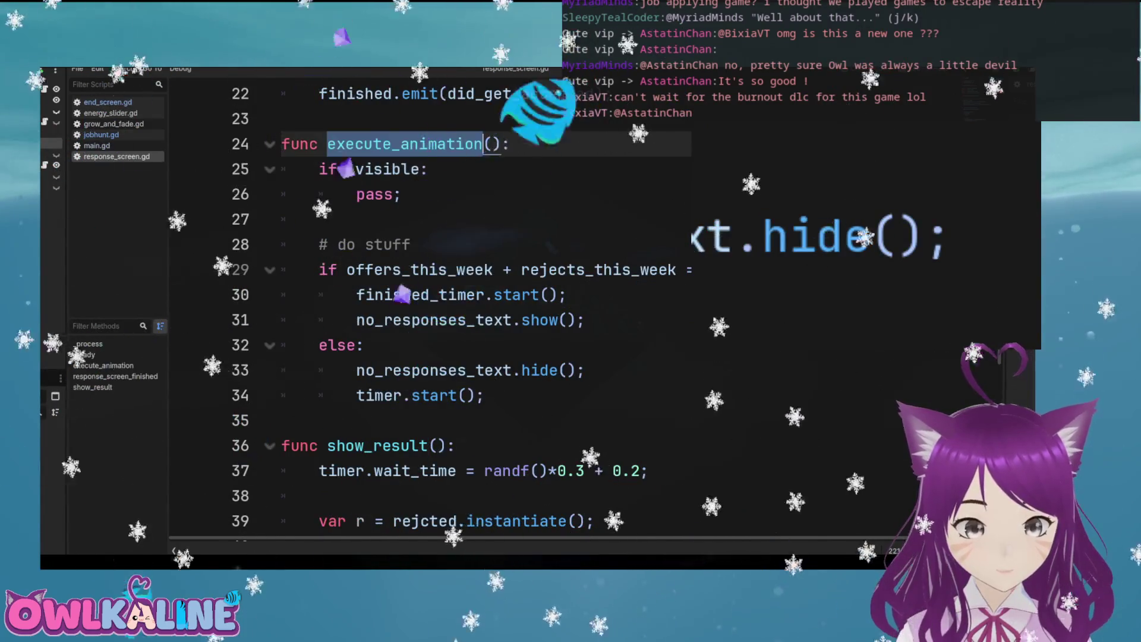
scroll(476, 297, "up", 5)
scroll(475, 298, "up", 1)
scroll(475, 297, "down", 6)
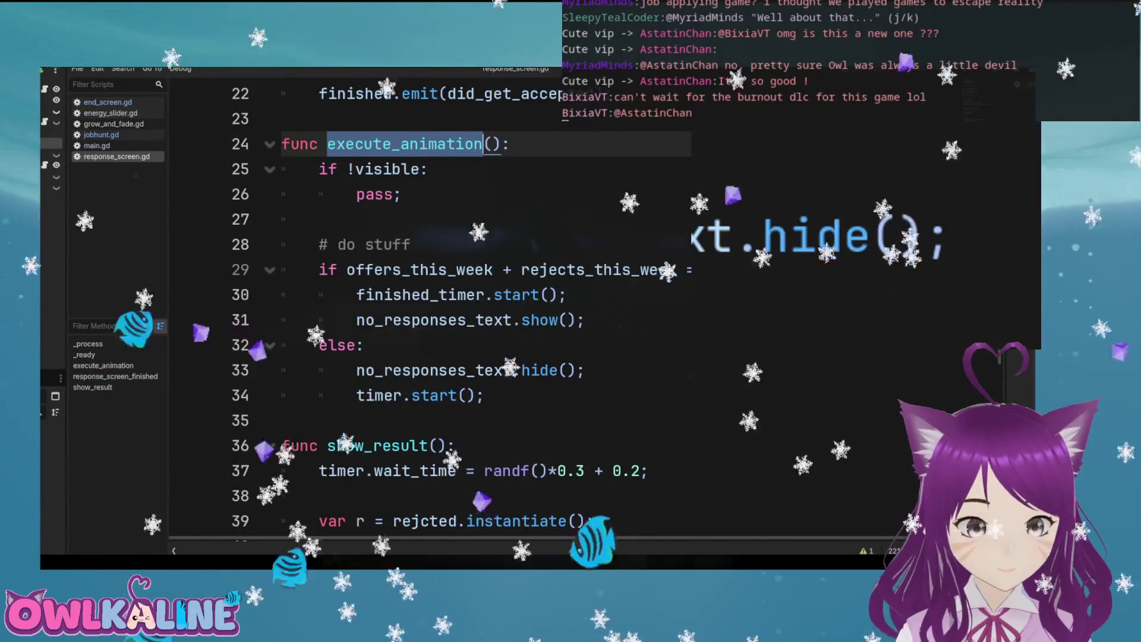
scroll(475, 297, "down", 1)
left_click(365, 269)
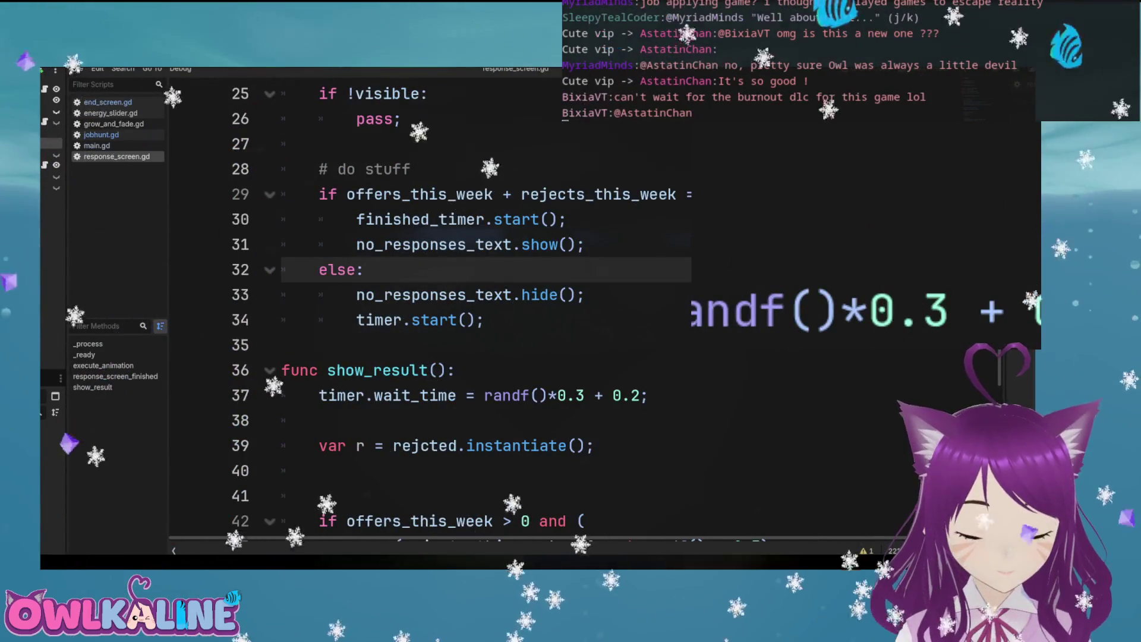
left_click(375, 320)
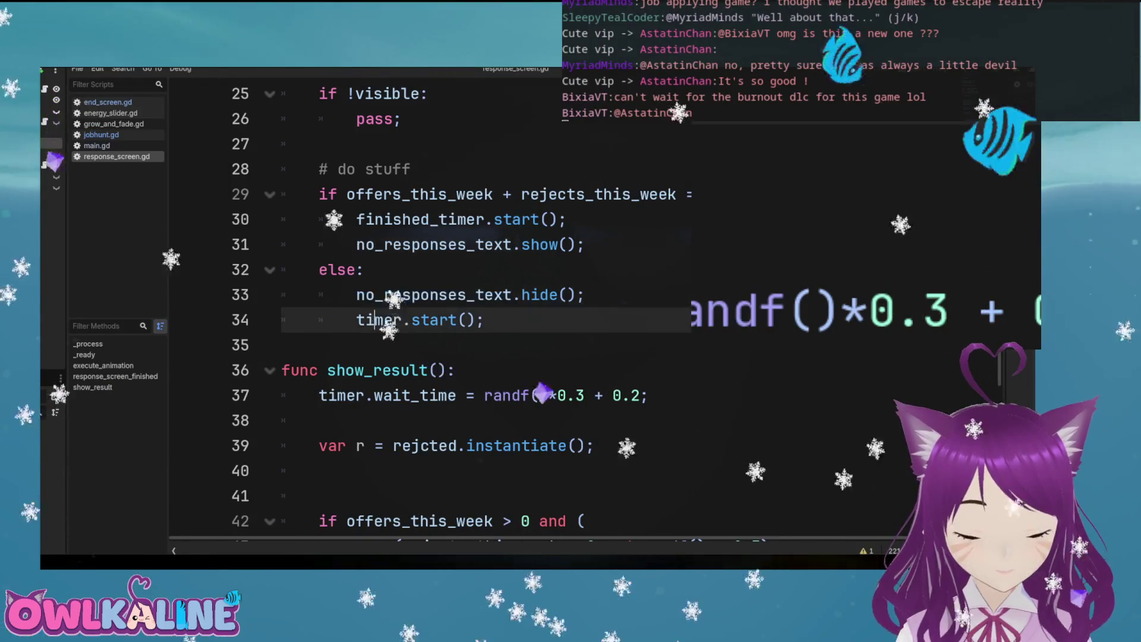
scroll(476, 298, "down", 5)
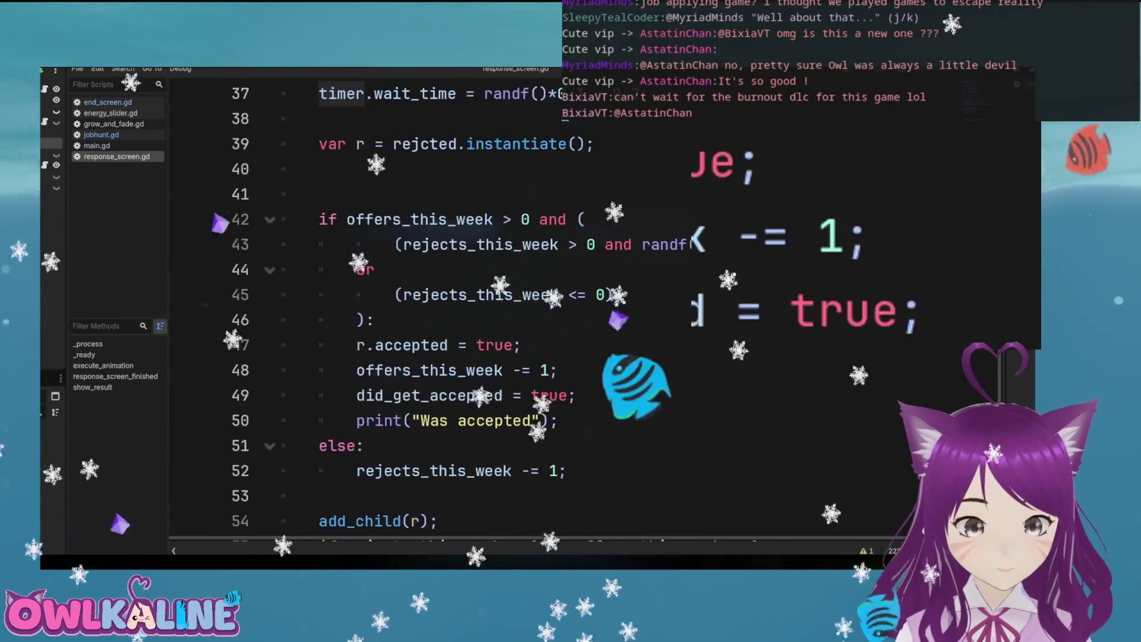
scroll(476, 297, "down", 2)
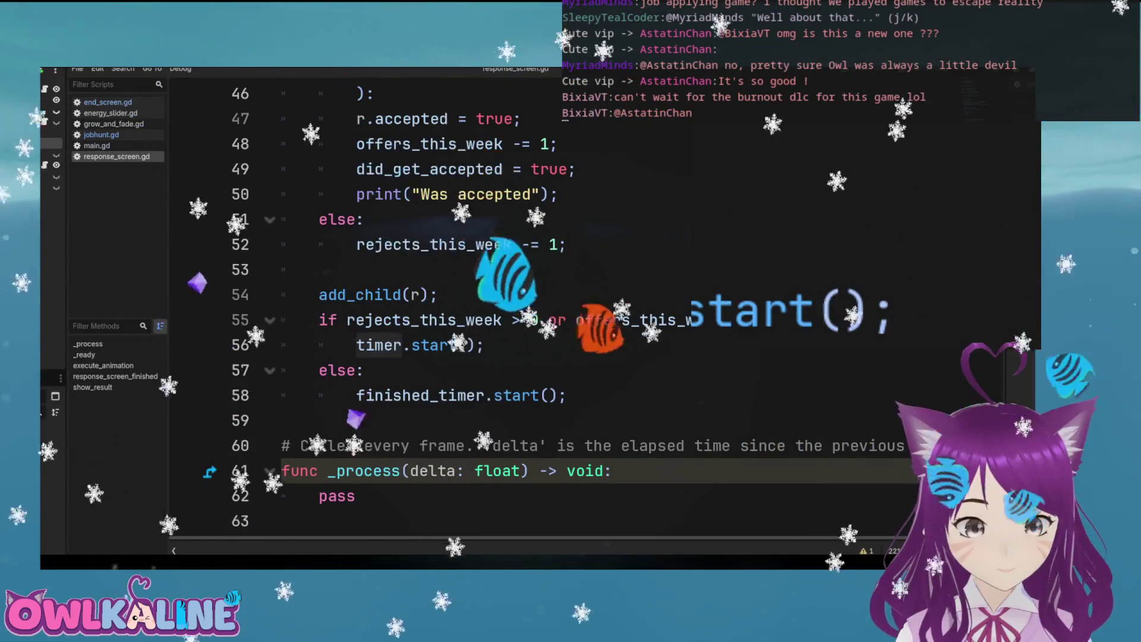
scroll(476, 297, "up", 3)
scroll(401, 245, "up", 6)
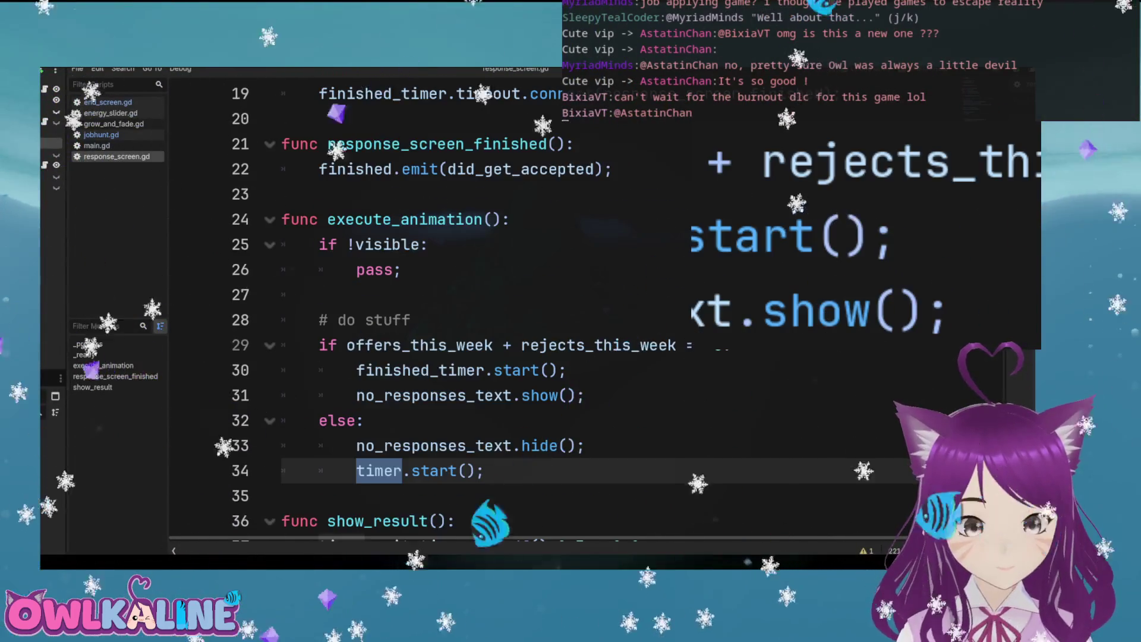
left_click(401, 244)
double_click(401, 244)
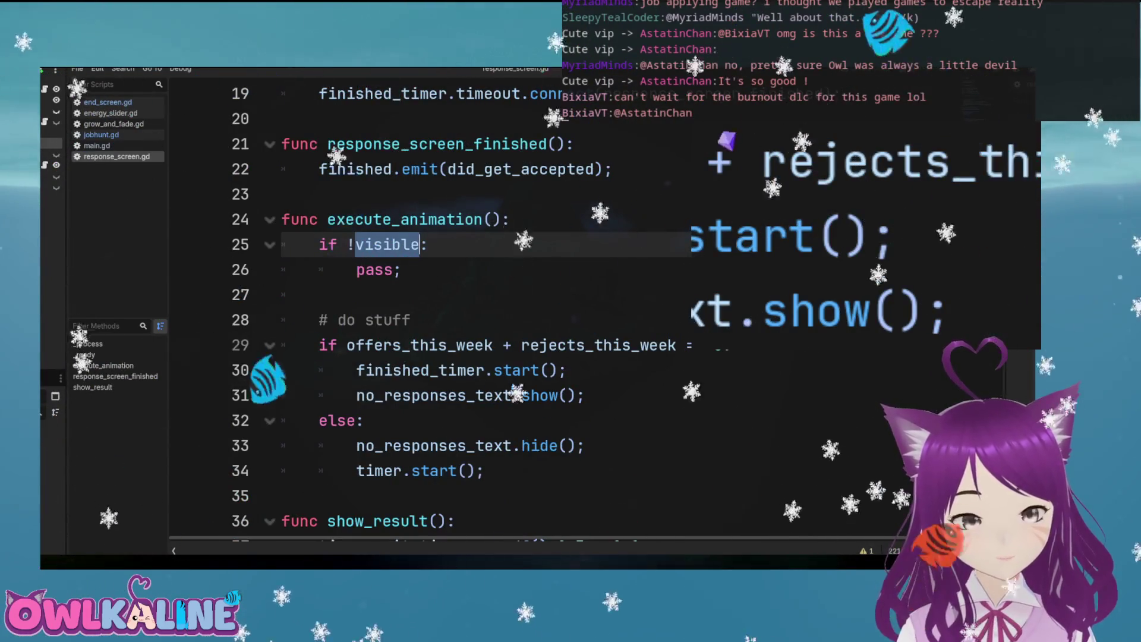
scroll(692, 232, "up", 2)
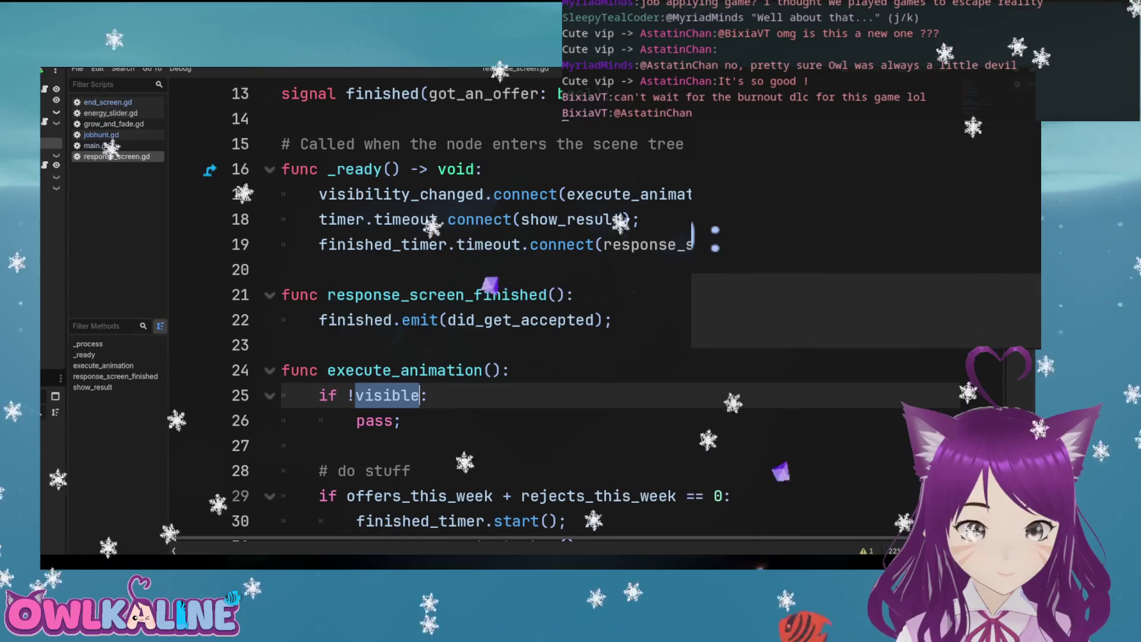
Insert hide(); on a new line after finished.emit(did_get_accepted) in response_screen_finished
left_click(612, 320)
key("Return")
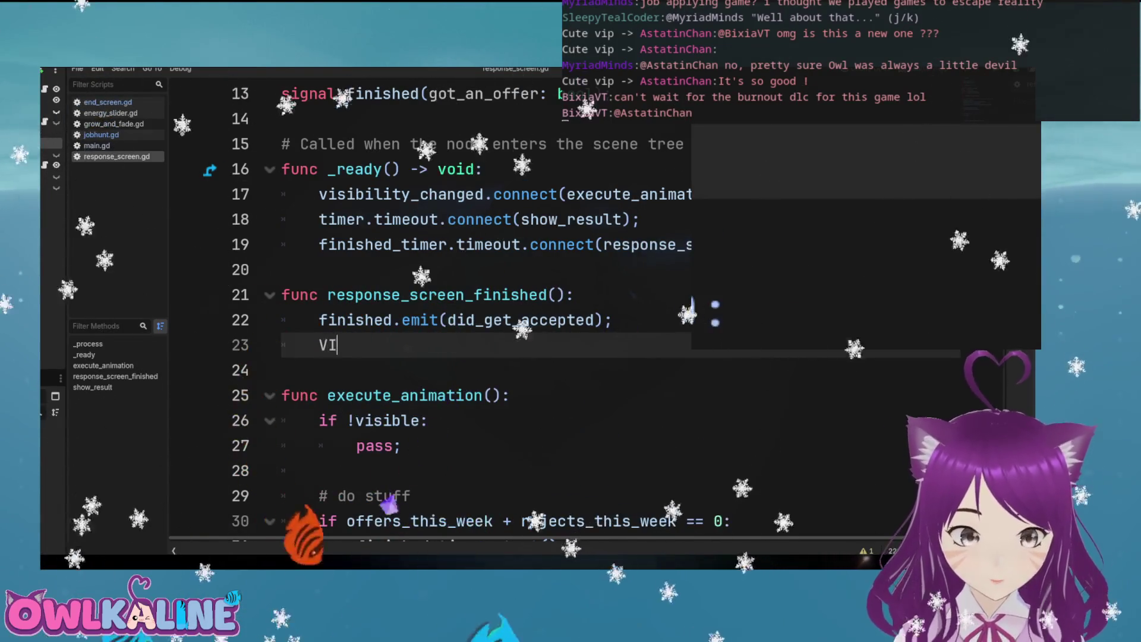
key("BackSpace")
key("BackSpace")
key("BackSpace")
type("hide();")
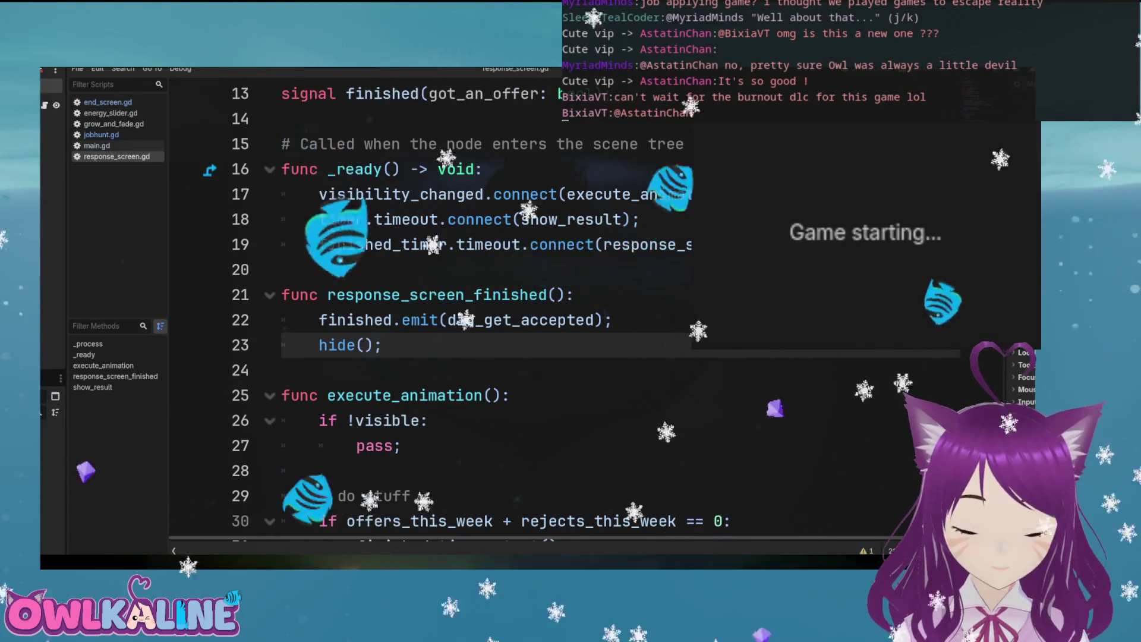
Apply for a job at 88% effort, advance a week and check the responses
left_click(892, 224)
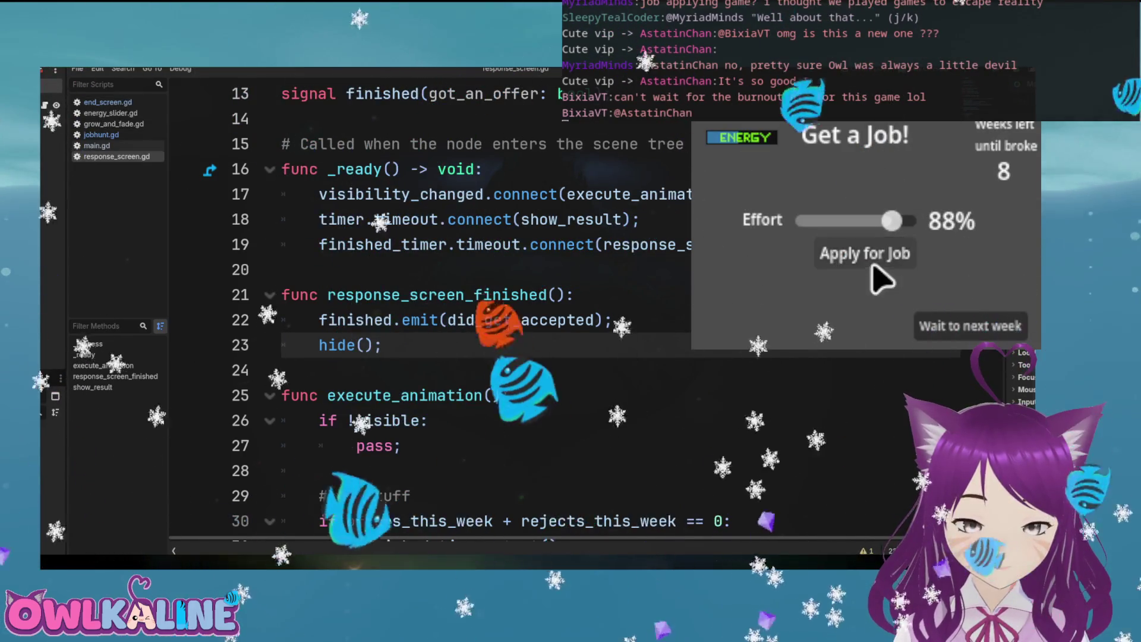
left_click(891, 255)
left_click(936, 325)
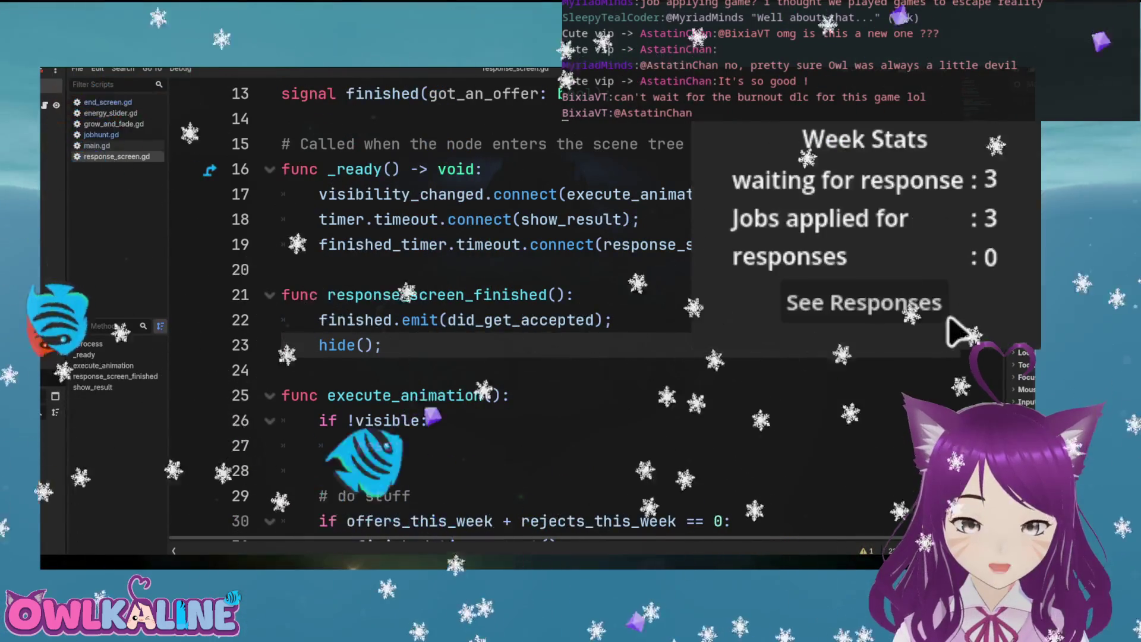
left_click(929, 304)
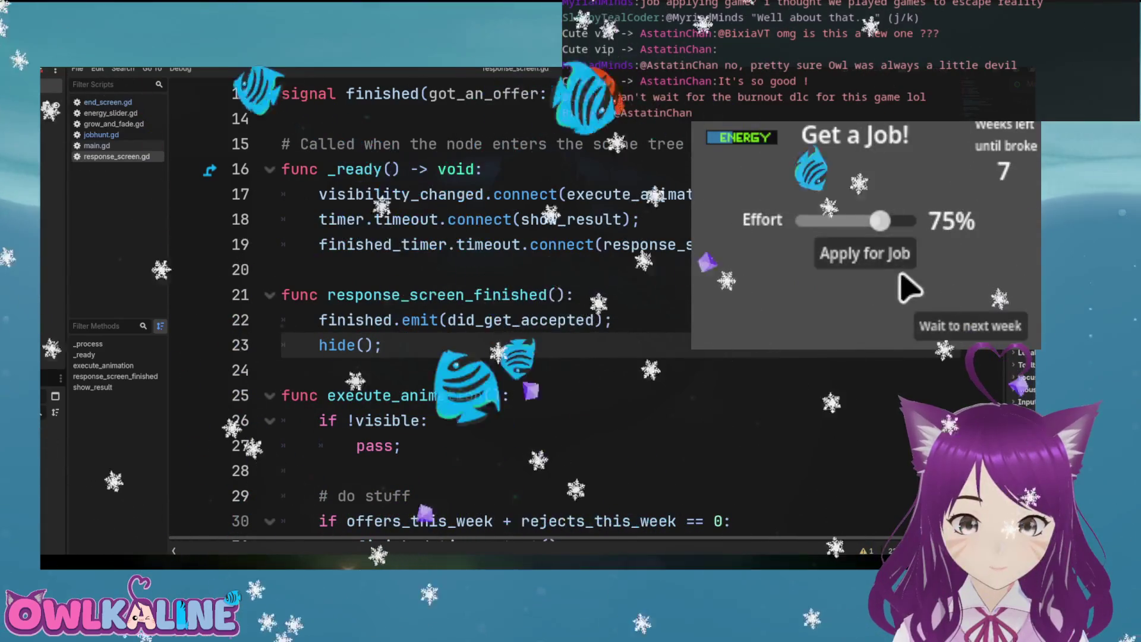
Advance two more weeks, checking that week's job responses each time
left_click(944, 326)
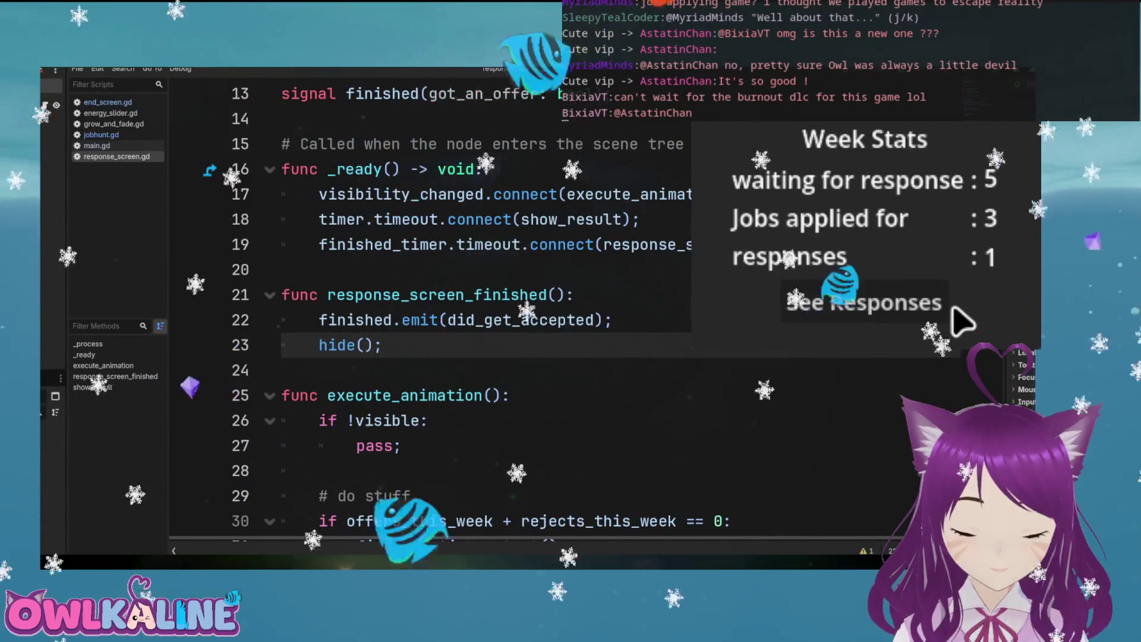
left_click(919, 304)
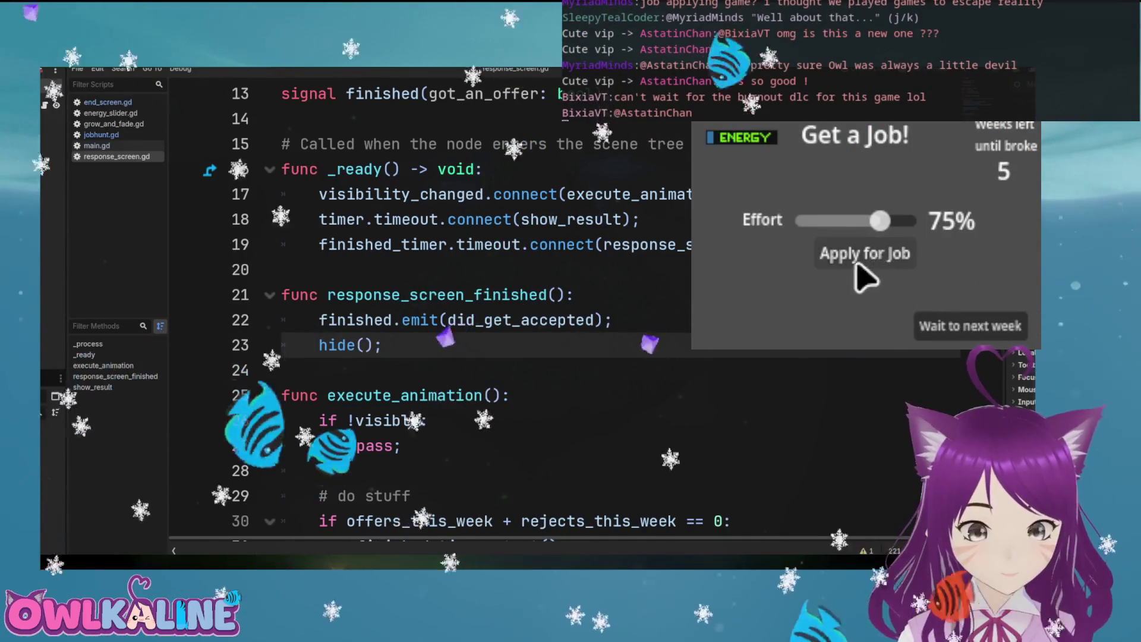
left_click(967, 329)
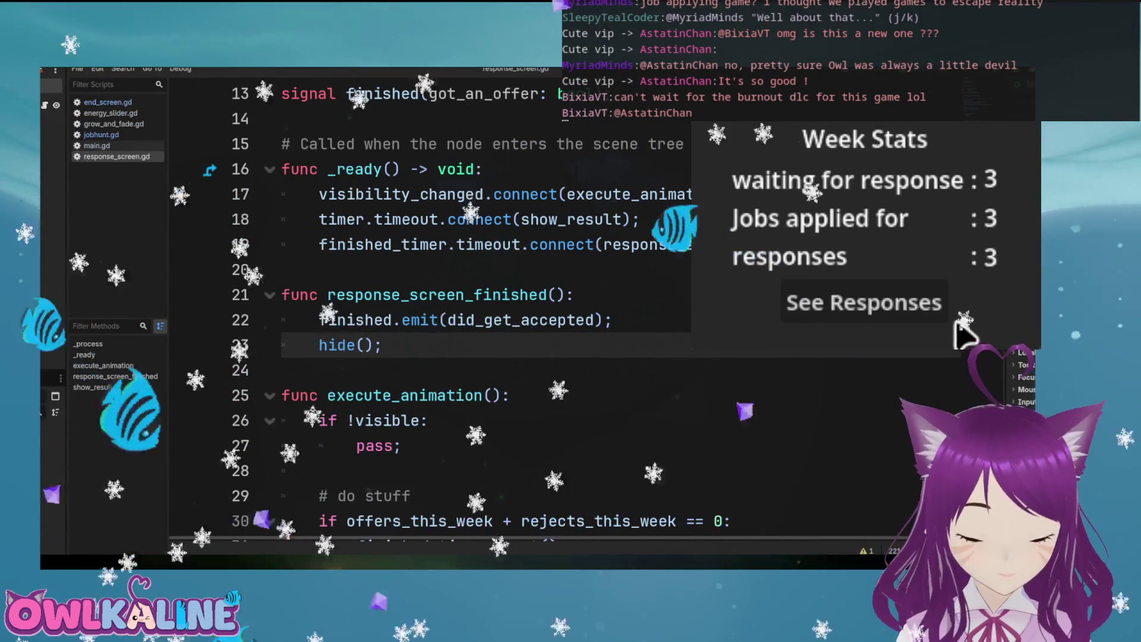
left_click(934, 312)
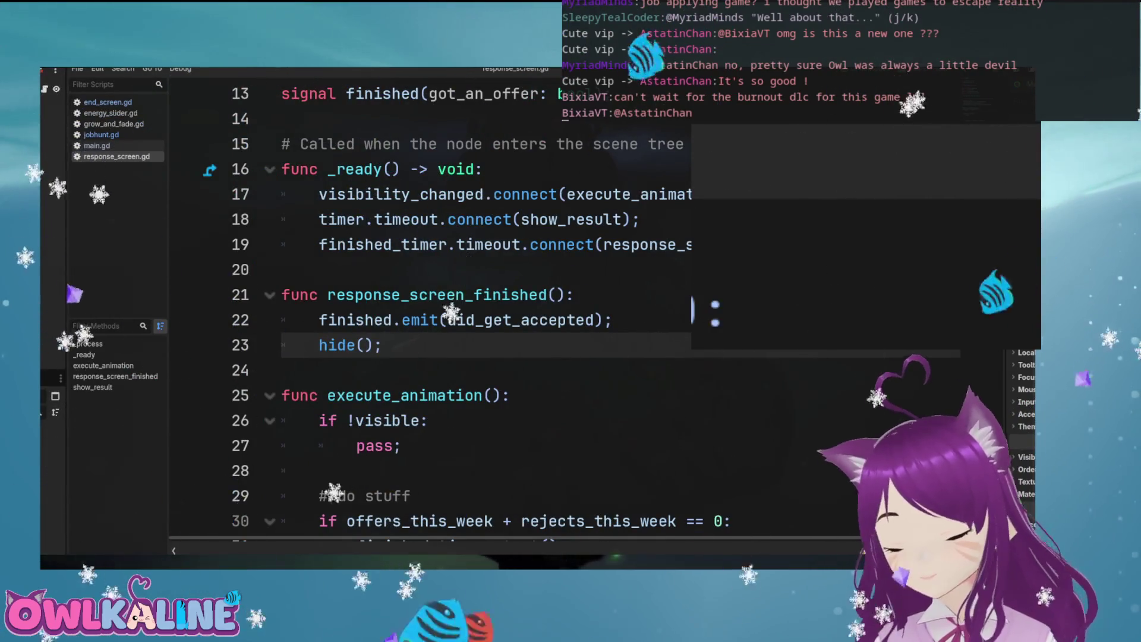
Add print("response was was made visible") below the pass line in execute_animation
scroll(475, 309, "down", 2)
left_click(402, 295)
key("Return")
type("pri")
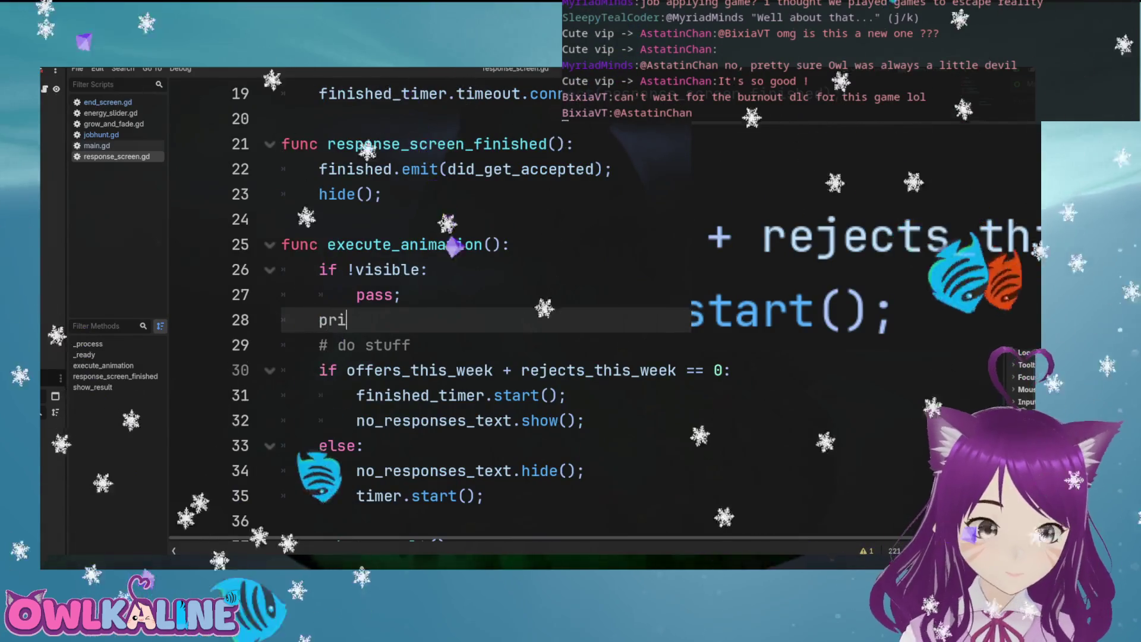
type("nt(\"response ")
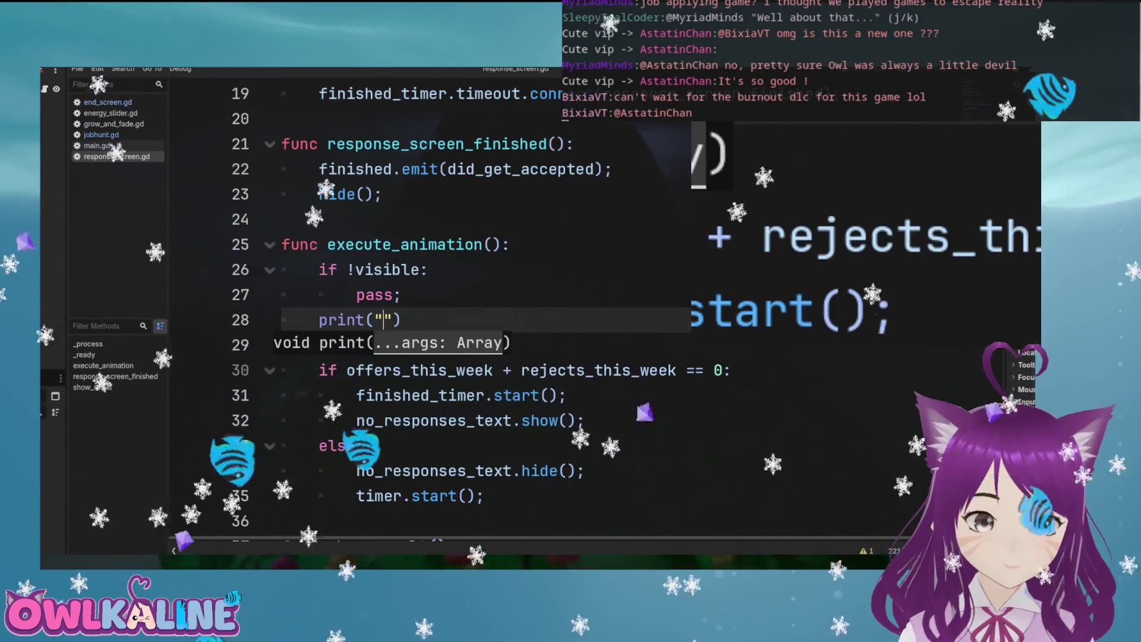
type("was was made visible")
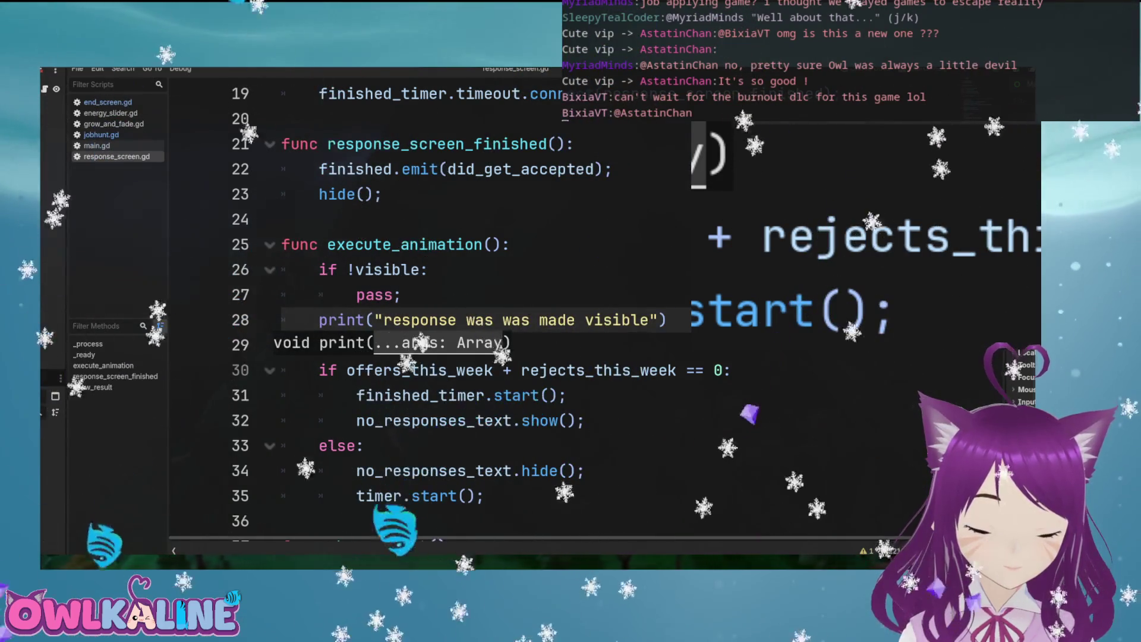
Add print("response screen invis") in the !visible branch and print("response screen finished") after finished.emit
left_click(428, 269)
key("Return")
type("print(\"response screen invis\");")
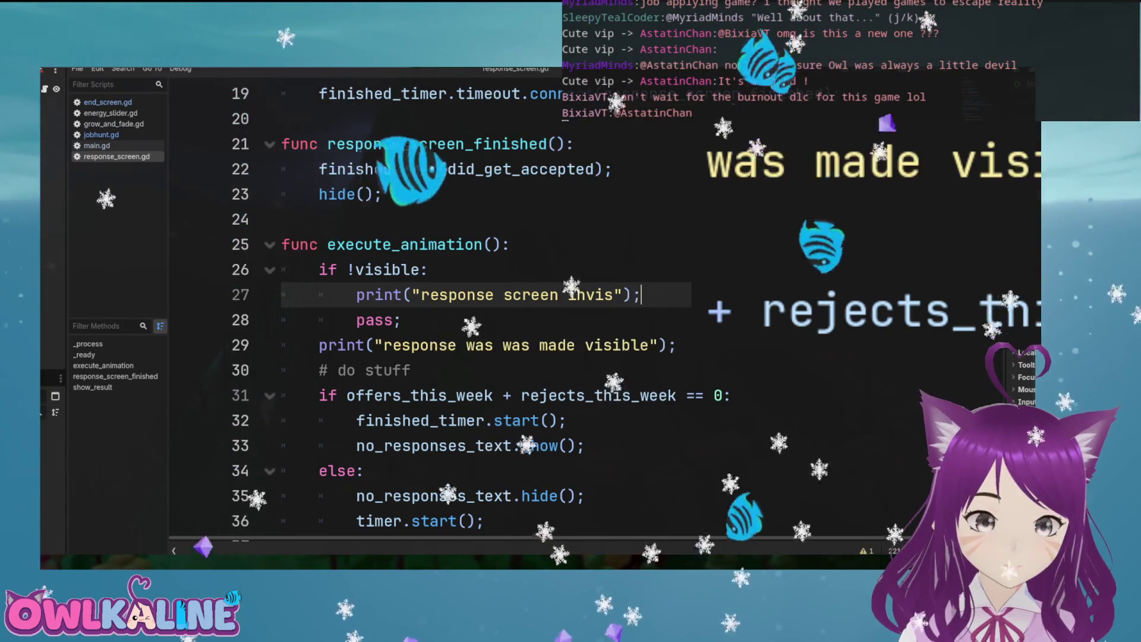
left_click(613, 169)
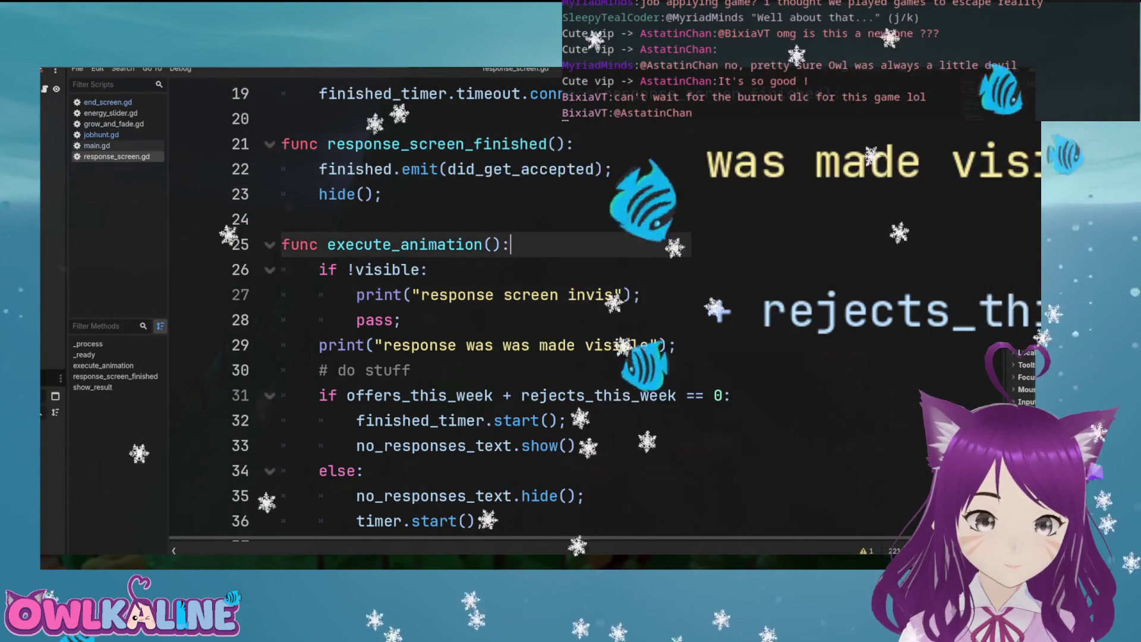
key("Return")
type("\\")
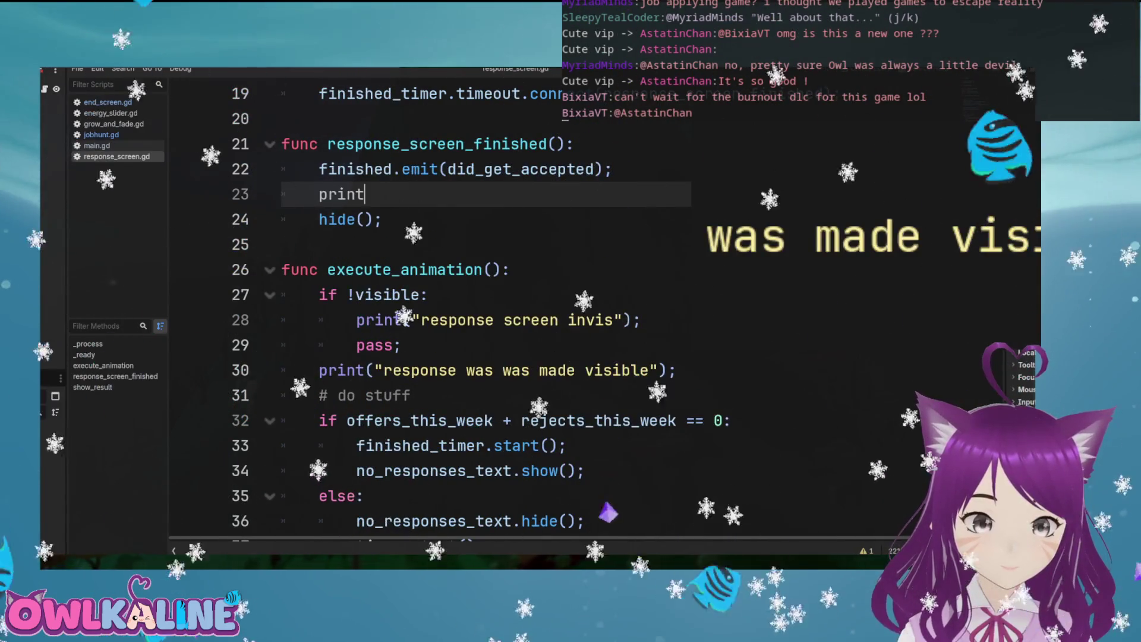
type("(\"response screen finished\");")
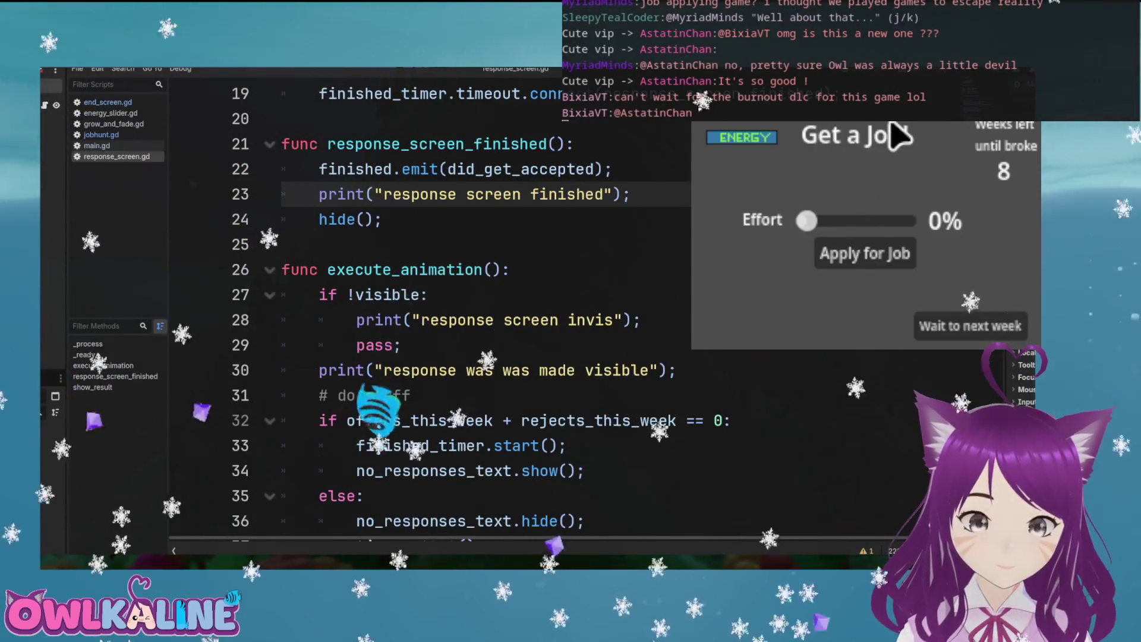
Apply for one job, wait to next week and view the No Responses result
left_click(878, 247)
left_click(935, 324)
left_click(922, 308)
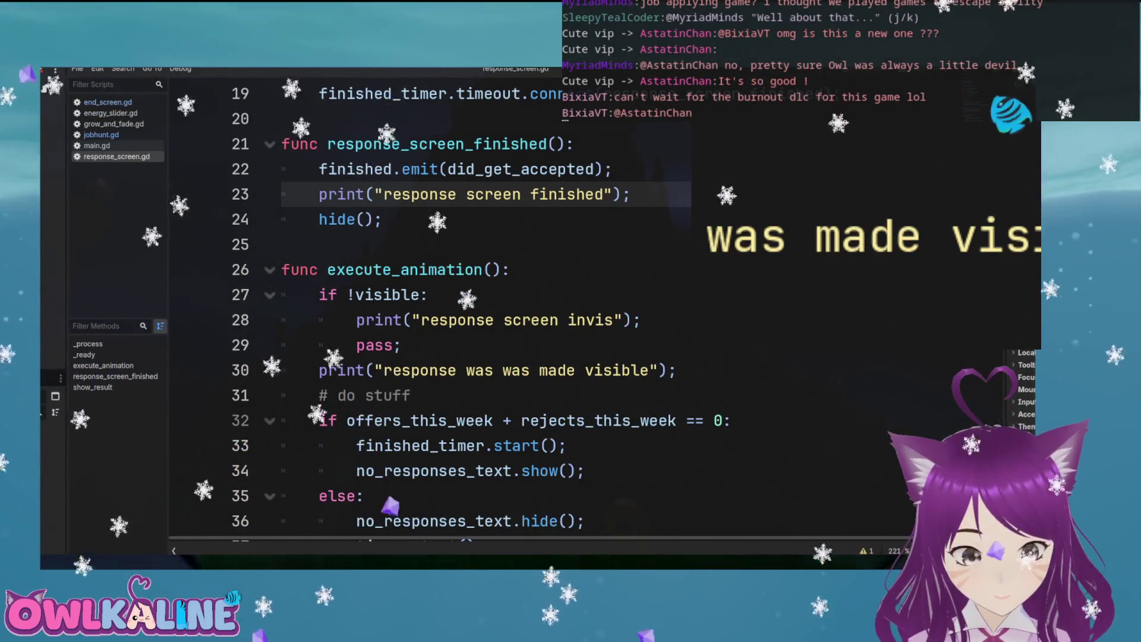
Highlight every 'response' occurrence in response_screen.gd, then switch to jobhunt.gd
scroll(476, 309, "down", 4)
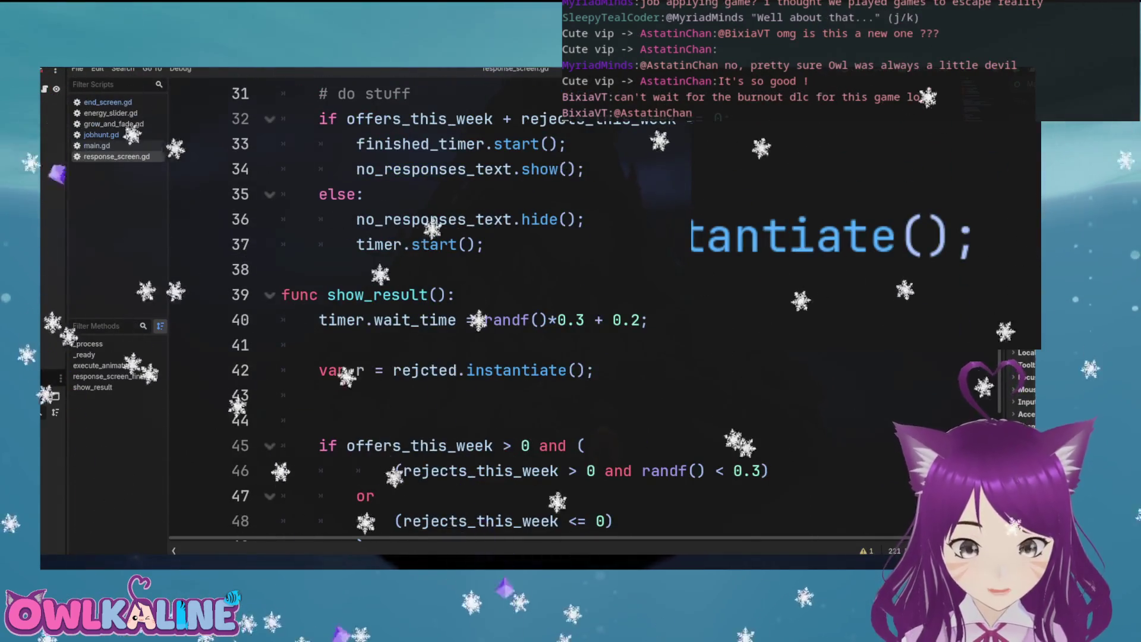
scroll(476, 309, "down", 3)
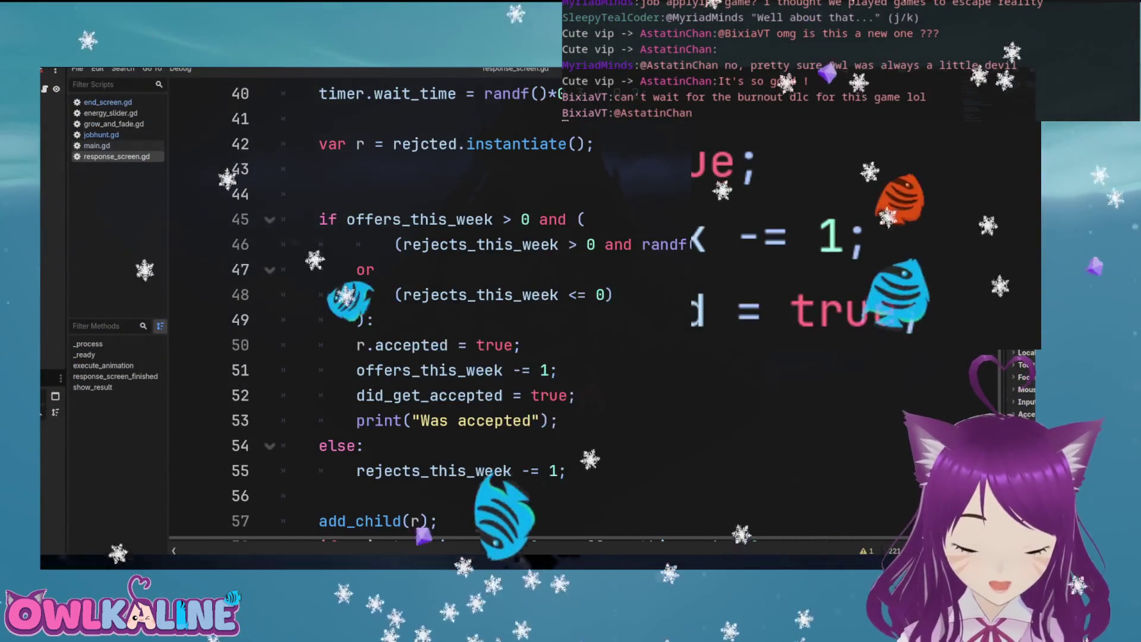
scroll(476, 309, "down", 1)
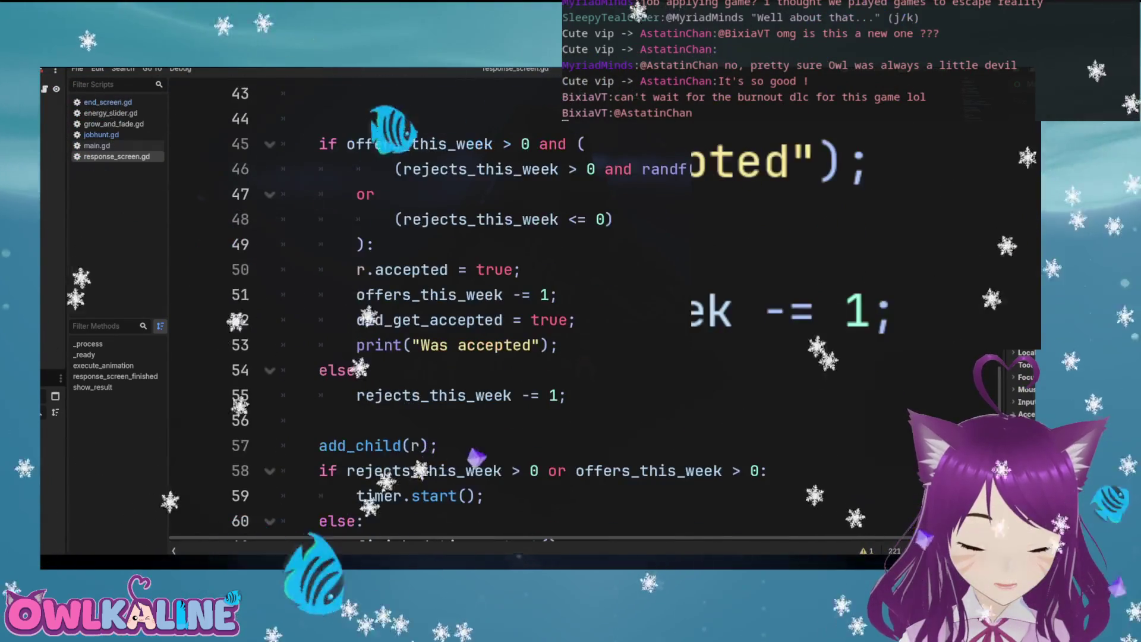
scroll(476, 309, "up", 10)
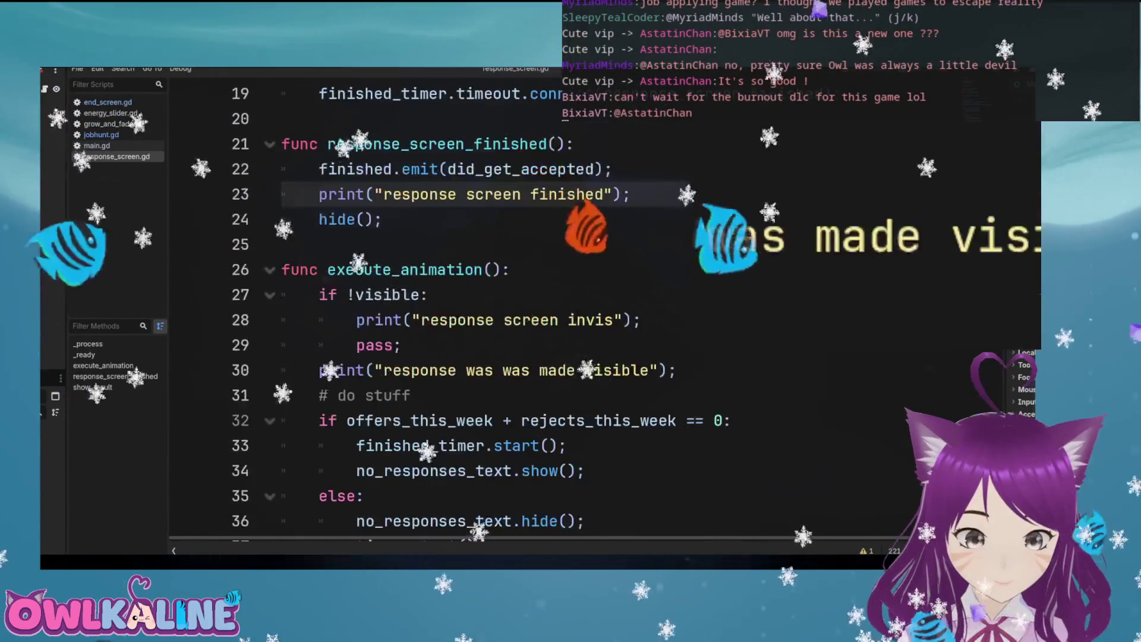
scroll(476, 309, "down", 2)
double_click(457, 320)
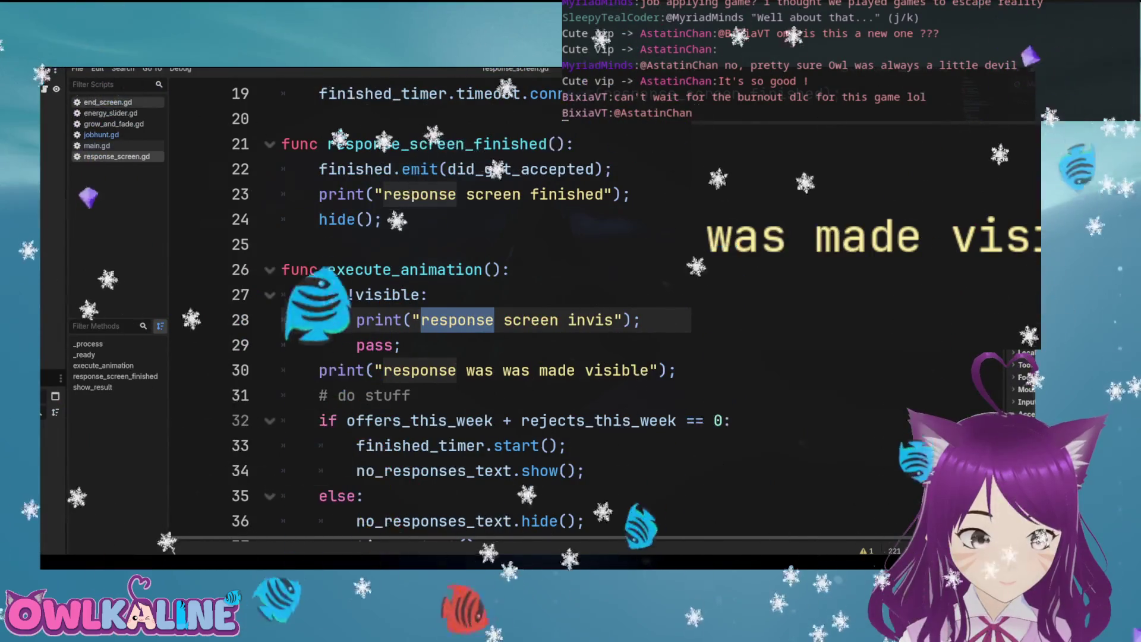
left_click(101, 134)
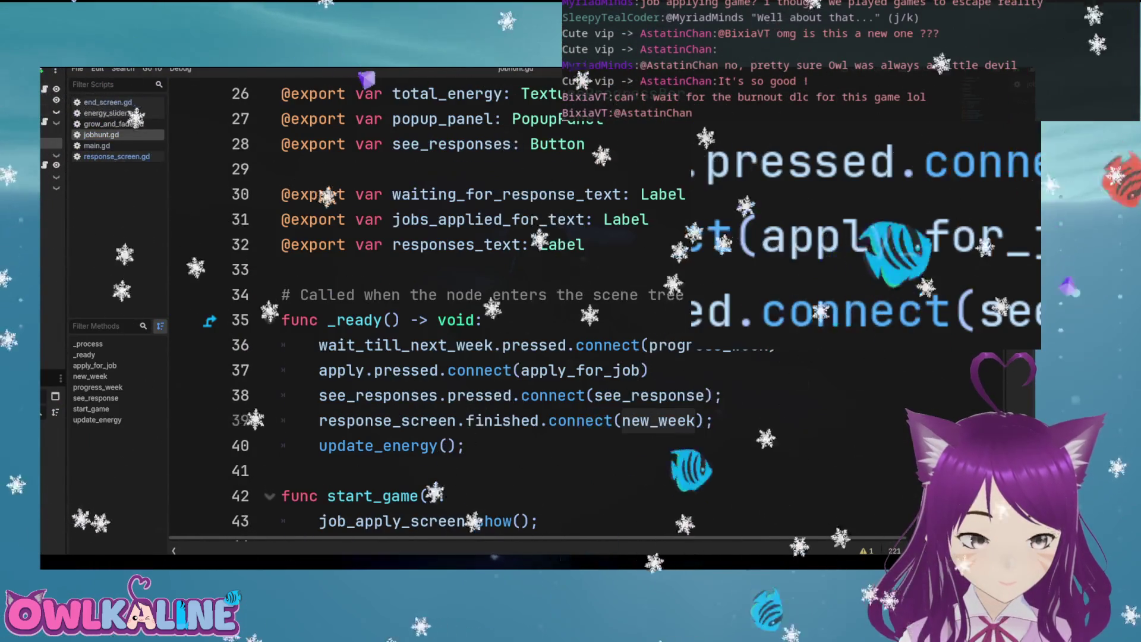
Jump to new_week's definition in jobhunt.gd and highlight the response_screen and popup_panel uses
scroll(476, 303, "down", 20)
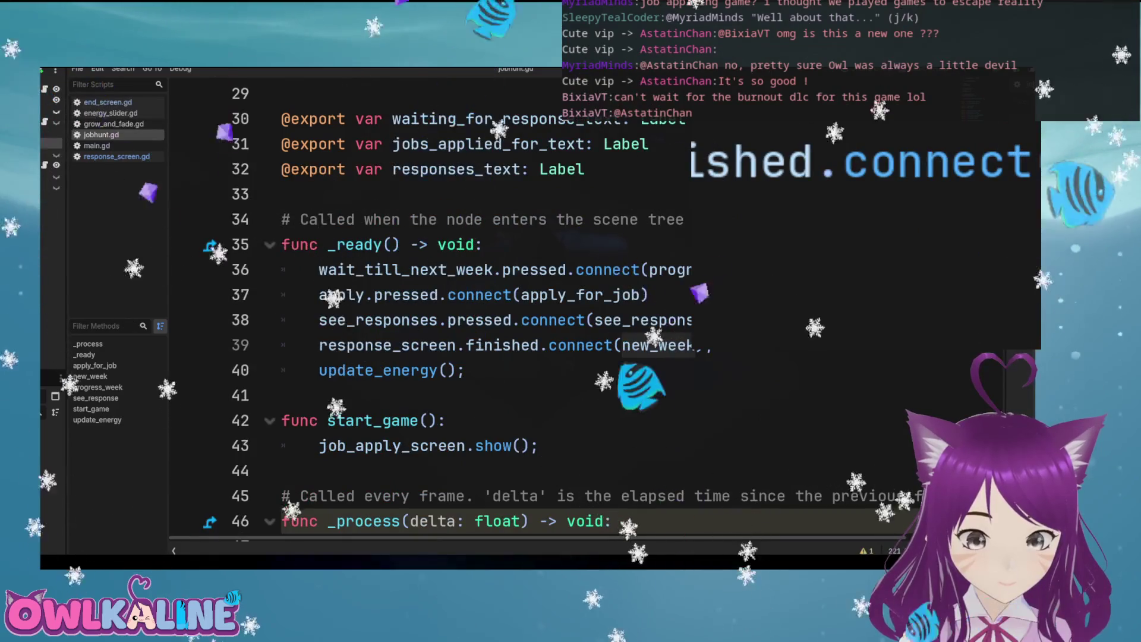
left_click(90, 376)
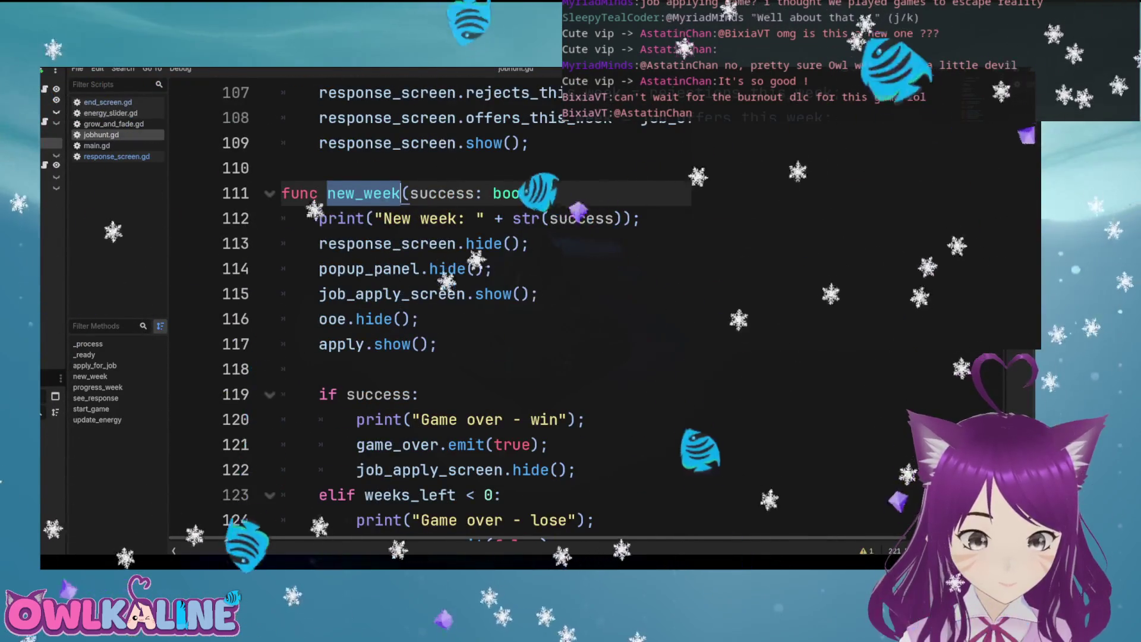
double_click(387, 243)
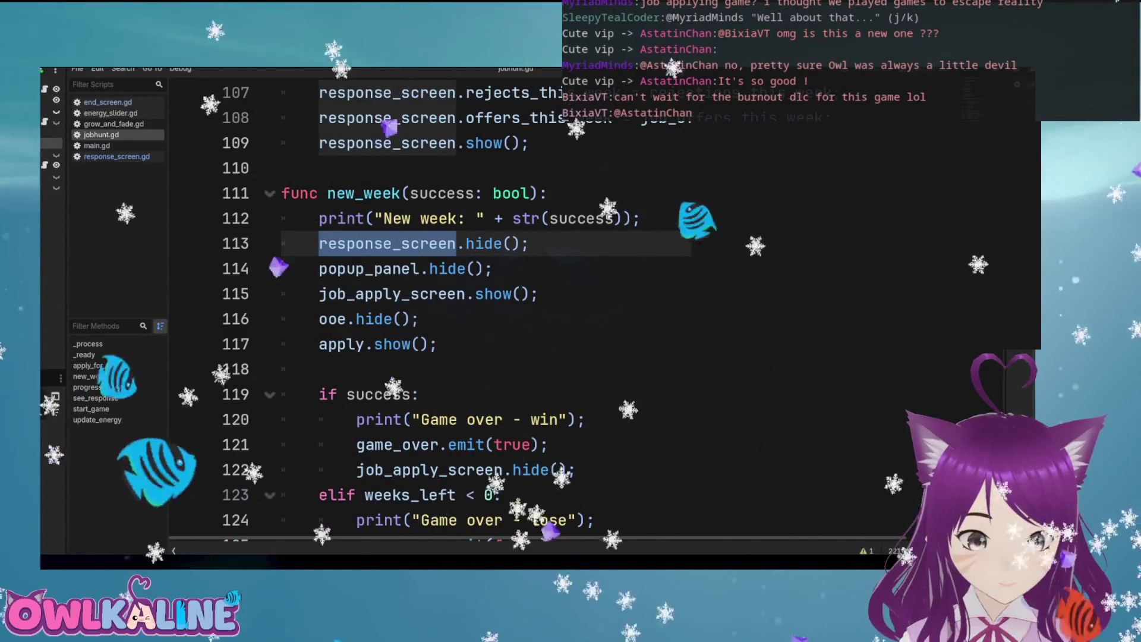
double_click(369, 268)
double_click(386, 243)
scroll(476, 310, "up", 4)
scroll(475, 309, "down", 3)
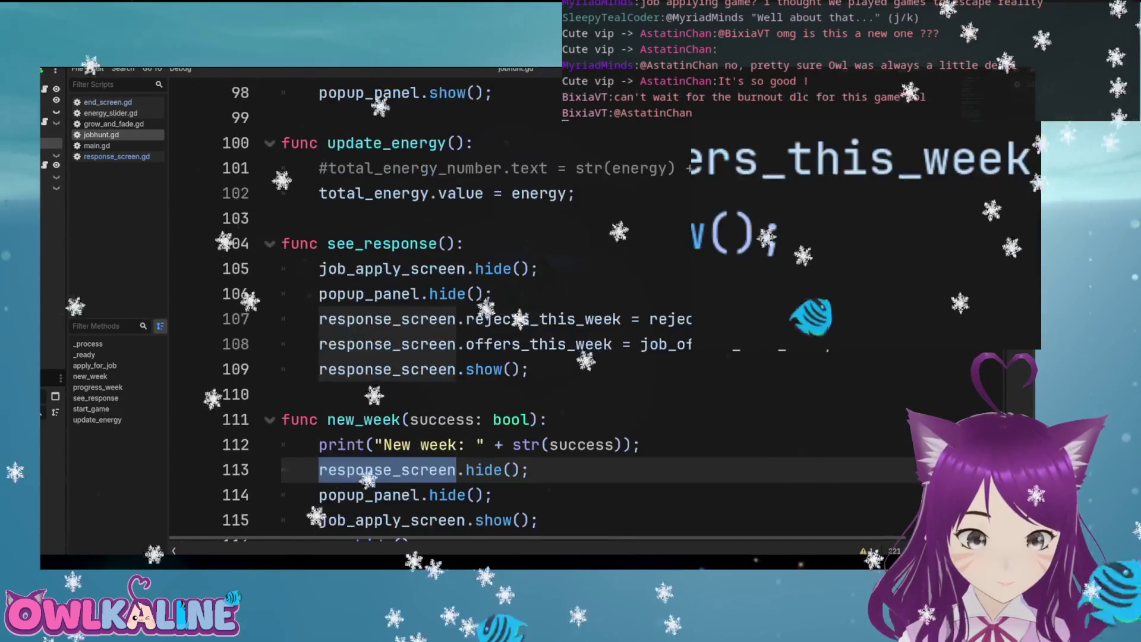
scroll(476, 309, "up", 3)
scroll(476, 309, "up", 15)
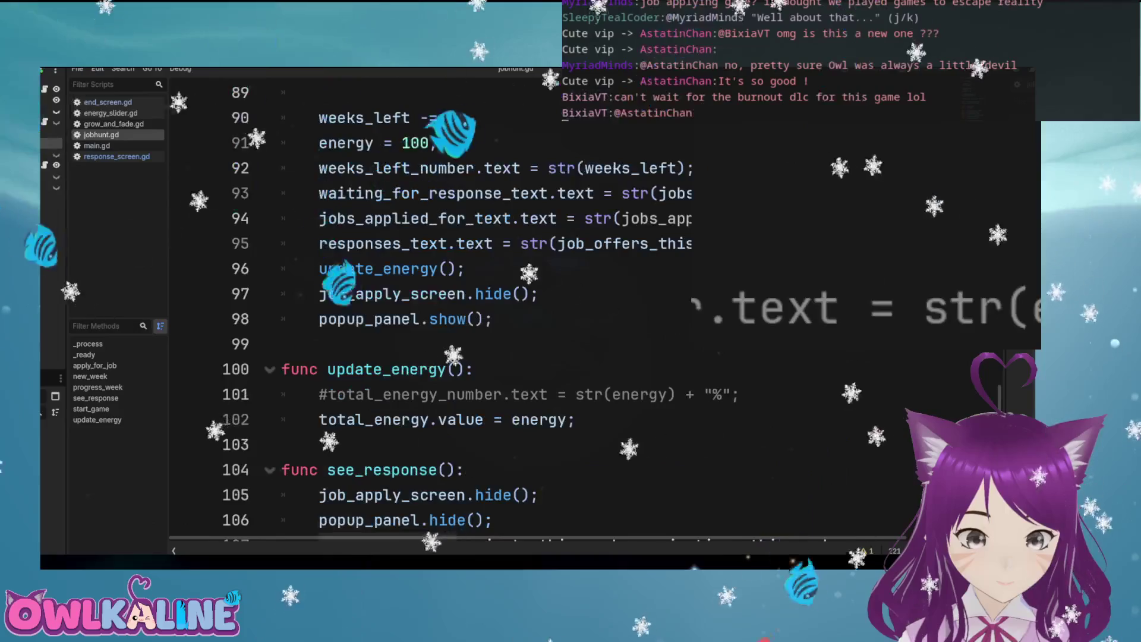
scroll(476, 309, "up", 13)
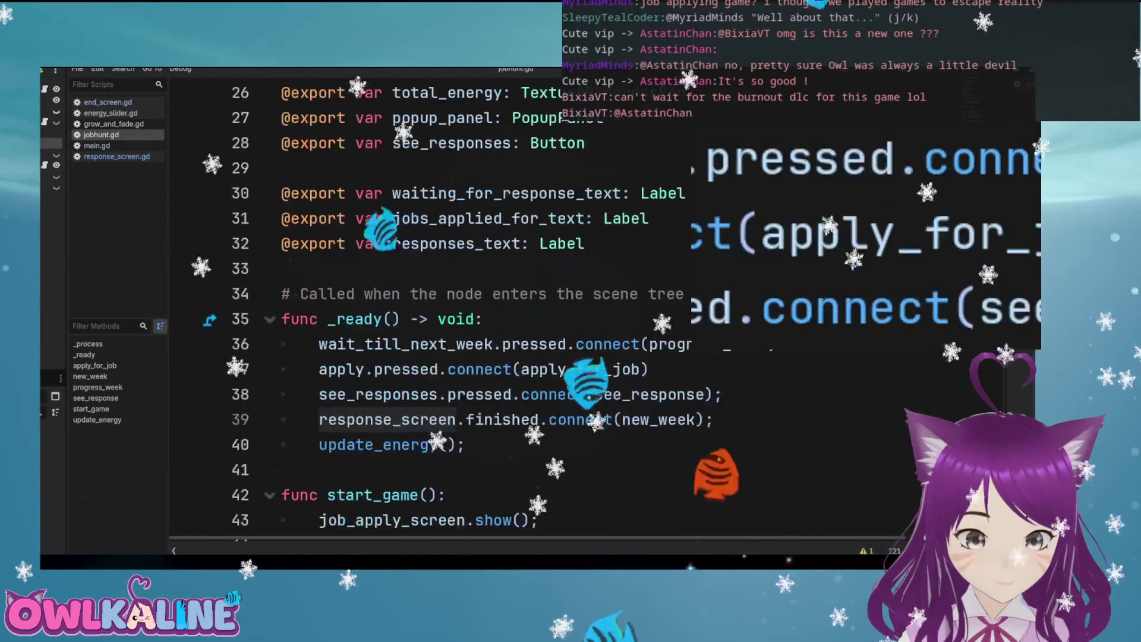
scroll(476, 309, "down", 20)
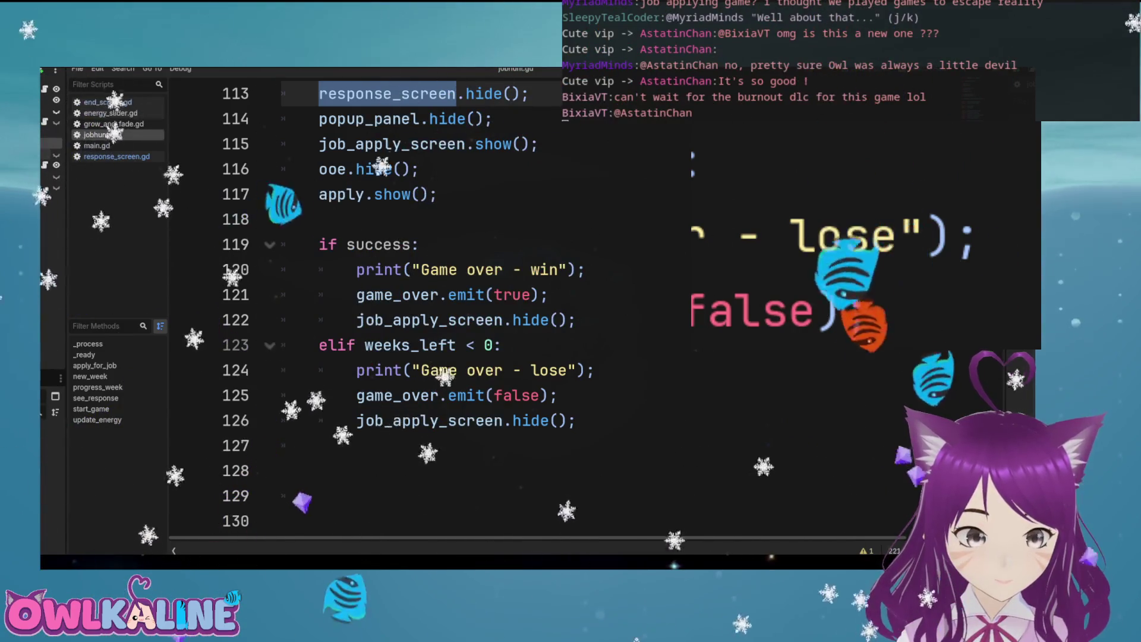
scroll(428, 309, "up", 3)
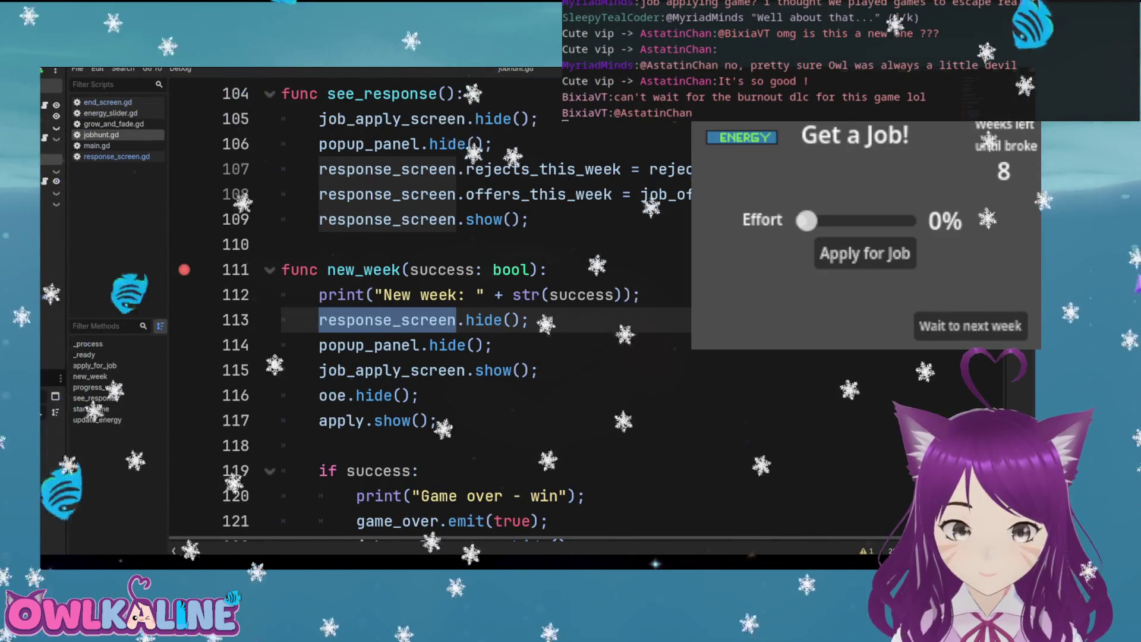
Playtest a week at 39% effort to No Responses!, then close the game and return to response_screen.gd
left_click_drag(824, 221, 844, 223)
left_click(866, 249)
left_click(972, 325)
left_click(860, 306)
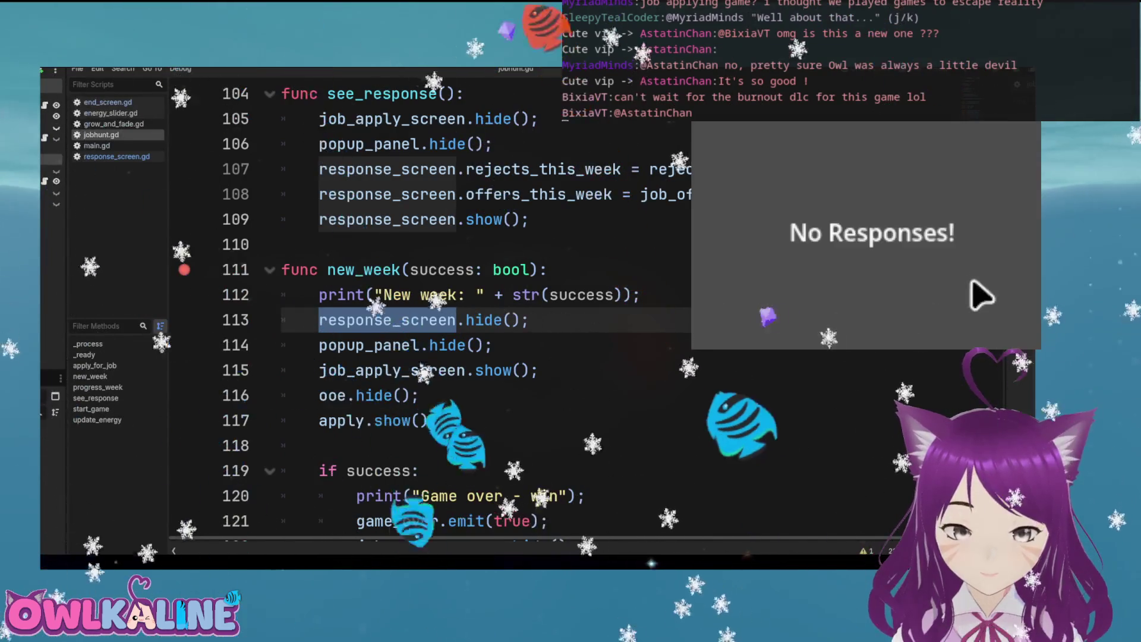
left_click(950, 259)
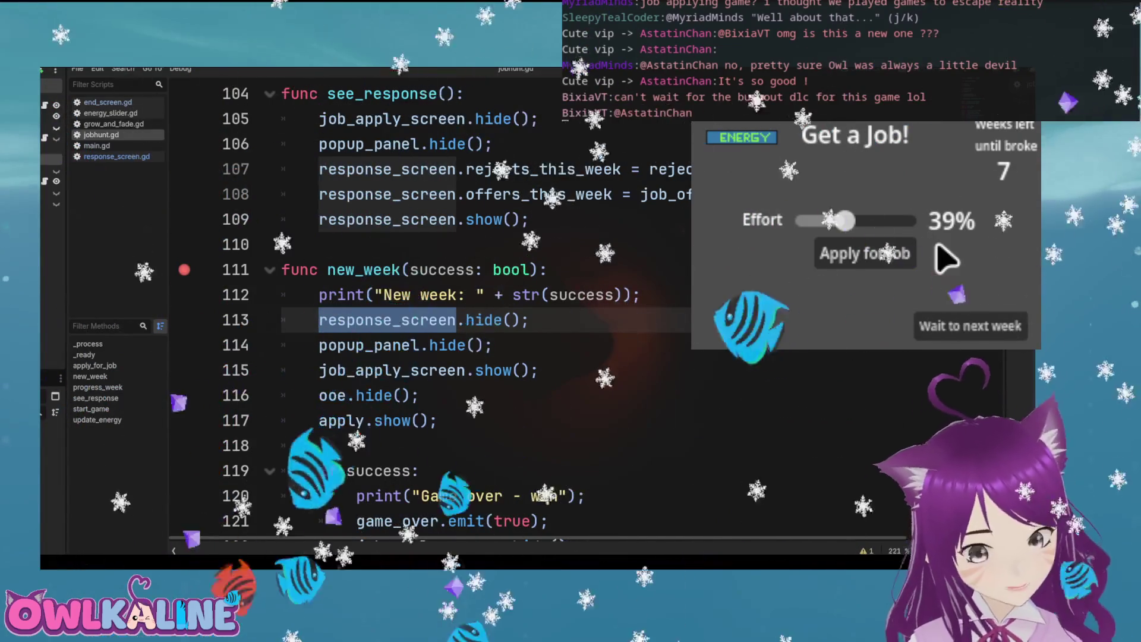
left_click(970, 326)
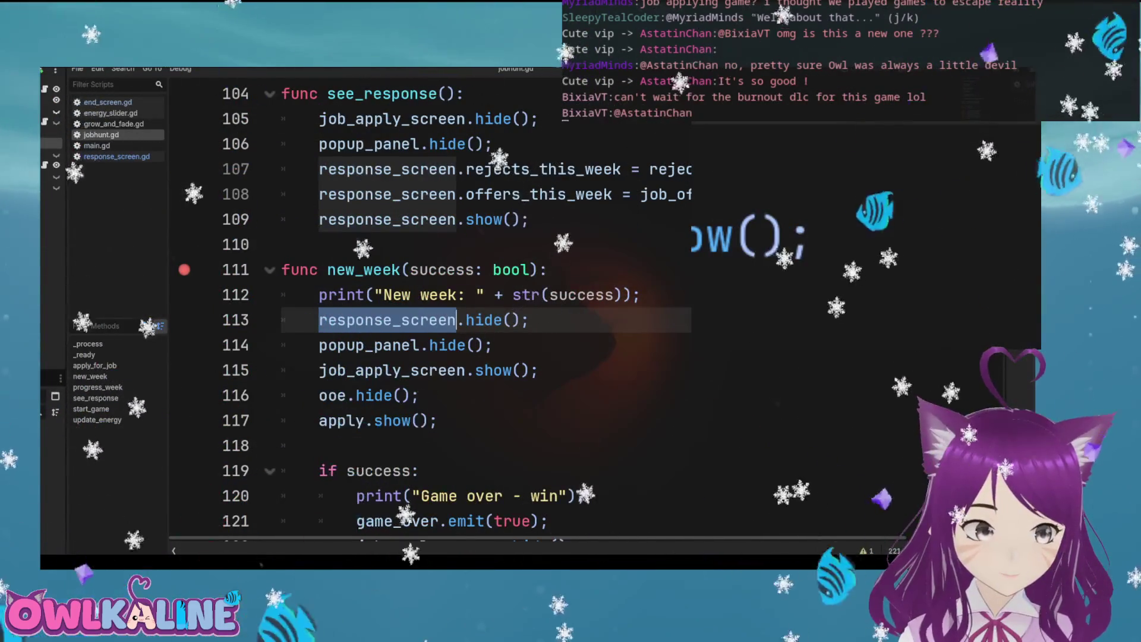
key("ctrl+shift+period")
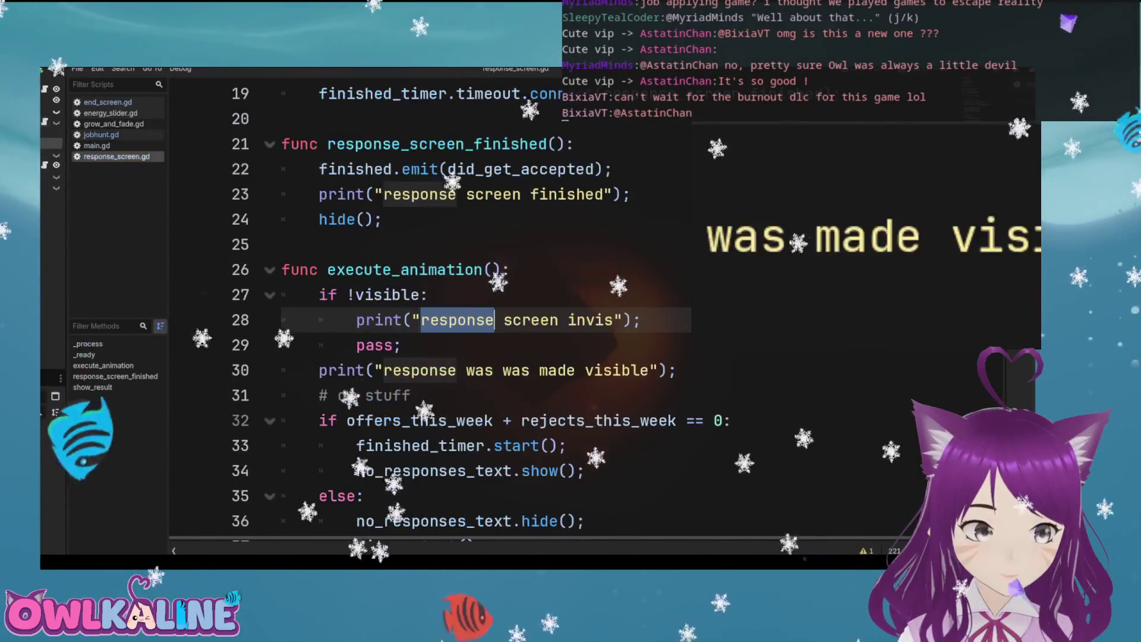
Delete the blank line that follows the rejection instantiation in show_result
scroll(475, 297, "down", 3)
left_click(458, 295)
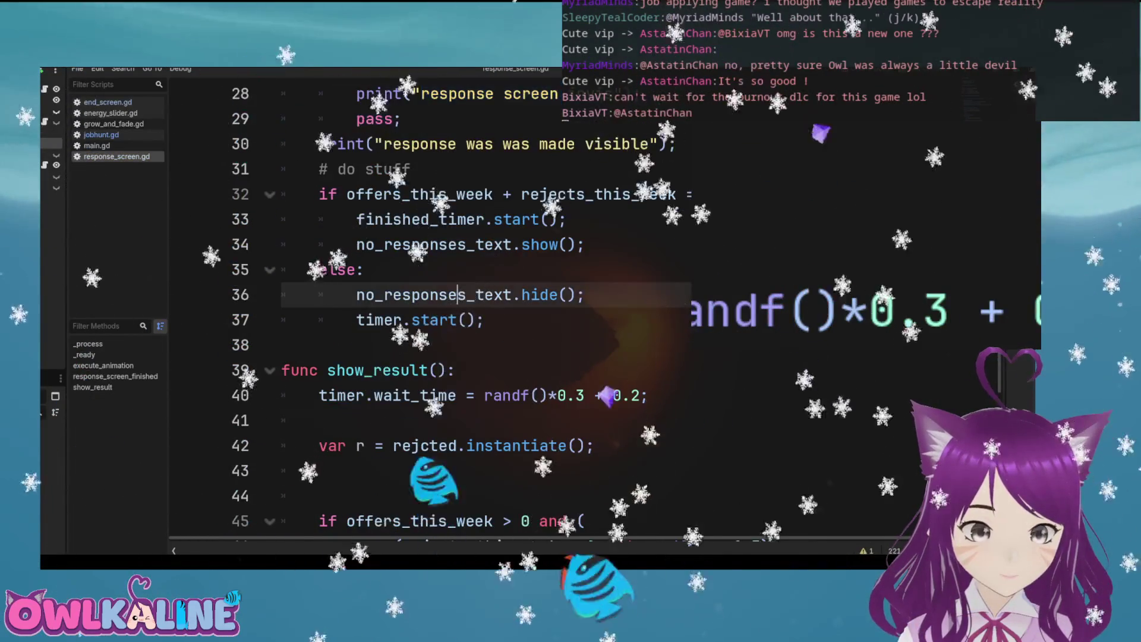
scroll(476, 297, "up", 2)
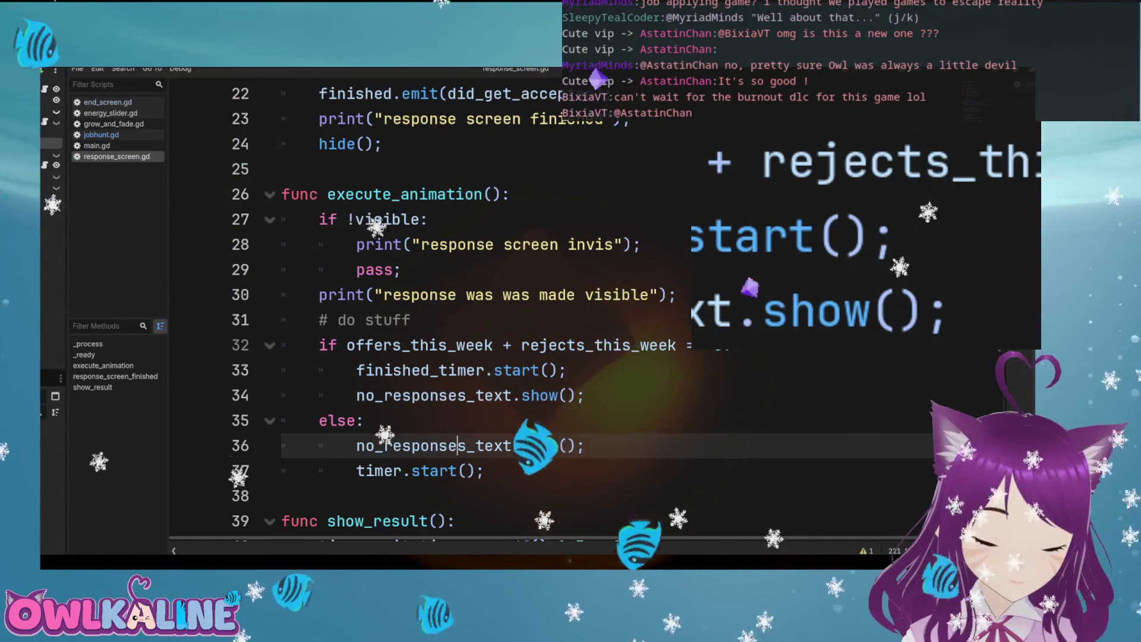
left_click(88, 343)
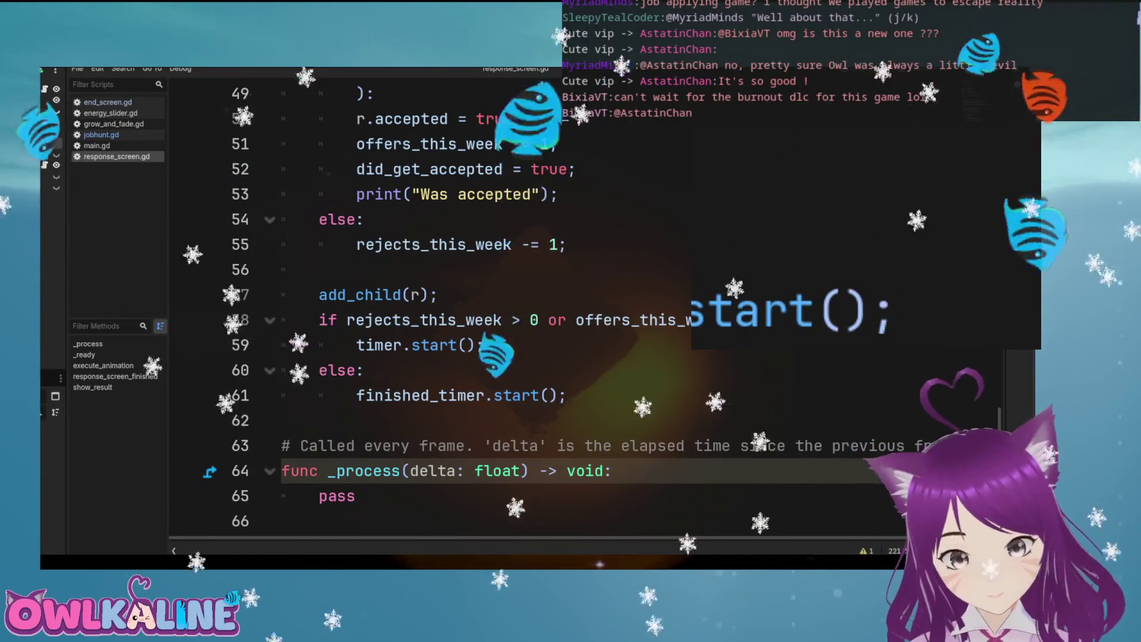
scroll(535, 357, "up", 1)
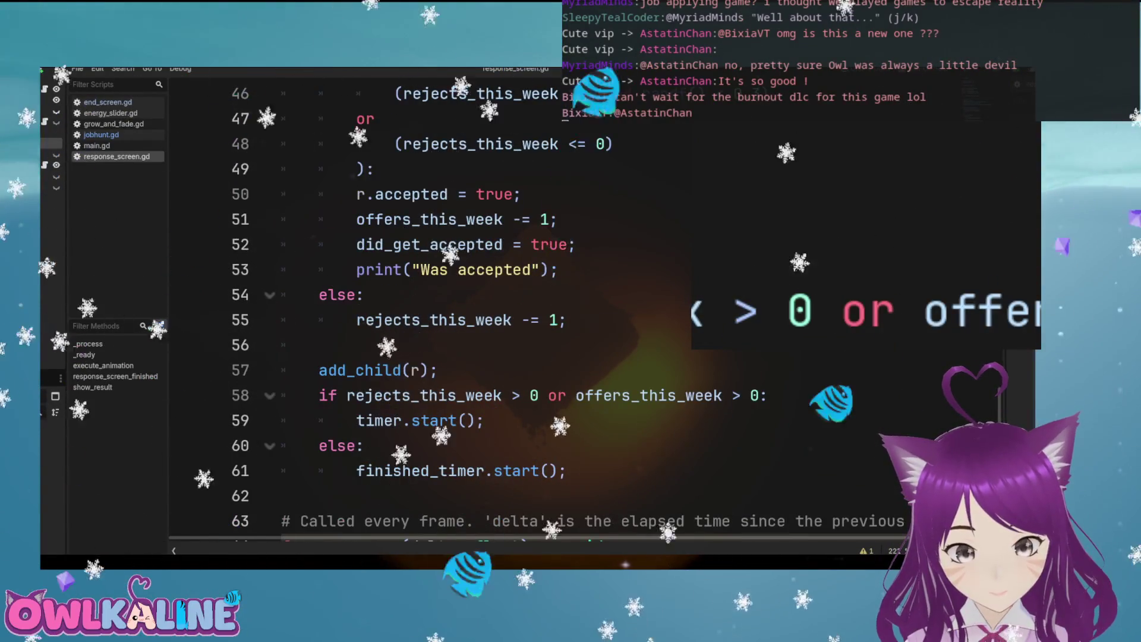
scroll(535, 356, "up", 2)
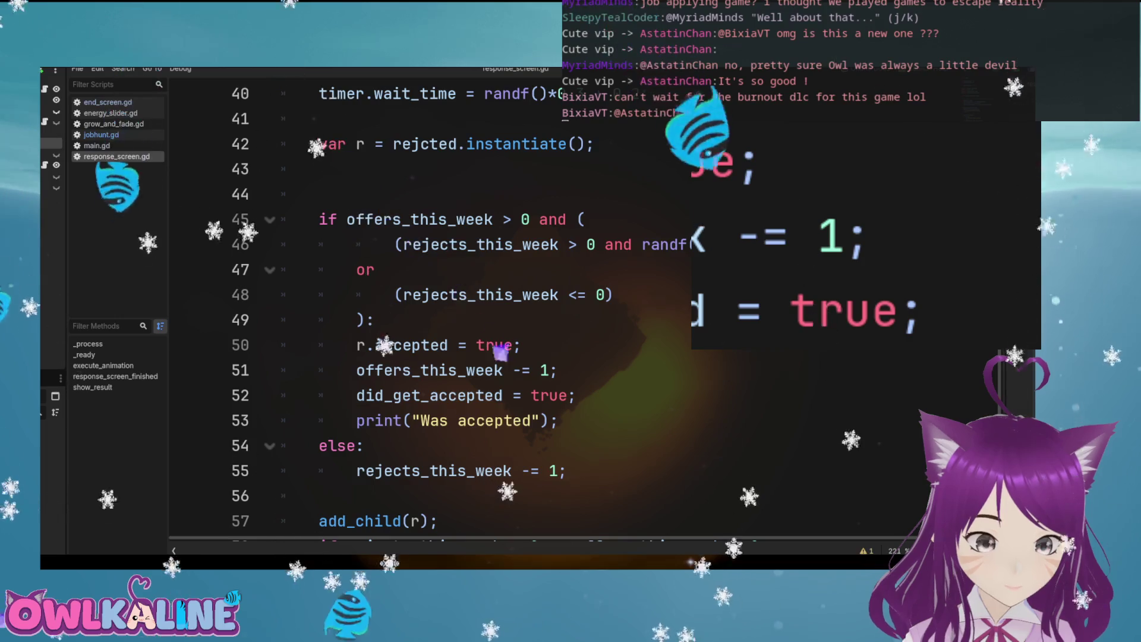
scroll(536, 357, "up", 5)
scroll(535, 357, "down", 2)
left_click(288, 420)
key("BackSpace")
scroll(535, 369, "down", 6)
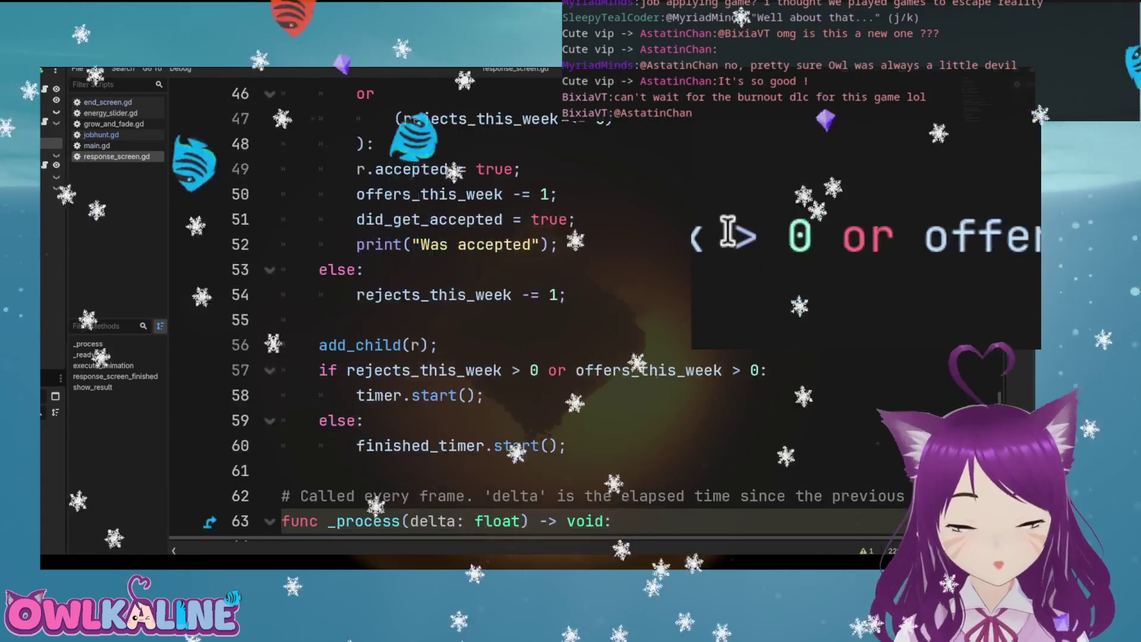
scroll(536, 368, "up", 4)
scroll(523, 370, "up", 9)
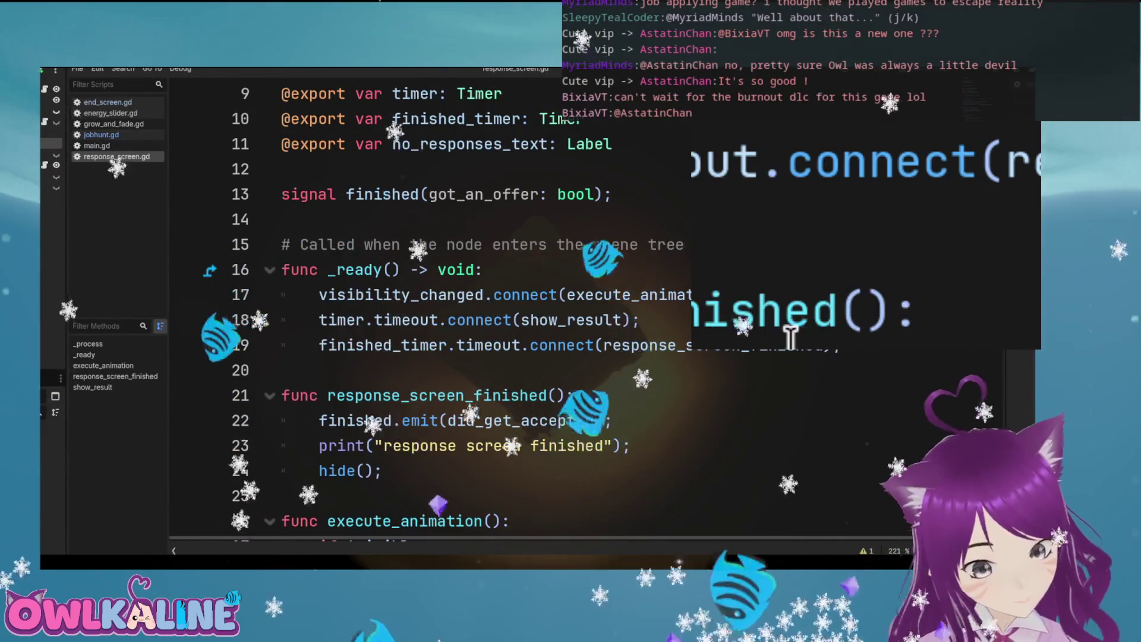
scroll(523, 309, "down", 2)
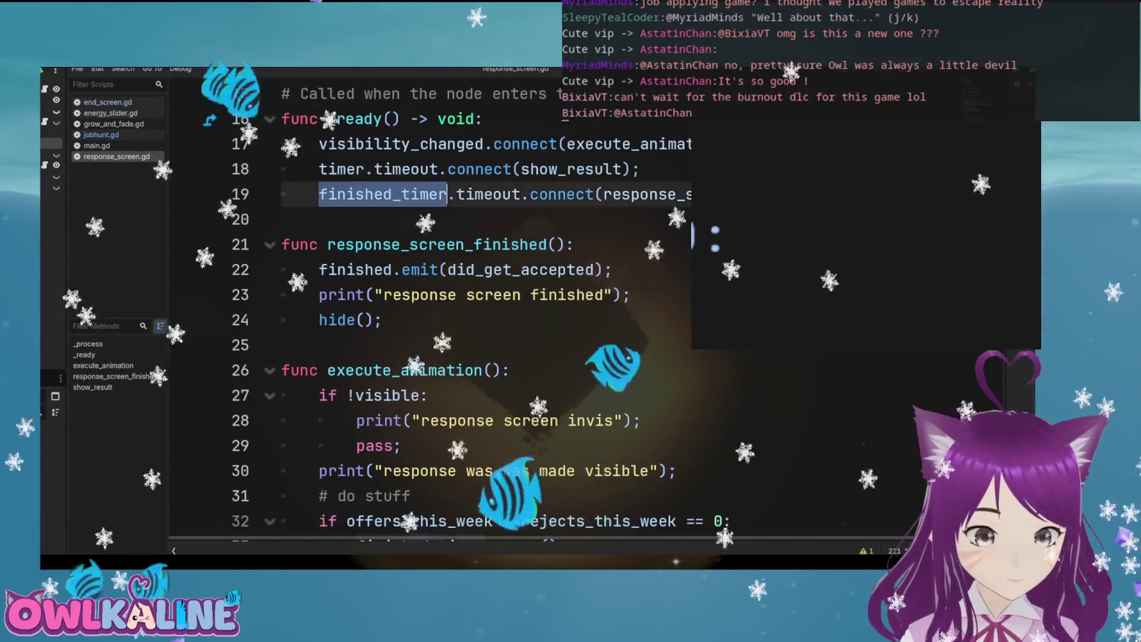
scroll(475, 309, "down", 4)
Add print("starting finisher timer"); after finished_timer.start() and select that line
left_click(567, 244)
key("Return")
type("\\")
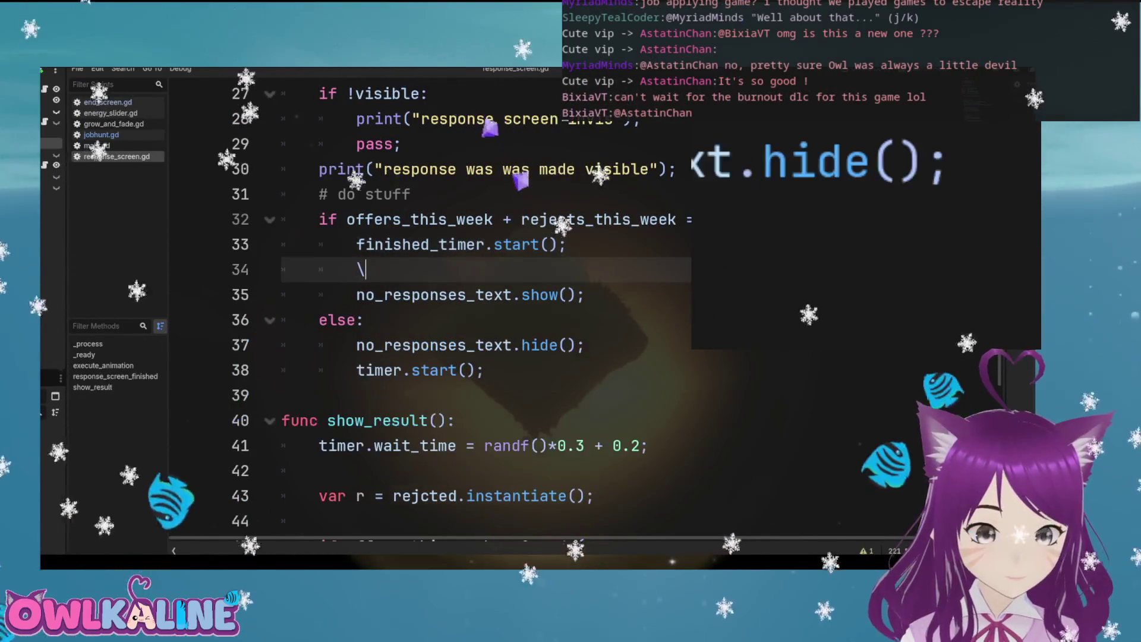
type("ting ")
type("timer")
key("End")
type(";")
key("shift+Home")
Paste the print under else and change it to "starting no resposne timer"
left_click(356, 320)
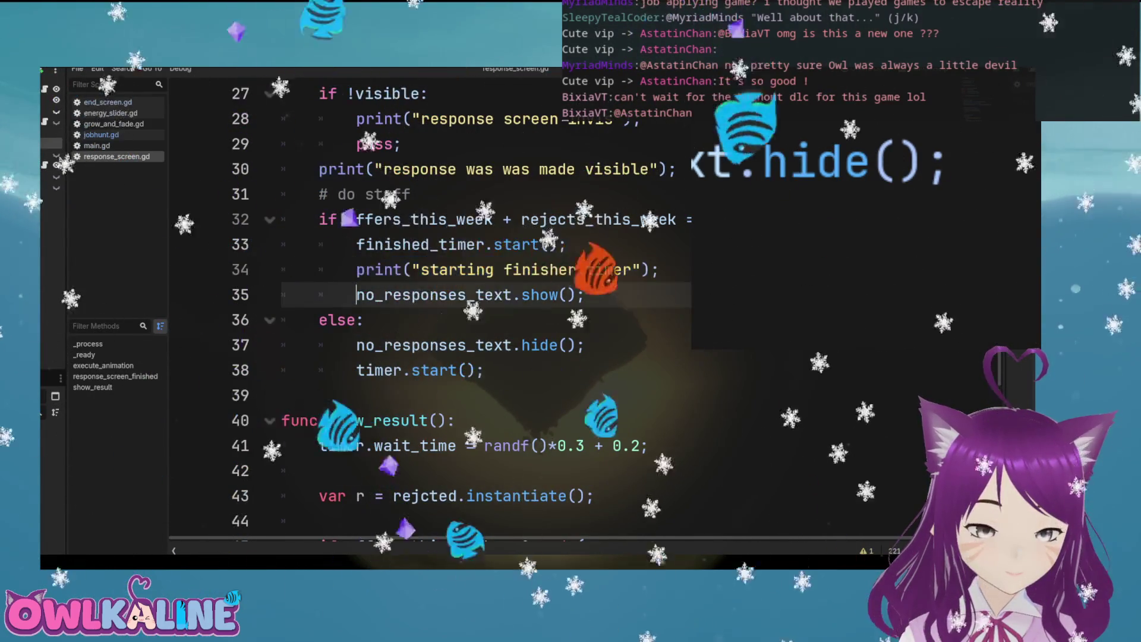
key("Return")
type("\\")
key("BackSpace")
key("Return")
type("print(\"starting finisher timer\");")
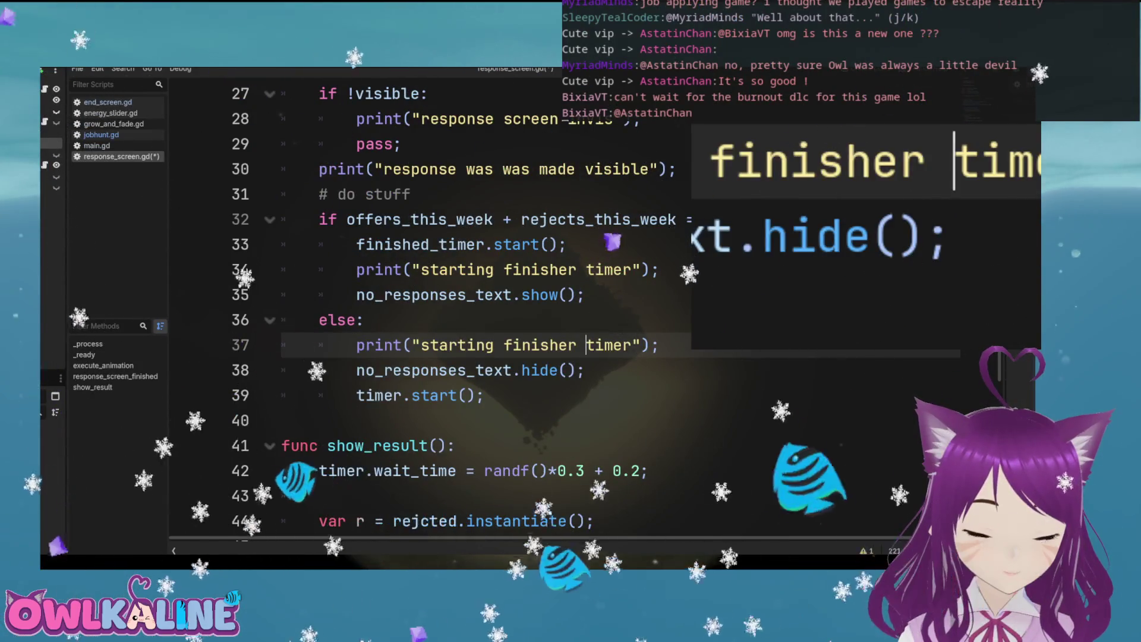
left_click(505, 345)
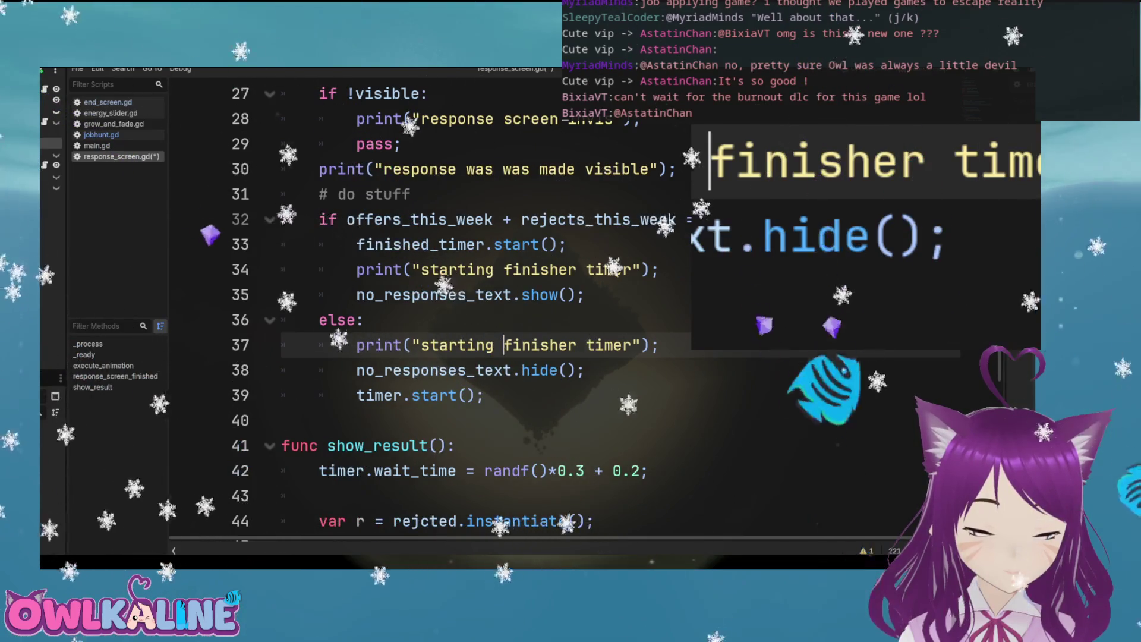
key("Delete")
key("Delete")
key("Delete")
key("Delete")
key("Delete")
type("no resposne")
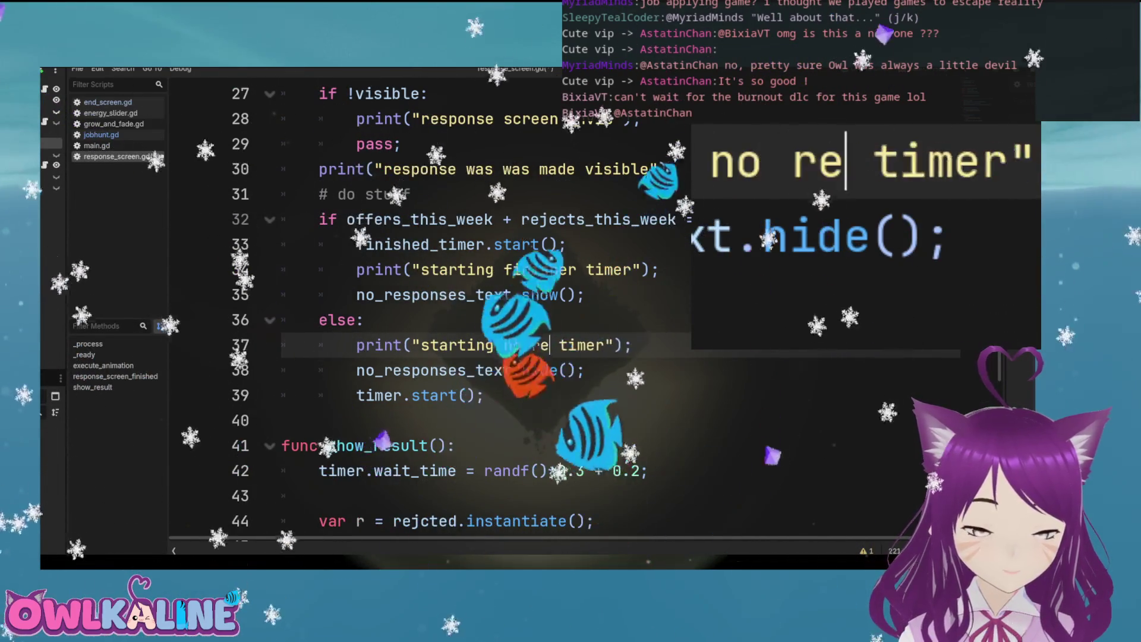
Save and run the game with F5, then advance to the next week
left_click(452, 244)
key("F5")
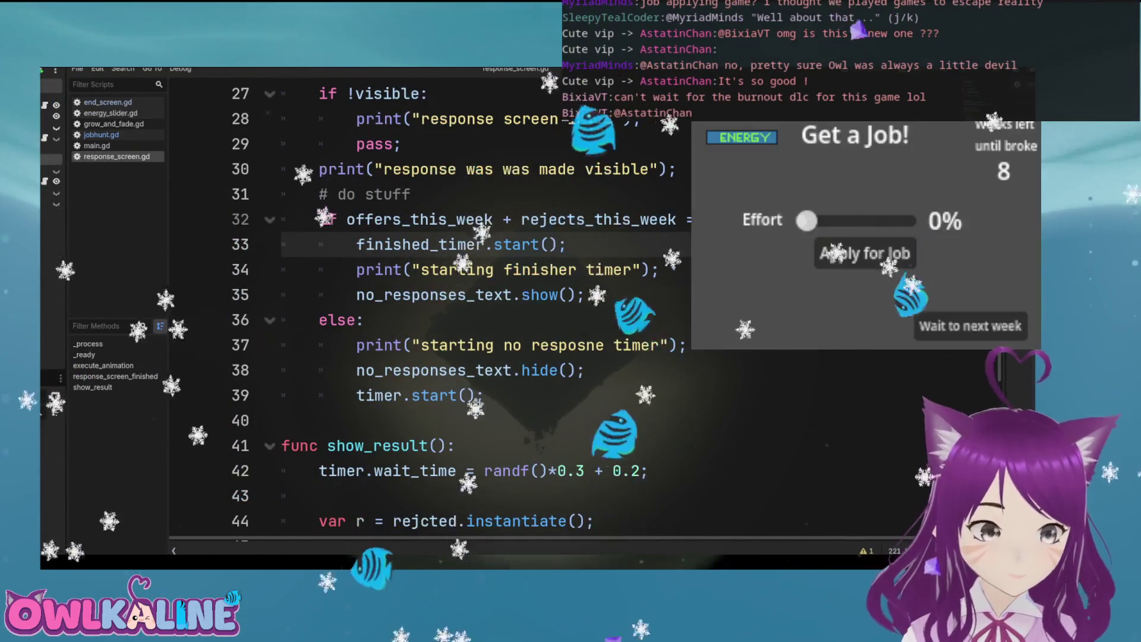
left_click(937, 332)
View the week's responses, then inspect the new debug prints in execute_animation
left_click(912, 319)
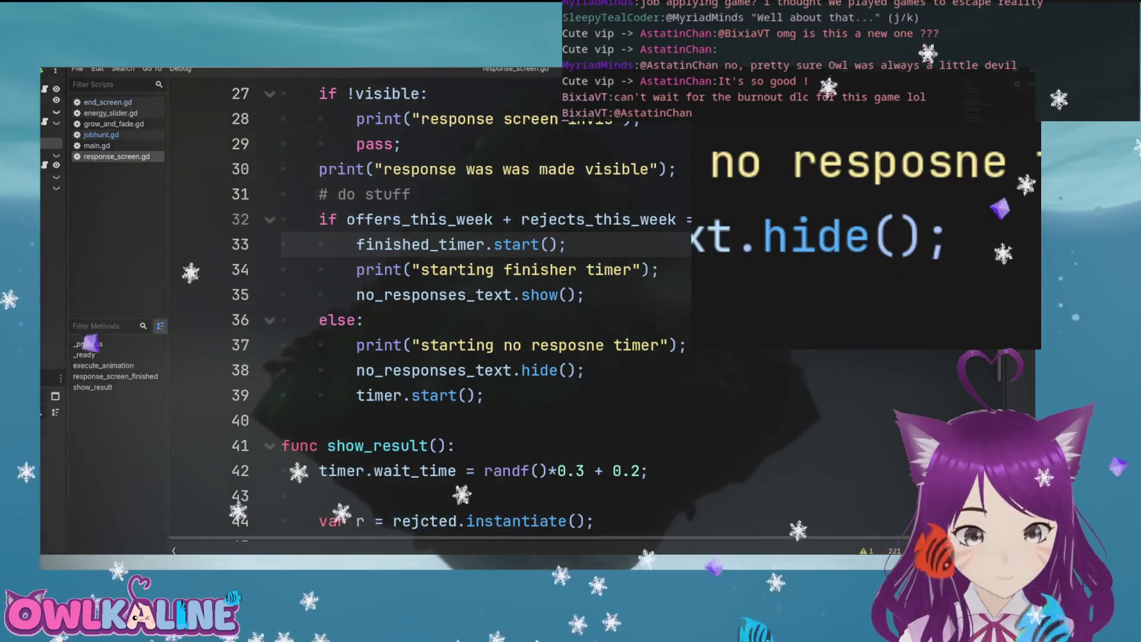
scroll(476, 309, "up", 1)
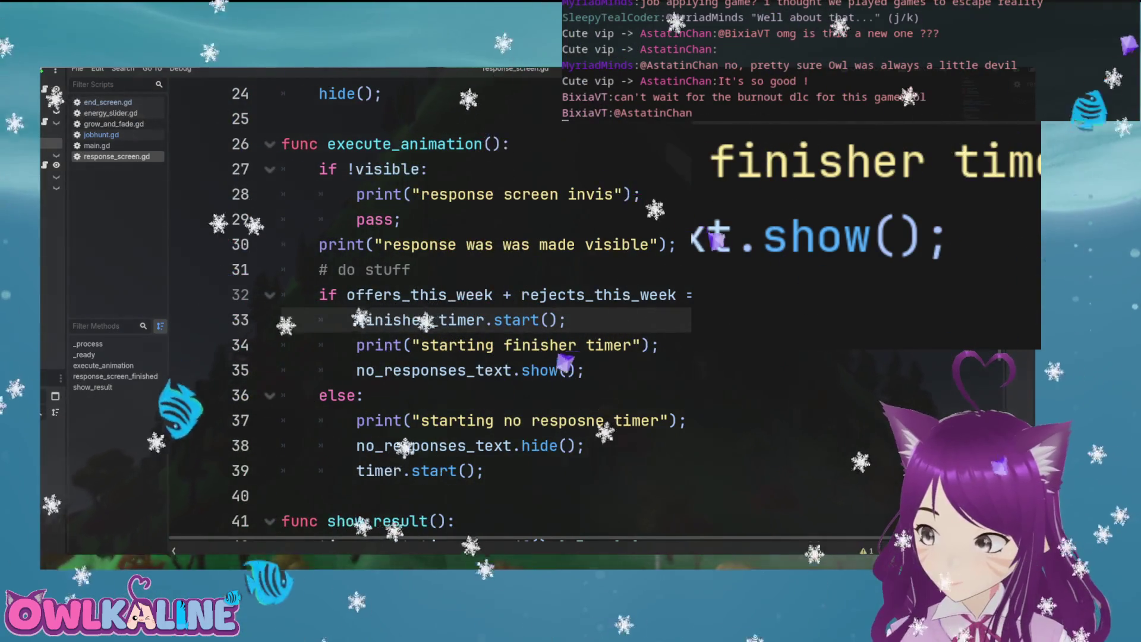
left_click(440, 420)
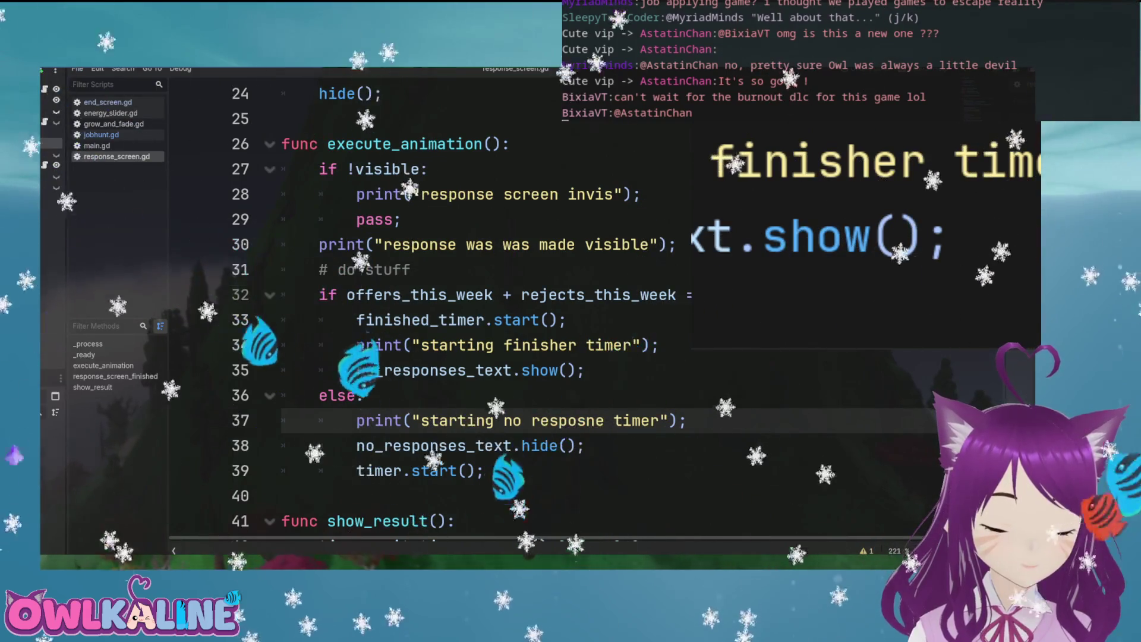
double_click(458, 194)
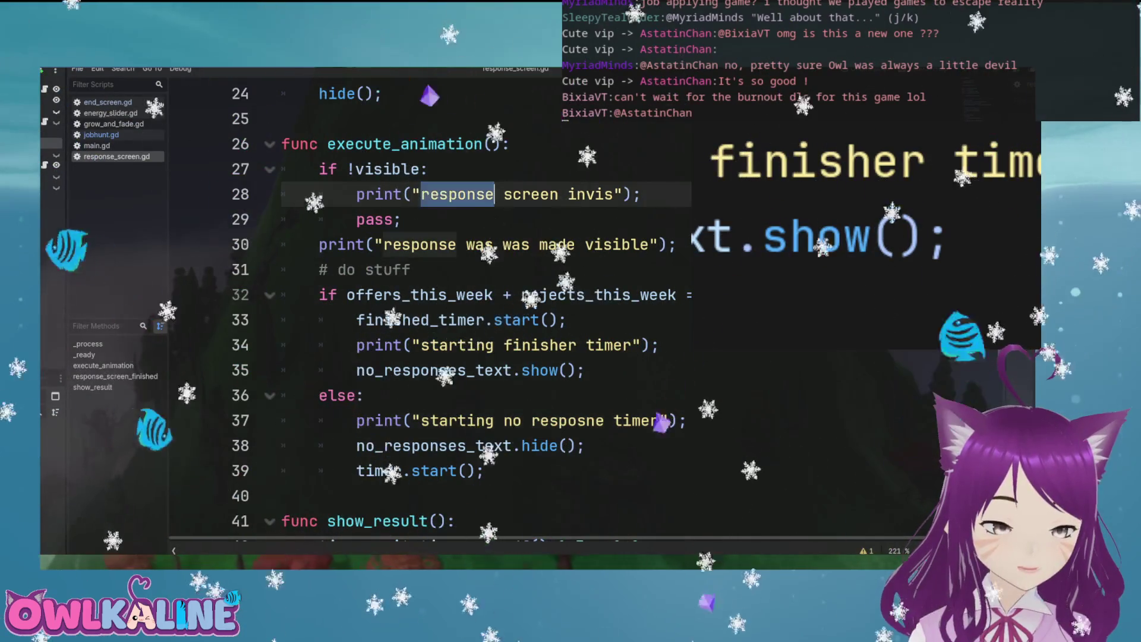
left_click(466, 244)
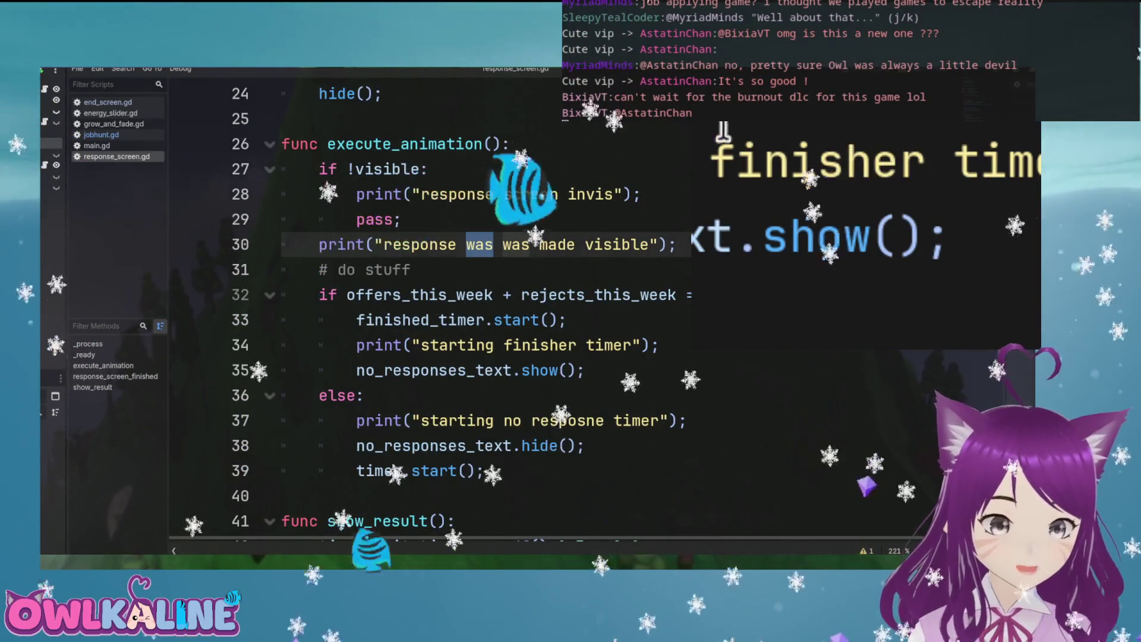
double_click(539, 345)
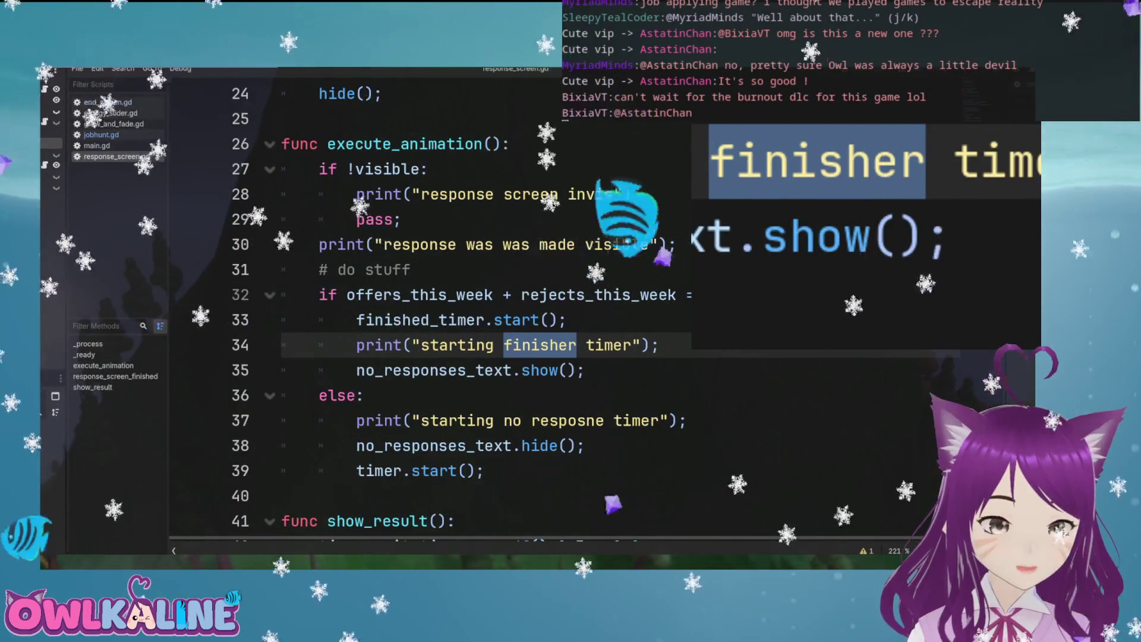
Scroll through response_screen.gd and highlight 'screen' on line 23
scroll(727, 190, "down", 3)
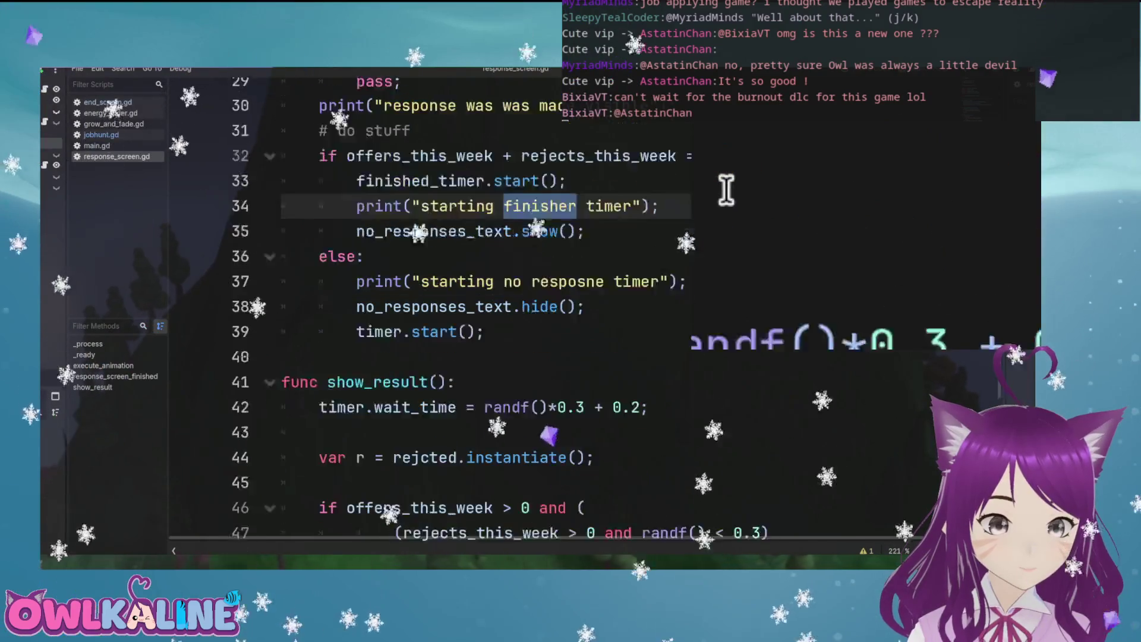
scroll(727, 190, "down", 1)
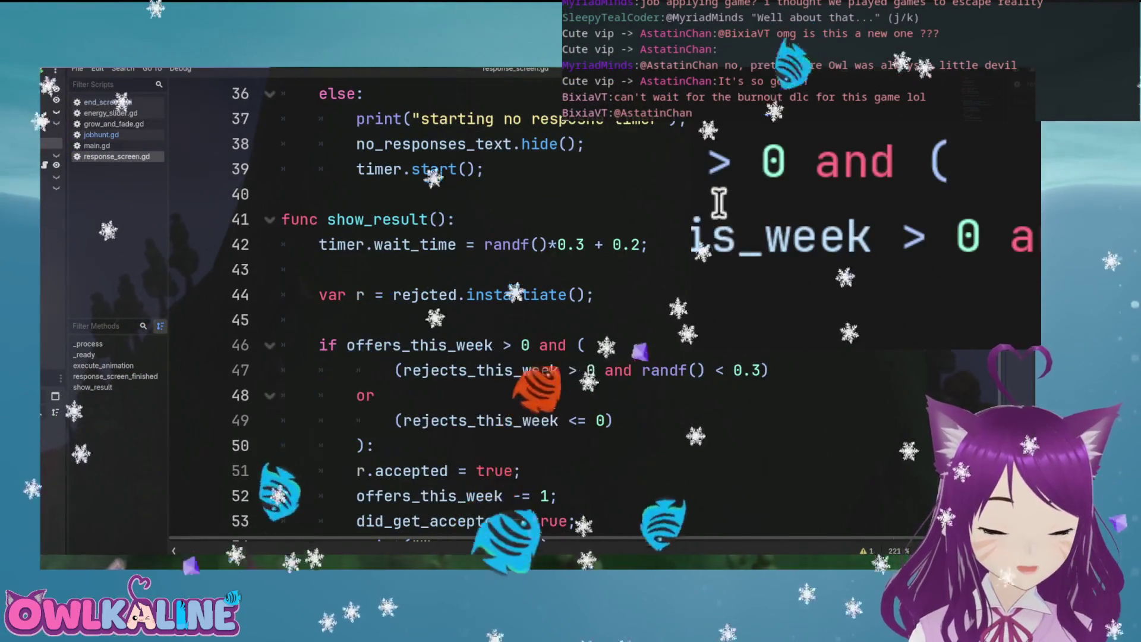
scroll(721, 197, "down", 1)
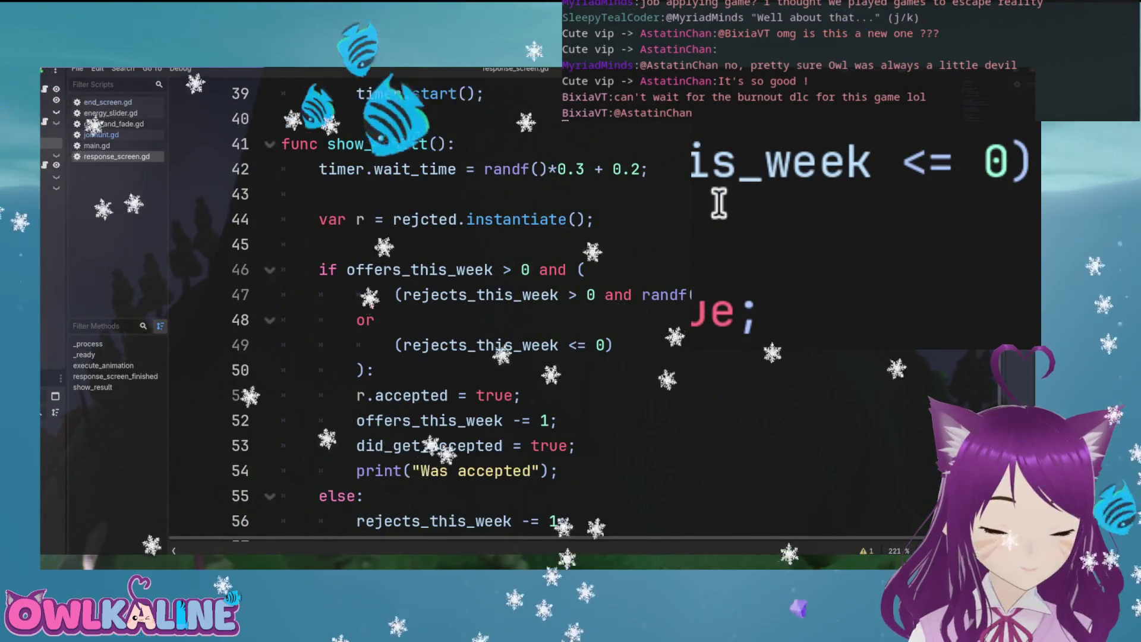
scroll(720, 203, "down", 4)
scroll(721, 208, "up", 4)
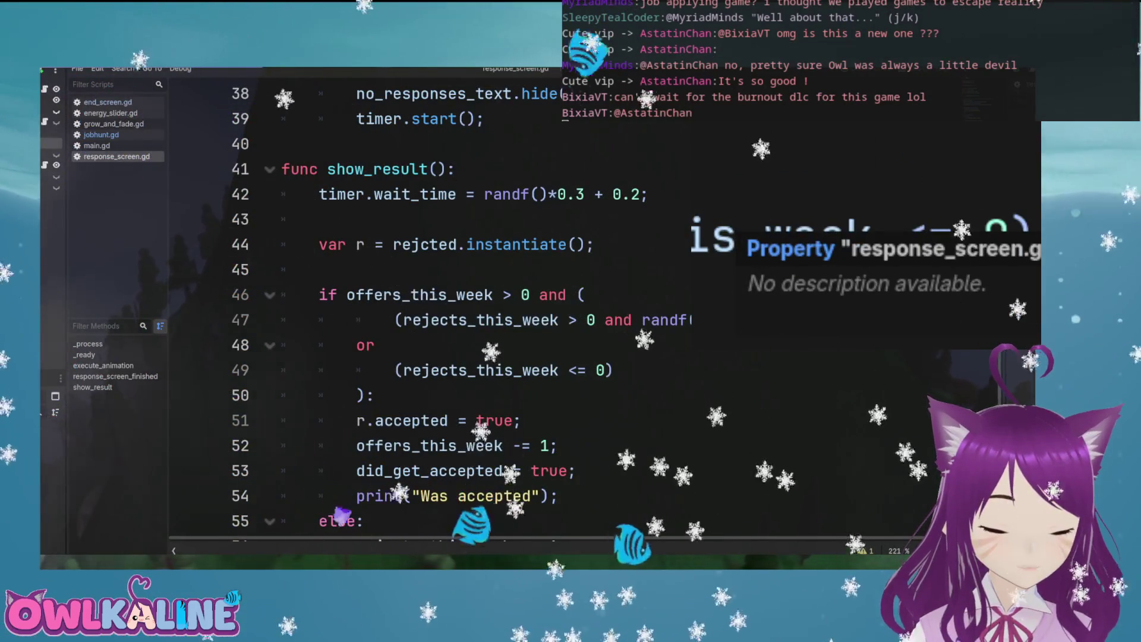
scroll(719, 205, "down", 4)
scroll(719, 205, "up", 11)
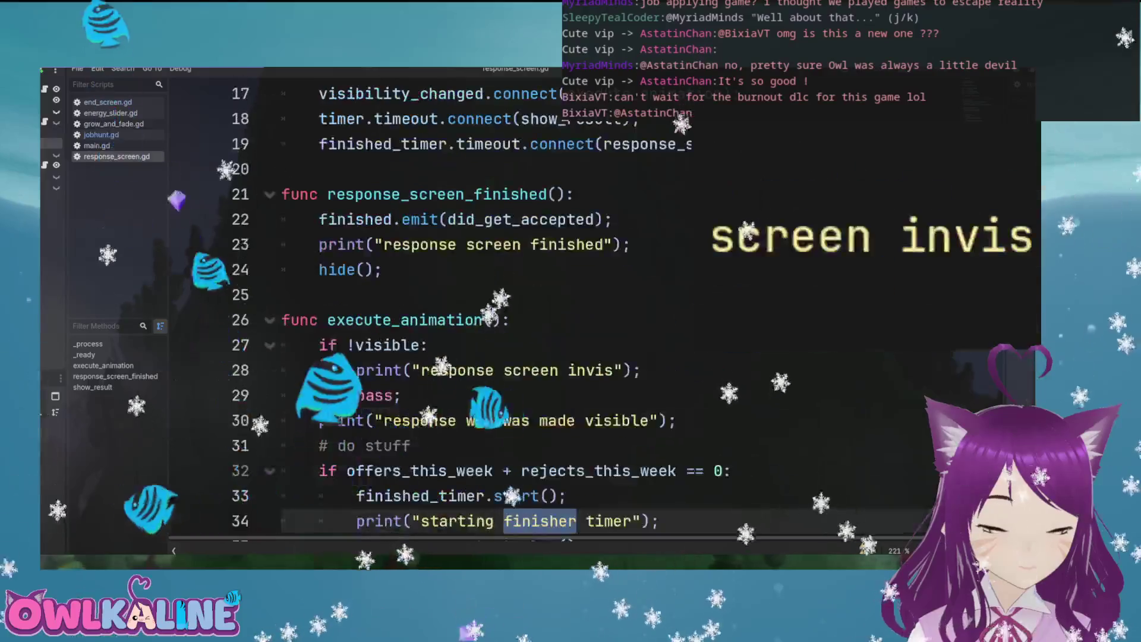
scroll(511, 381, "up", 2)
double_click(493, 397)
scroll(511, 380, "down", 2)
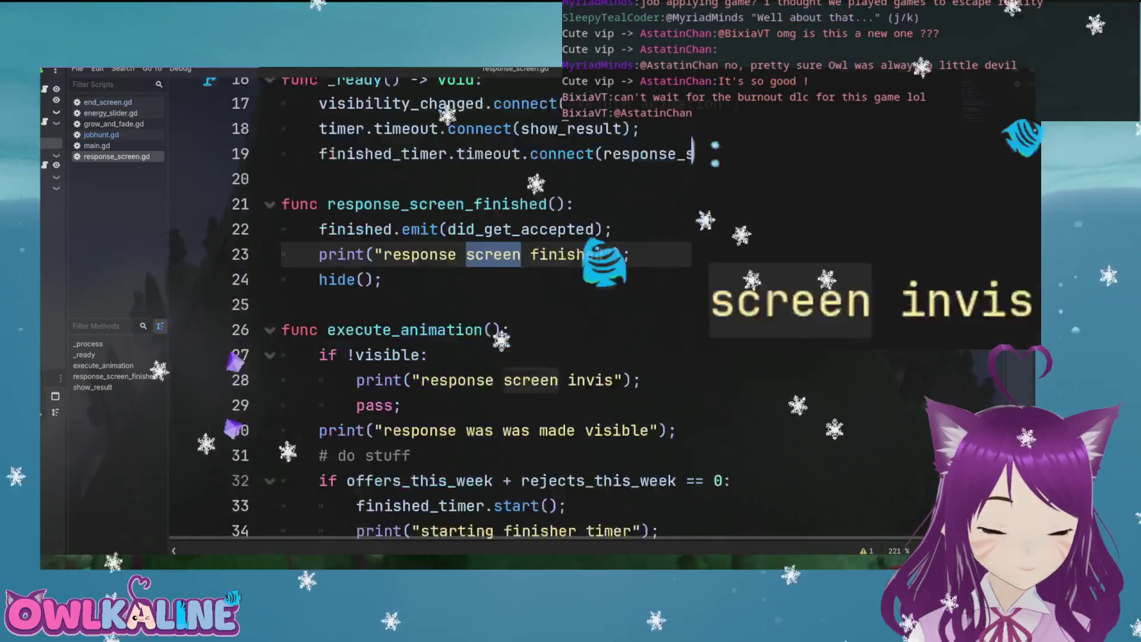
scroll(511, 381, "down", 2)
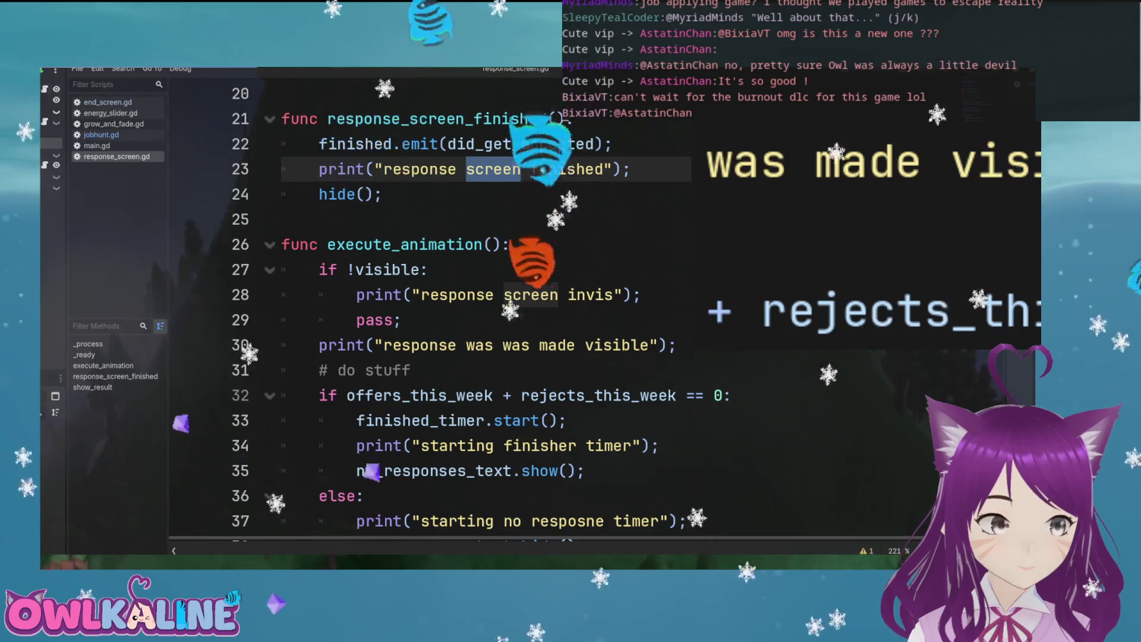
Switch to jobhunt.gd and highlight 'over' in the 'Game over - win' message
key("alt+Left")
scroll(511, 297, "down", 3)
scroll(511, 297, "up", 2)
scroll(511, 297, "down", 2)
double_click(484, 269)
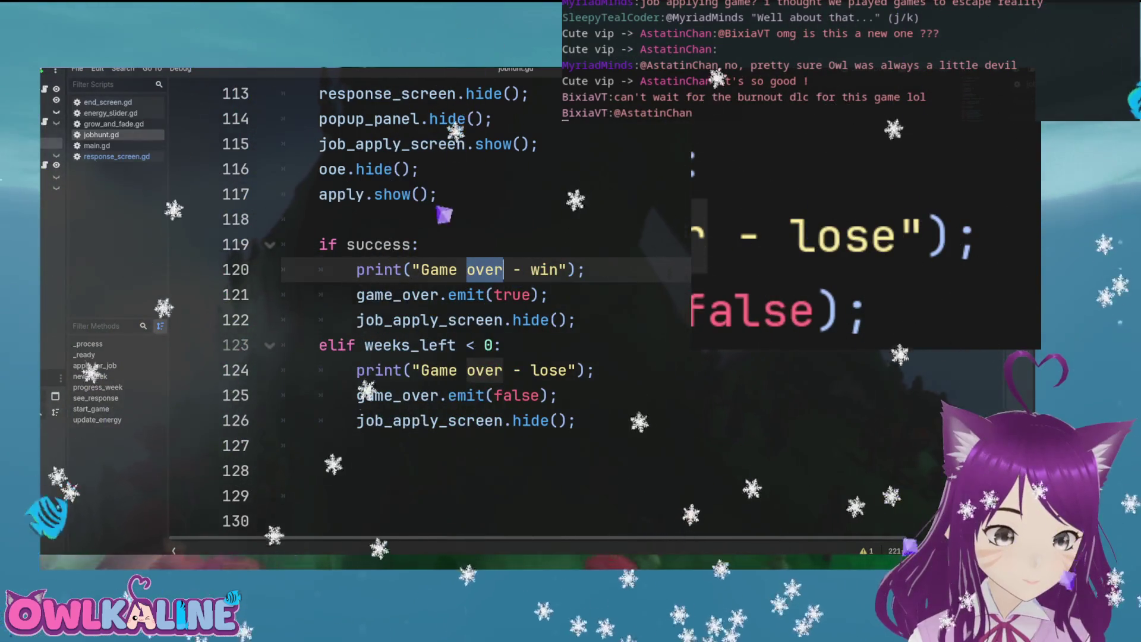
scroll(476, 297, "up", 3)
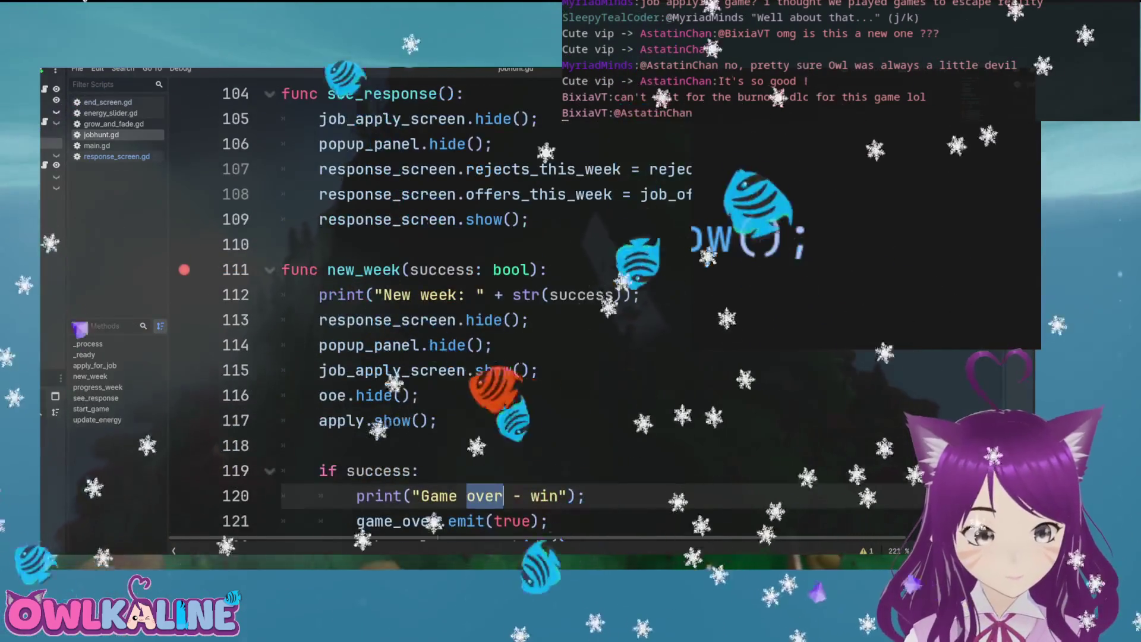
double_click(396, 295)
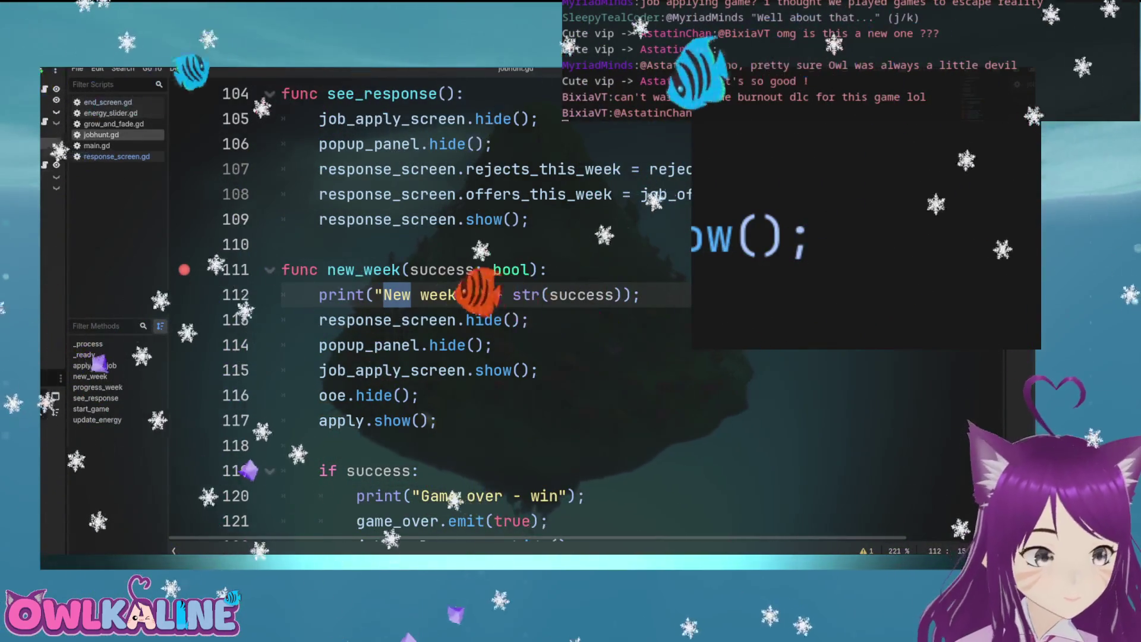
left_click(116, 156)
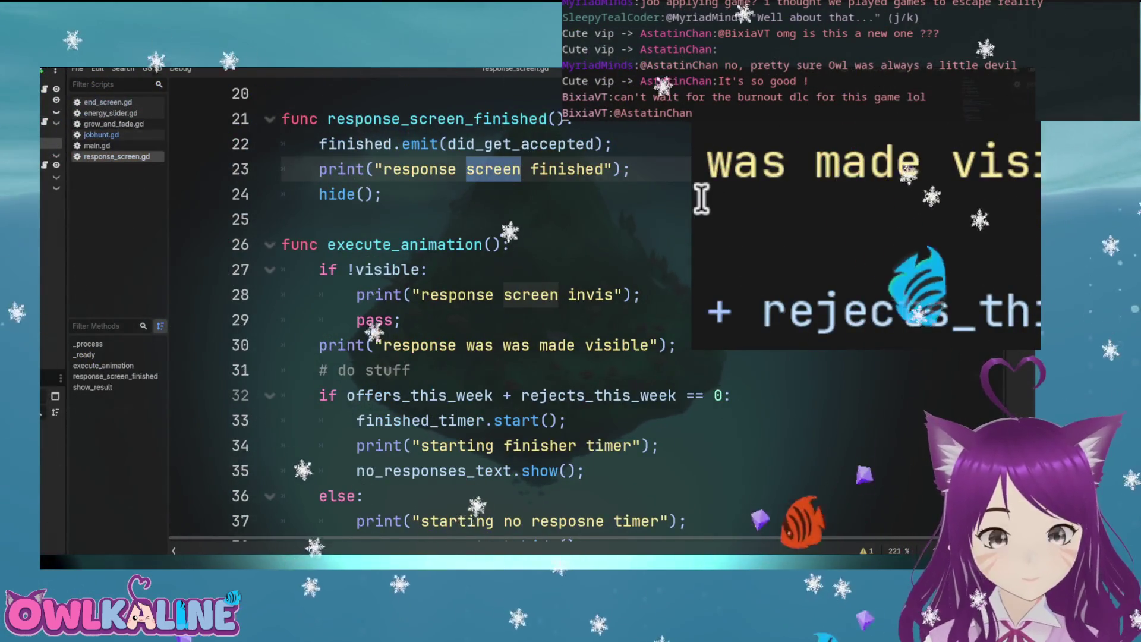
scroll(701, 199, "down", 3)
scroll(712, 221, "up", 2)
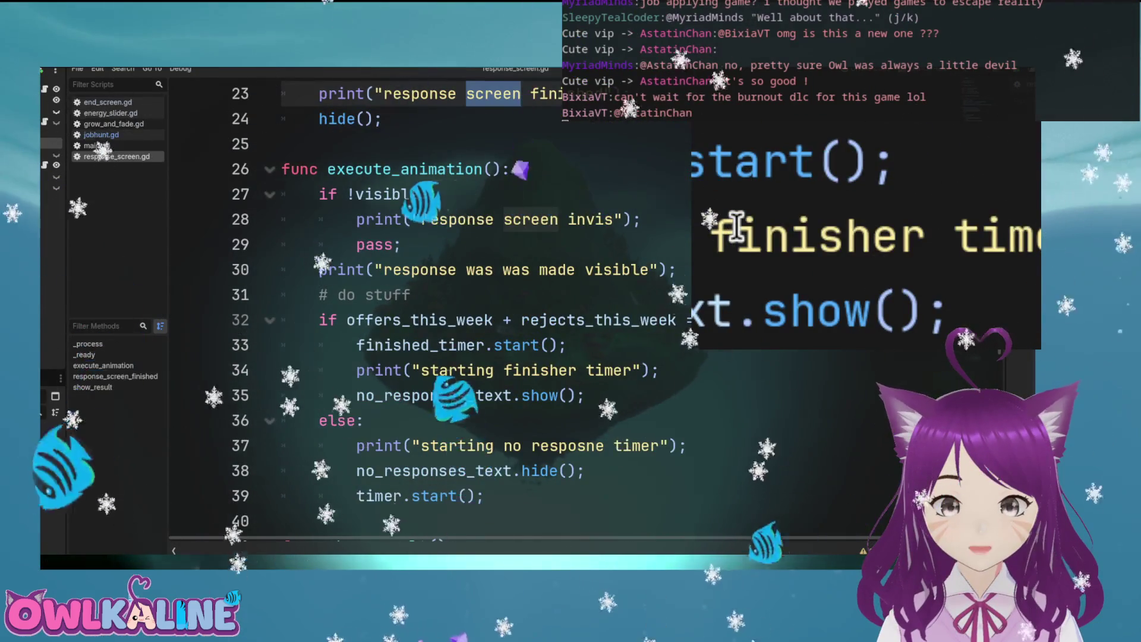
scroll(737, 225, "up", 2)
scroll(512, 369, "up", 1)
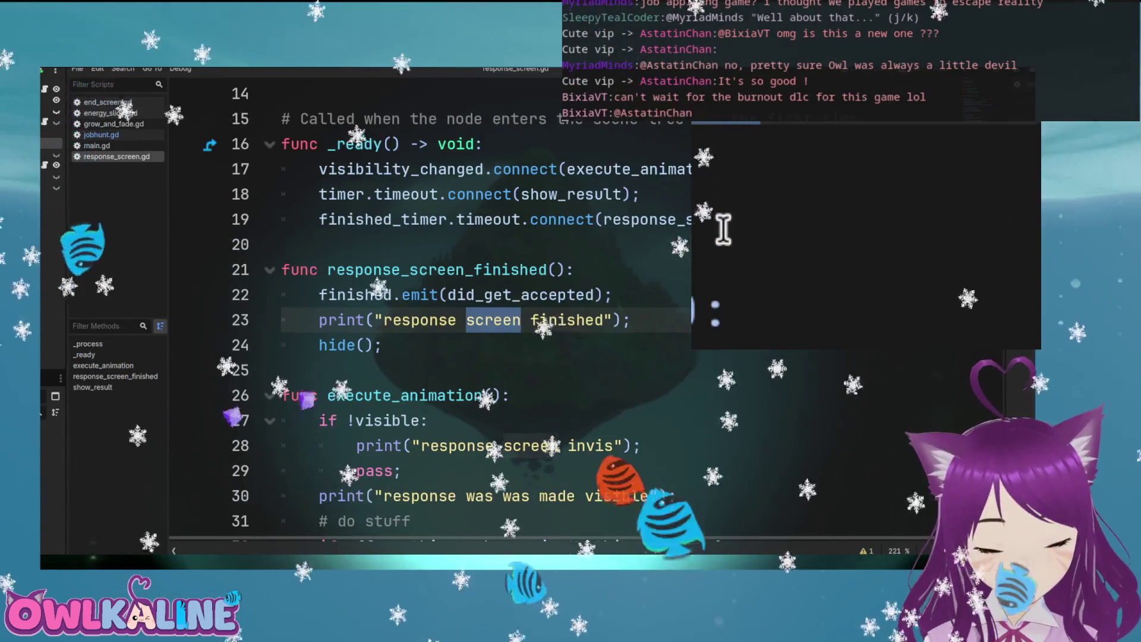
scroll(512, 369, "down", 2)
double_click(480, 345)
scroll(476, 309, "down", 1)
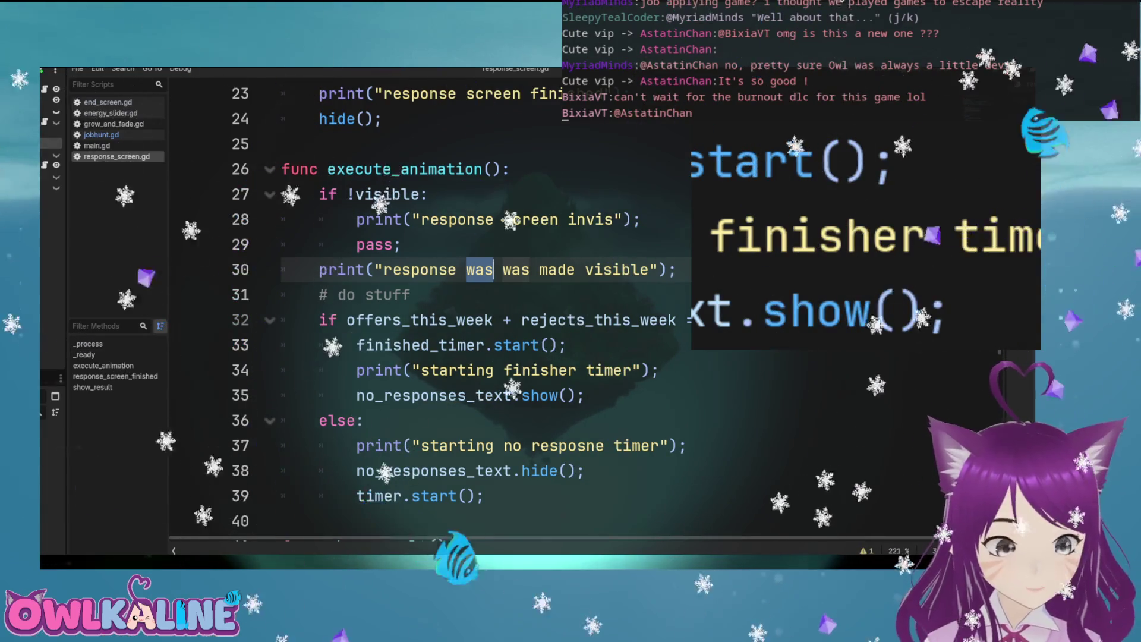
double_click(508, 371)
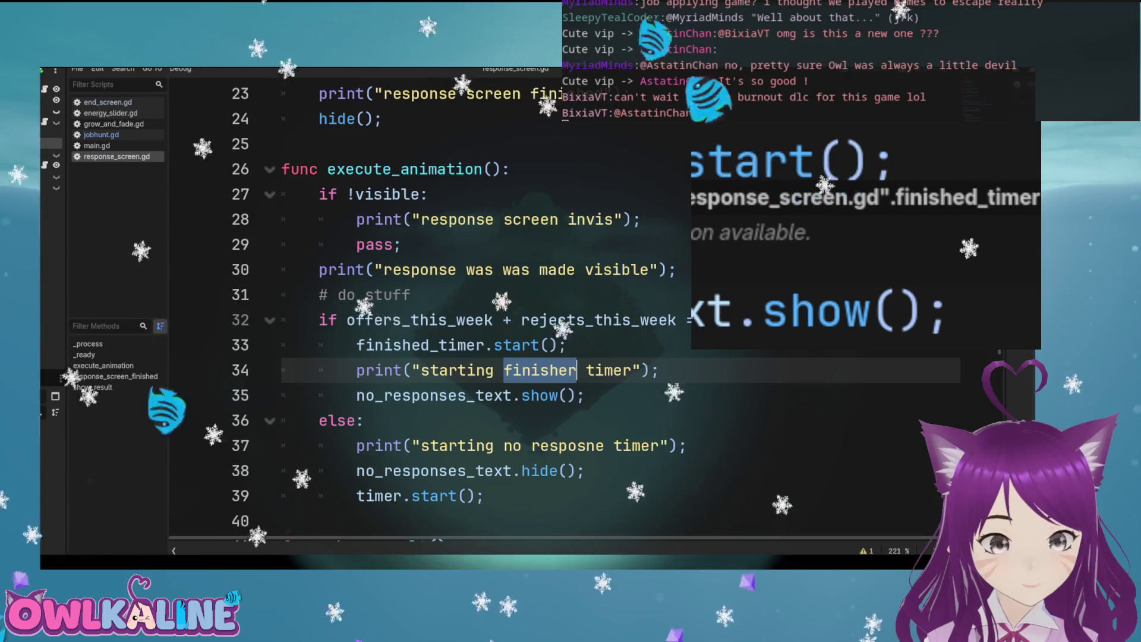
scroll(452, 309, "down", 1)
scroll(452, 309, "down", 1)
scroll(452, 309, "up", 1)
scroll(451, 309, "up", 1)
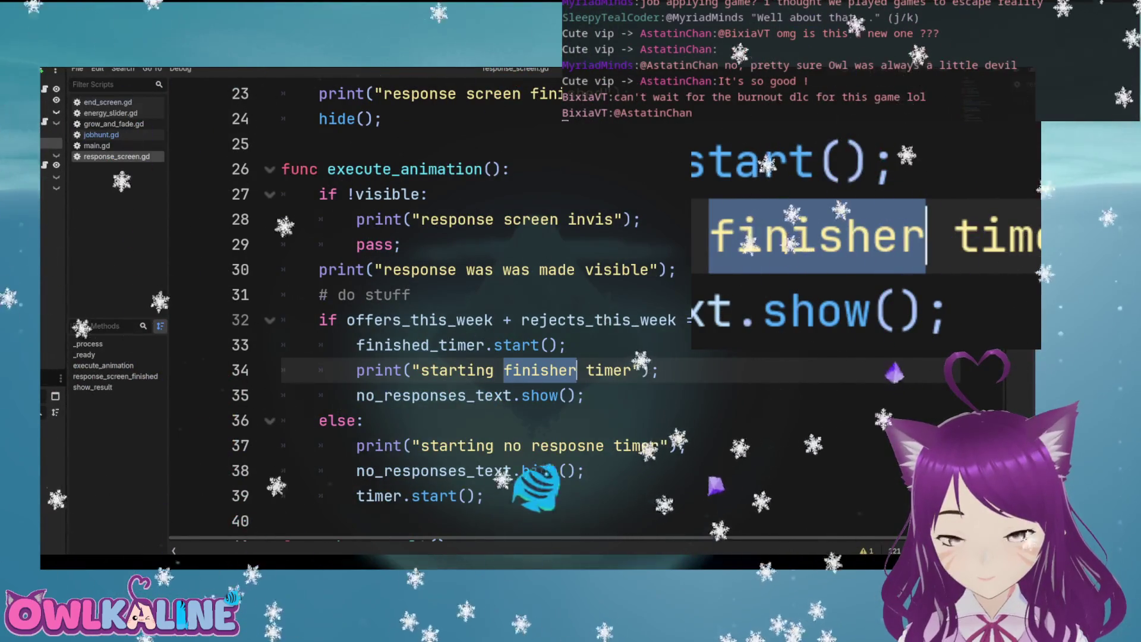
left_click(309, 144)
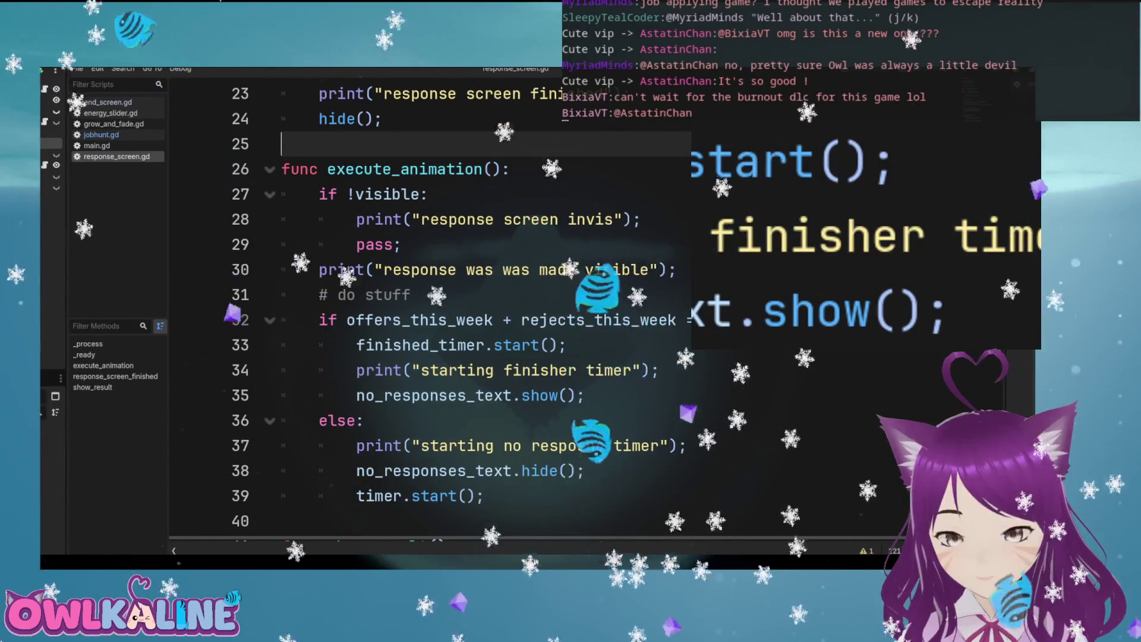
left_click(511, 169)
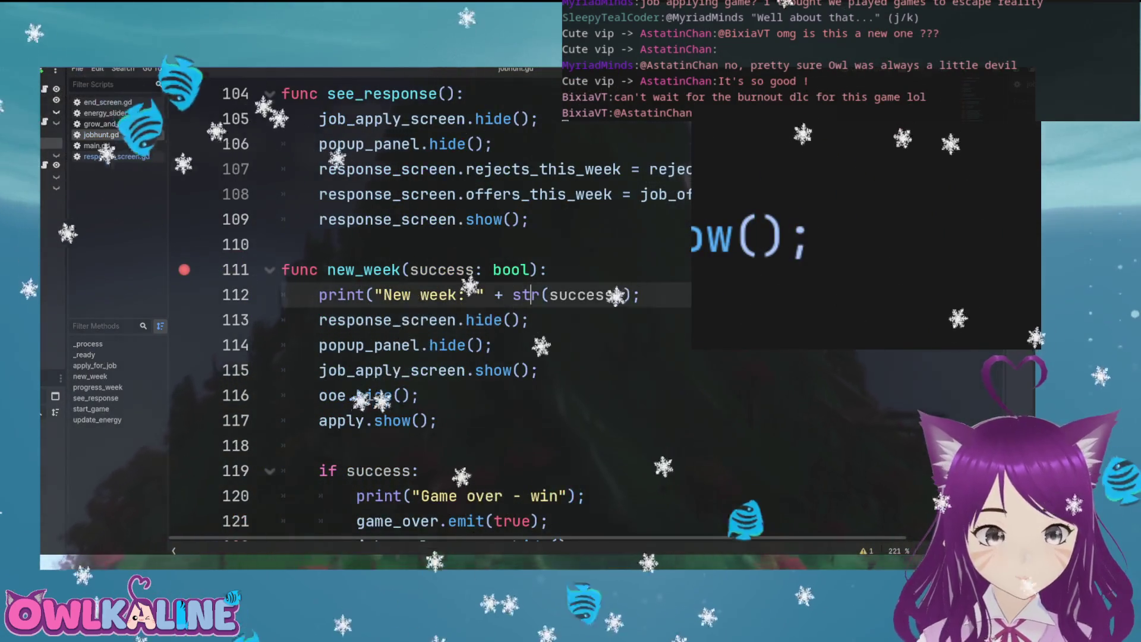
Search jobhunt.gd for new_week and cycle back to its function definition
key("ctrl+f")
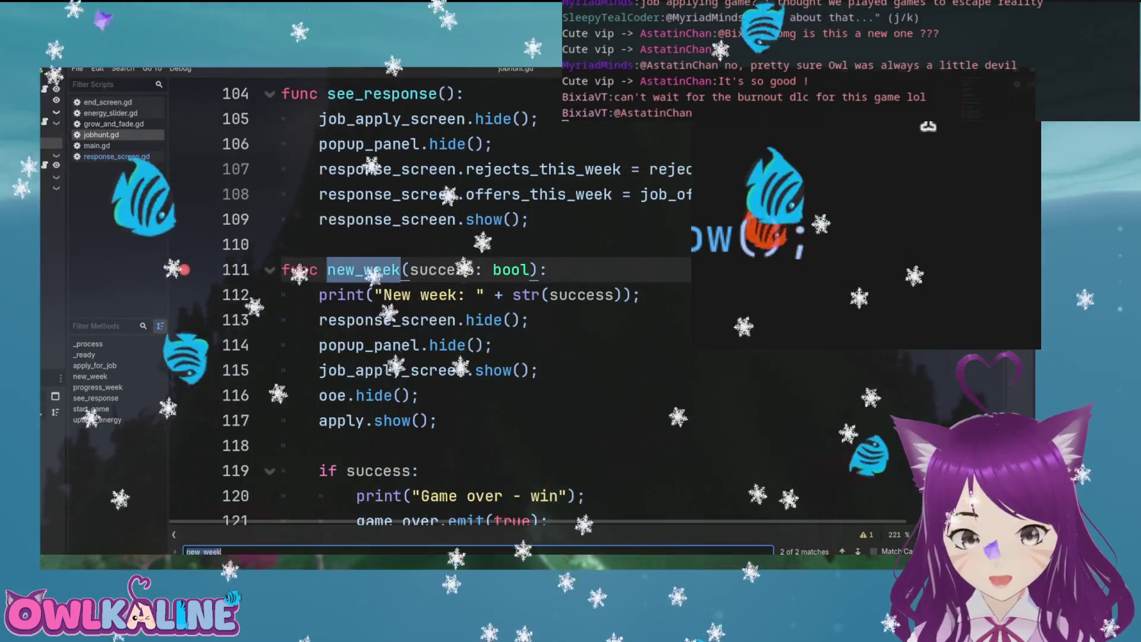
key("Return")
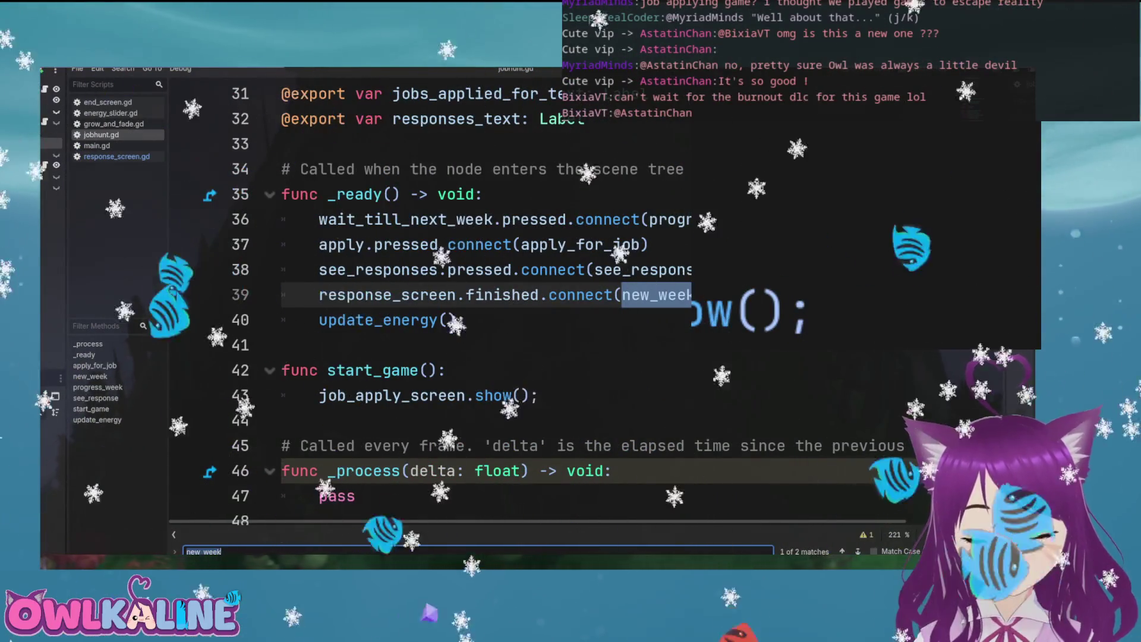
scroll(535, 297, "down", 6)
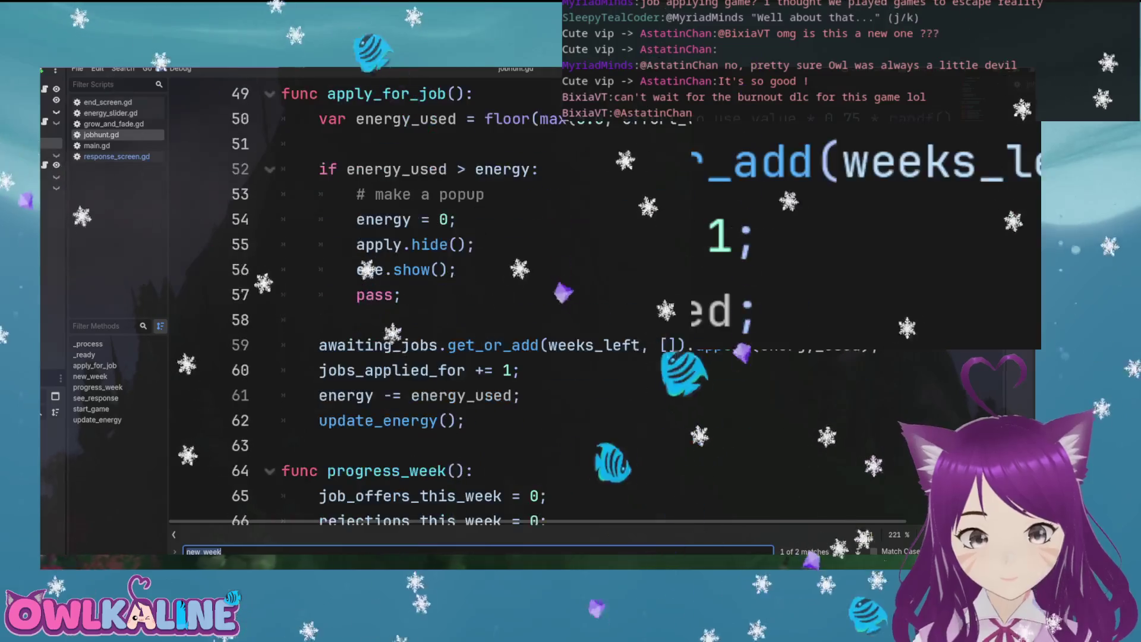
key("Return")
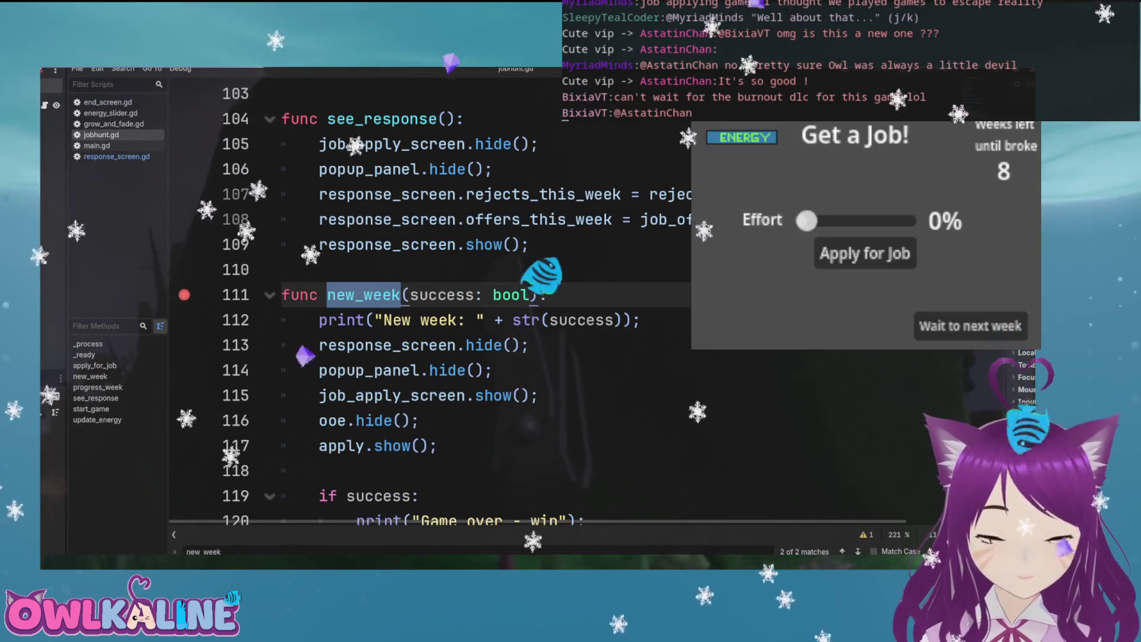
Playtest two weeks at 60% effort, then stop the game and return to response_screen.gd
left_click(868, 221)
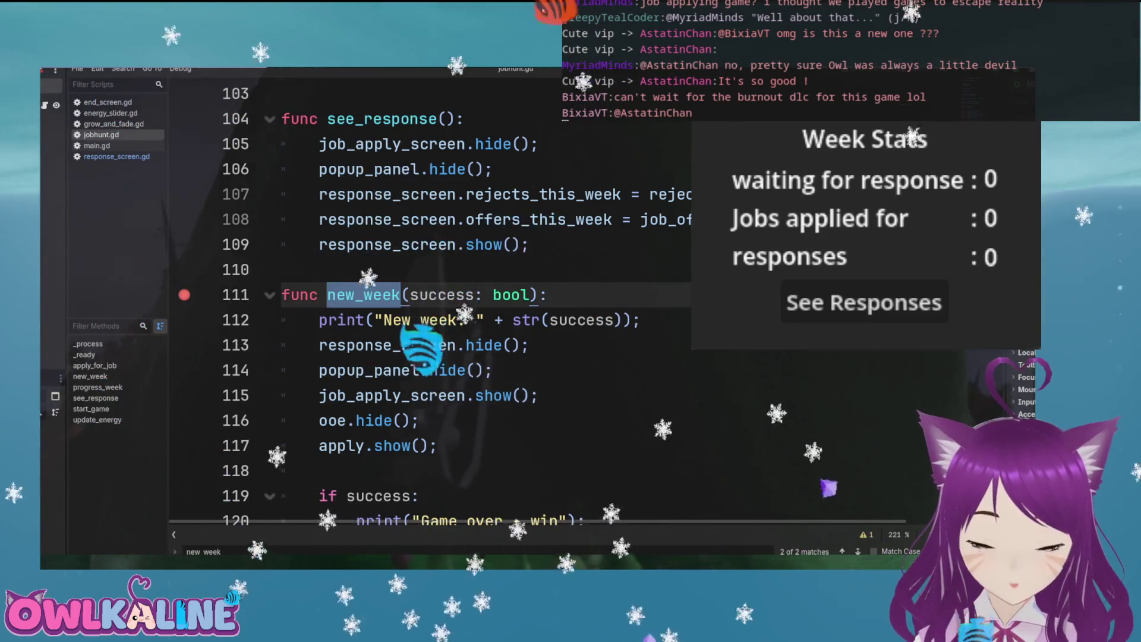
left_click(918, 324)
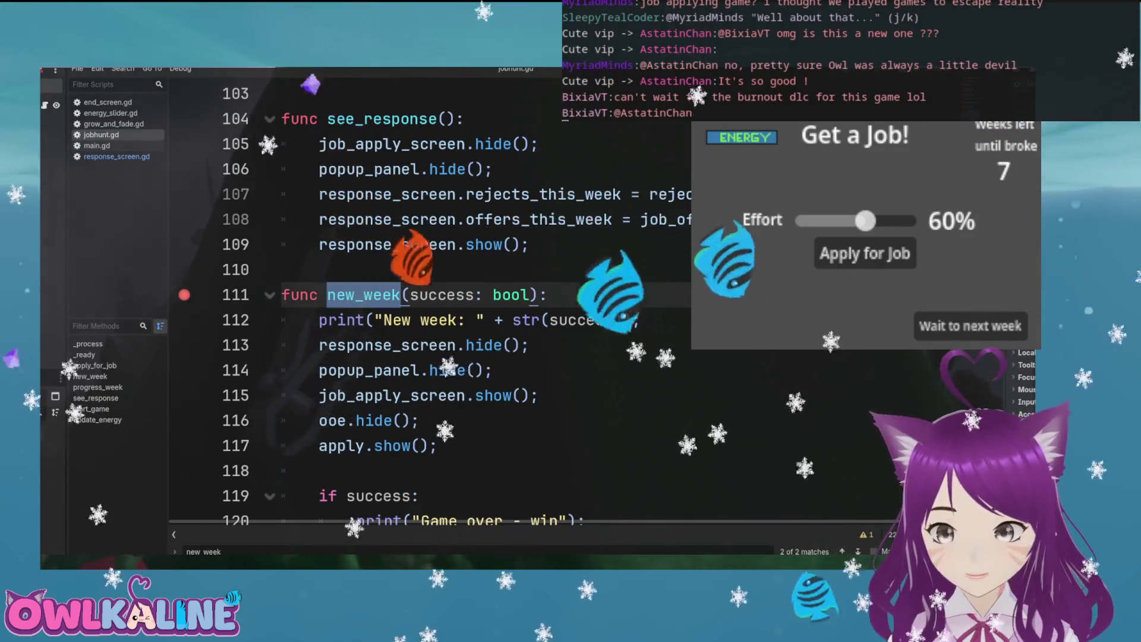
key("F8")
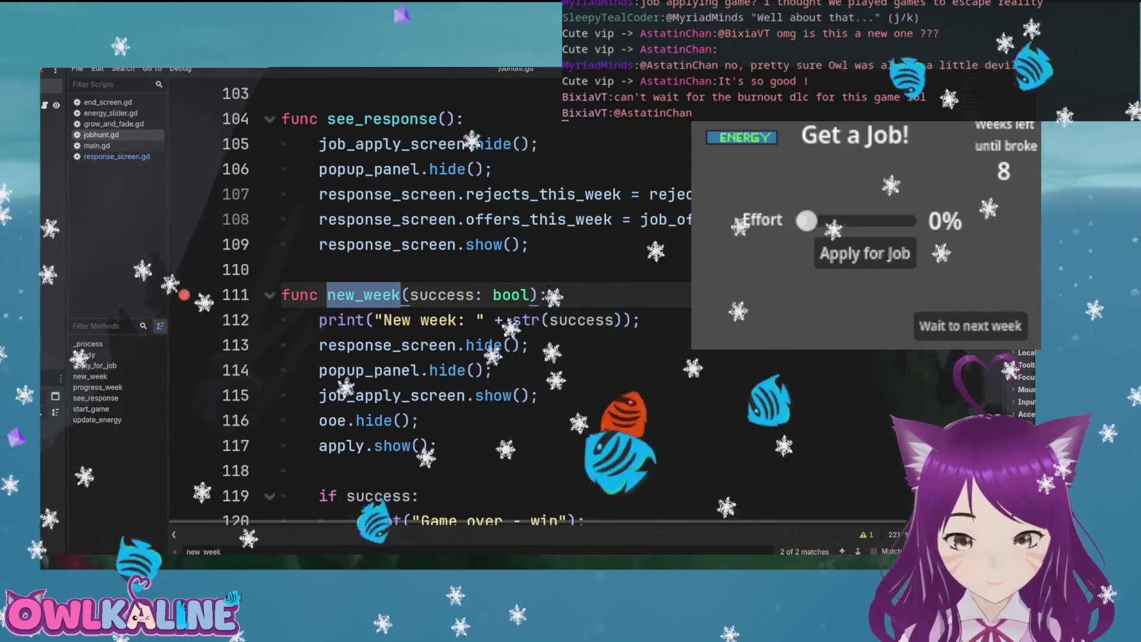
left_click(951, 328)
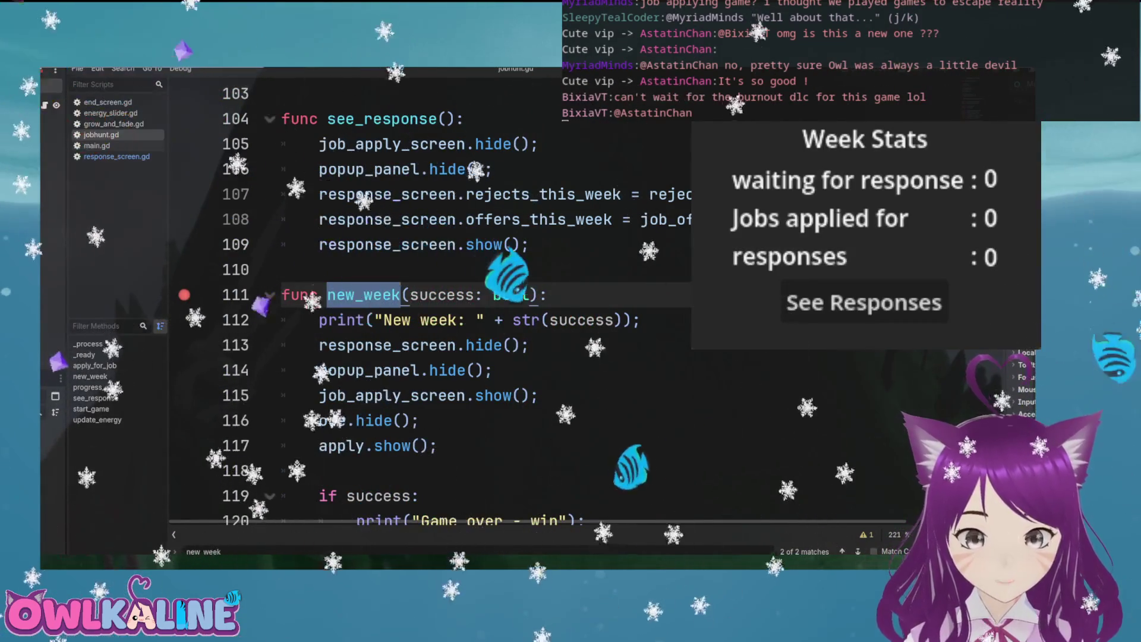
left_click(894, 301)
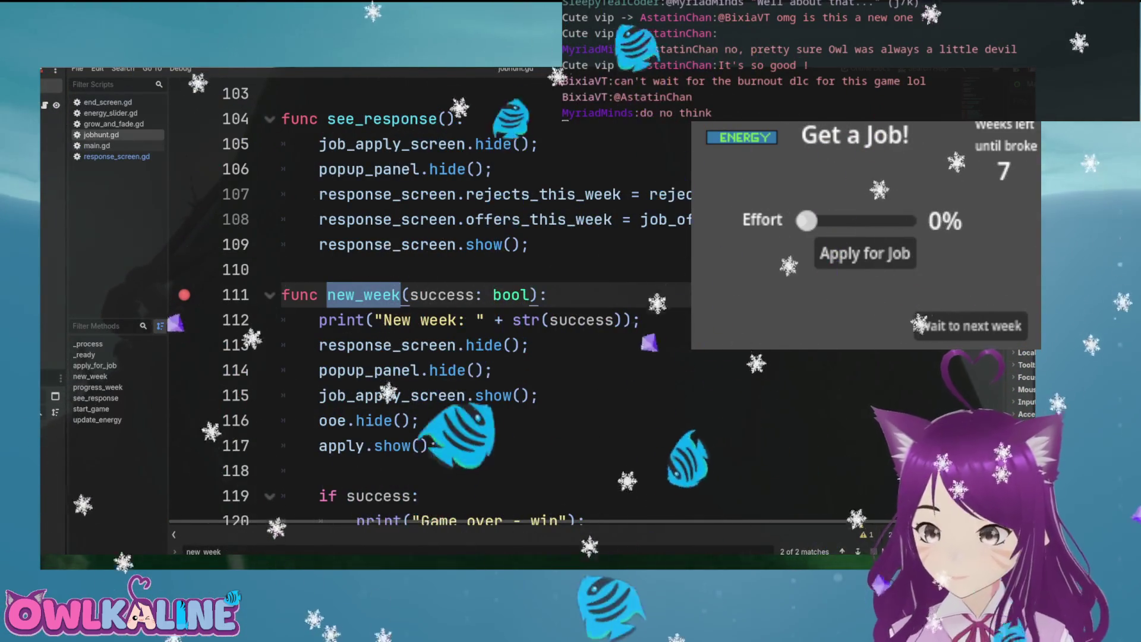
left_click(439, 319)
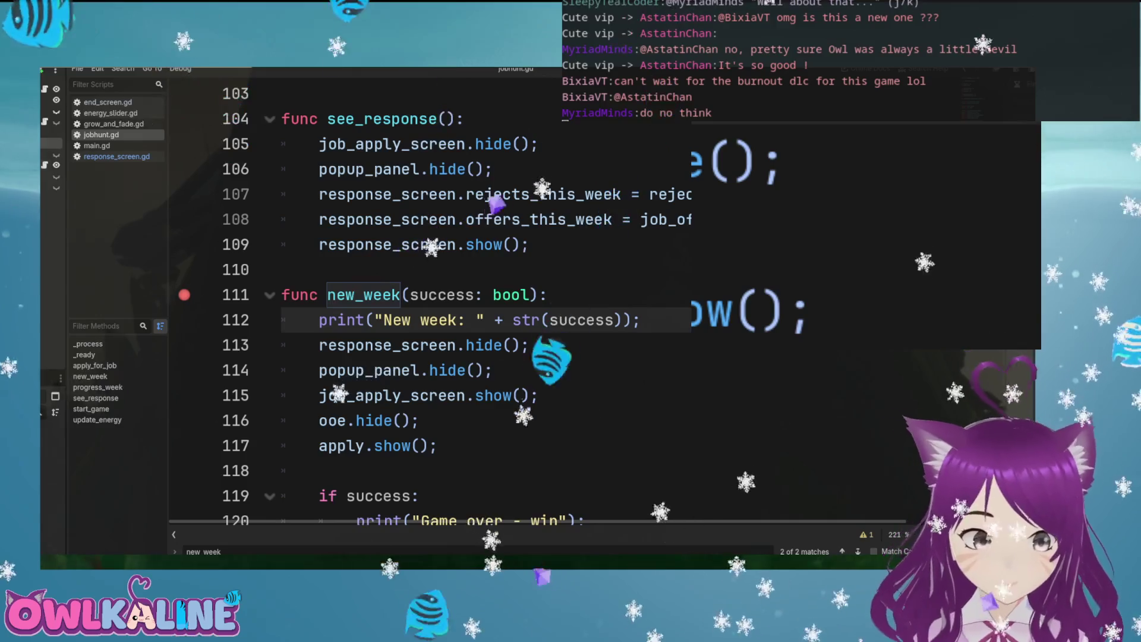
scroll(475, 298, "down", 1)
key("alt+Left")
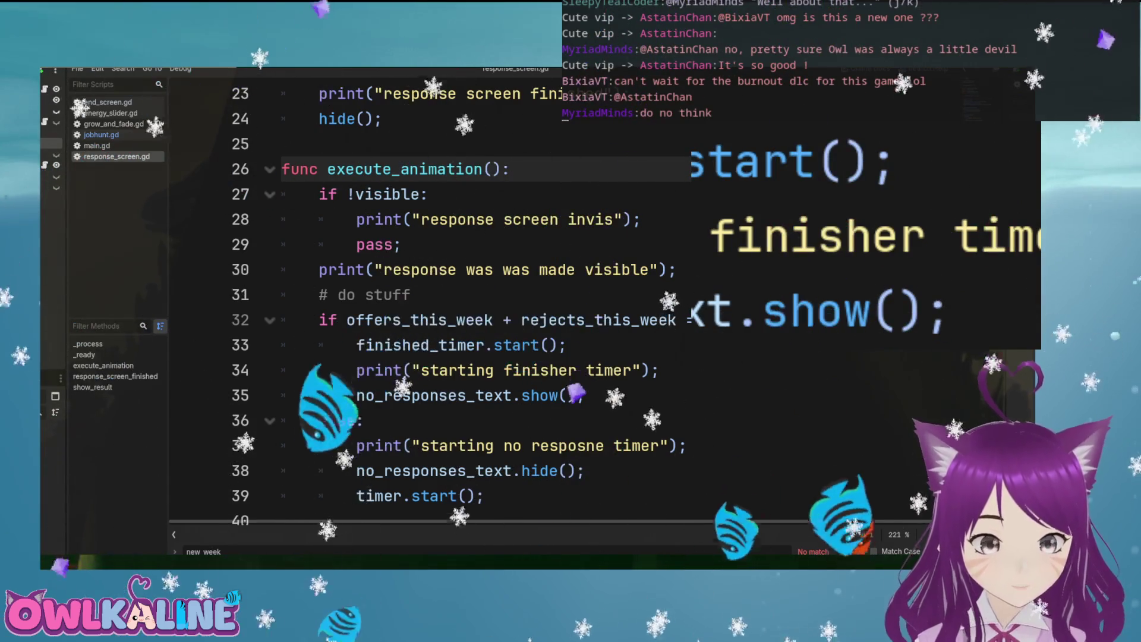
left_click(494, 269)
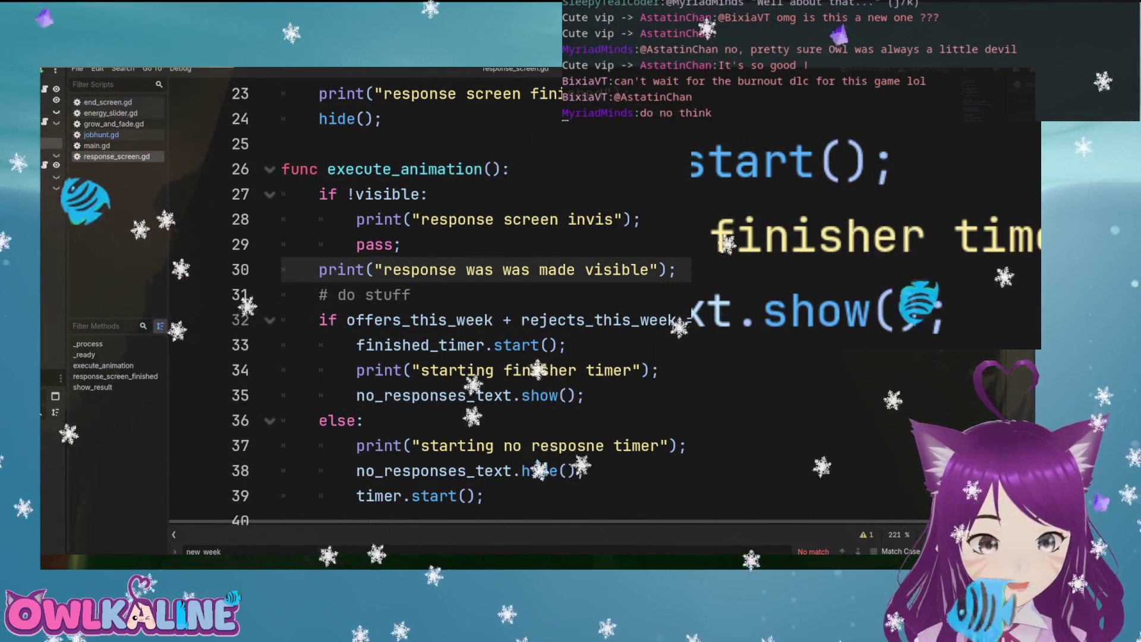
double_click(535, 371)
mouse_move(654, 320)
left_mouse_down()
mouse_move(430, 345)
mouse_move(393, 320)
left_mouse_up()
left_click(654, 320)
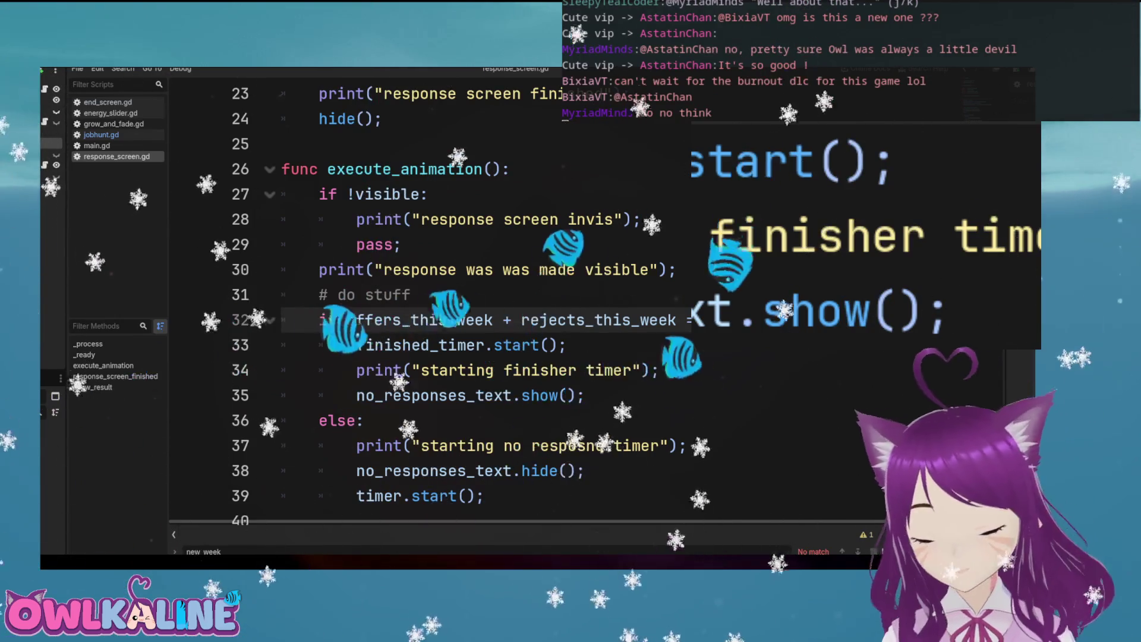
key("Down")
key("Down")
key("Down")
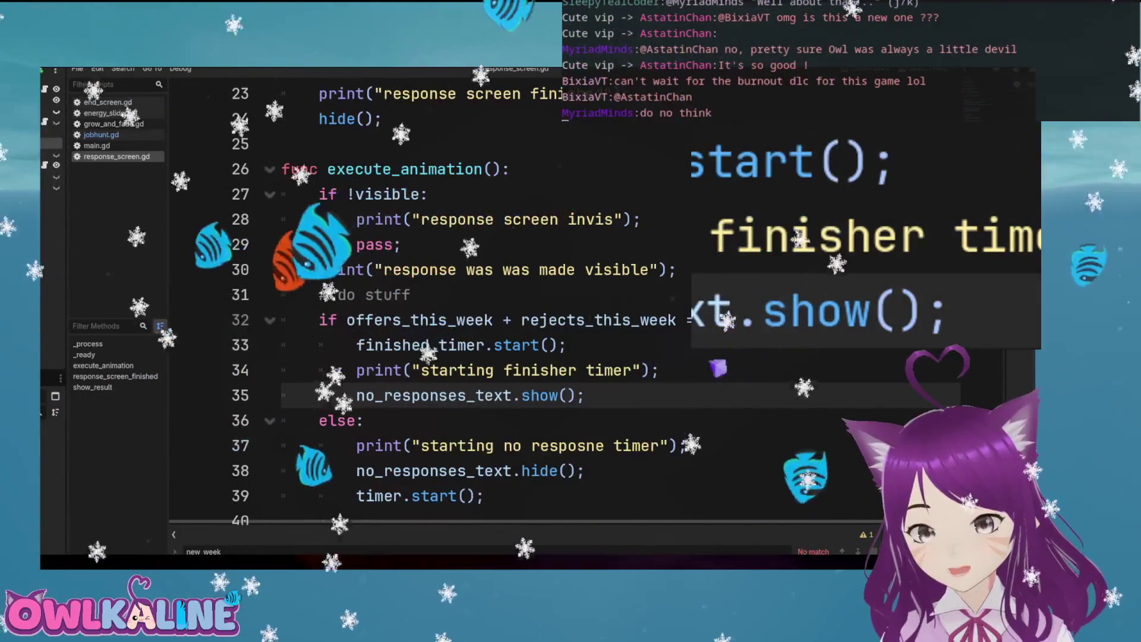
type("$")
key("BackSpace")
type("//")
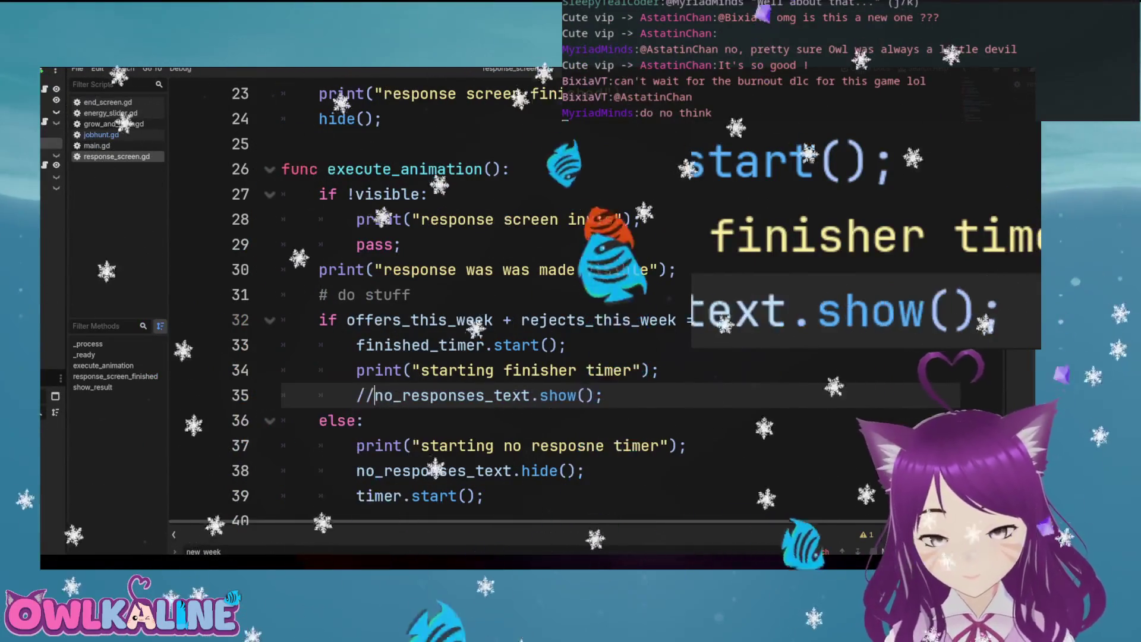
key("BackSpace")
key("BackSpace")
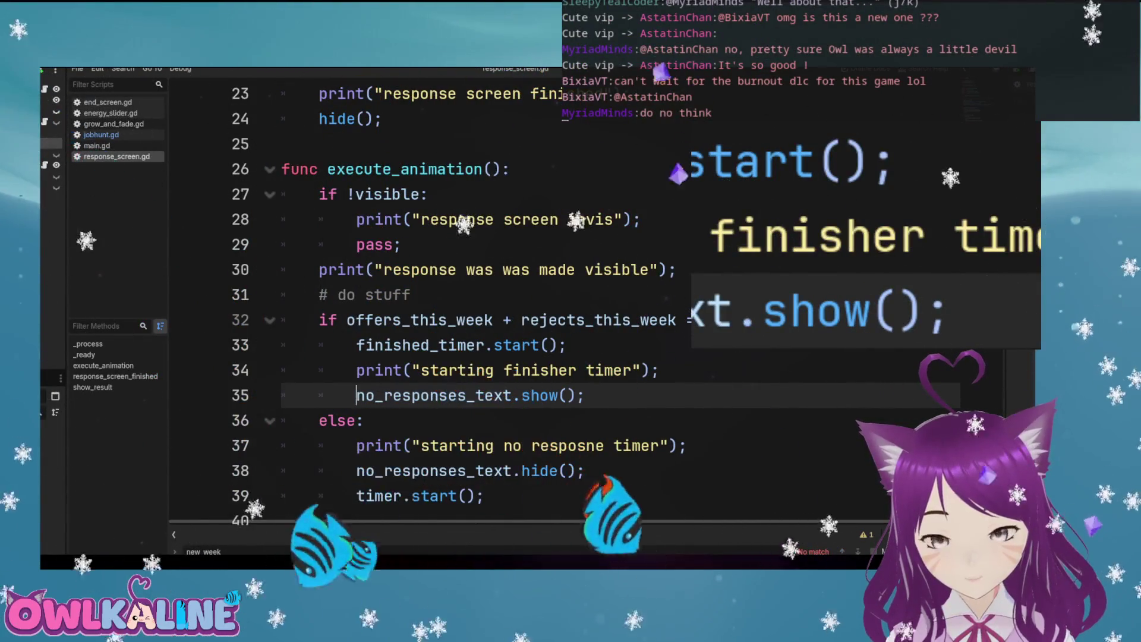
left_click(357, 344)
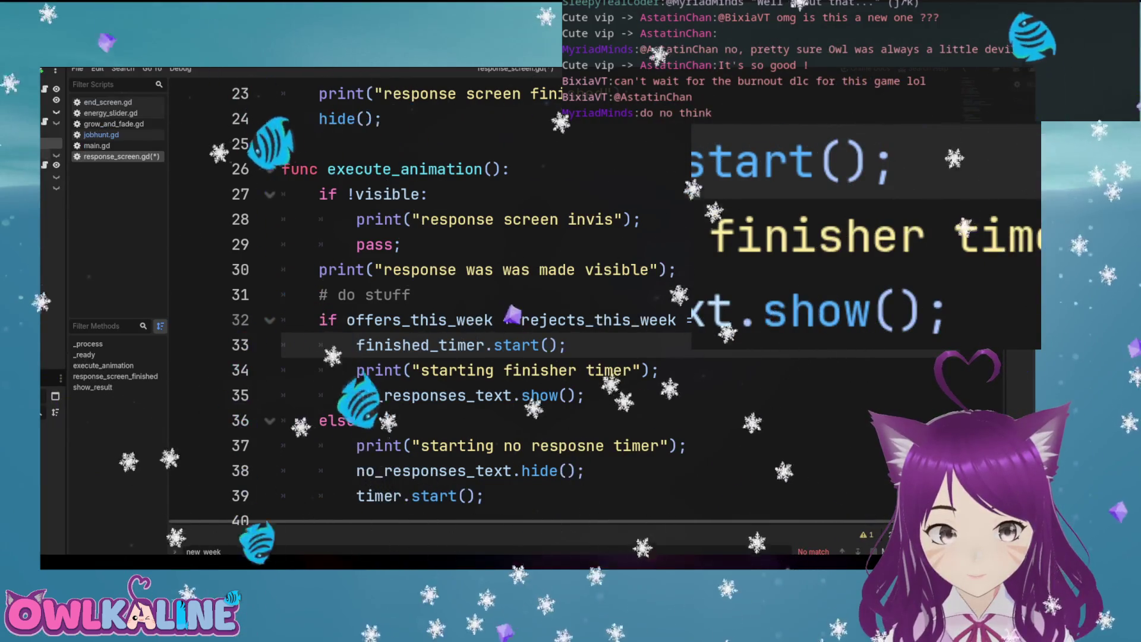
Review the finished_timer timeout and timer show_result connections in response_screen.gd
scroll(834, 315, "down", 4)
scroll(835, 315, "up", 6)
scroll(835, 315, "up", 2)
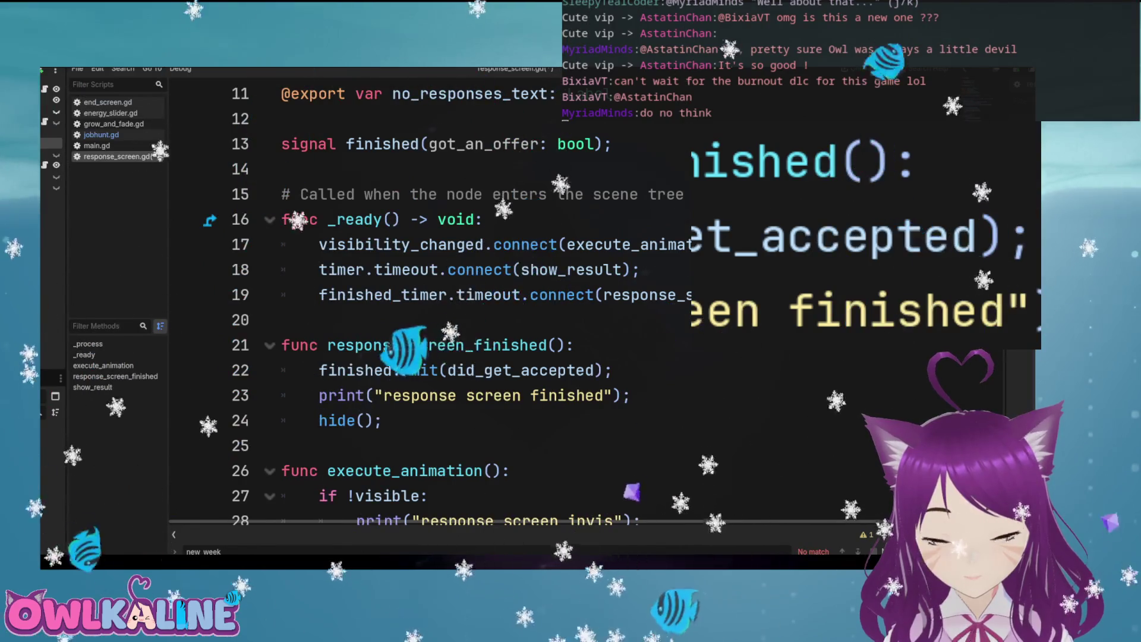
double_click(380, 295)
scroll(380, 295, "down", 5)
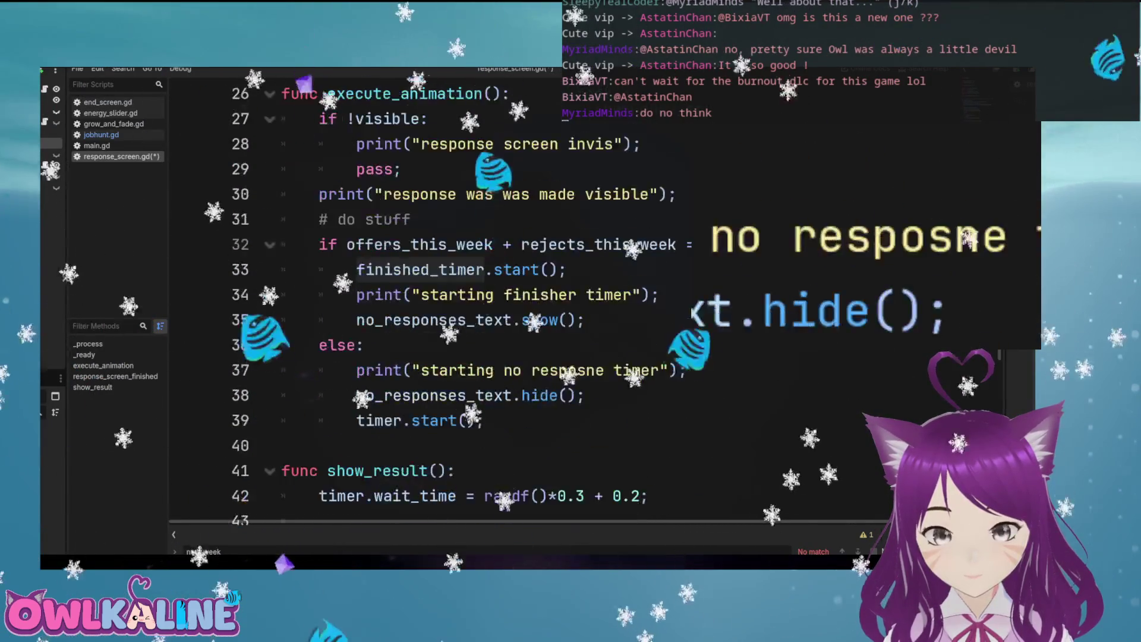
scroll(381, 294, "down", 8)
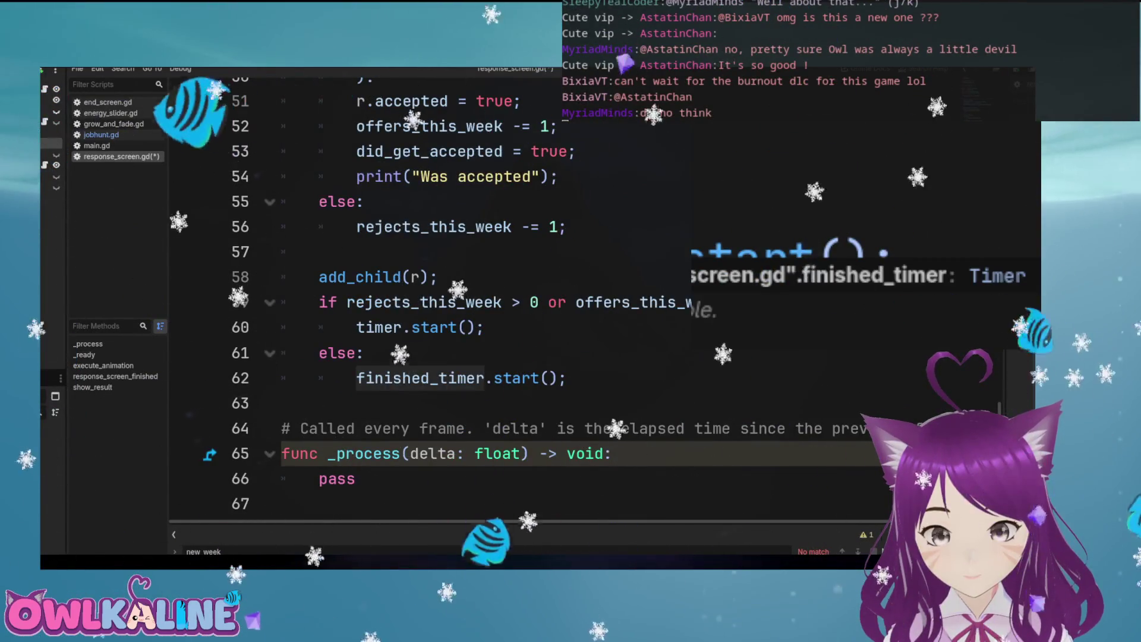
scroll(381, 295, "up", 4)
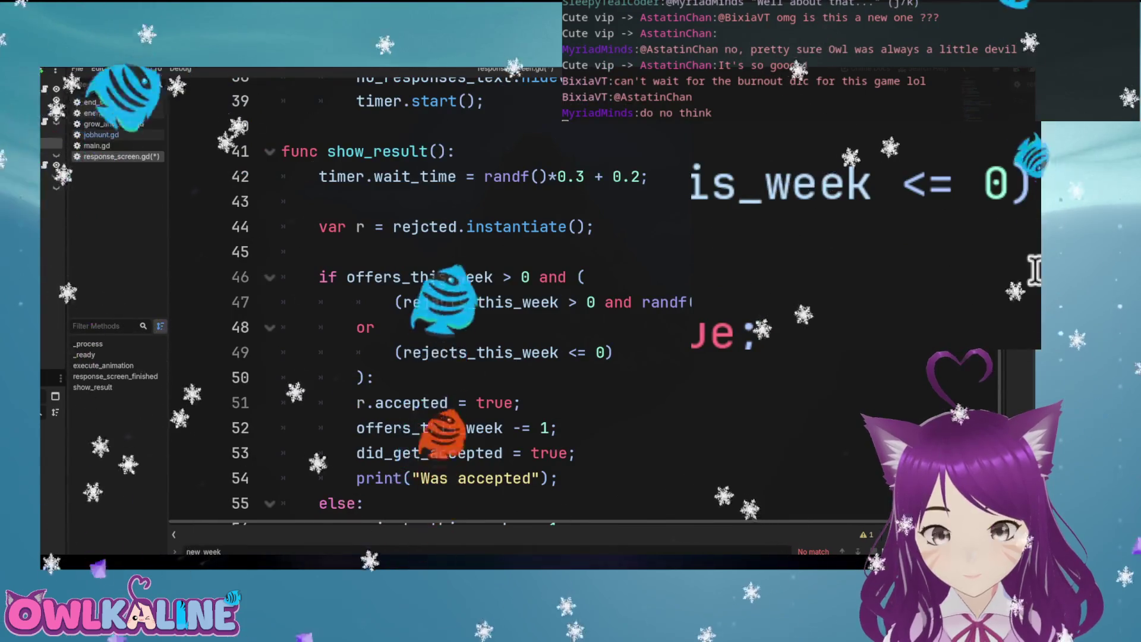
scroll(938, 173, "up", 6)
scroll(937, 173, "up", 3)
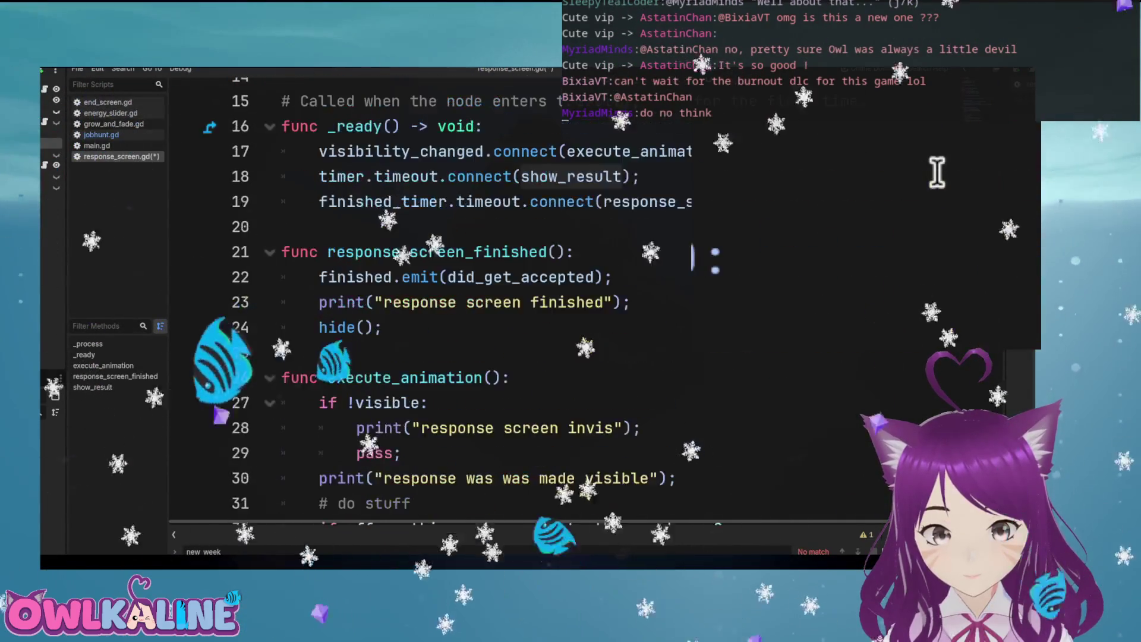
double_click(341, 252)
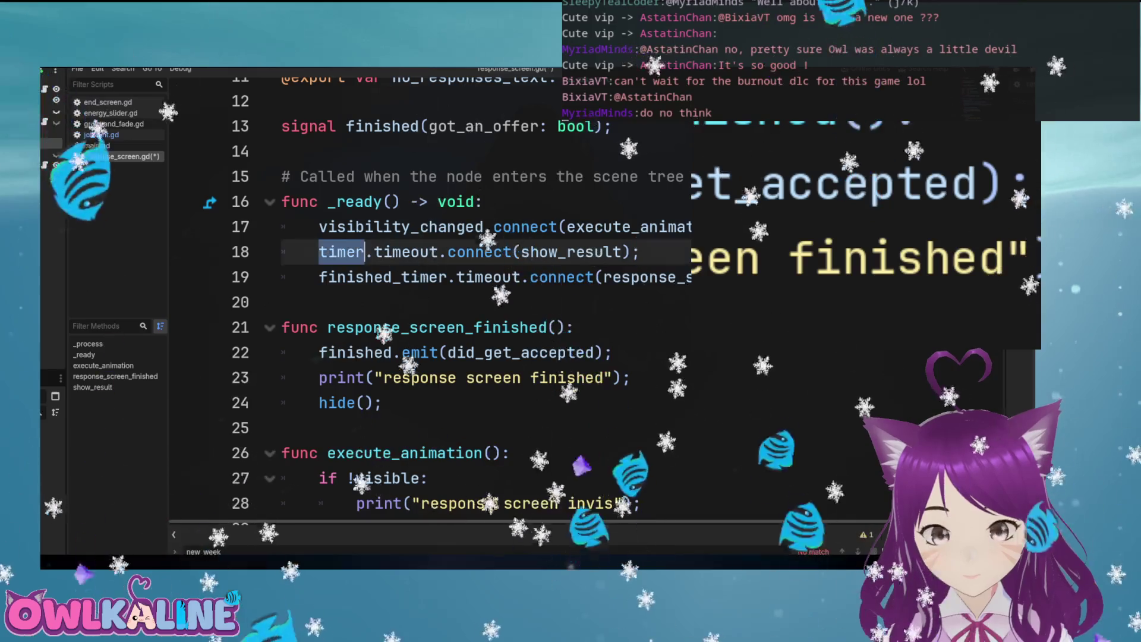
scroll(341, 252, "down", 1)
scroll(547, 366, "down", 4)
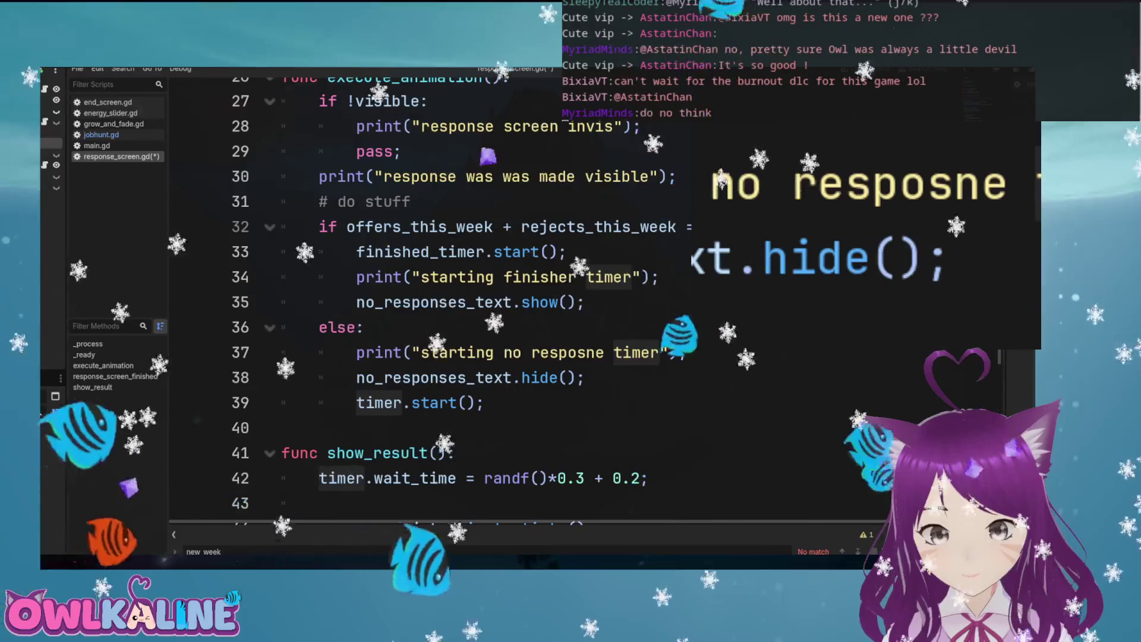
Comment out finished_timer.start() on line 33, then save and run the game
left_click(357, 277)
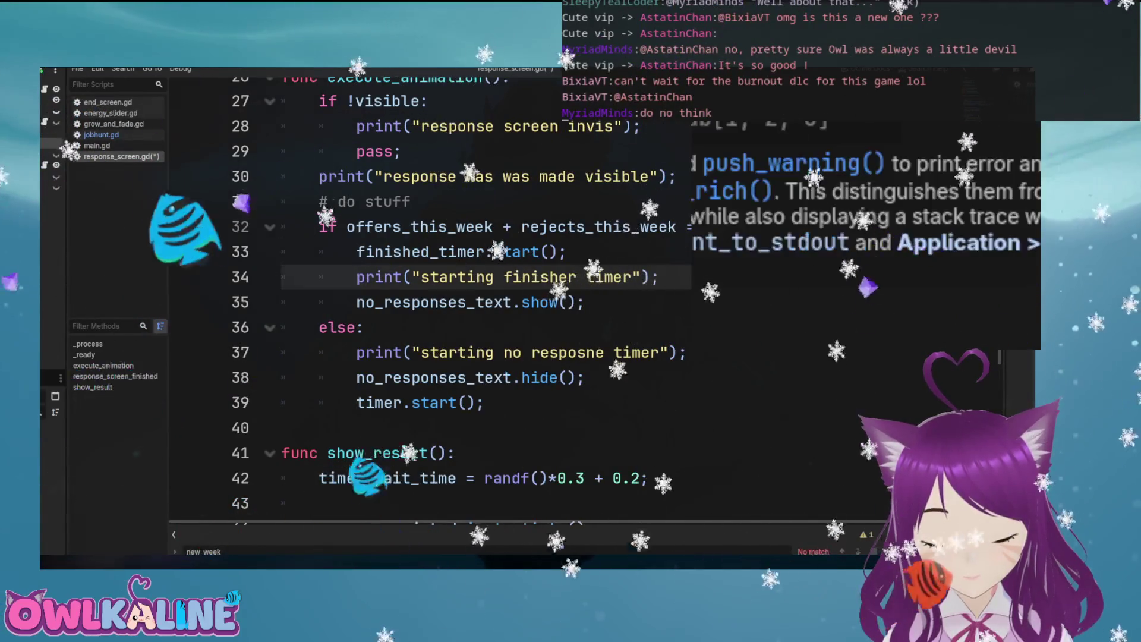
left_click(356, 302)
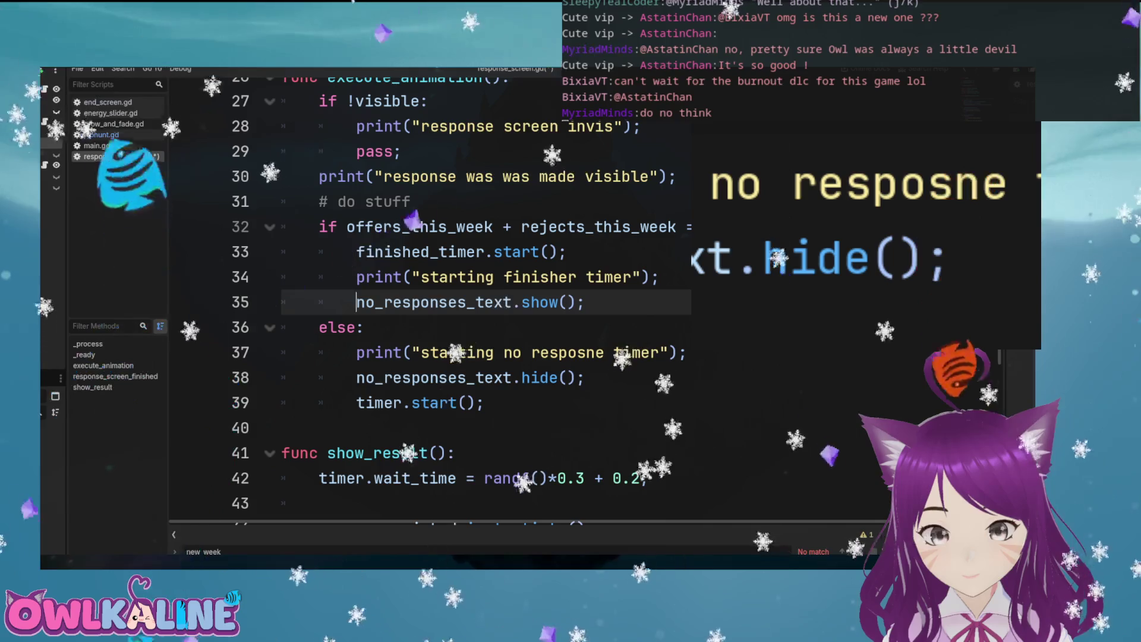
left_click_drag(357, 302, 357, 252)
left_click(356, 251)
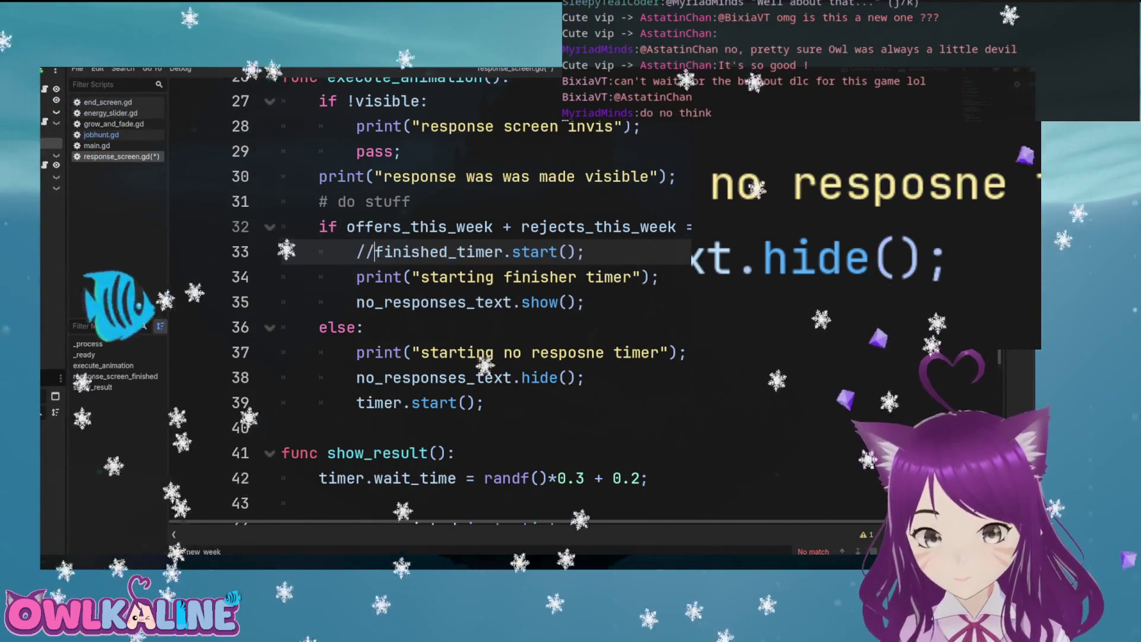
key("BackSpace")
key("BackSpace")
type("$")
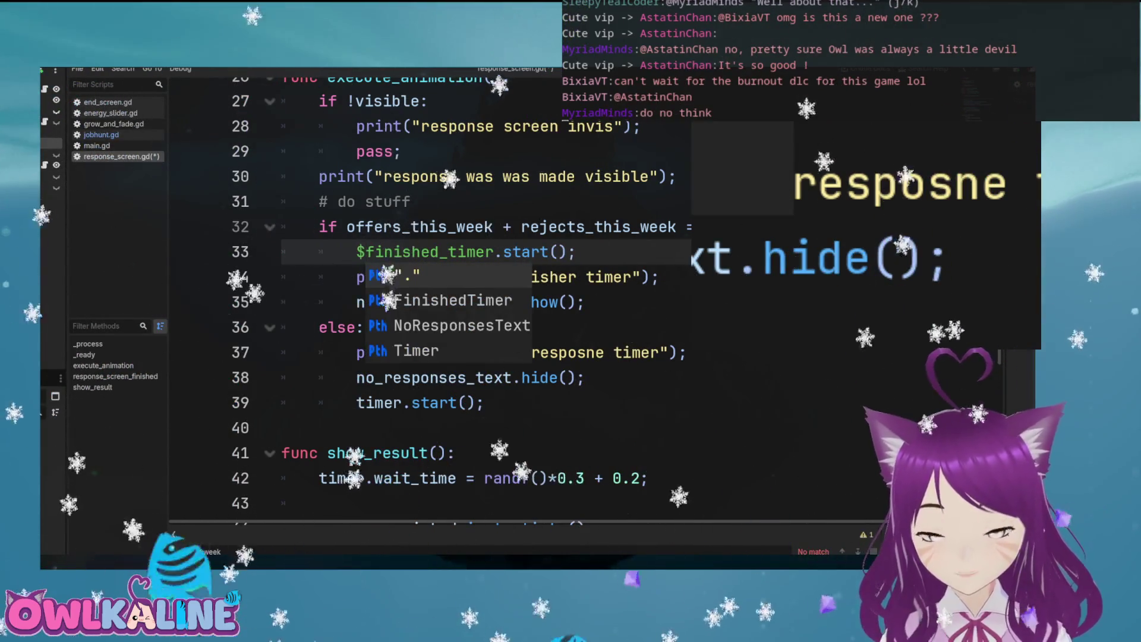
key("BackSpace")
key("F5")
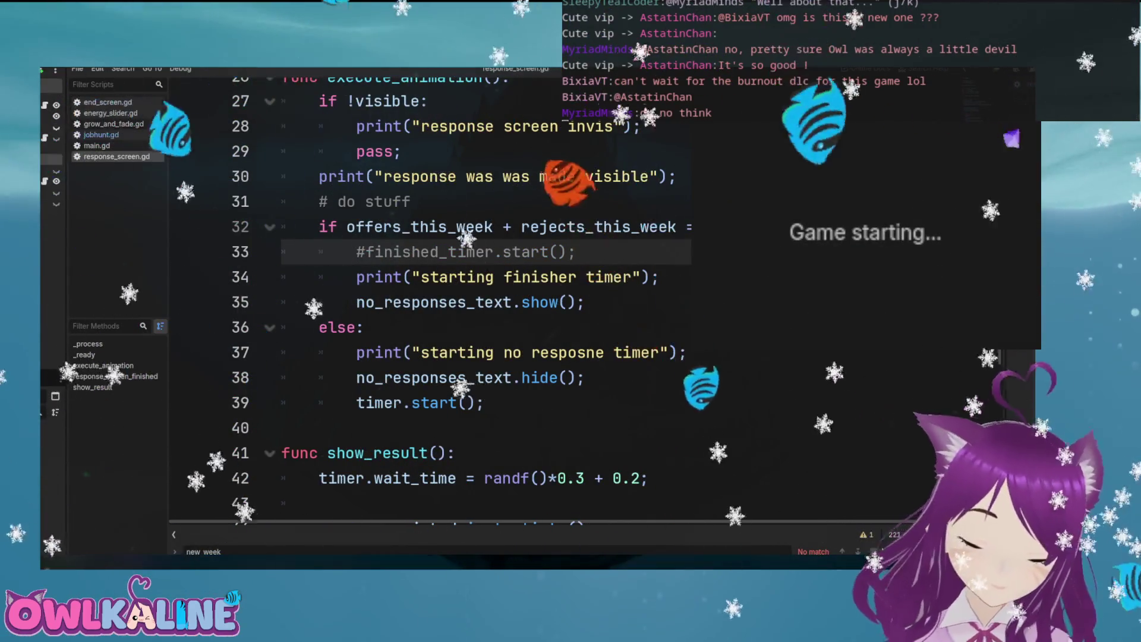
Advance the game two weeks, checking the responses each week
left_click(965, 331)
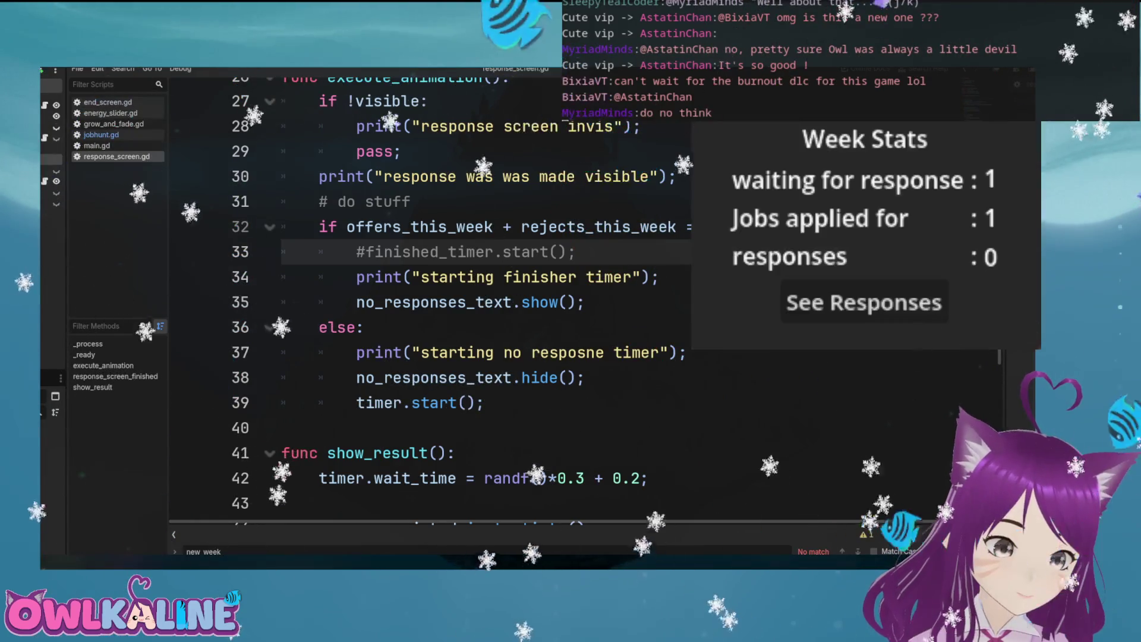
left_click(864, 303)
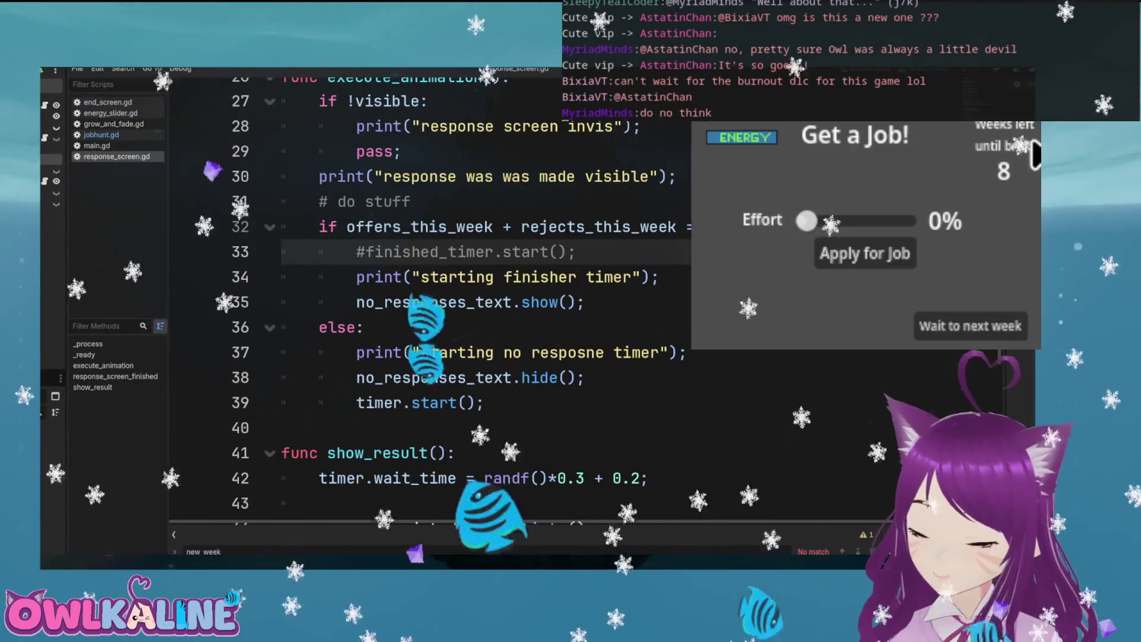
left_click(939, 327)
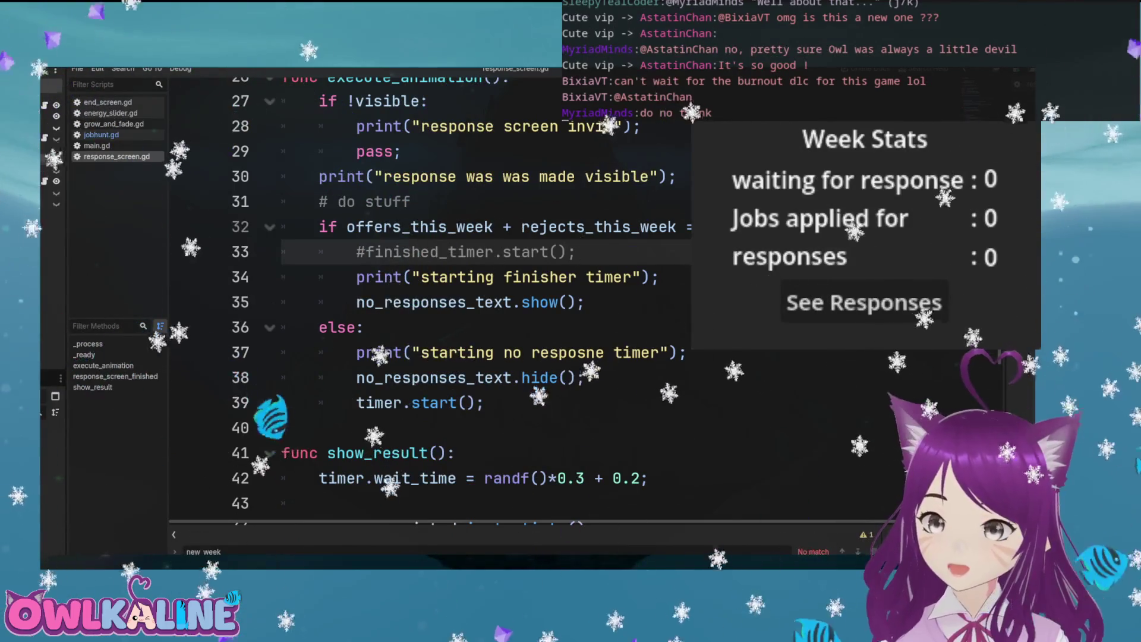
left_click(792, 310)
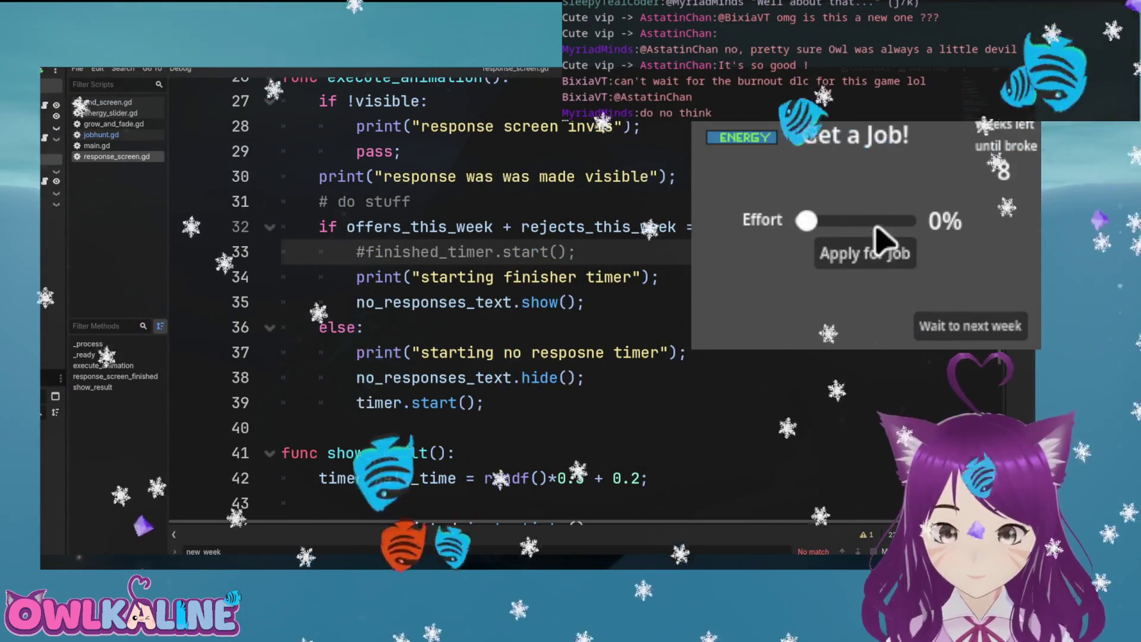
Apply for a job at 70% effort, advance the week, and view the rejection response
left_click(873, 221)
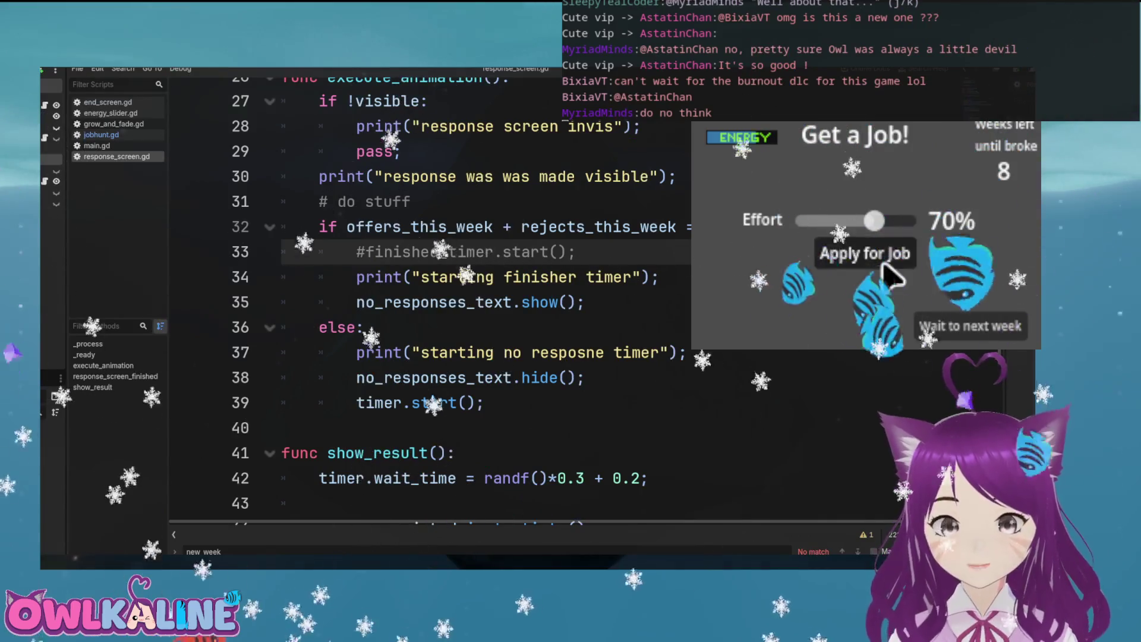
left_click(820, 262)
left_click(940, 330)
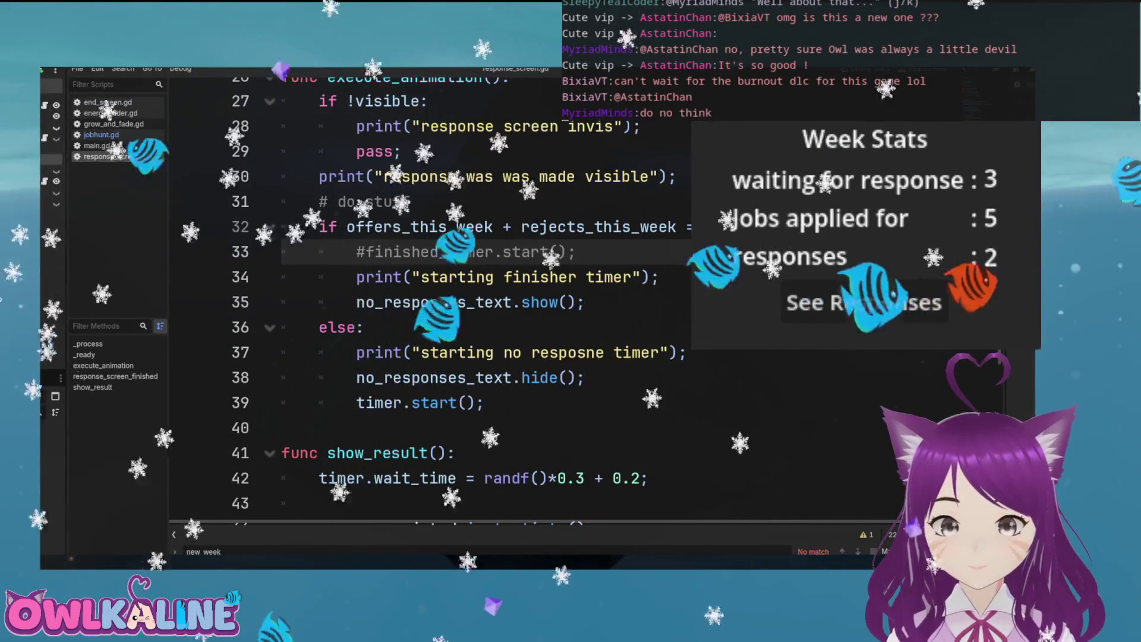
left_click(900, 315)
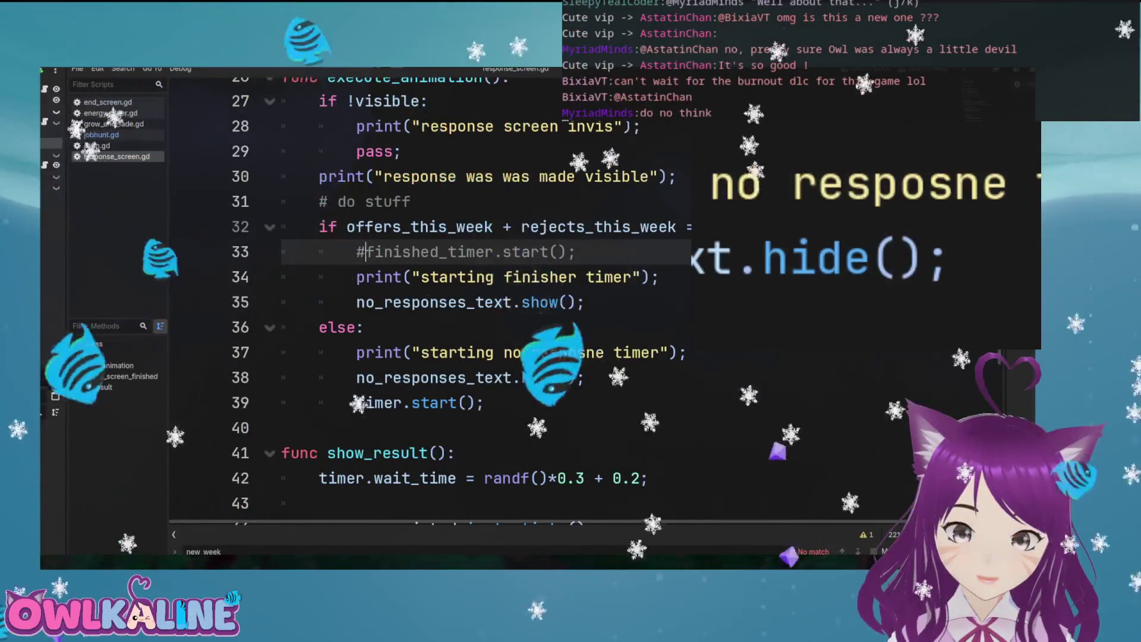
scroll(693, 274, "up", 4)
scroll(693, 274, "up", 3)
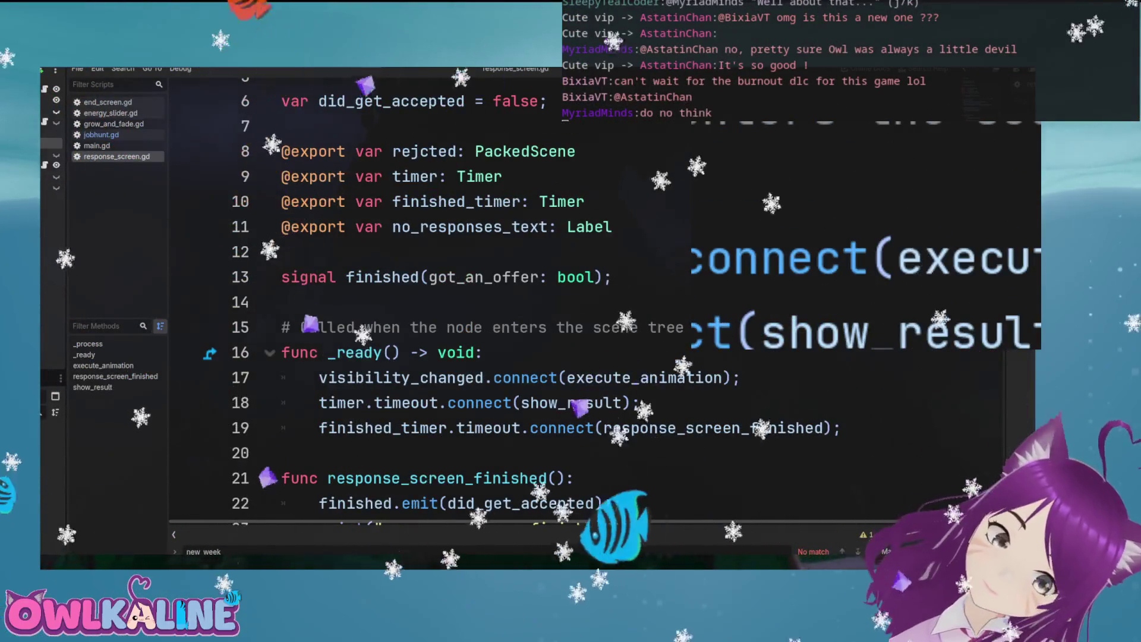
scroll(476, 298, "down", 2)
double_click(419, 378)
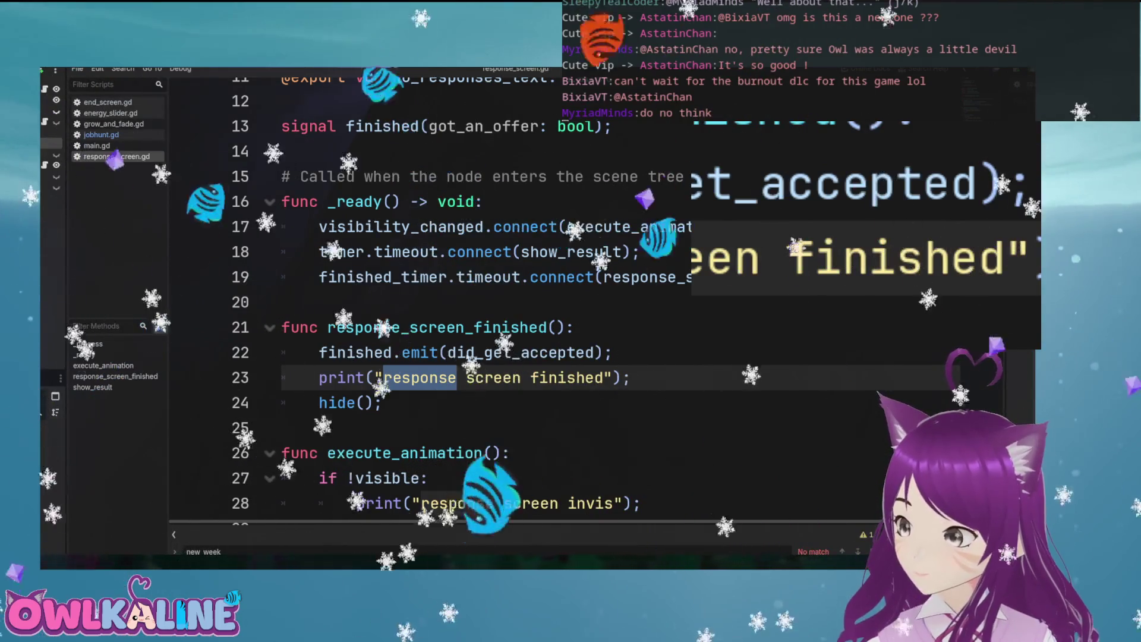
left_click(381, 403)
left_click(530, 378)
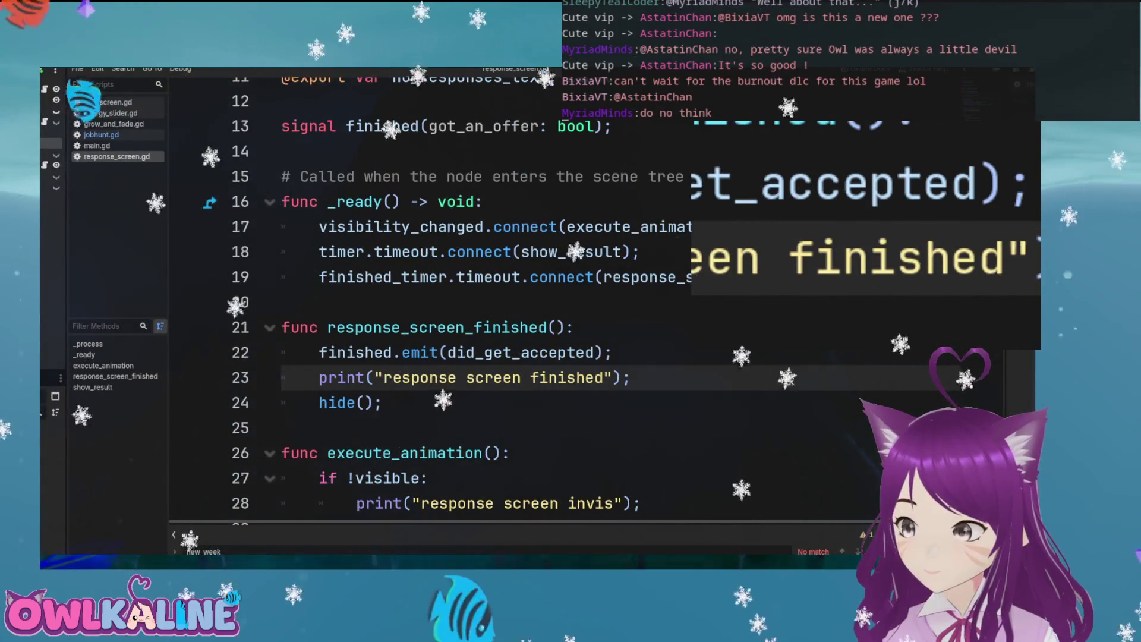
left_click(382, 403)
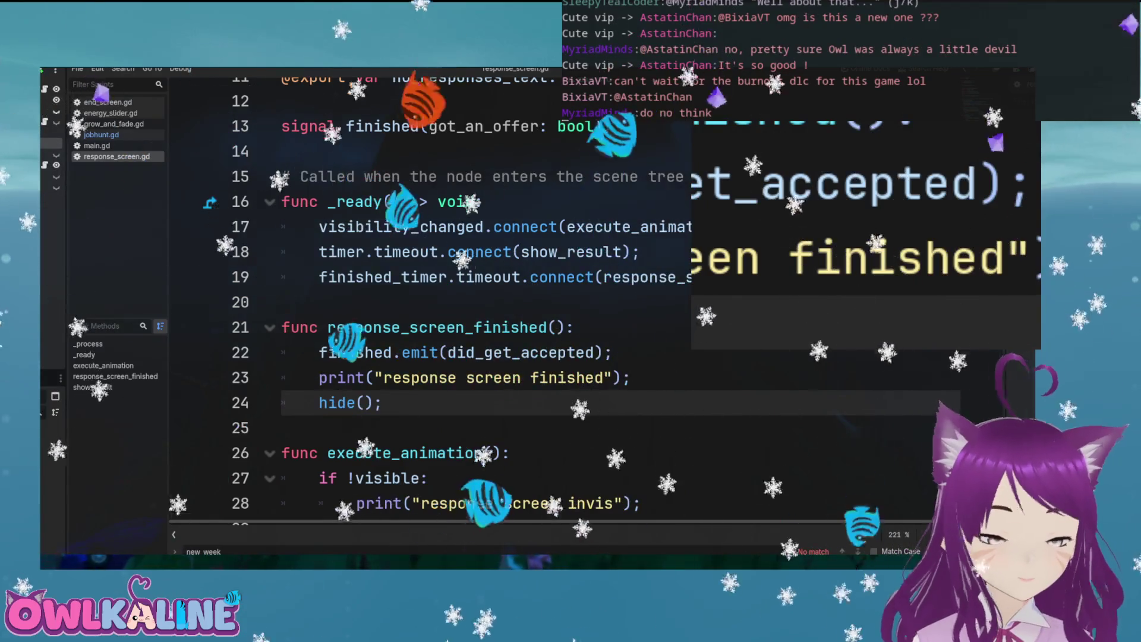
scroll(1003, 252, "down", 10)
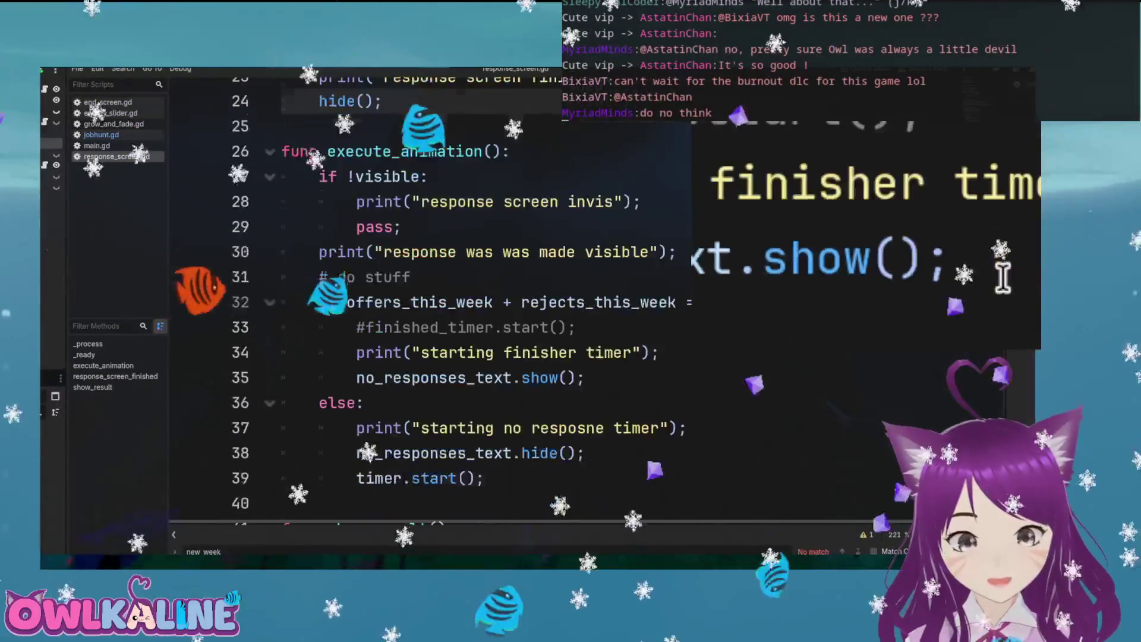
scroll(821, 267, "down", 2)
scroll(790, 280, "up", 8)
scroll(750, 314, "up", 1)
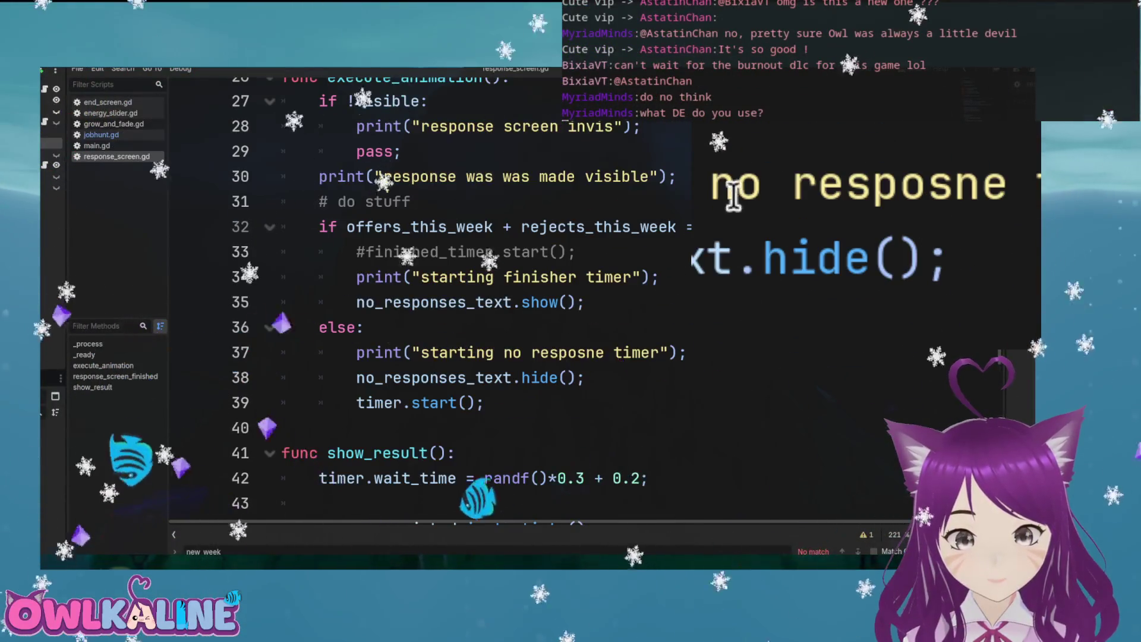
double_click(458, 277)
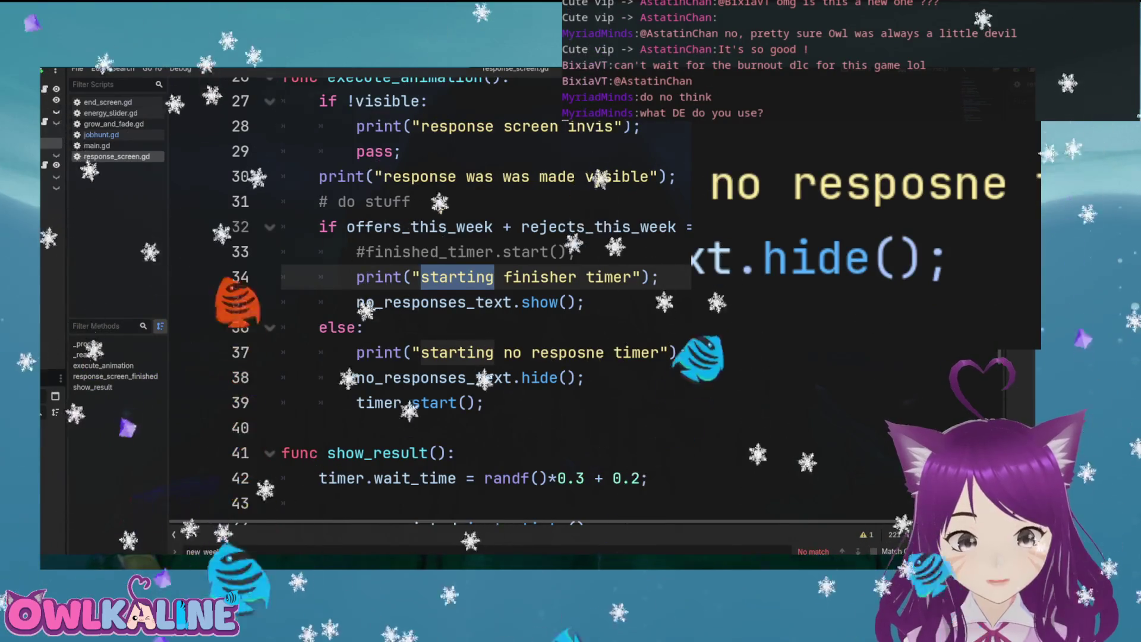
double_click(540, 277)
double_click(433, 302)
left_click(505, 302)
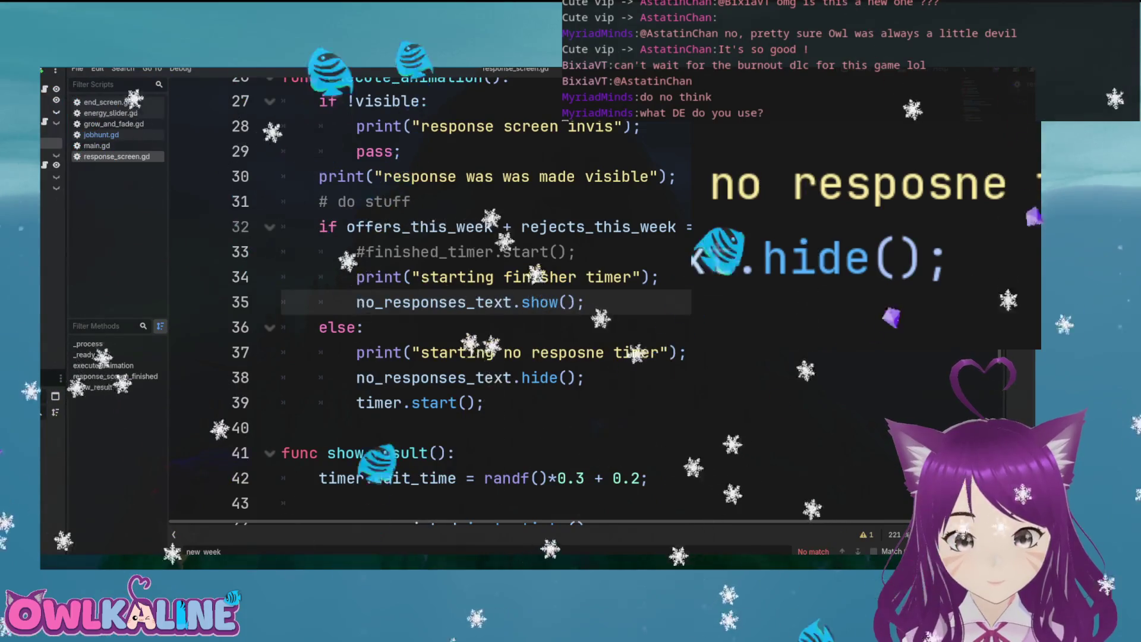
scroll(488, 297, "up", 5)
double_click(404, 453)
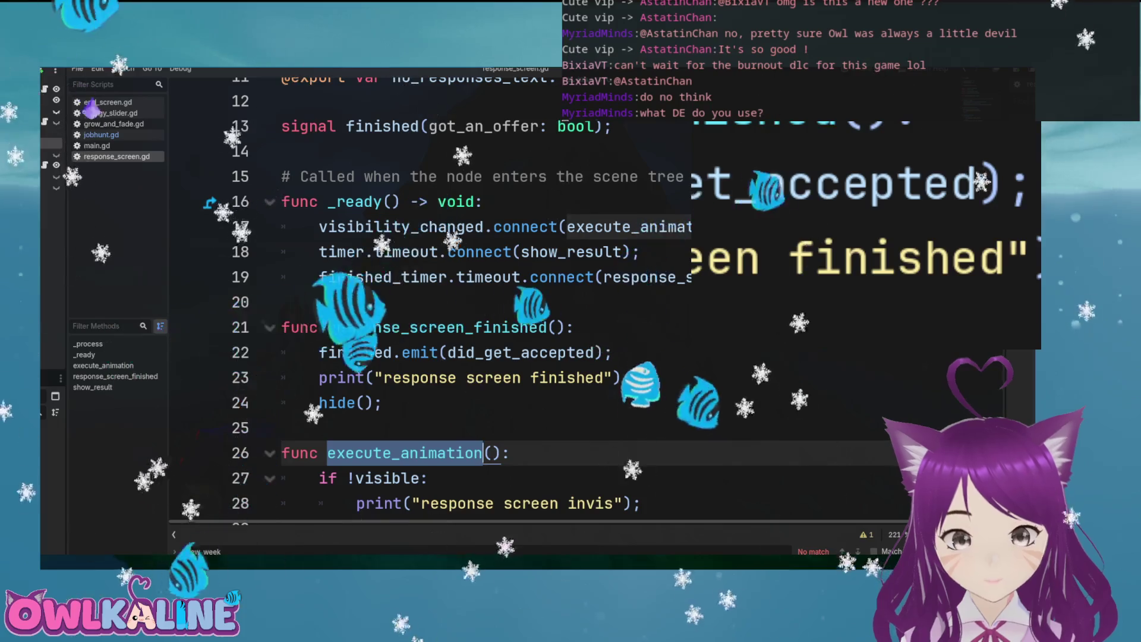
scroll(475, 297, "down", 4)
scroll(475, 297, "down", 2)
scroll(475, 298, "up", 4)
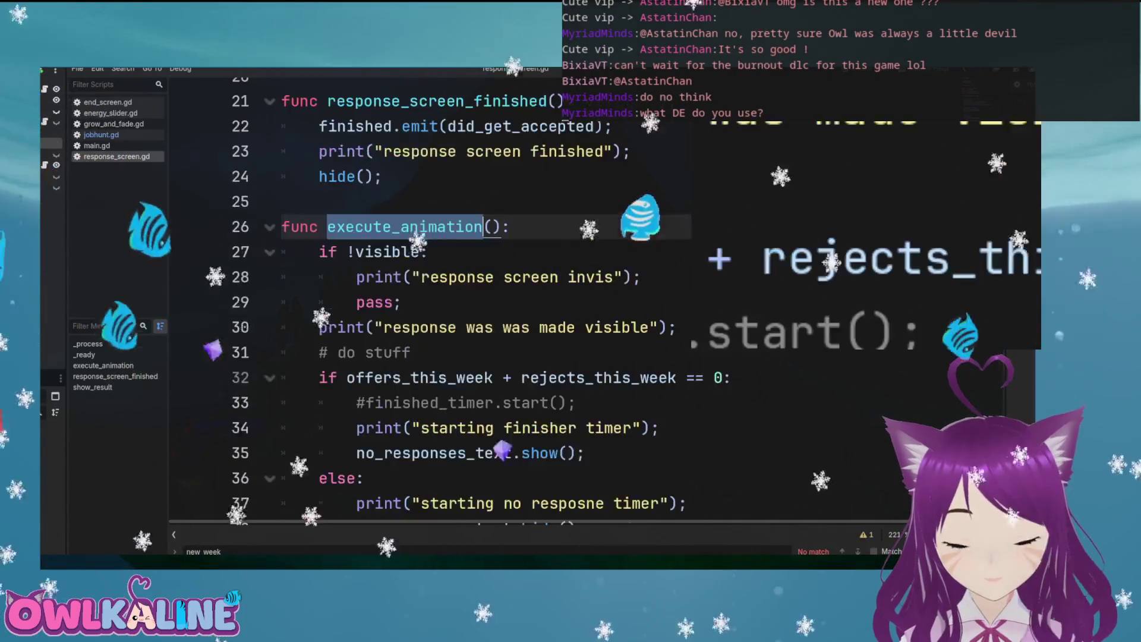
left_click(420, 176)
double_click(420, 177)
scroll(419, 176, "up", 2)
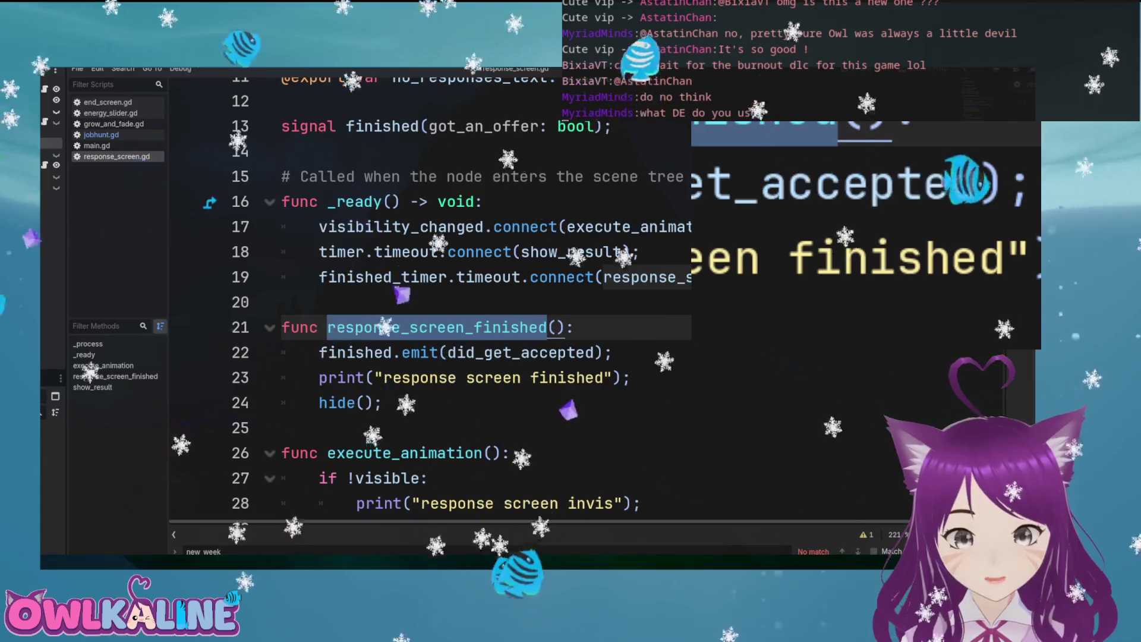
left_click(600, 353)
scroll(475, 297, "down", 1)
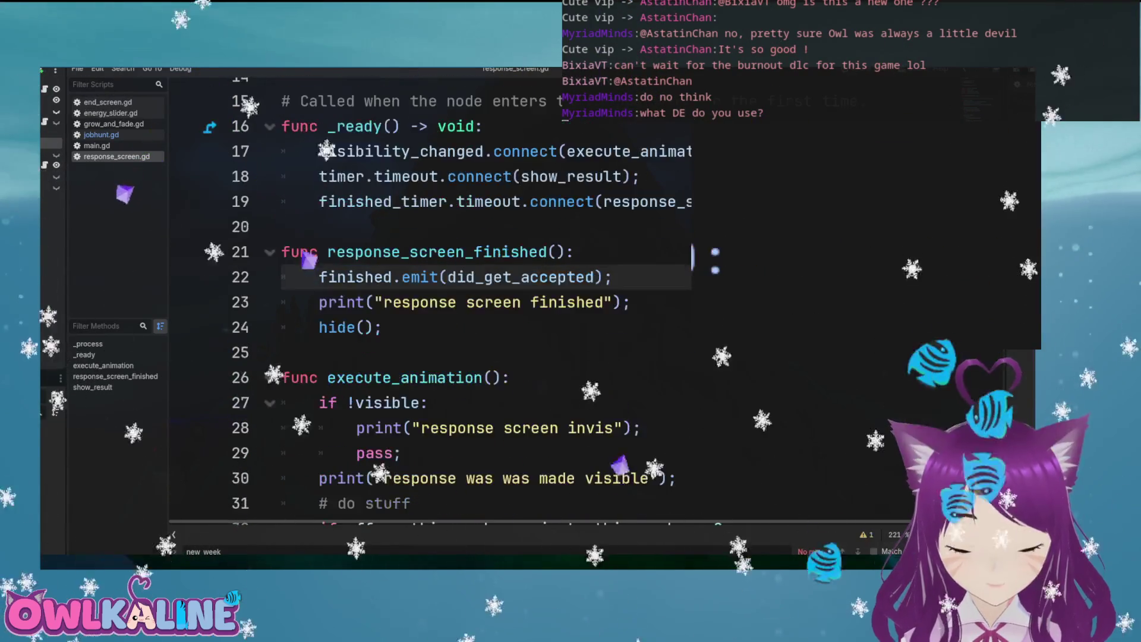
Move the print line to the top of response_screen_finished, directly under its header
triple_click(568, 302)
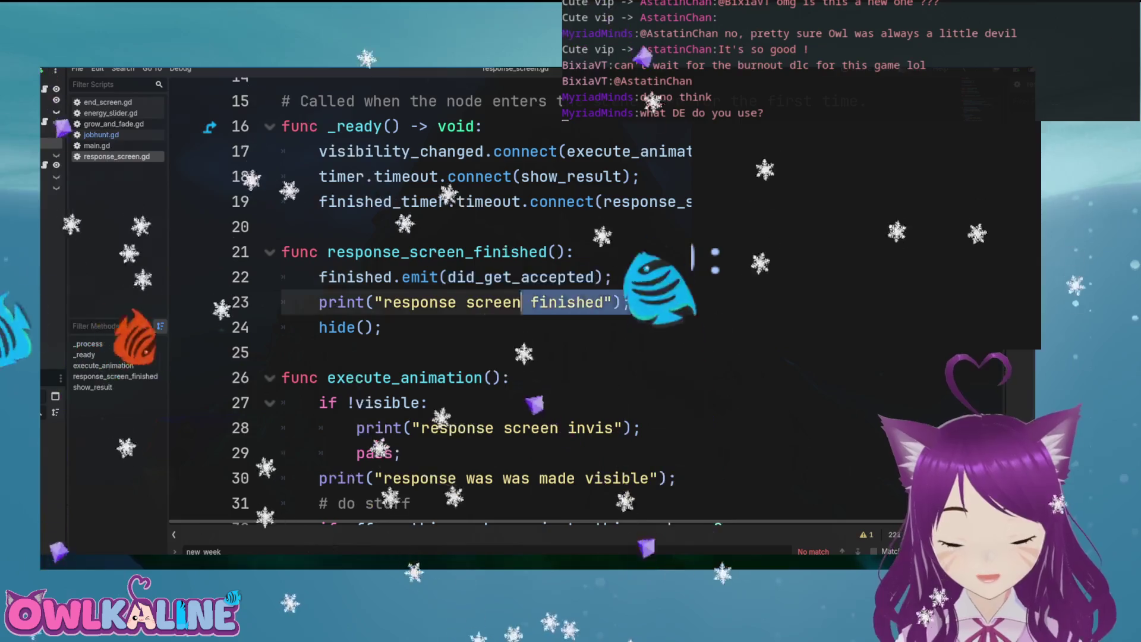
key("BackSpace")
left_click(574, 252)
type("\\")
key("Return")
type("print(\"response screen finished\");")
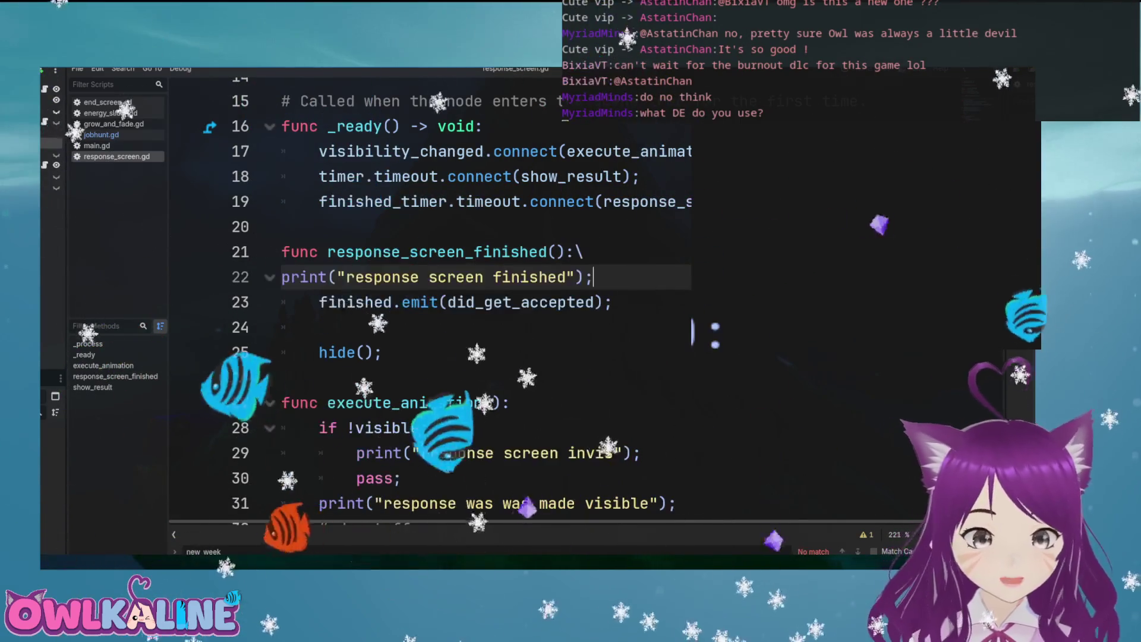
key("Tab")
key("Down")
key("Down")
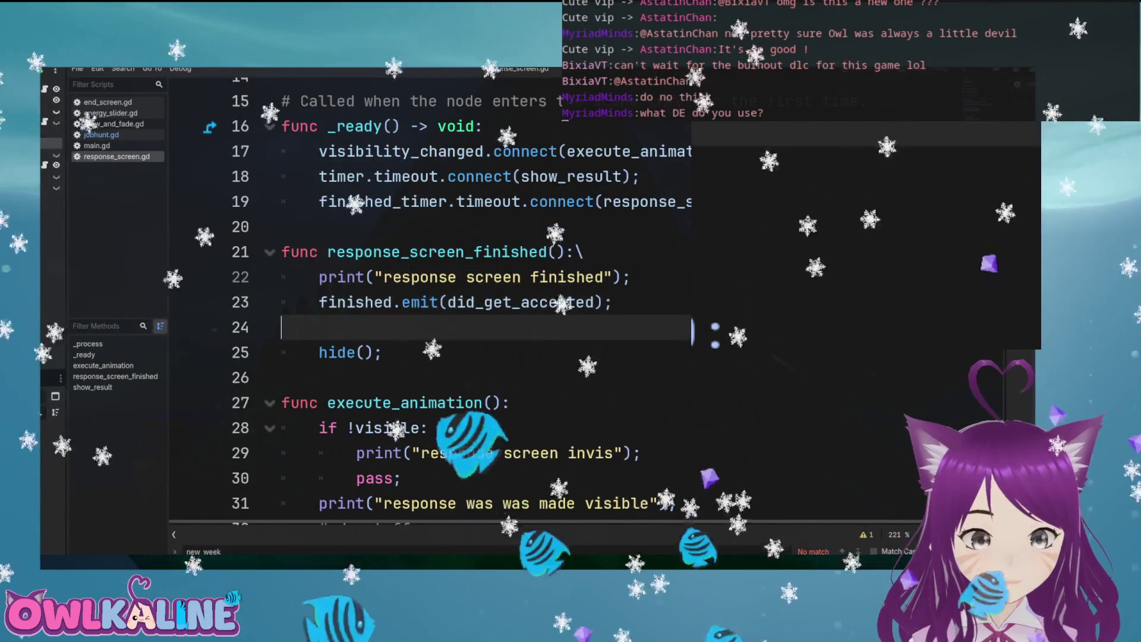
key("Delete")
key("End")
Move hide() above finished.emit(did_get_accepted) and locate the stray backslash after the header
key("shift+Home")
key("ctrl+x")
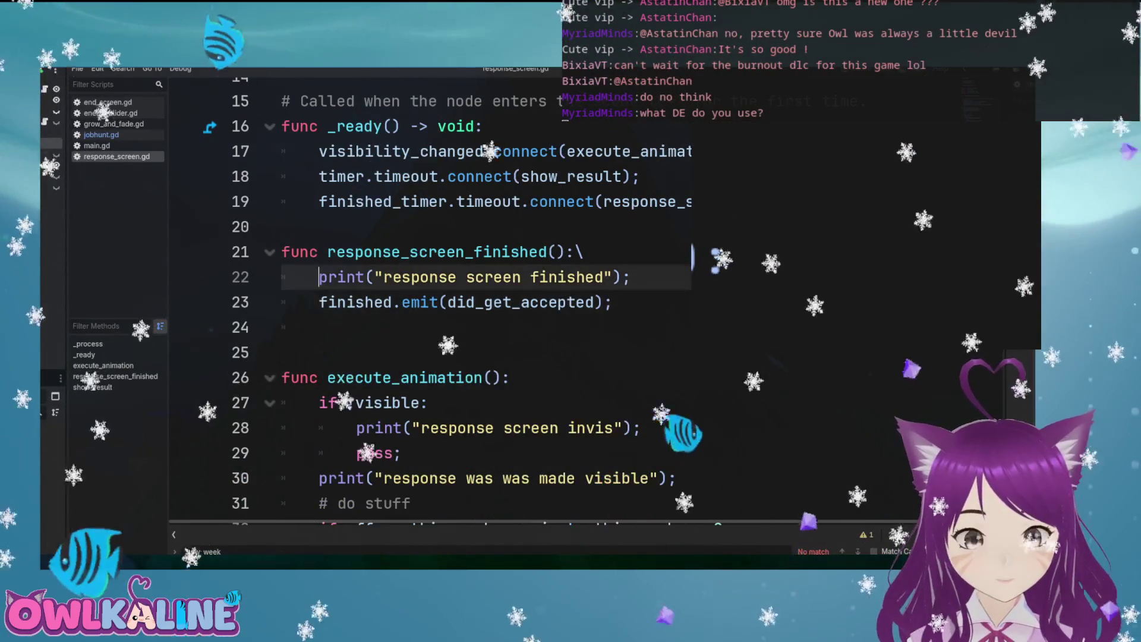
key("Up")
key("Up")
key("End")
key("Return")
key("ctrl+v")
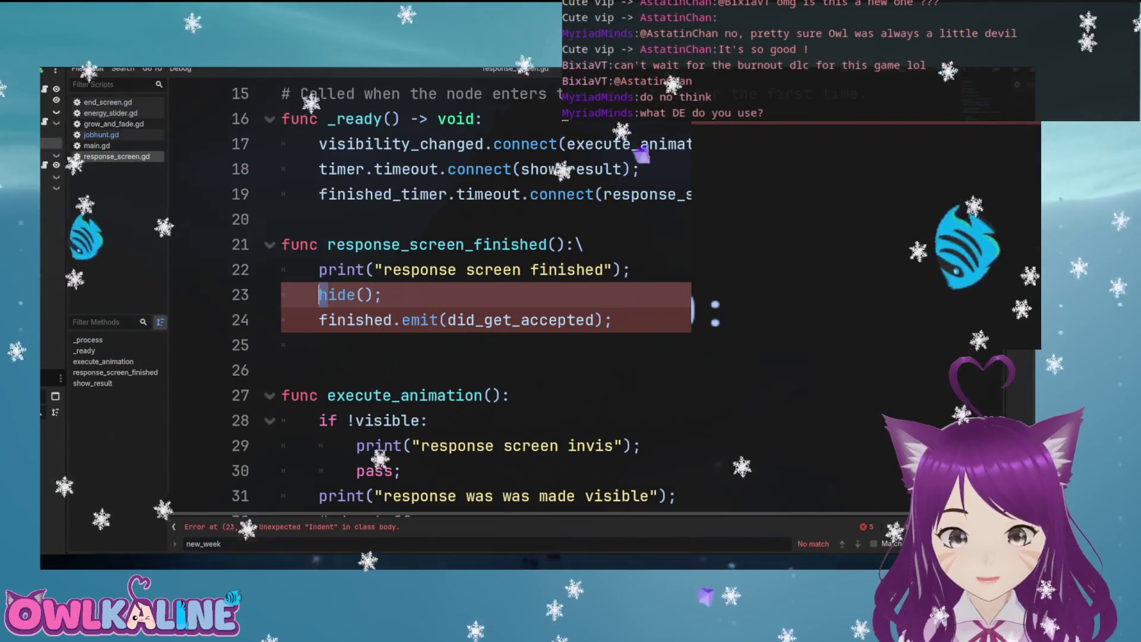
left_click(320, 320)
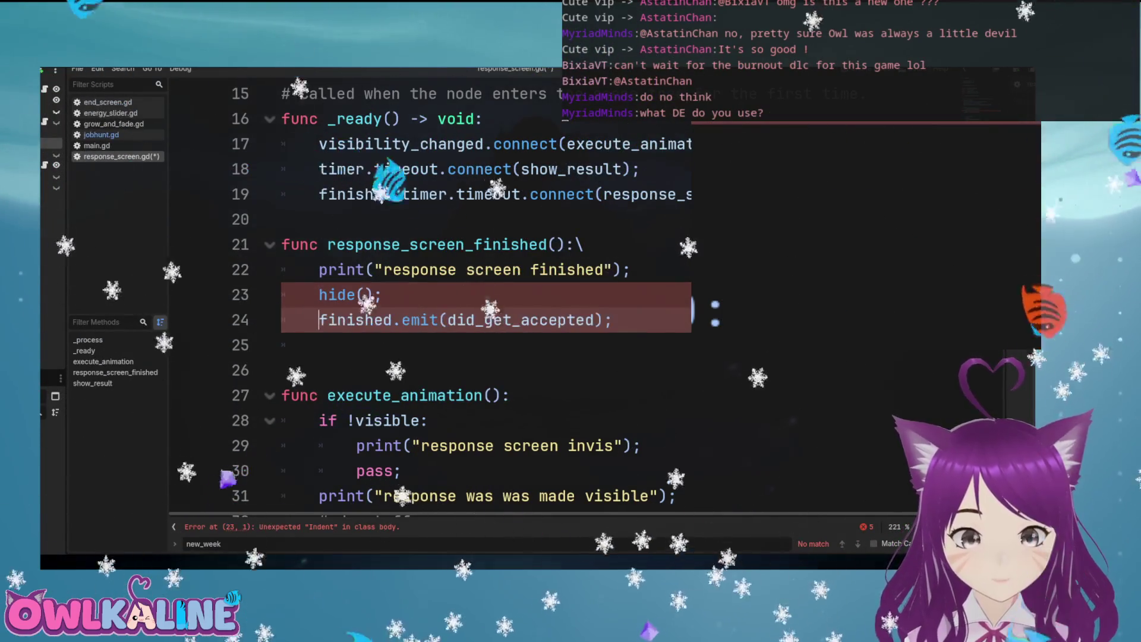
left_click(585, 245)
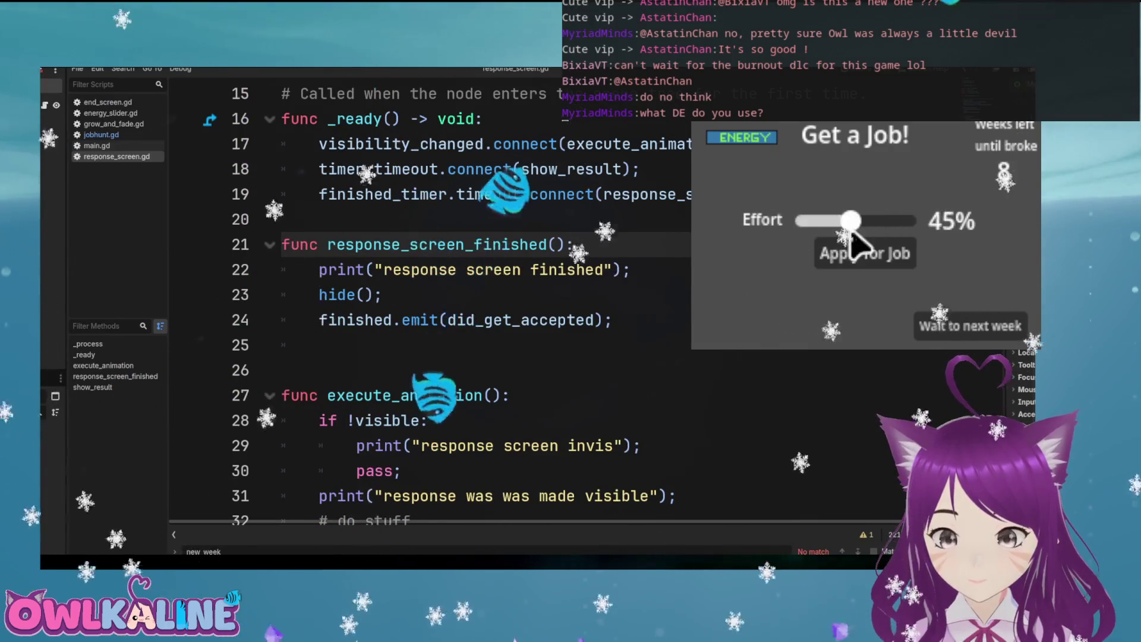
Advance a week, view the job responses, then return to the script editor
left_click(950, 328)
left_click(859, 301)
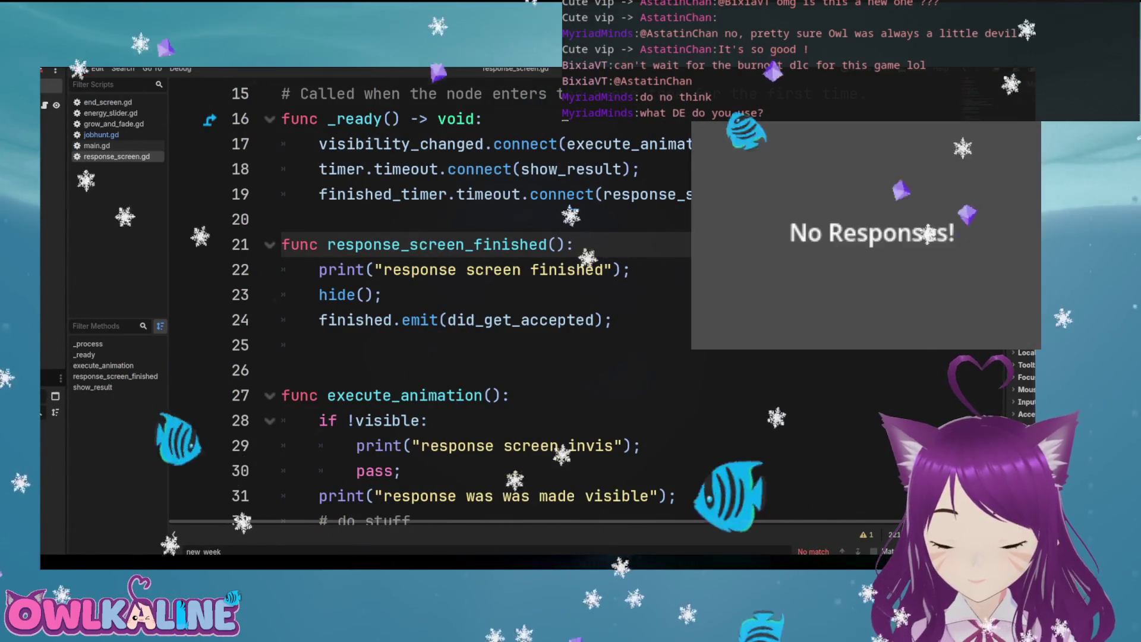
left_click(1021, 347)
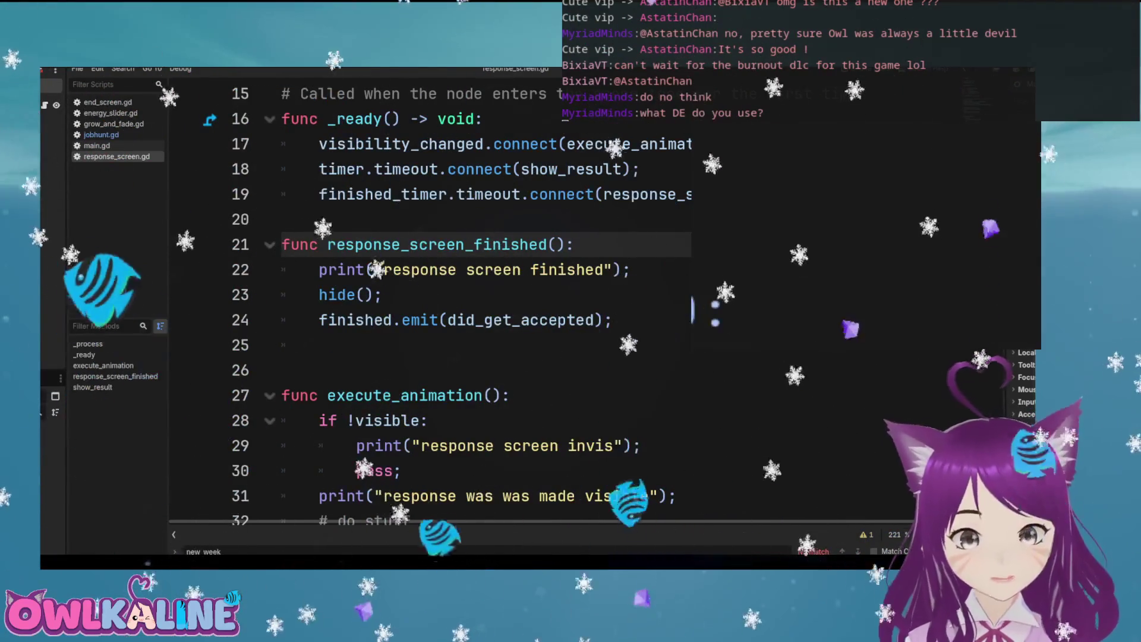
scroll(535, 297, "down", 5)
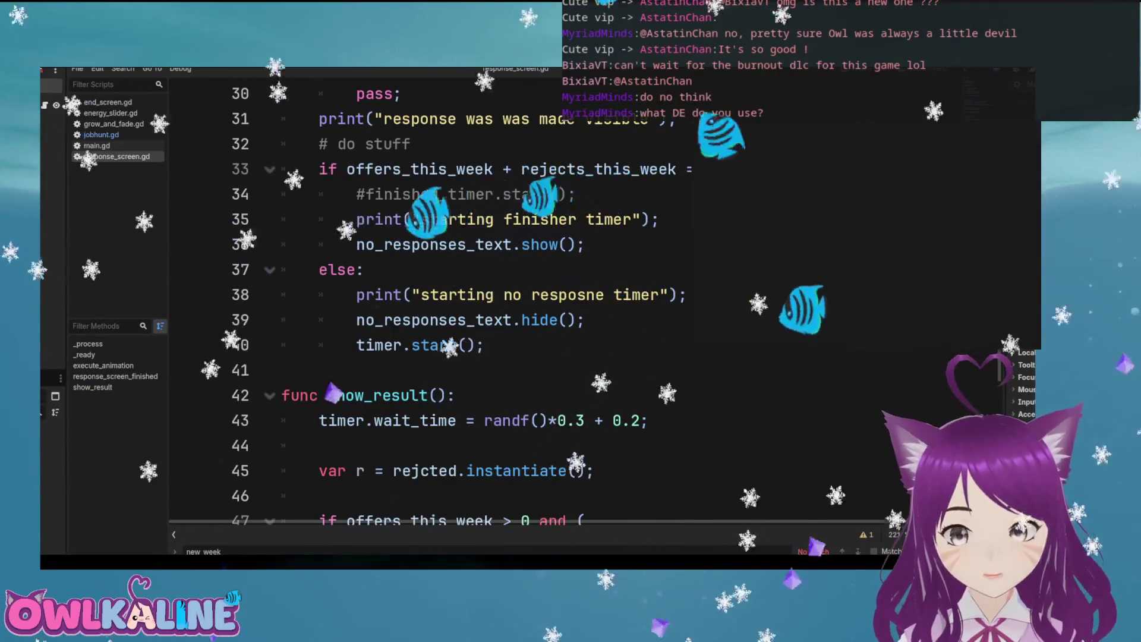
left_click(410, 144)
Run the game, apply at 67% effort, advance a week, view responses, and stop
key("F5")
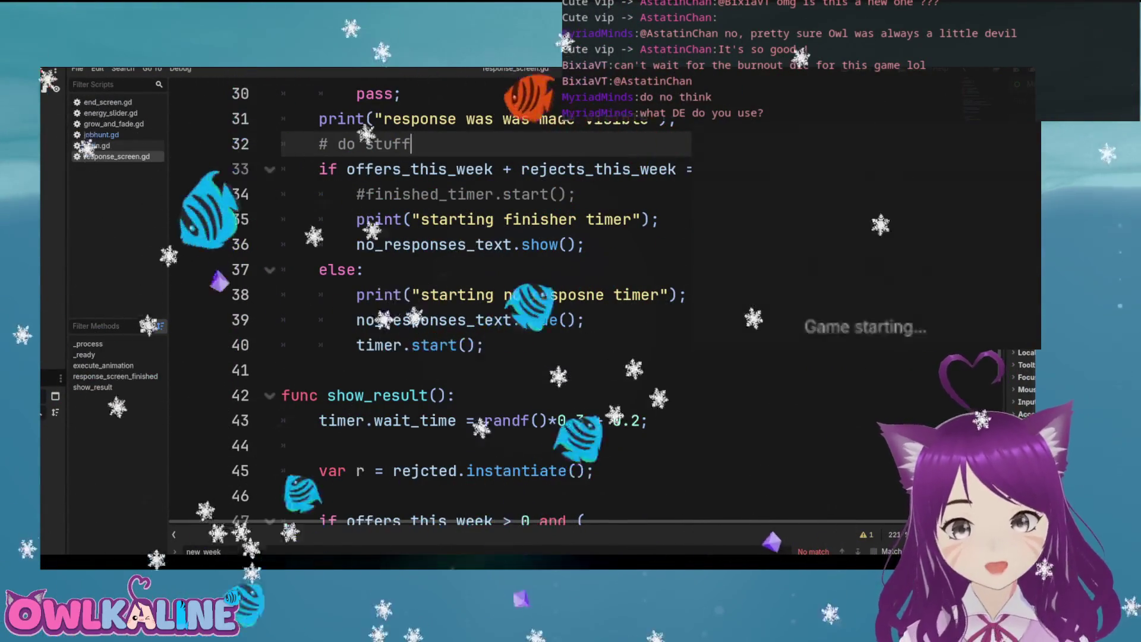
left_click_drag(800, 220, 879, 223)
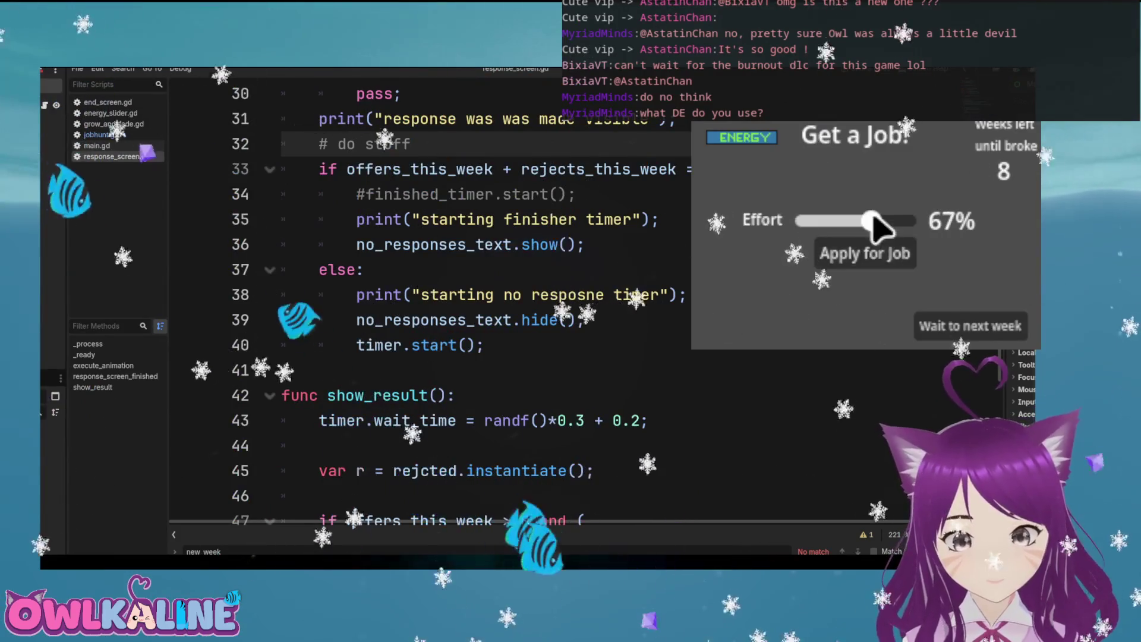
left_click(891, 270)
left_click(962, 328)
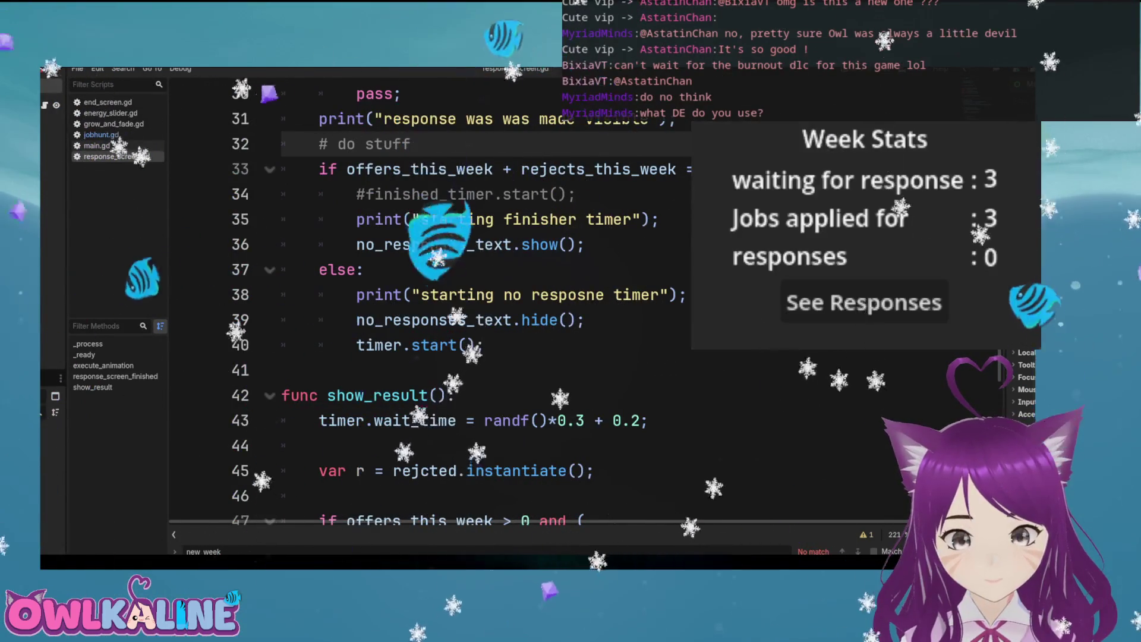
left_click(901, 301)
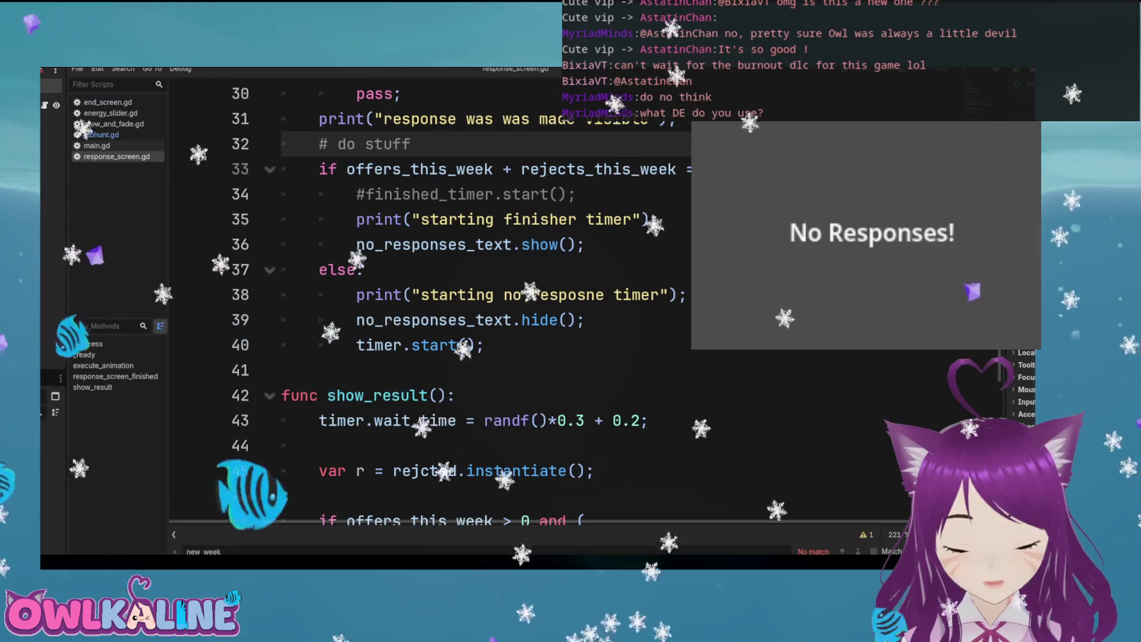
key("F8")
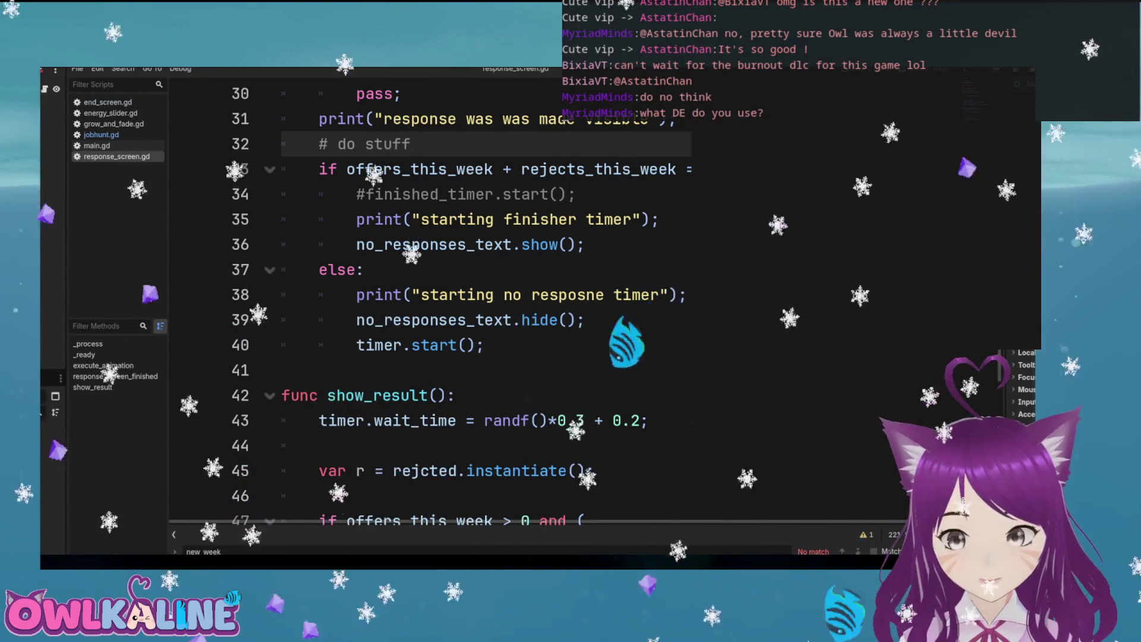
Relaunch and run quick tests applying, advancing weeks and viewing responses, stopping between runs
key("F5")
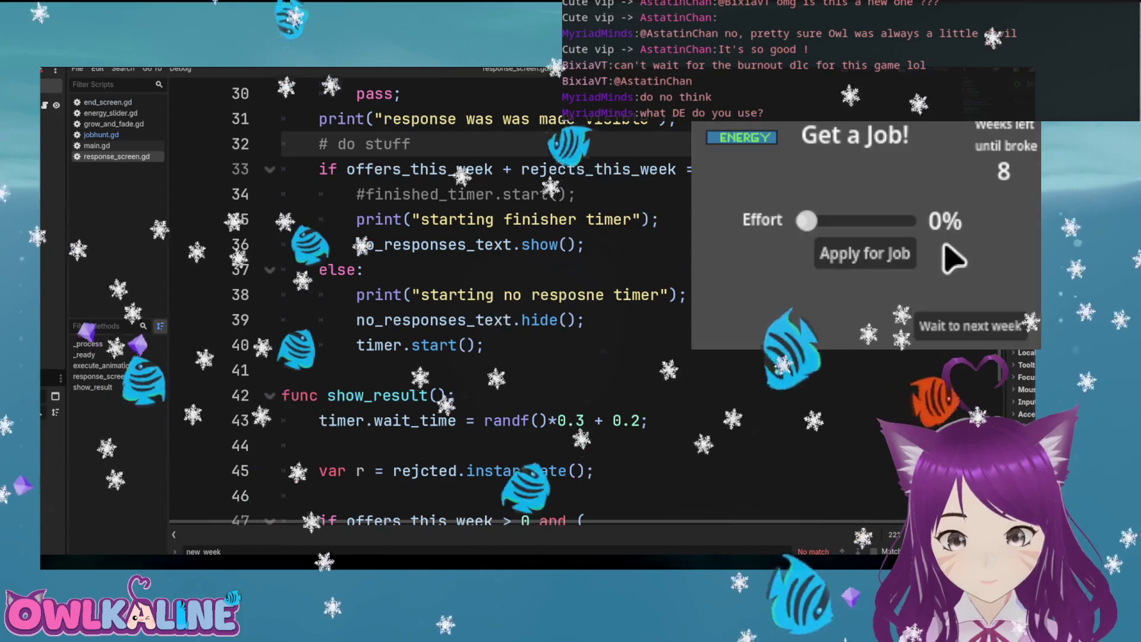
left_click(901, 252)
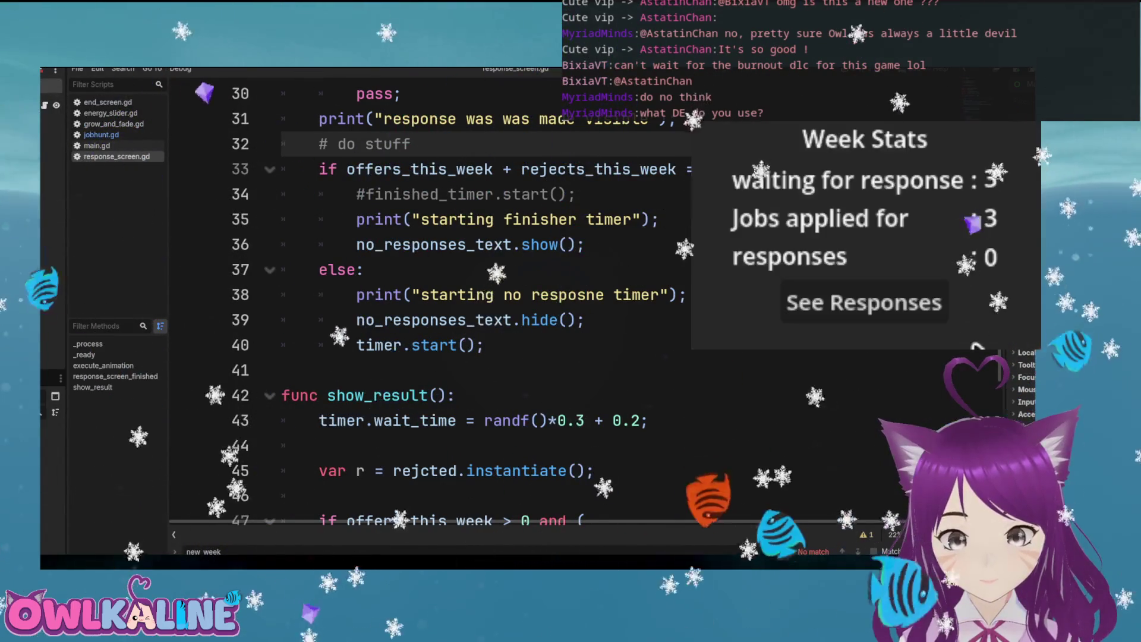
left_click(864, 303)
key("F8")
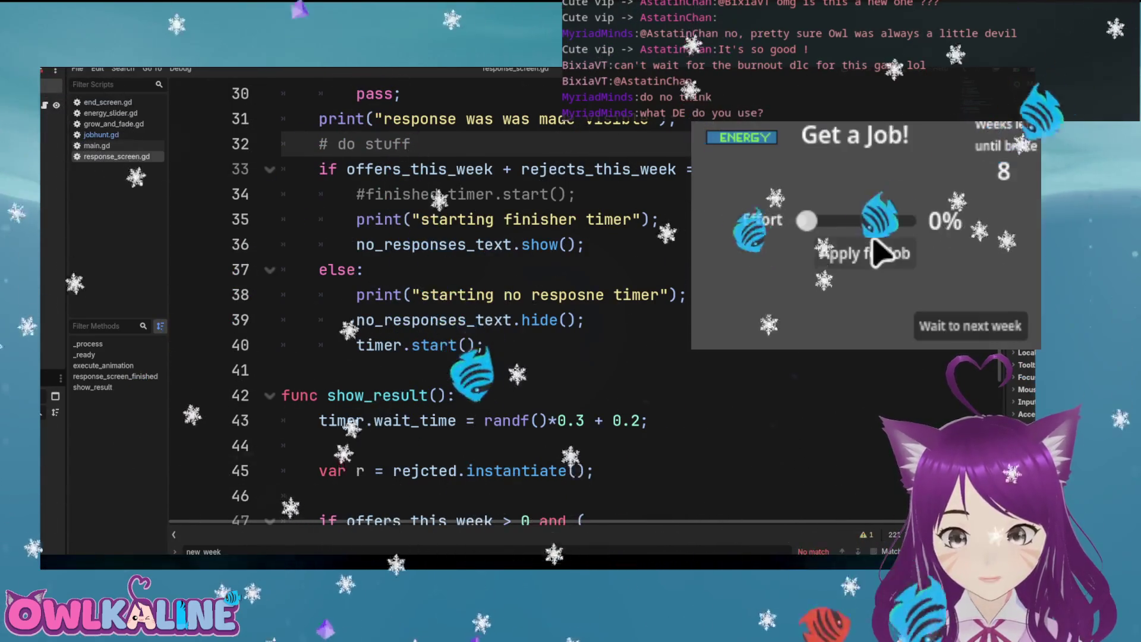
left_click(948, 327)
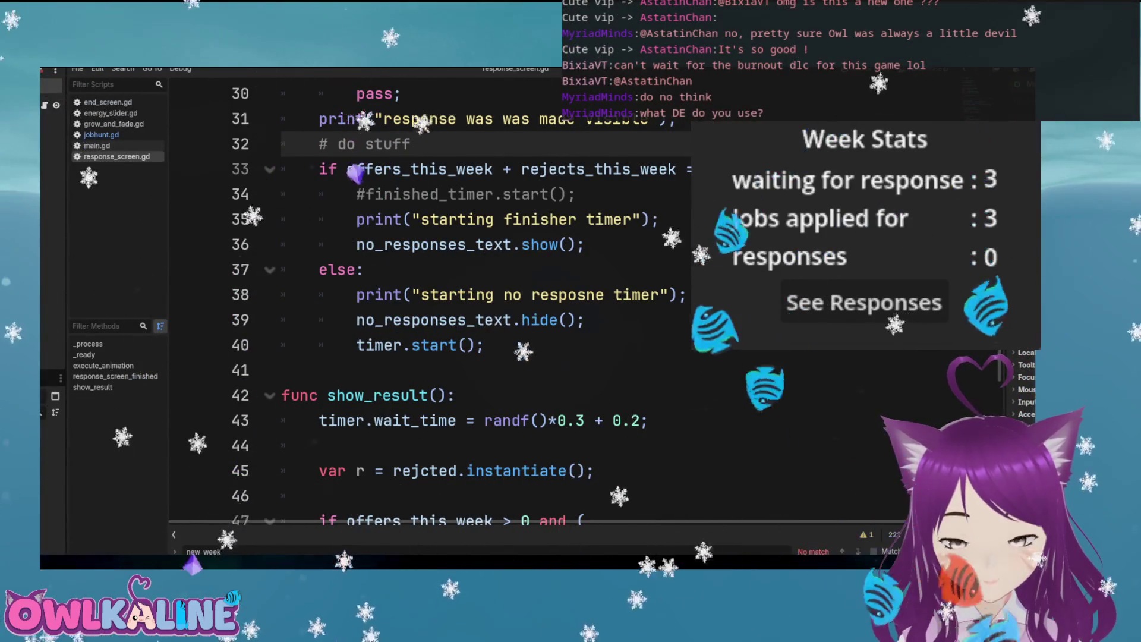
left_click(865, 302)
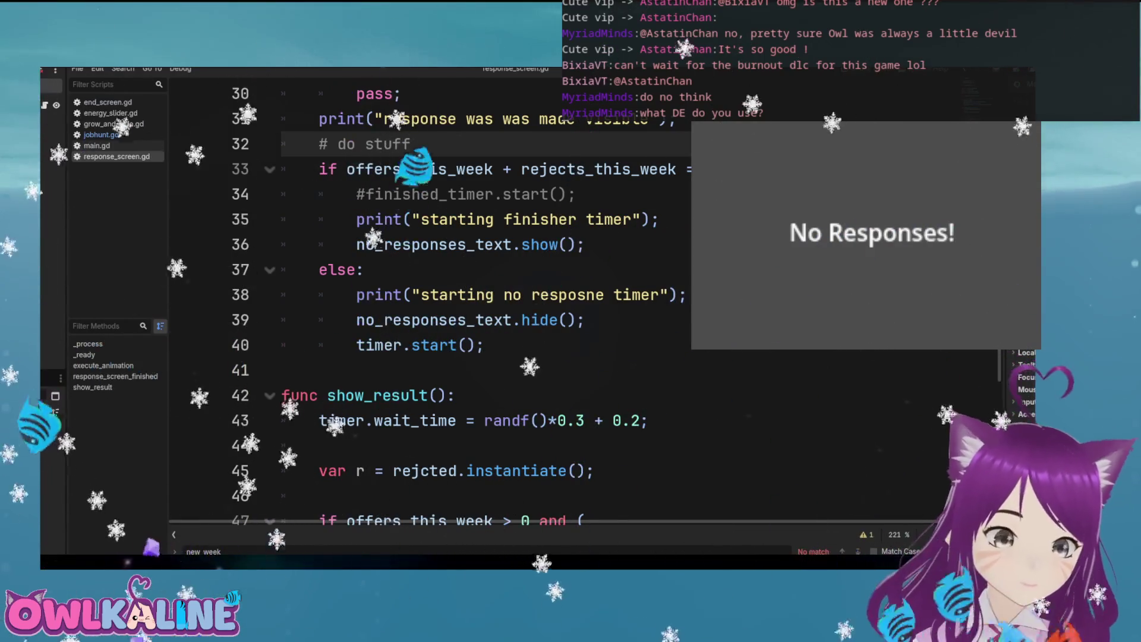
key("F8")
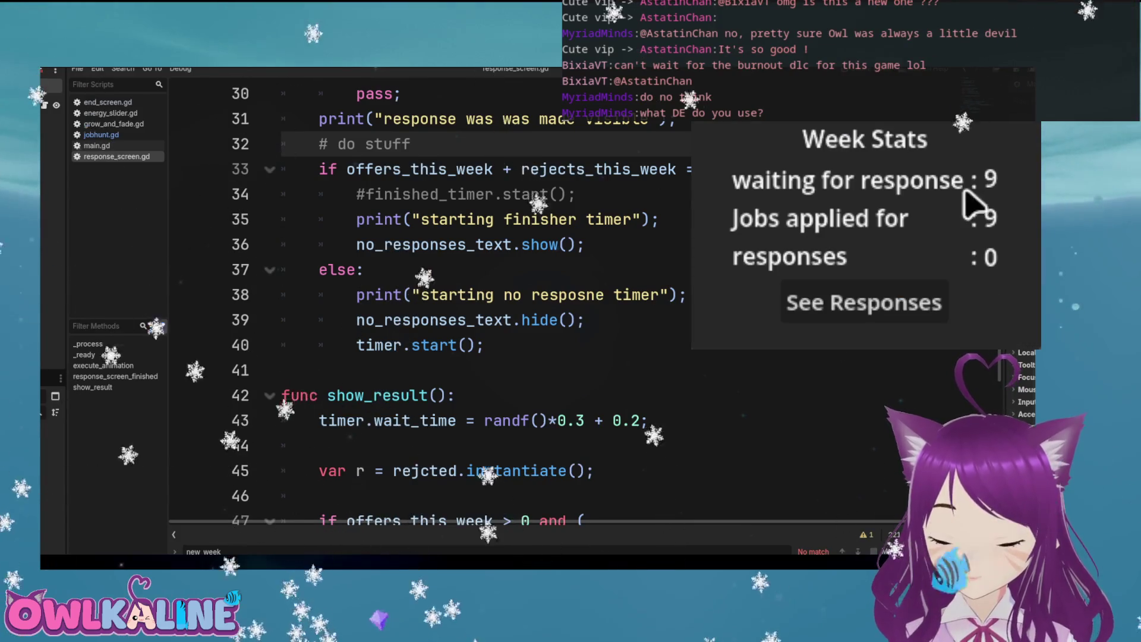
left_click(942, 312)
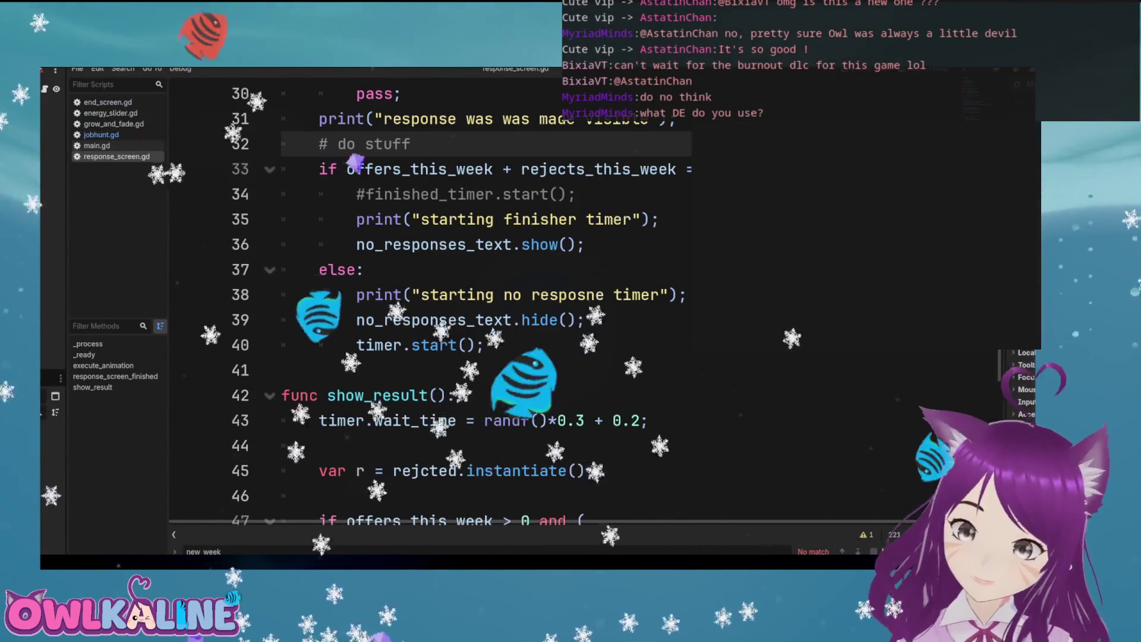
Relaunch, apply at 16% effort, advance a week to reach the job offer, then stop
key("F5")
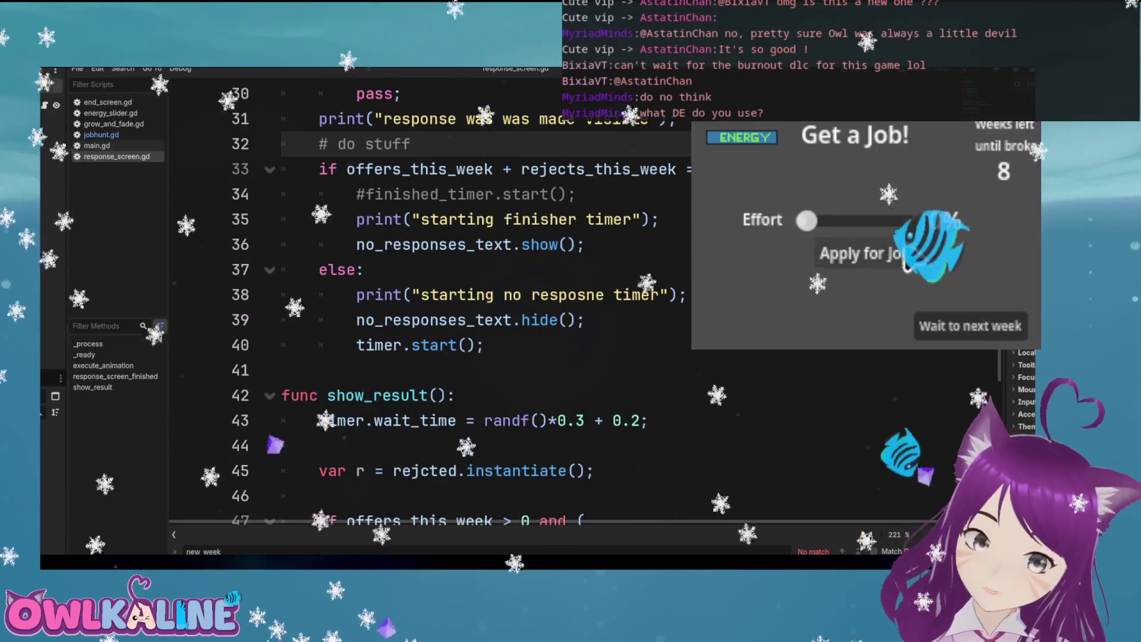
left_click_drag(803, 221, 822, 221)
left_click(855, 260)
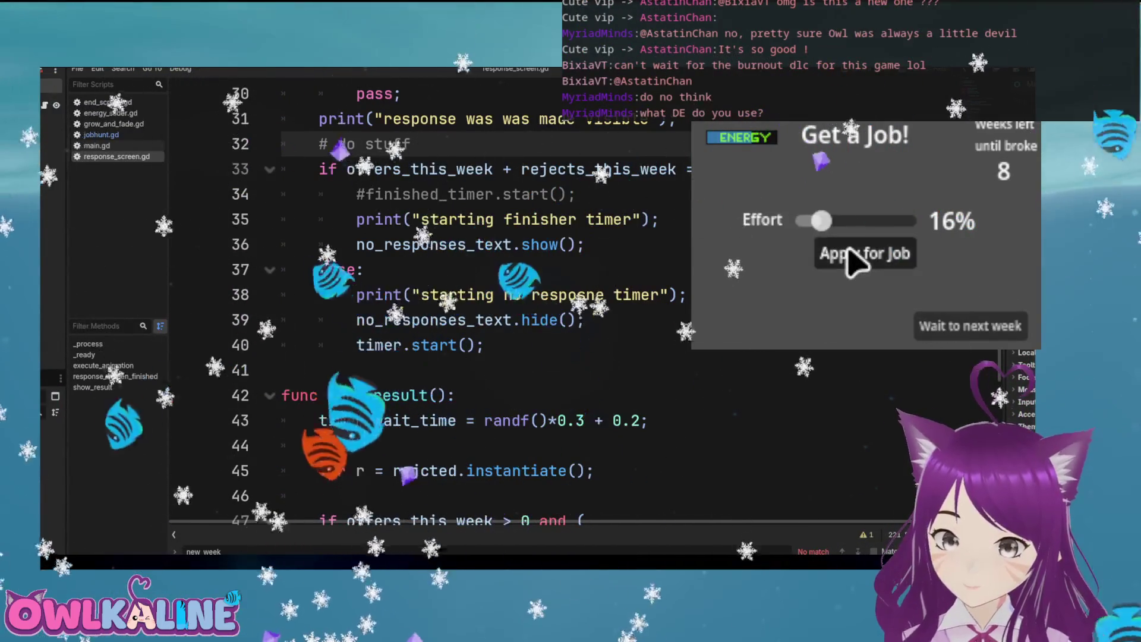
left_click(960, 327)
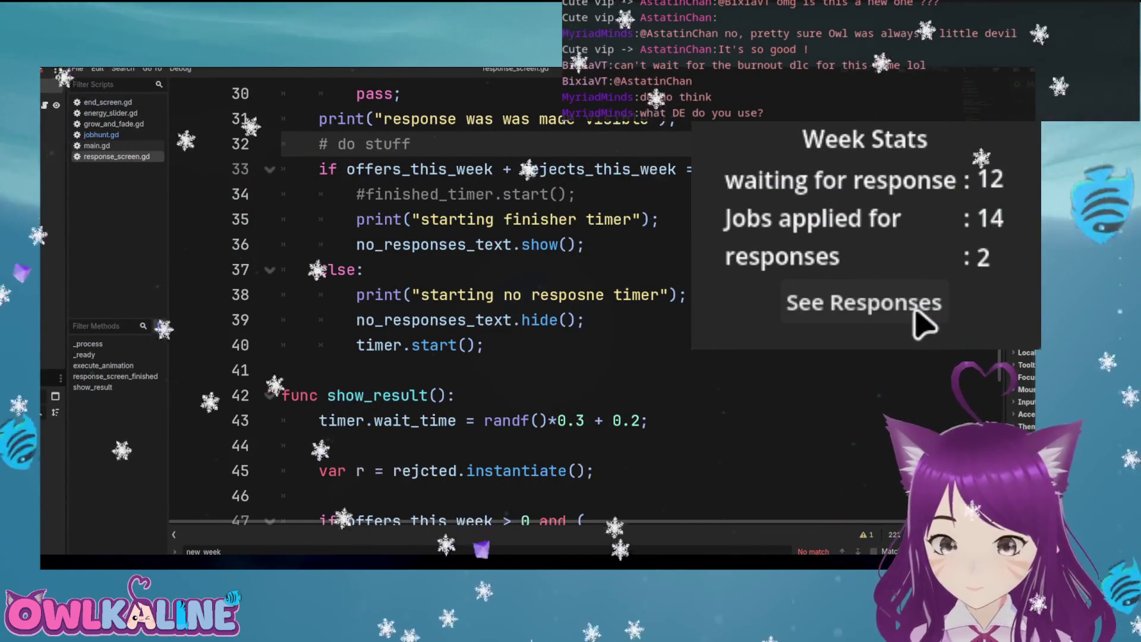
left_click(920, 324)
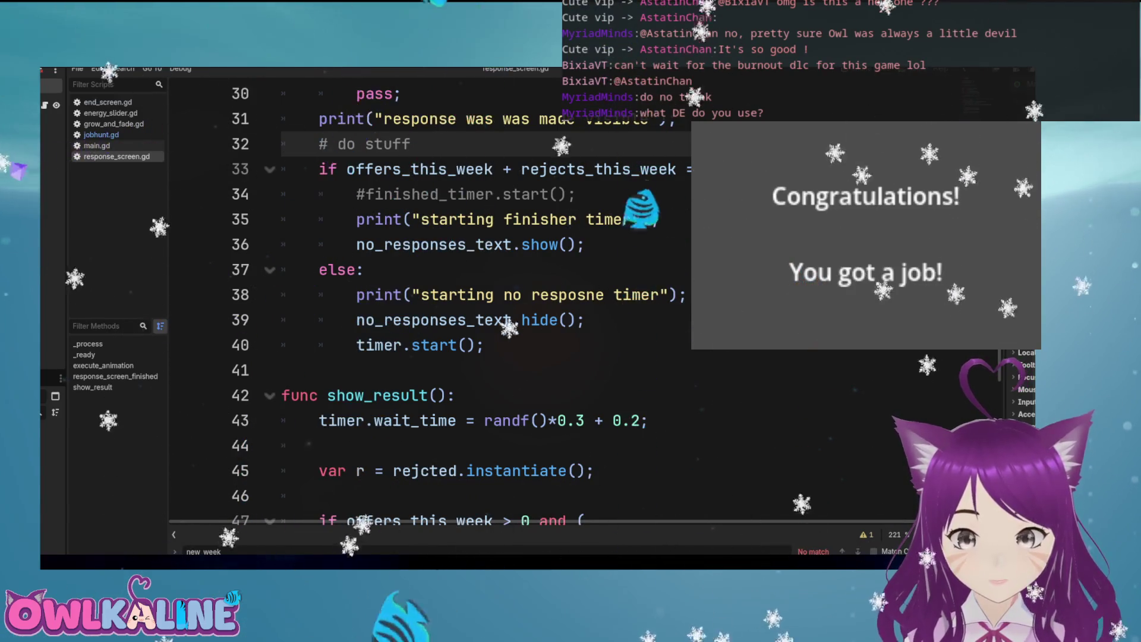
key("F8")
left_click(356, 194)
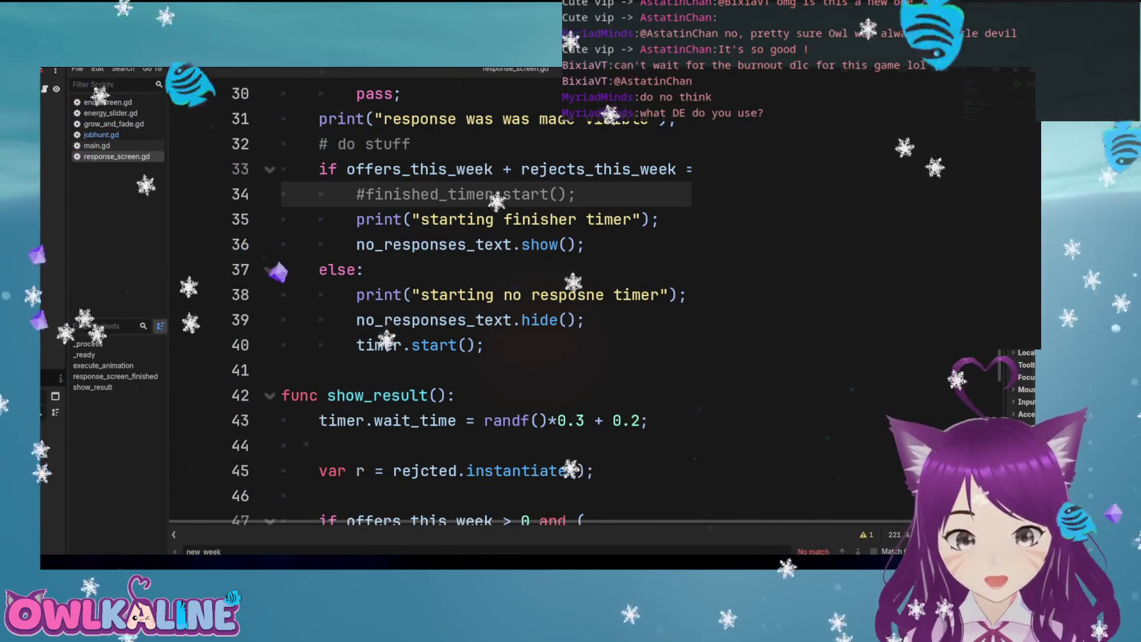
key("ctrl+s")
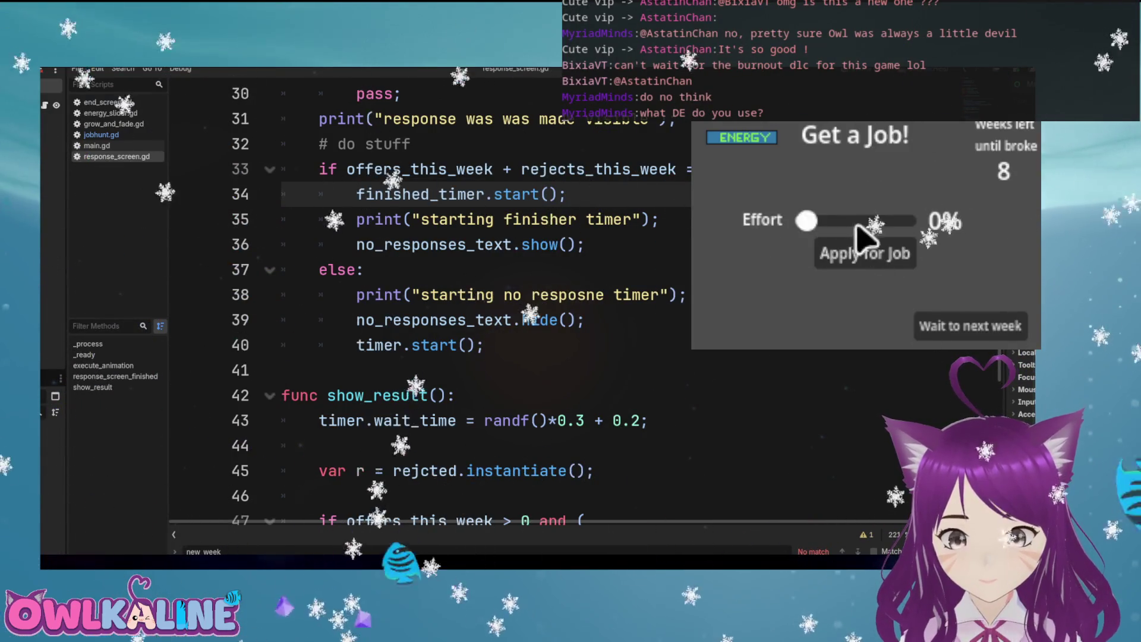
left_click(925, 327)
left_click(907, 313)
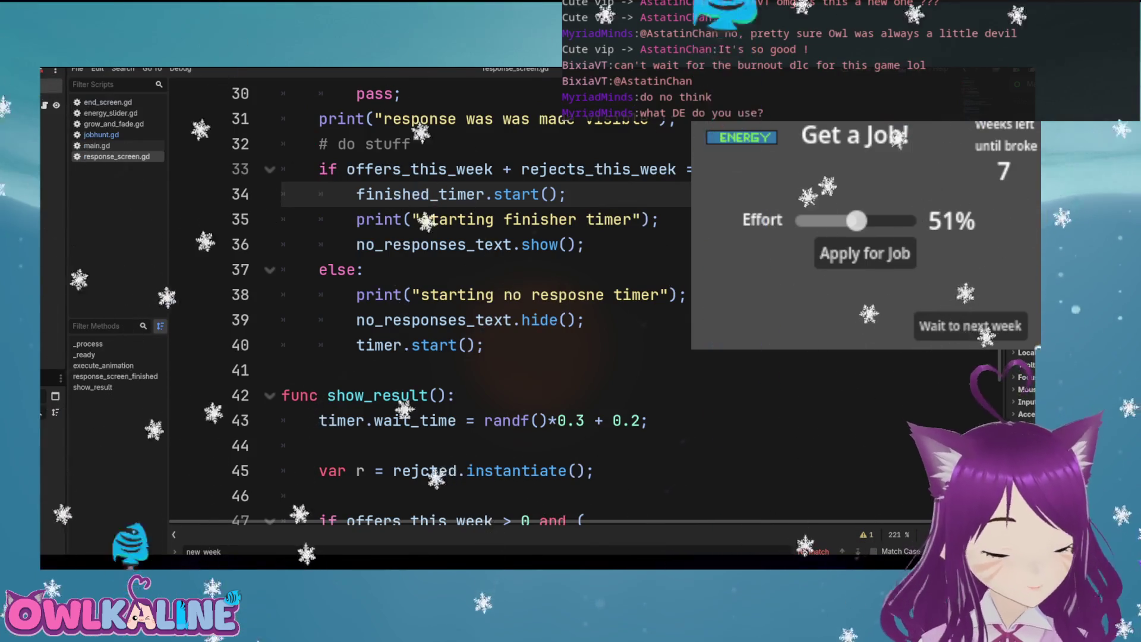
key("F8")
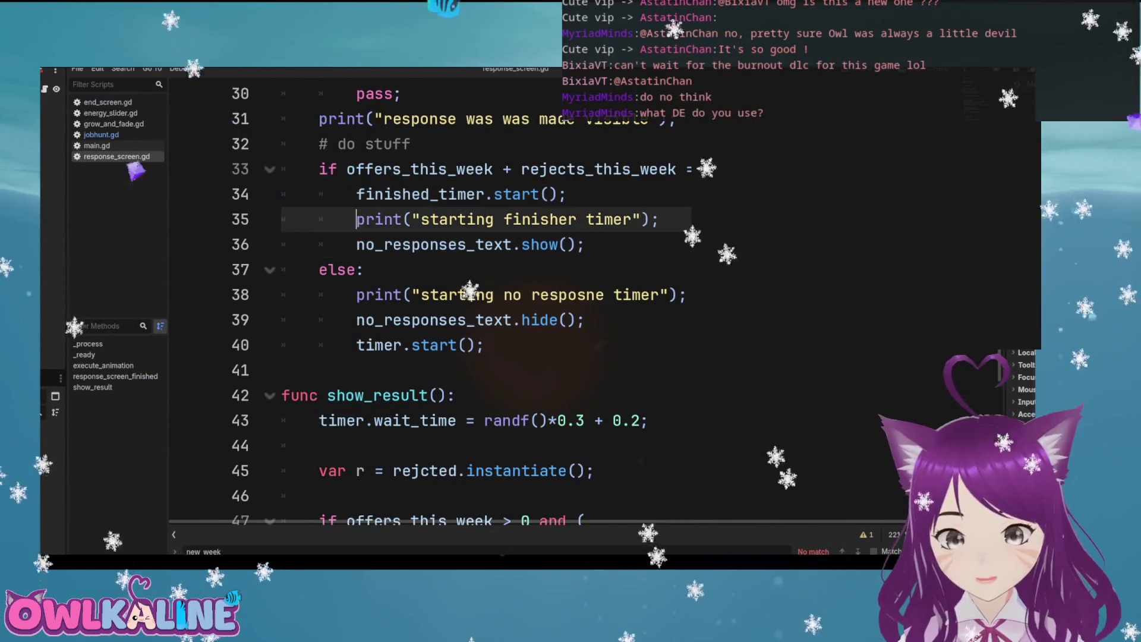
key("Down")
key("Down")
key("Up")
key("Up")
key("Left")
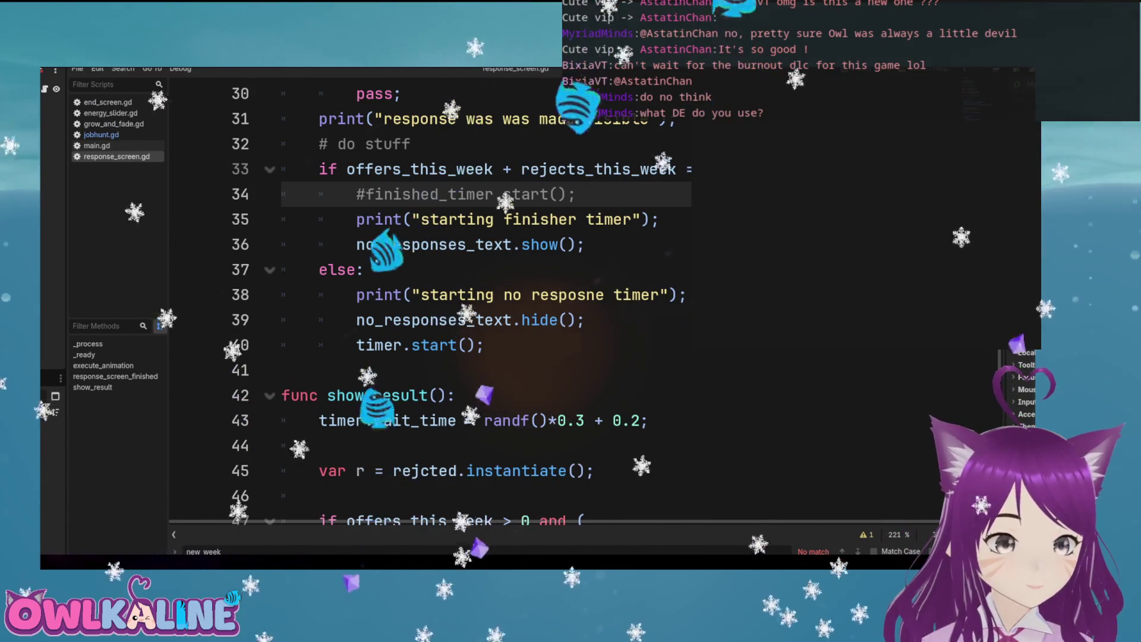
scroll(475, 297, "up", 1)
scroll(476, 297, "down", 5)
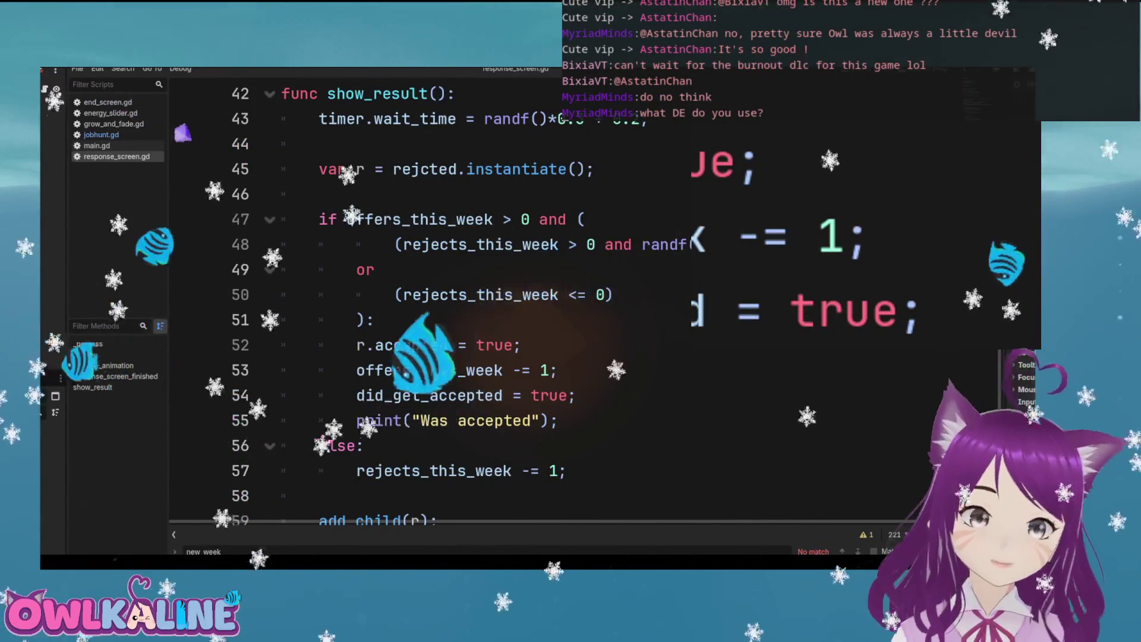
scroll(476, 297, "up", 5)
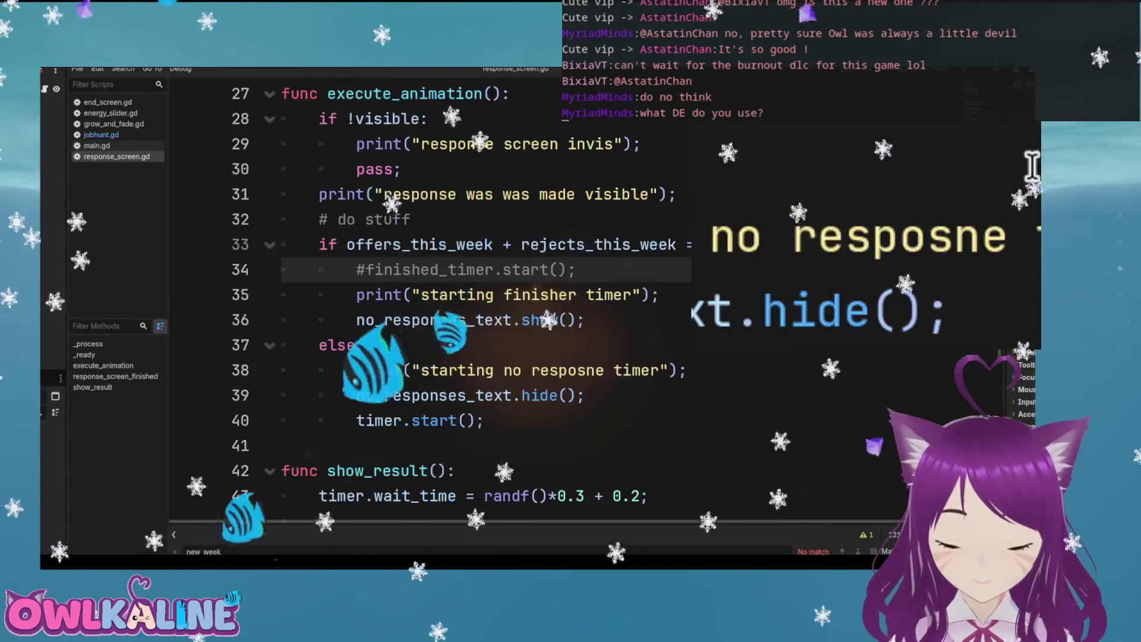
double_click(430, 269)
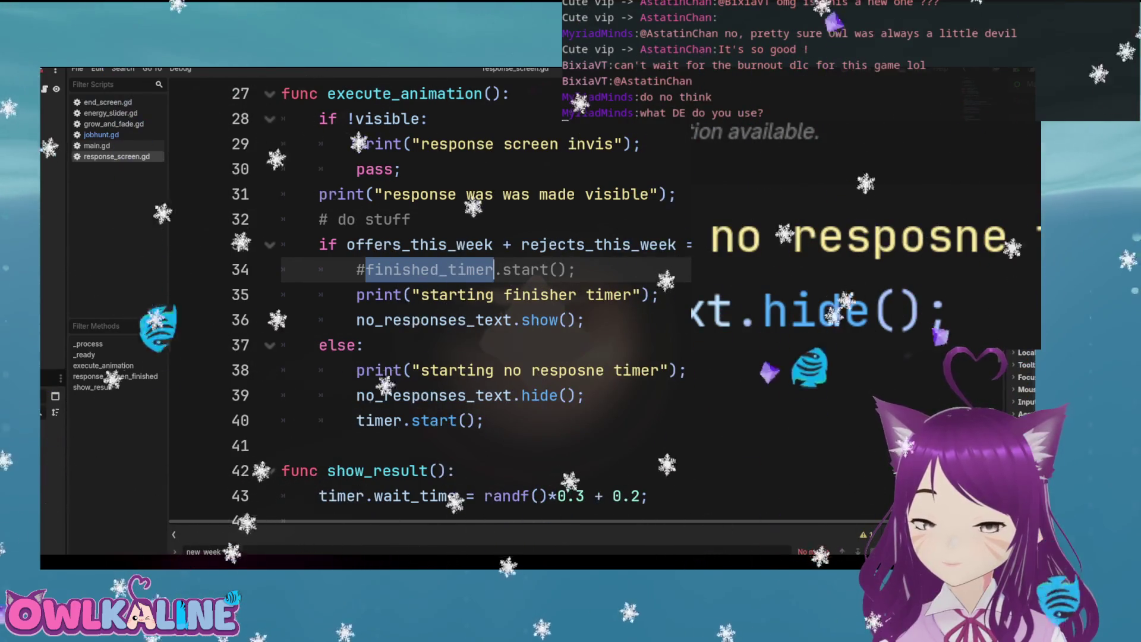
scroll(416, 297, "up", 4)
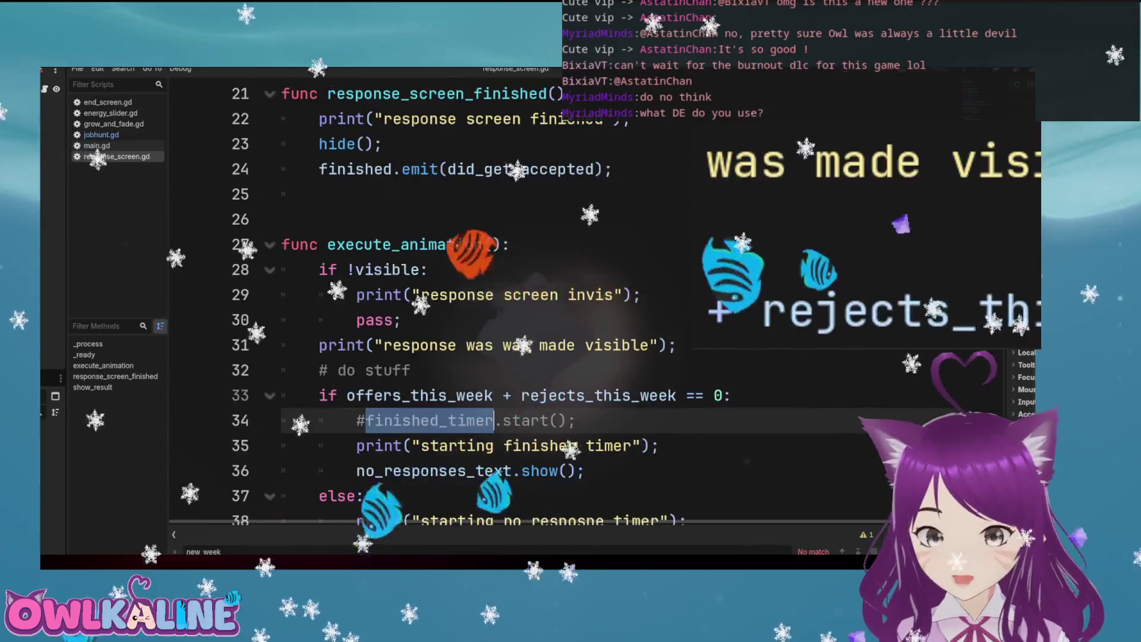
double_click(337, 295)
scroll(336, 296, "up", 2)
scroll(523, 298, "down", 14)
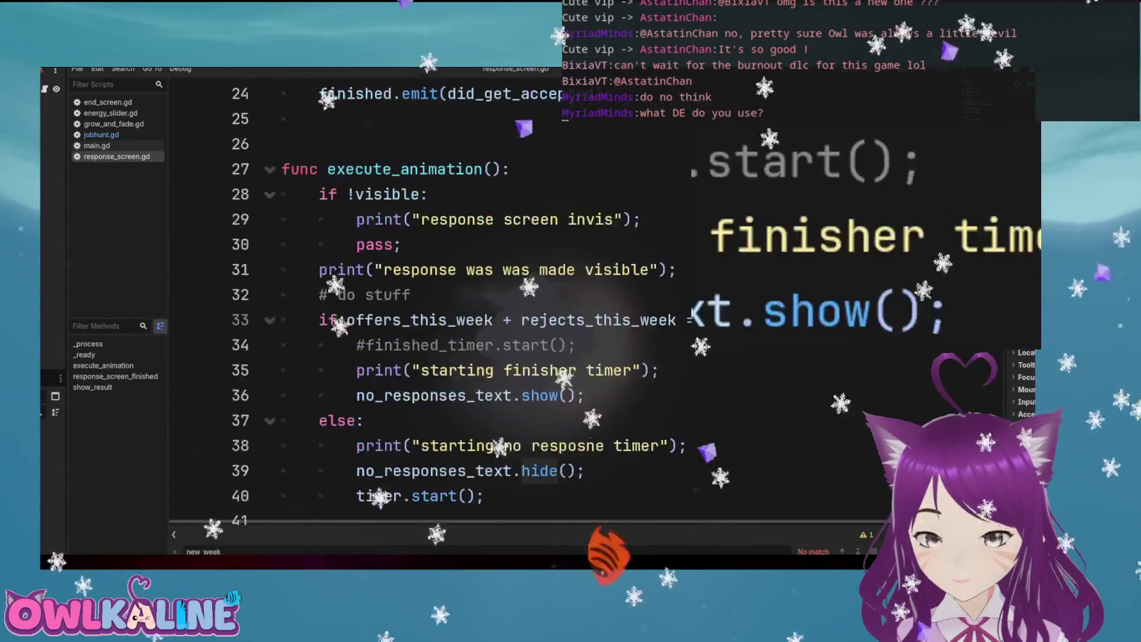
scroll(523, 297, "up", 3)
scroll(475, 297, "up", 7)
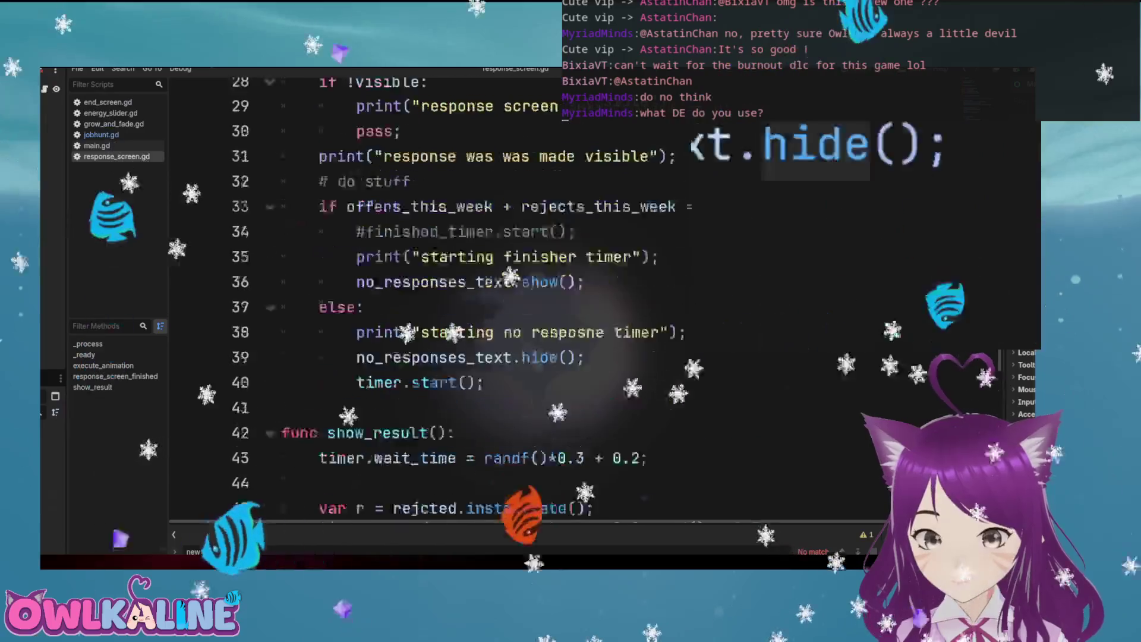
Add print(visible); as the first line of execute_animation
left_click(333, 252)
left_click(510, 227)
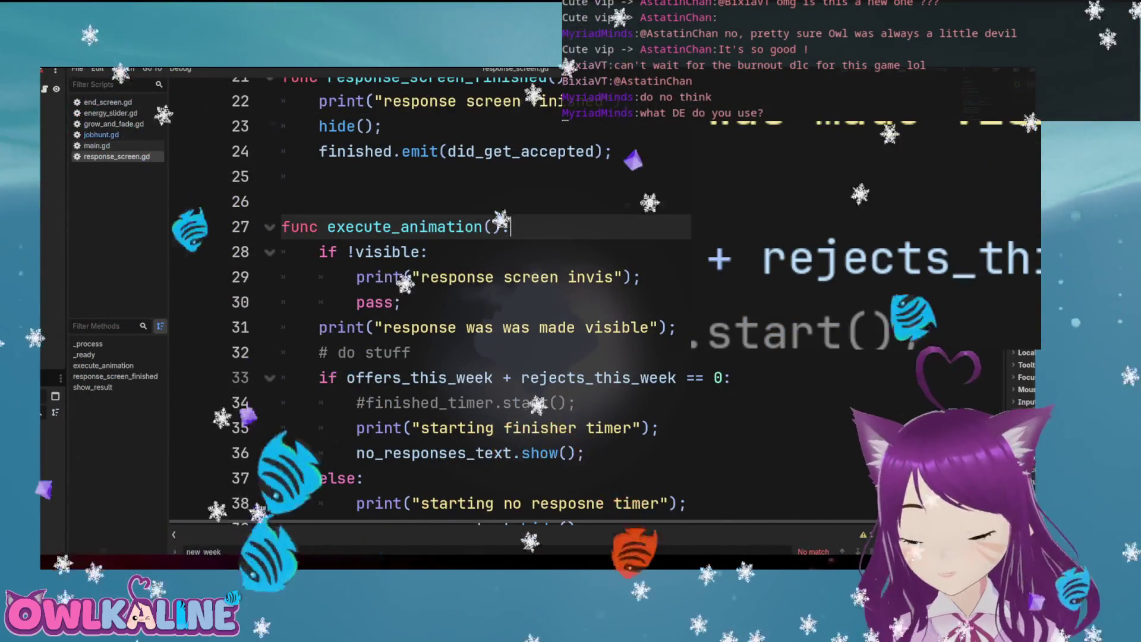
key("Return")
type("\\")
type("rint(")
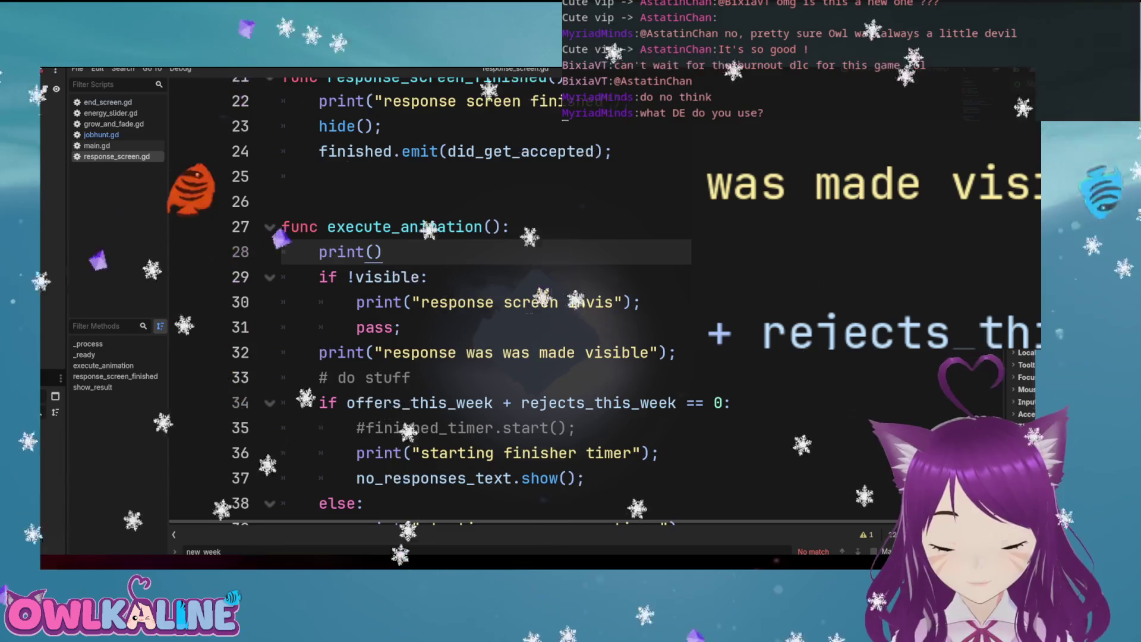
type("isible")
type(";")
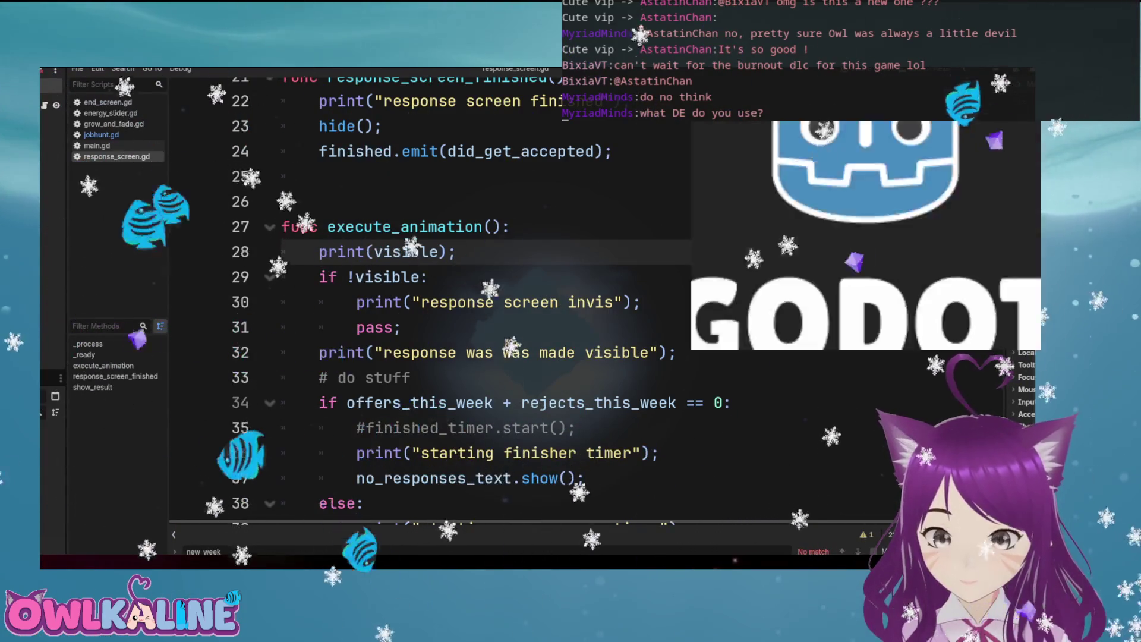
Apply for a job at 67% effort, advance a week, and view the rejection
left_click(871, 222)
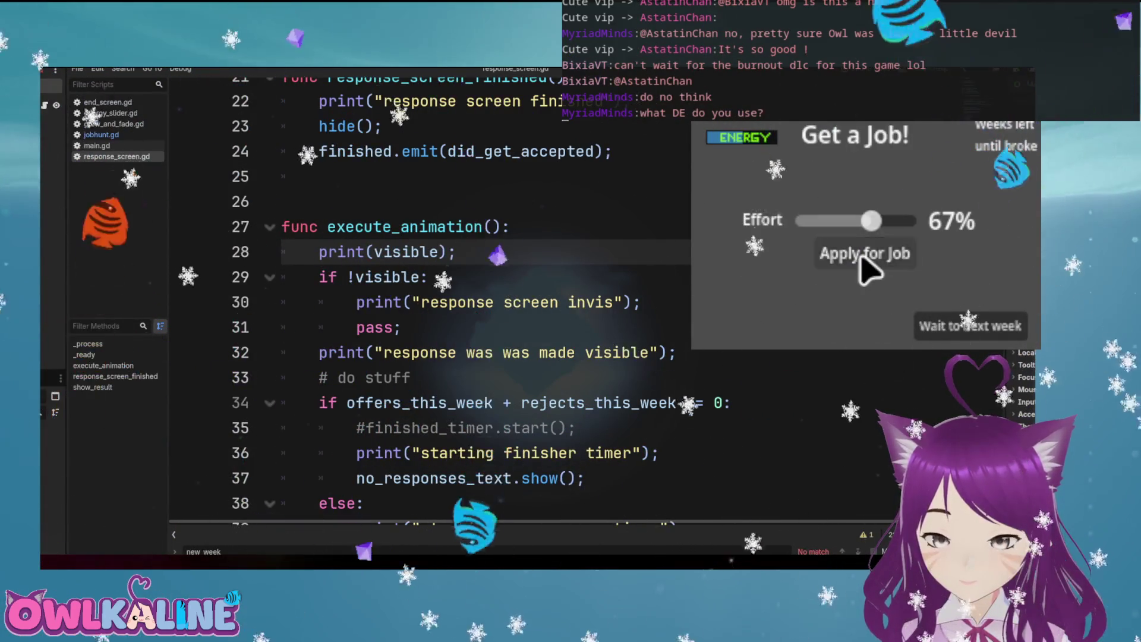
left_click(865, 254)
left_click(945, 326)
left_click(933, 326)
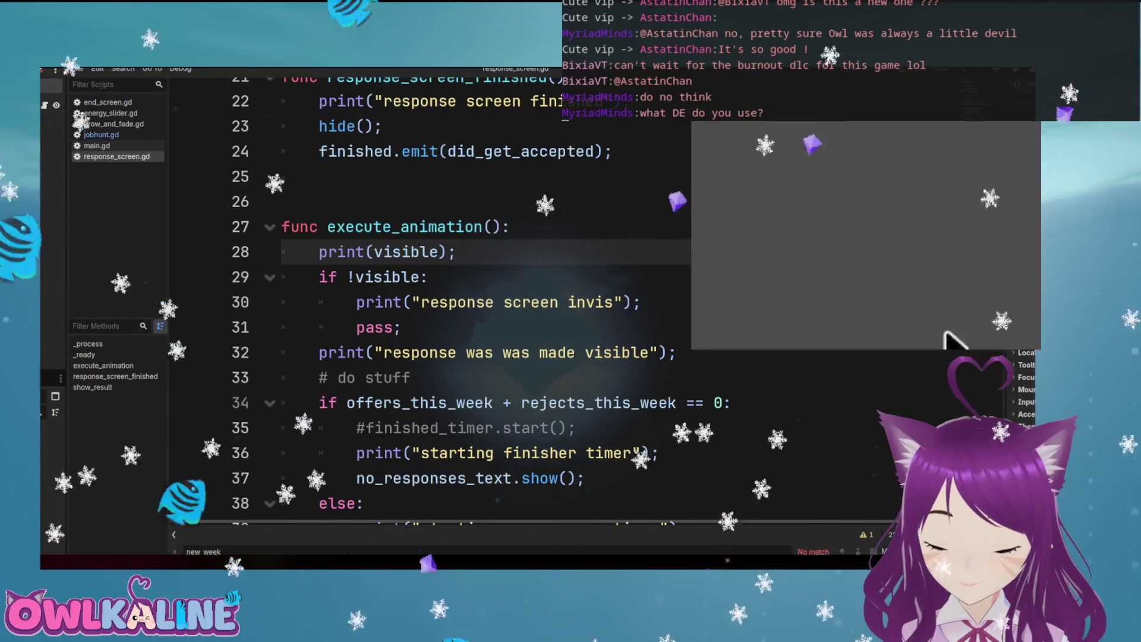
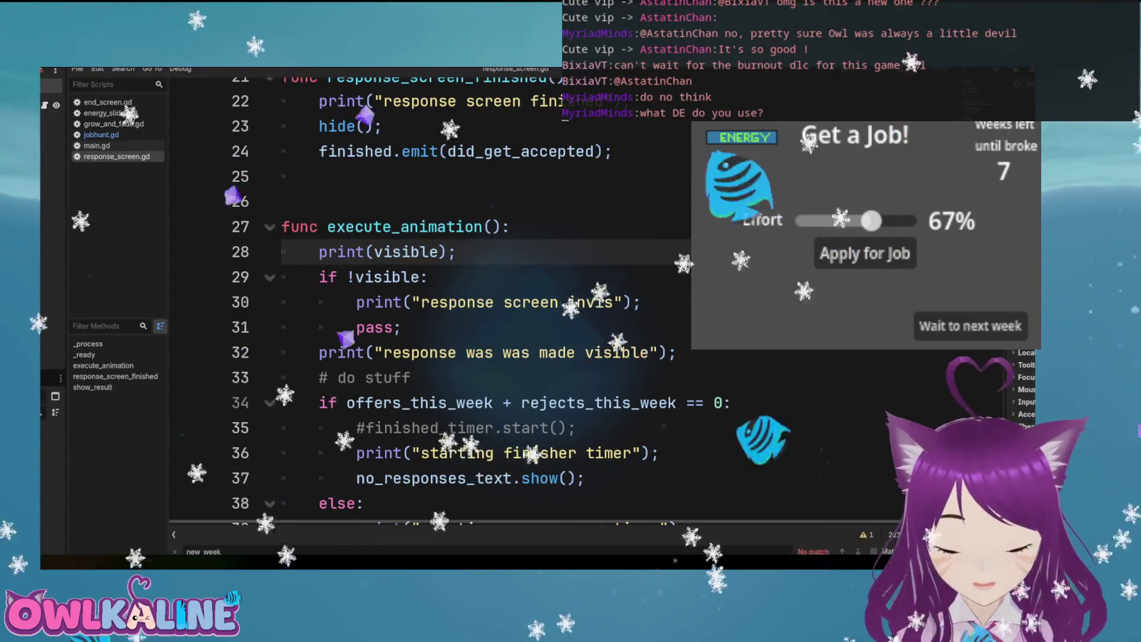
Stop the test run and review the 'response screen invis' and 'made visible' log messages
key("F8")
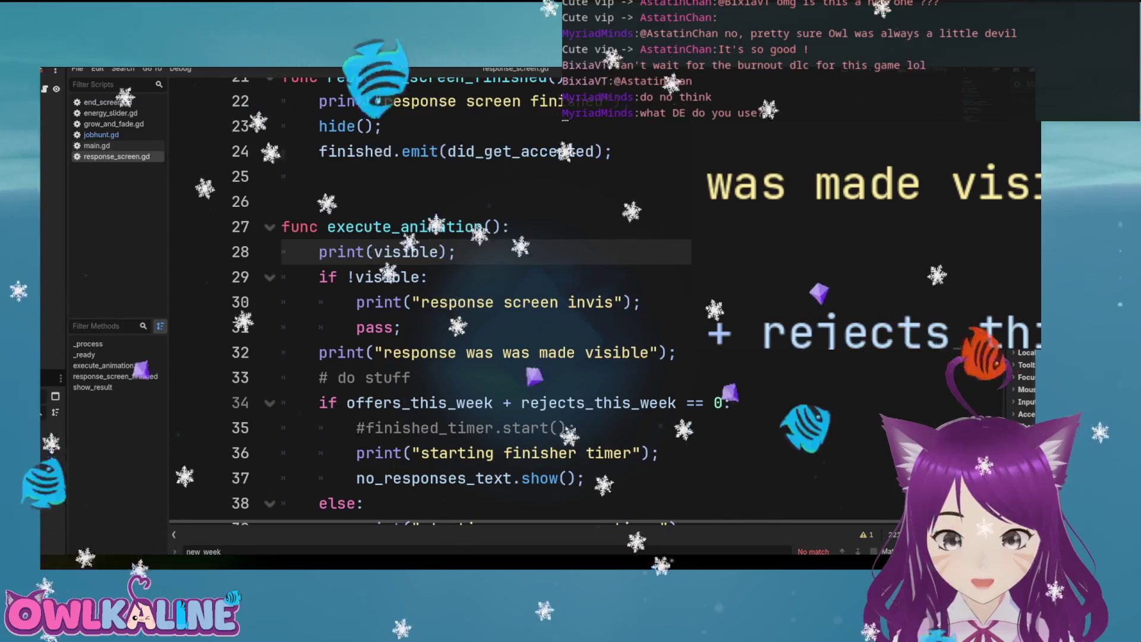
left_click(402, 327)
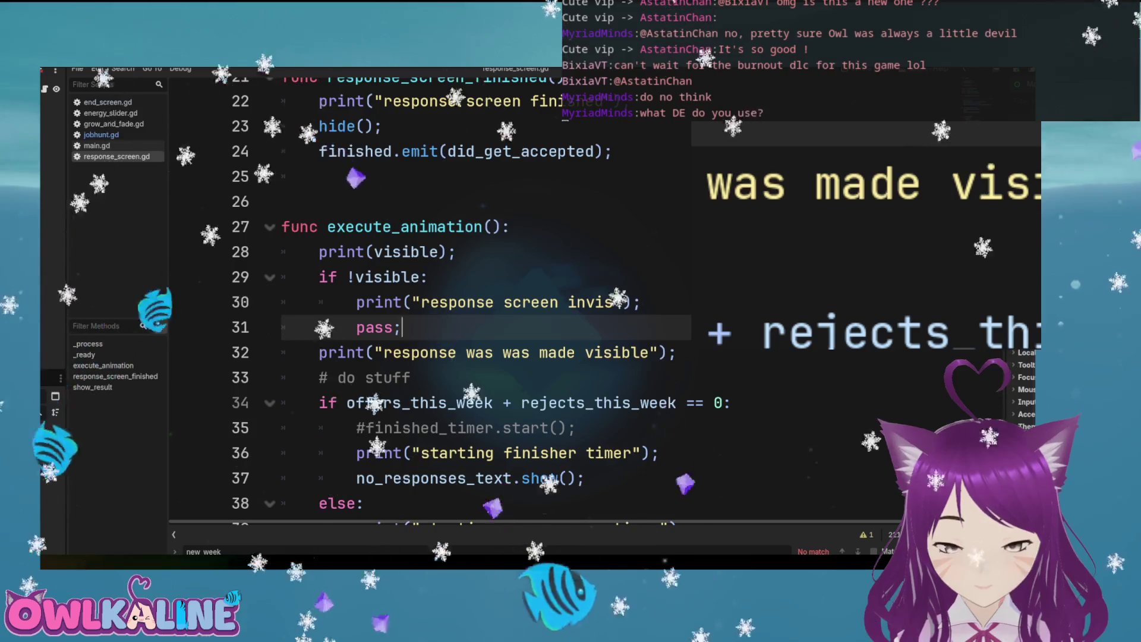
left_click(568, 302)
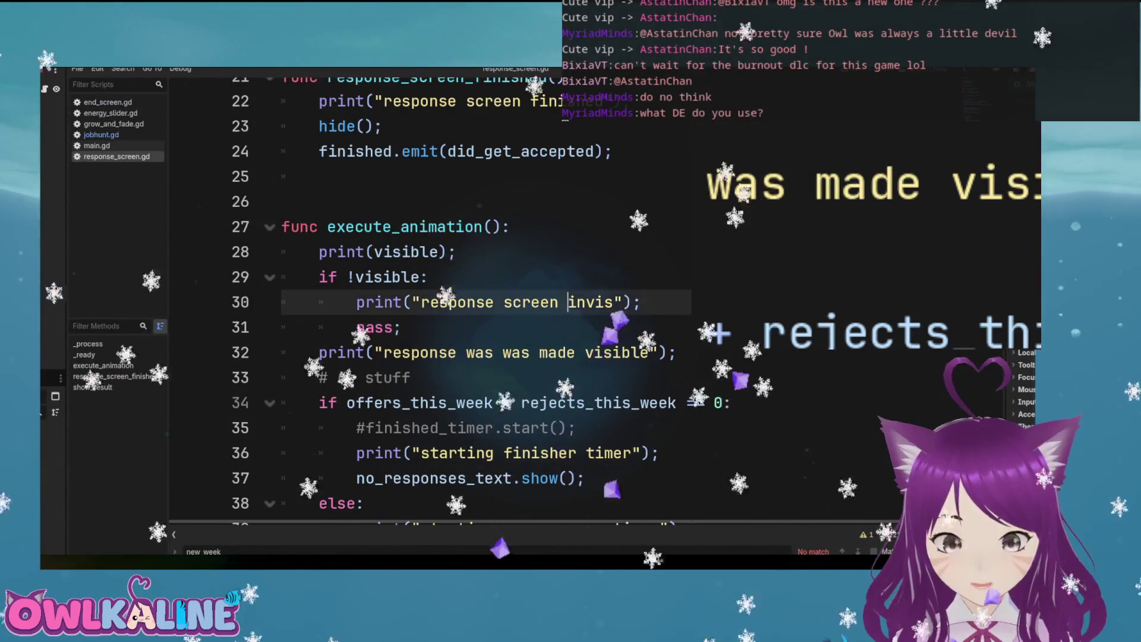
double_click(588, 352)
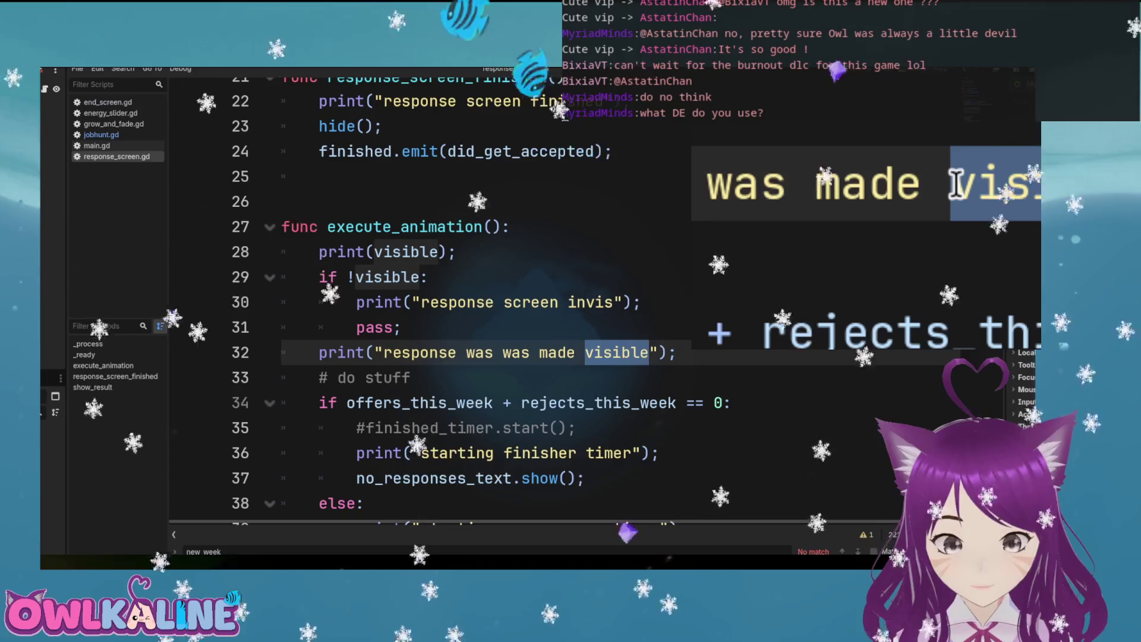
left_click(392, 252)
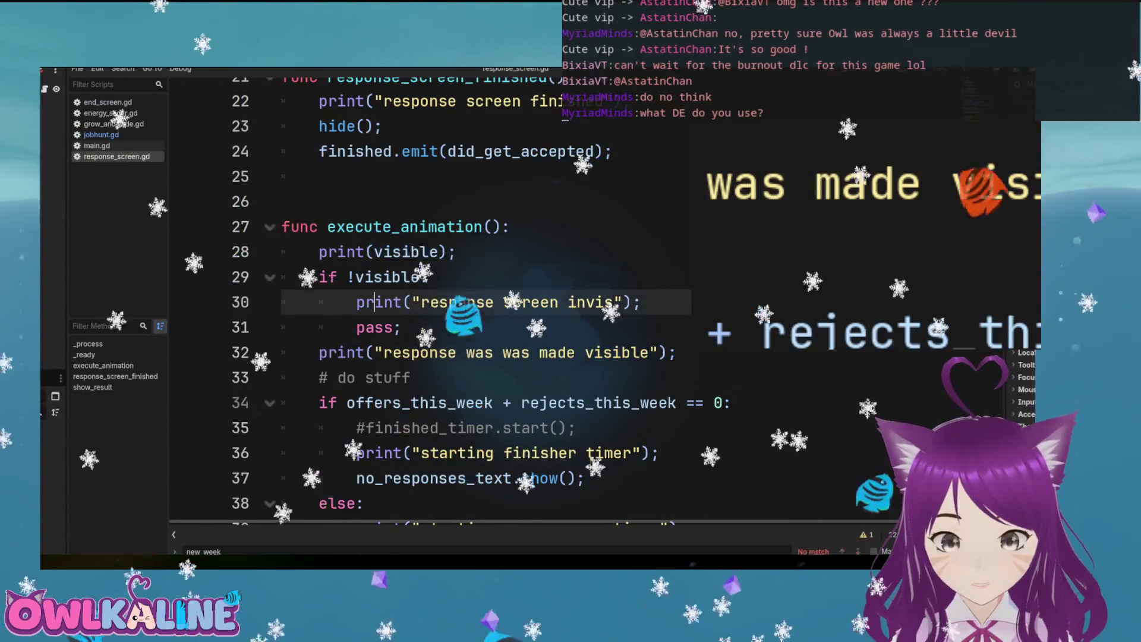
Insert a blank line after pass on line 31 of execute_animation
left_click_drag(401, 328, 319, 328)
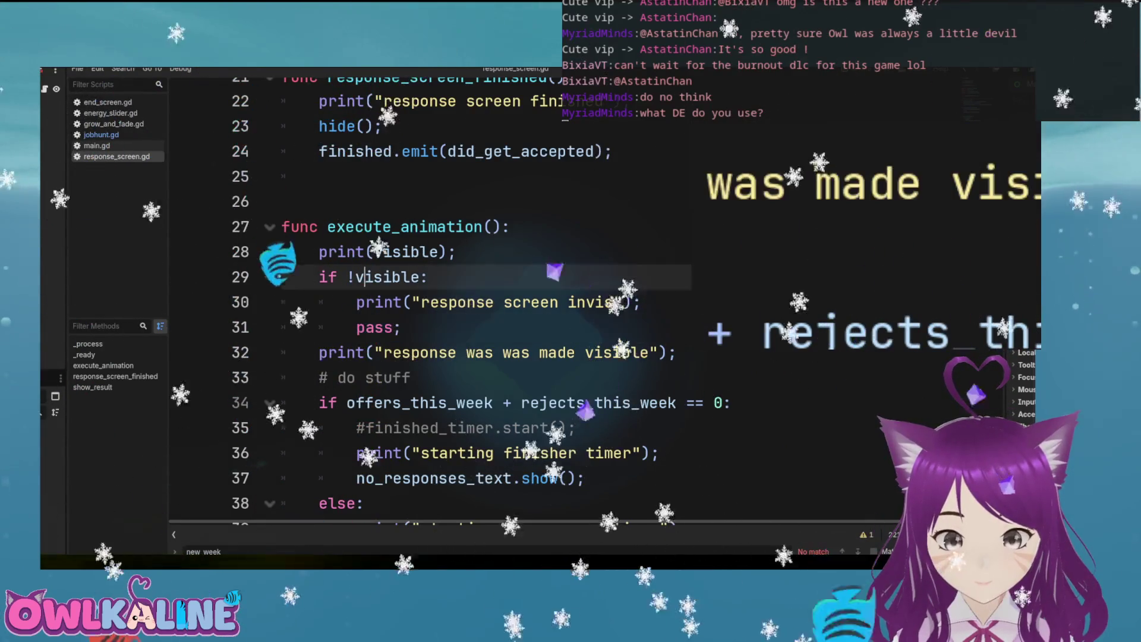
left_click(375, 327)
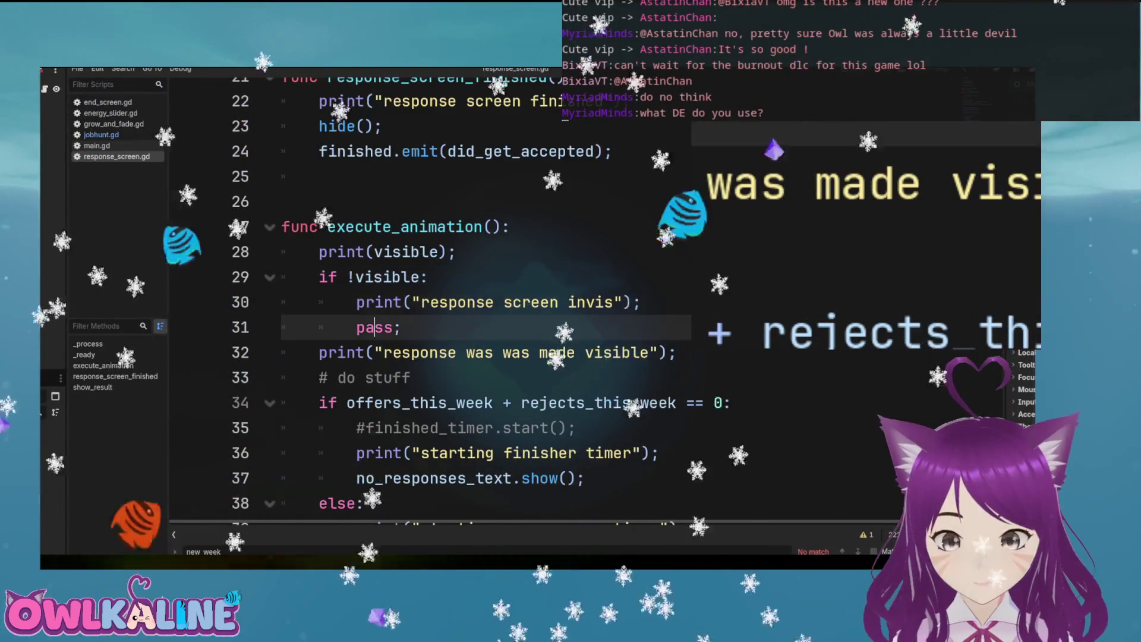
left_click_drag(403, 327, 412, 352)
left_click(404, 328)
key("Return")
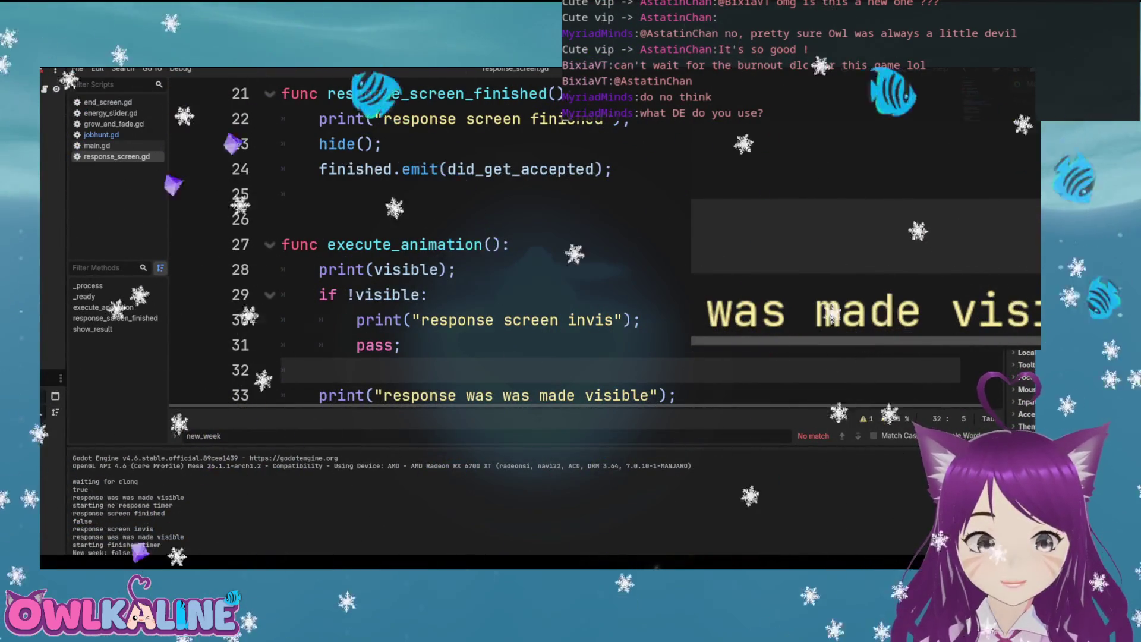
scroll(476, 238, "down", 1)
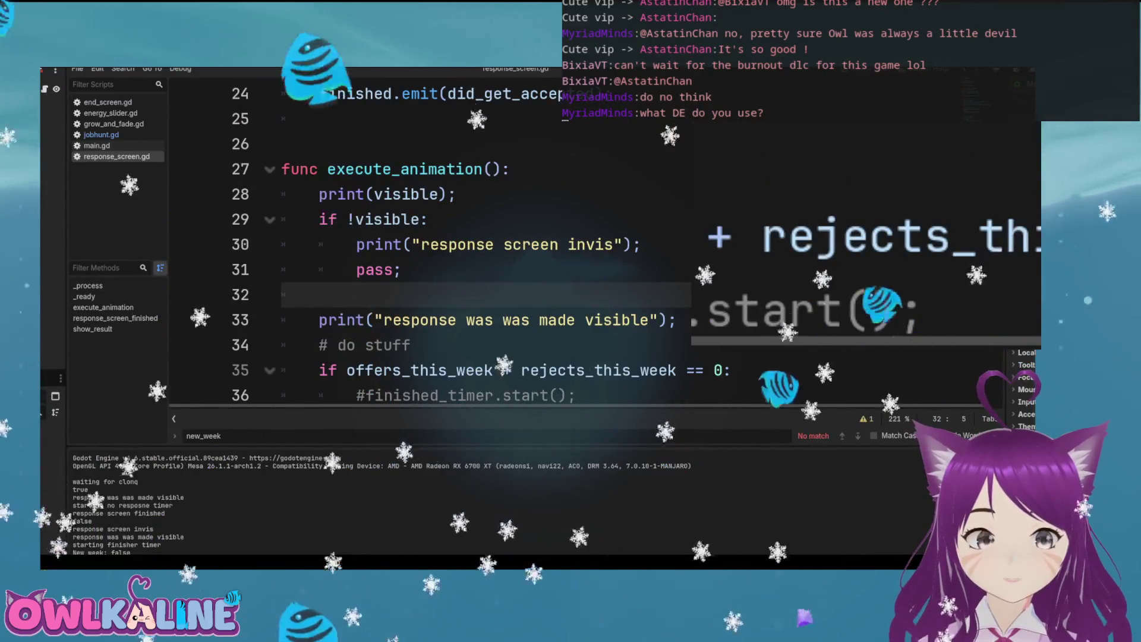
mouse_move(357, 244)
left_mouse_down()
mouse_move(319, 294)
mouse_move(420, 320)
left_mouse_up()
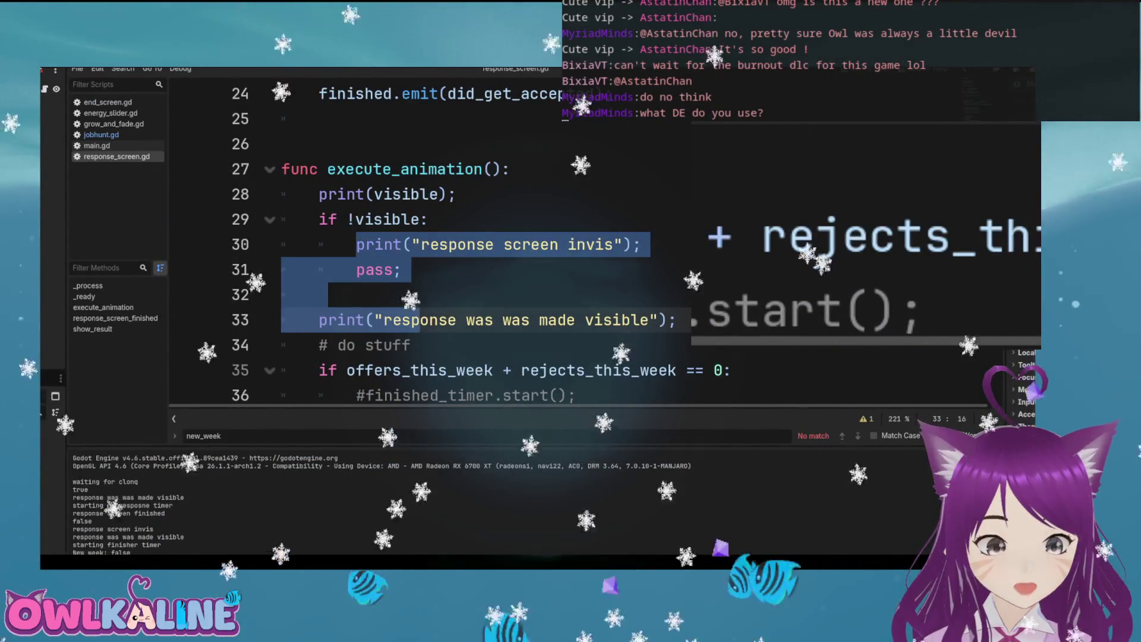
left_click_drag(614, 244, 421, 244)
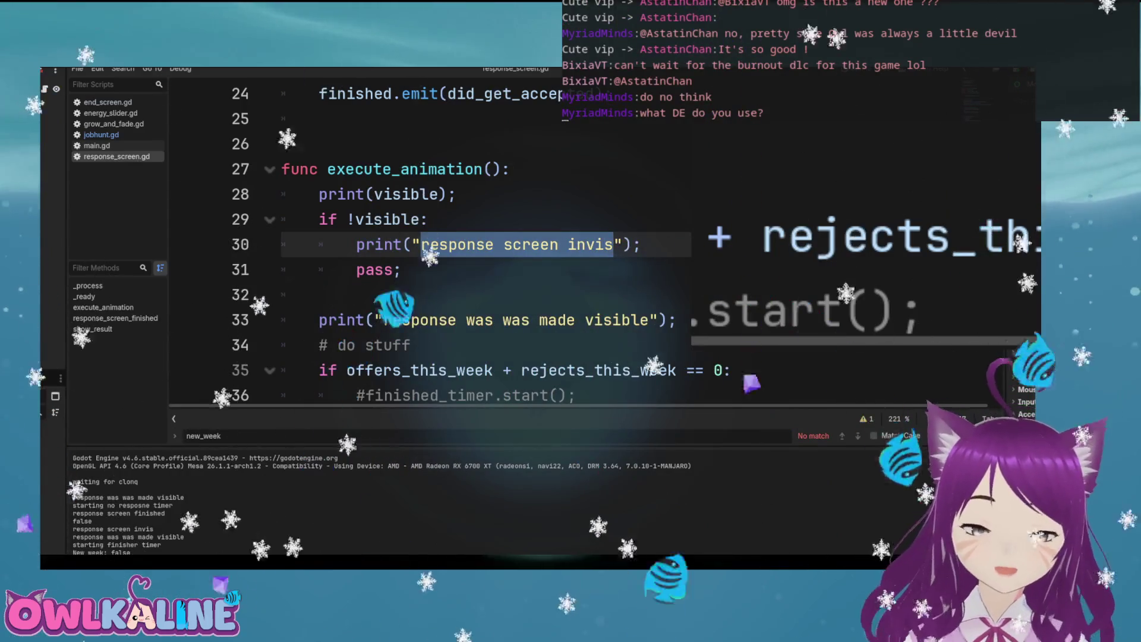
left_click_drag(455, 194, 320, 193)
double_click(410, 194)
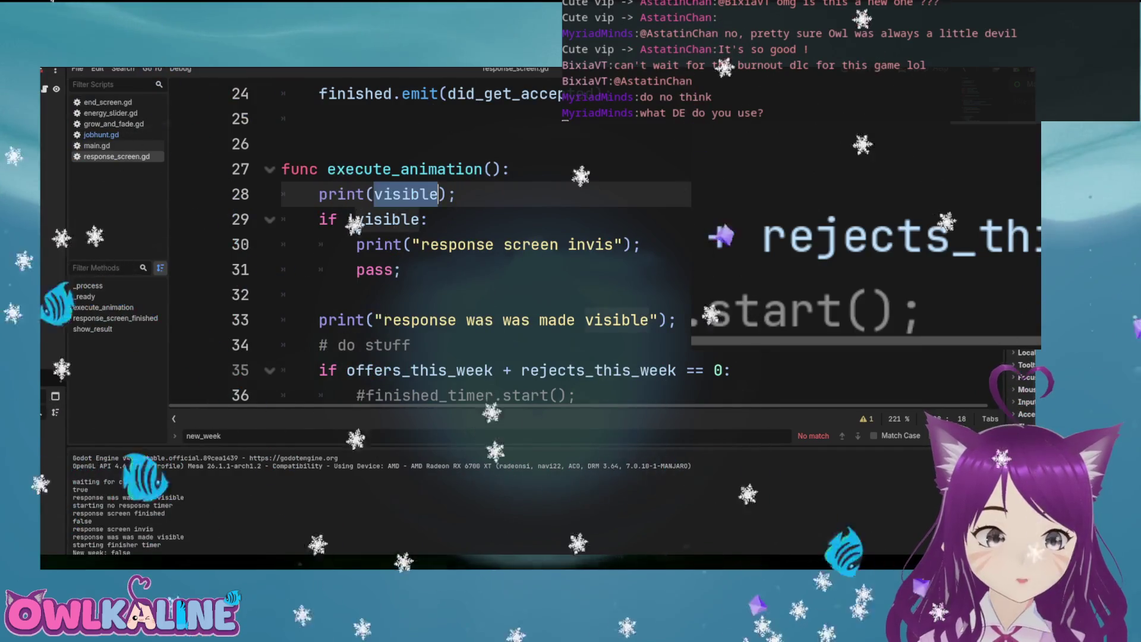
left_click(393, 219)
left_click(421, 244)
left_click(392, 219)
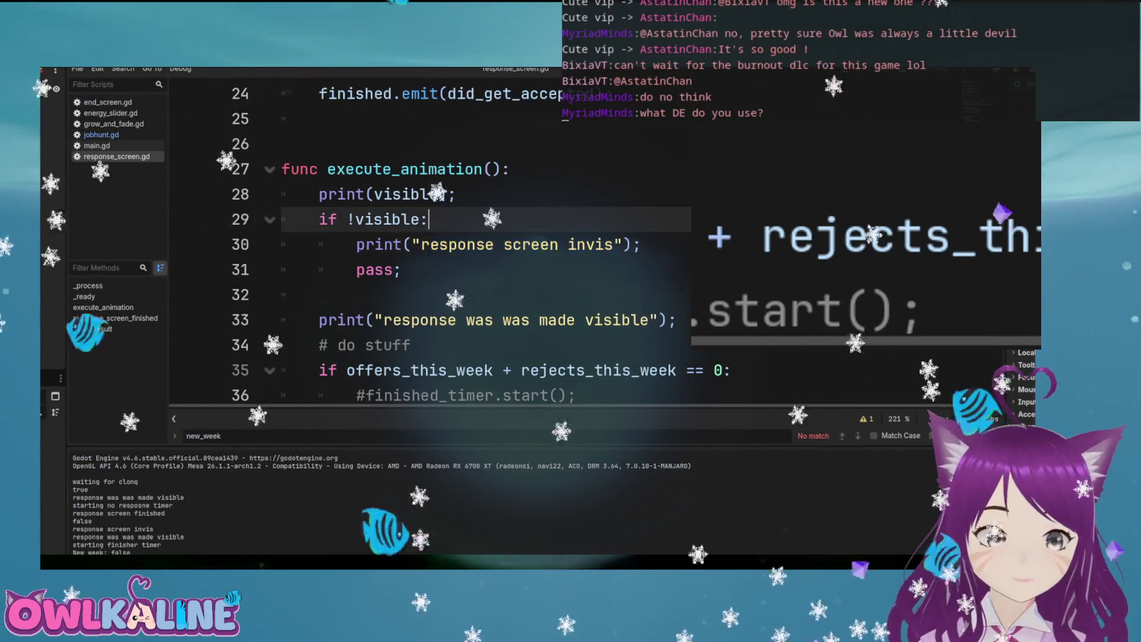
left_click(539, 320)
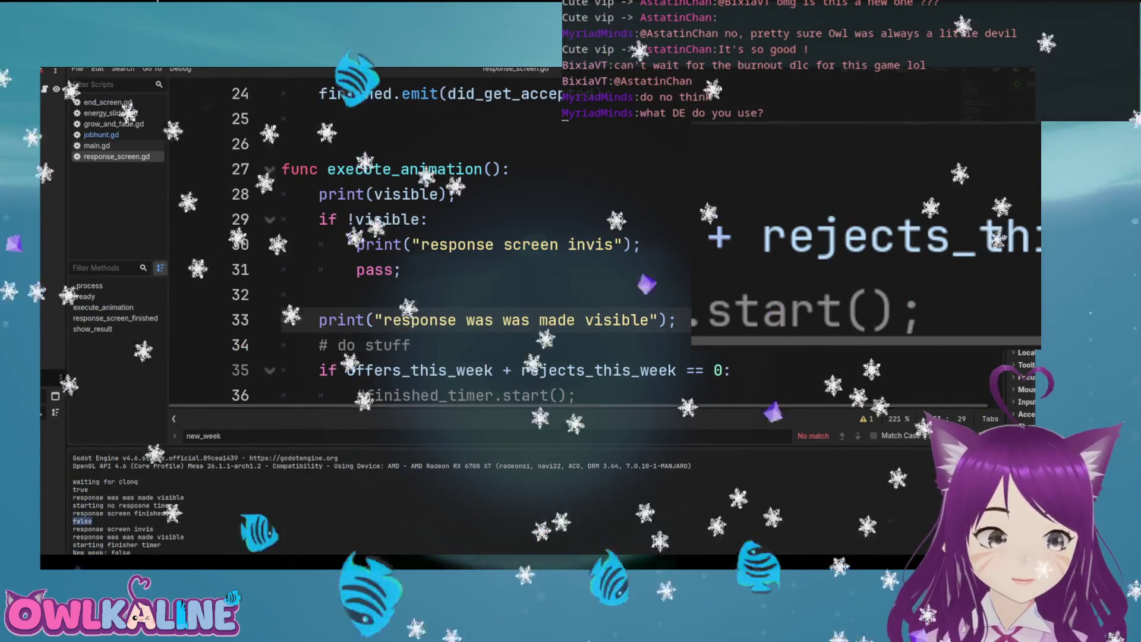
double_click(406, 194)
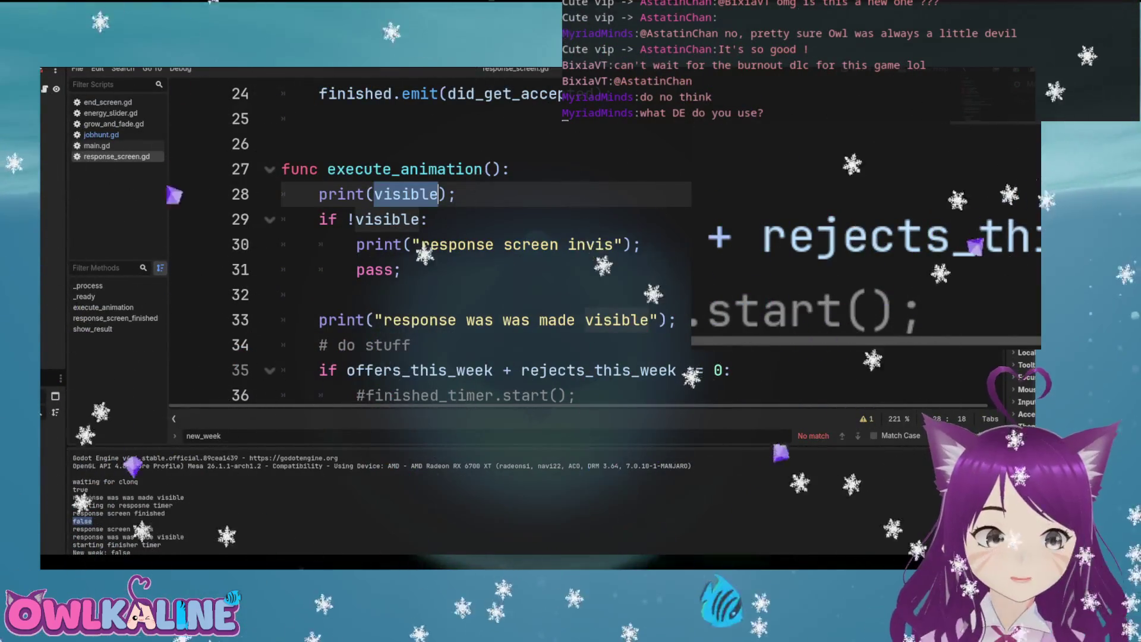
left_click_drag(622, 245, 430, 245)
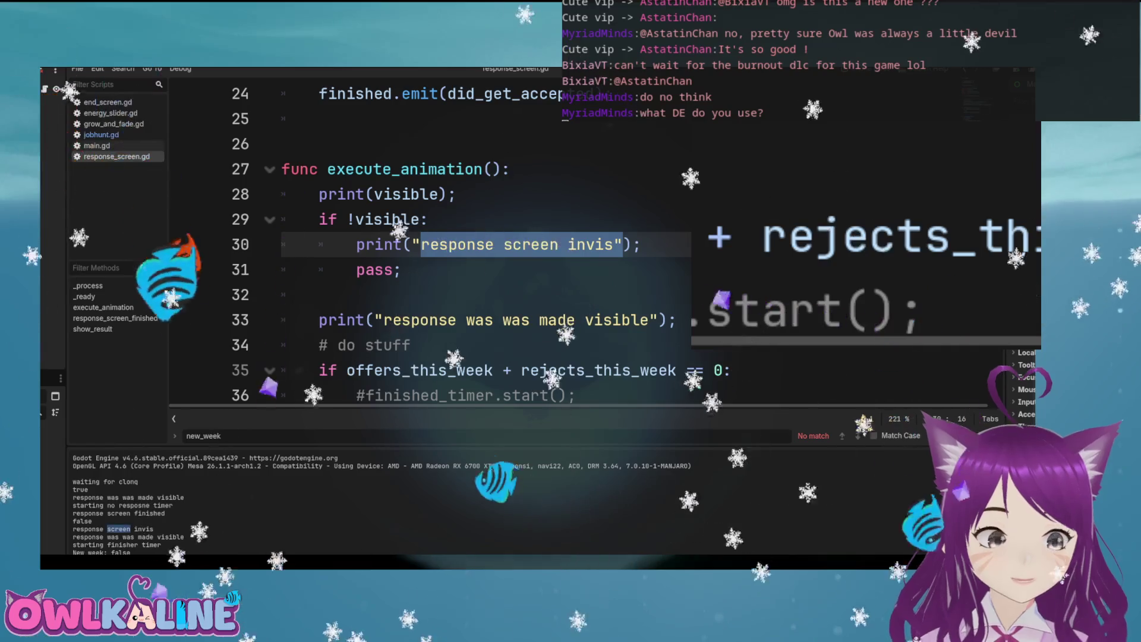
left_click_drag(411, 345, 511, 320)
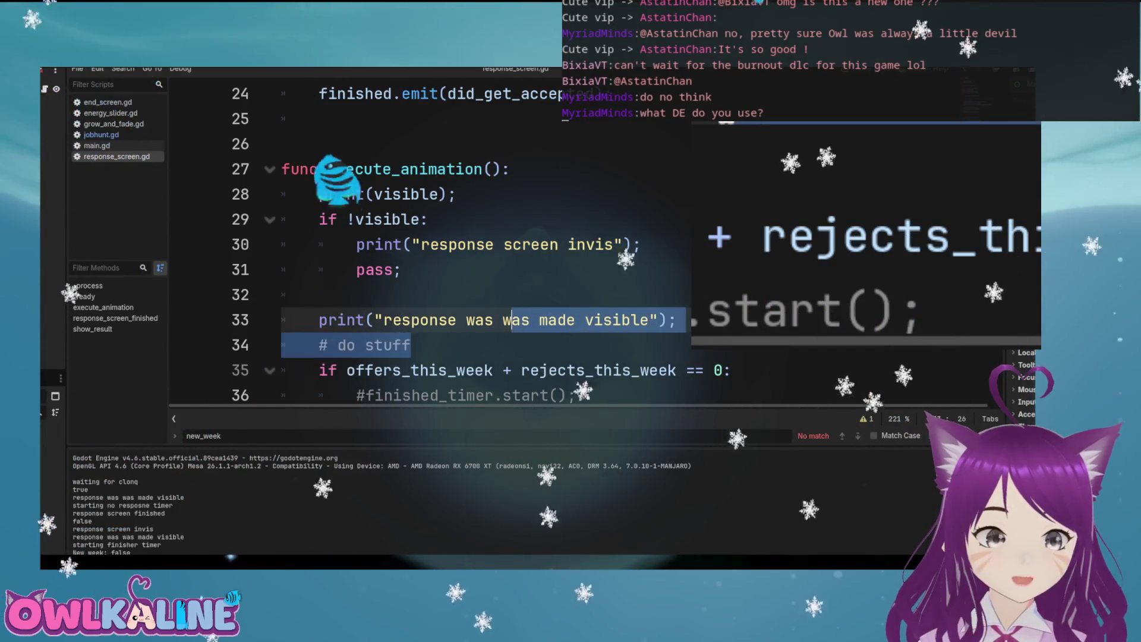
Append 123 to the 'invis' and 'made visible' print strings, then run the game and apply once
type("123")
left_click(321, 295)
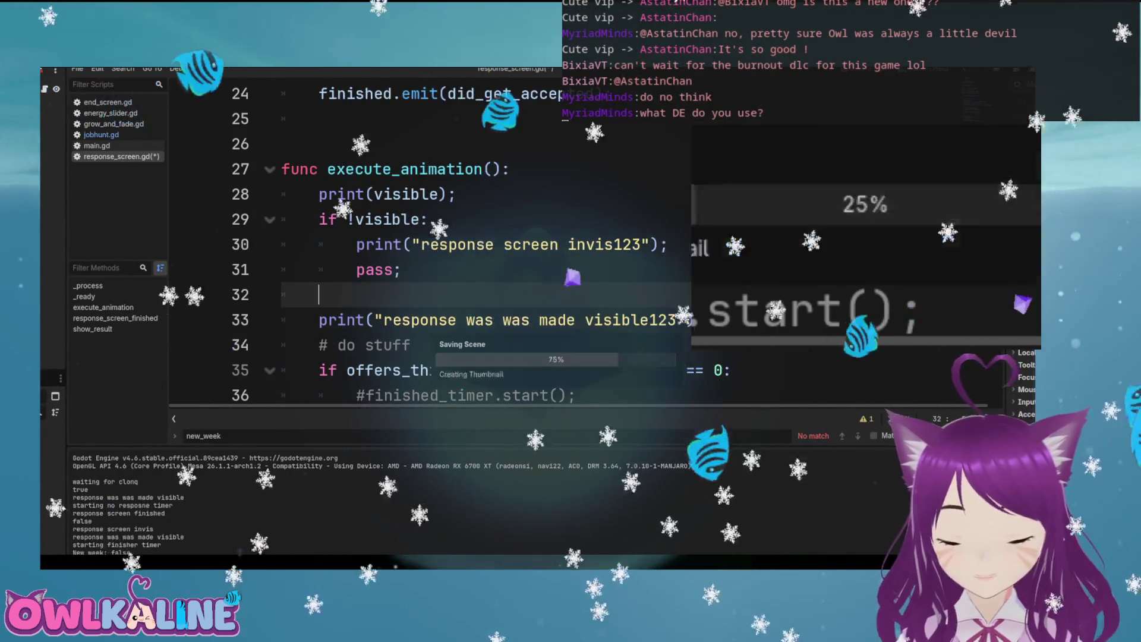
key("F5")
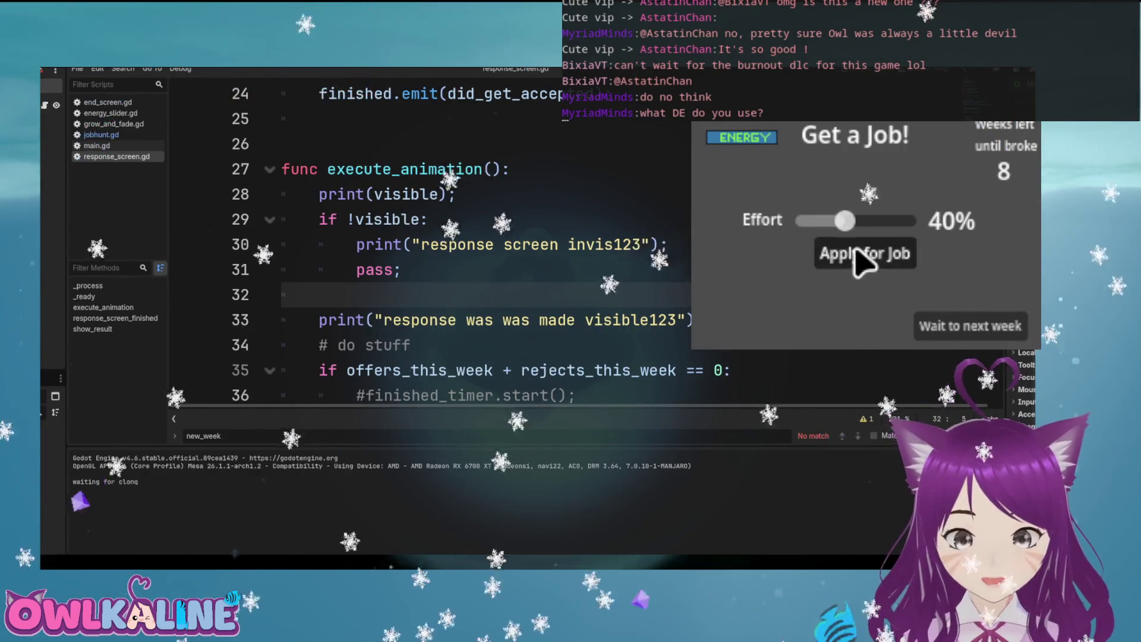
left_click(856, 253)
left_click(974, 327)
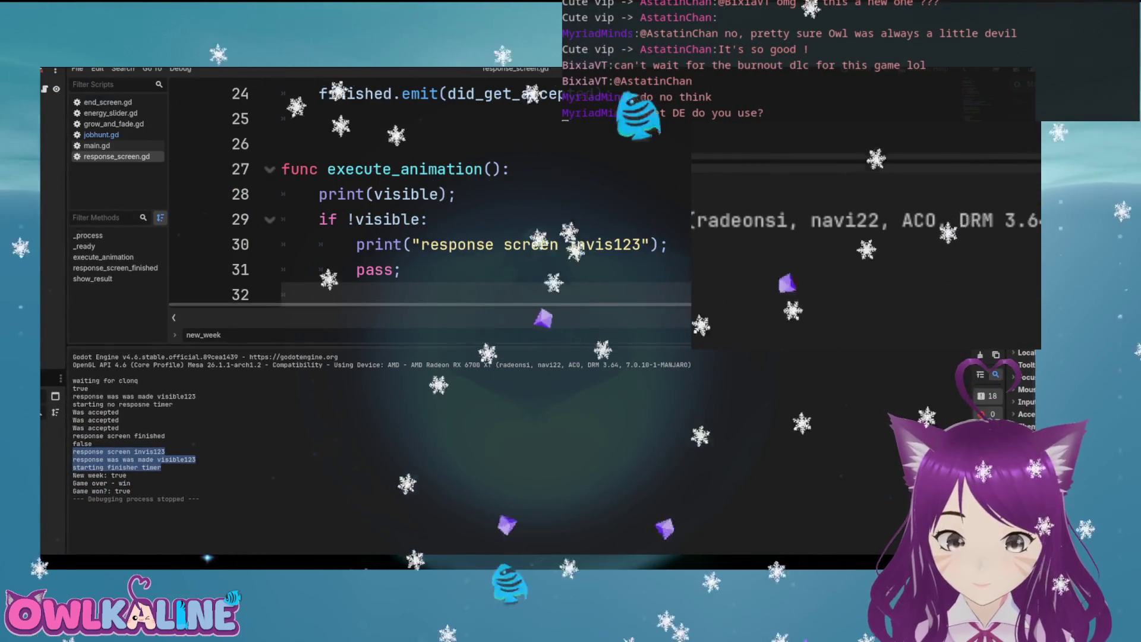
Replace pass with return on line 31 of execute_animation
left_click_drag(535, 345, 535, 479)
double_click(379, 269)
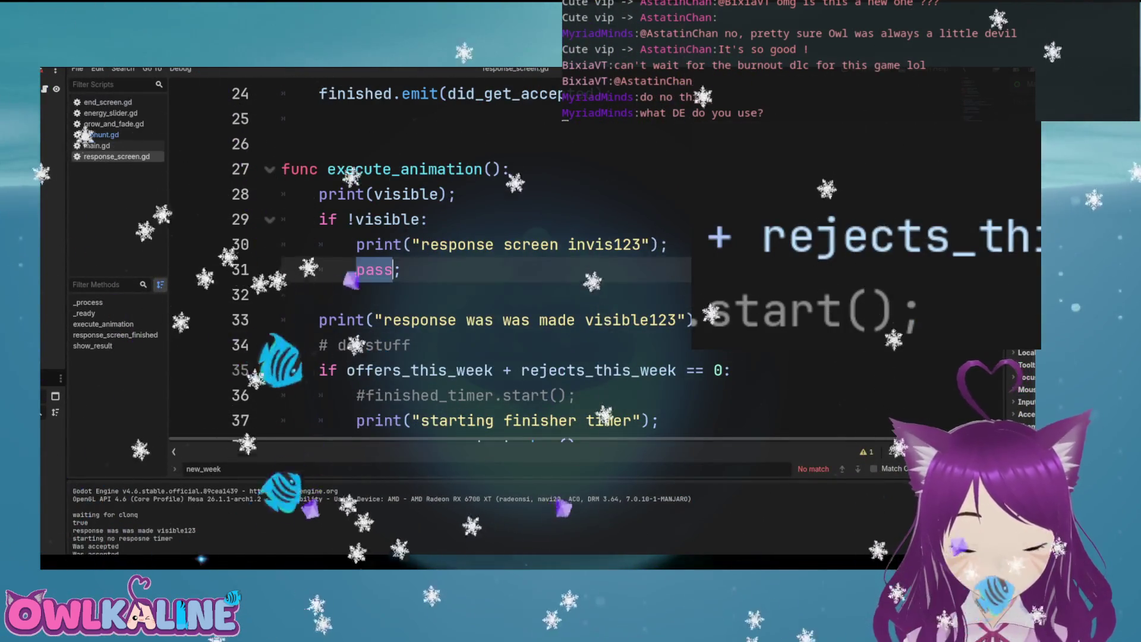
type("return;")
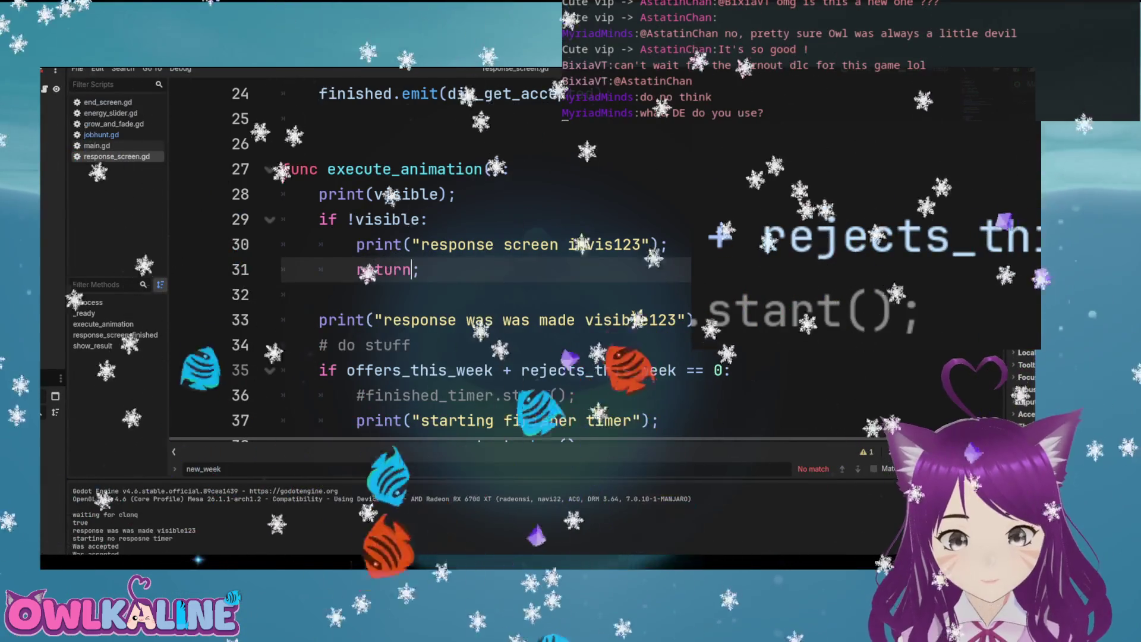
left_click(321, 295)
Run the game, apply for a job at about 51% effort and view the responses
key("F5")
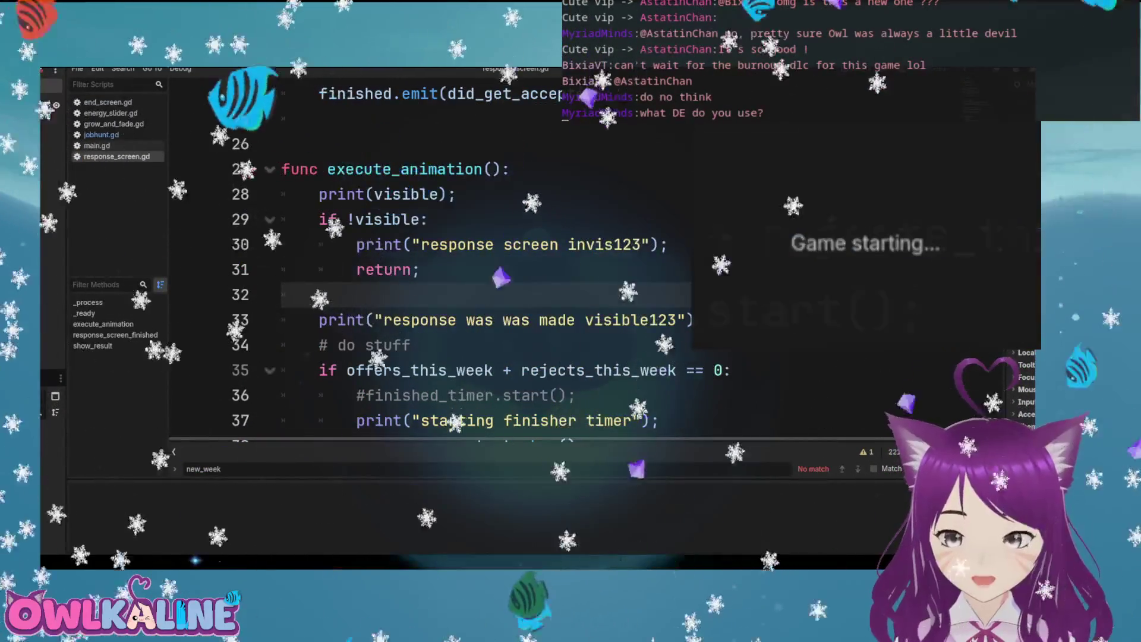
left_click_drag(807, 221, 859, 221)
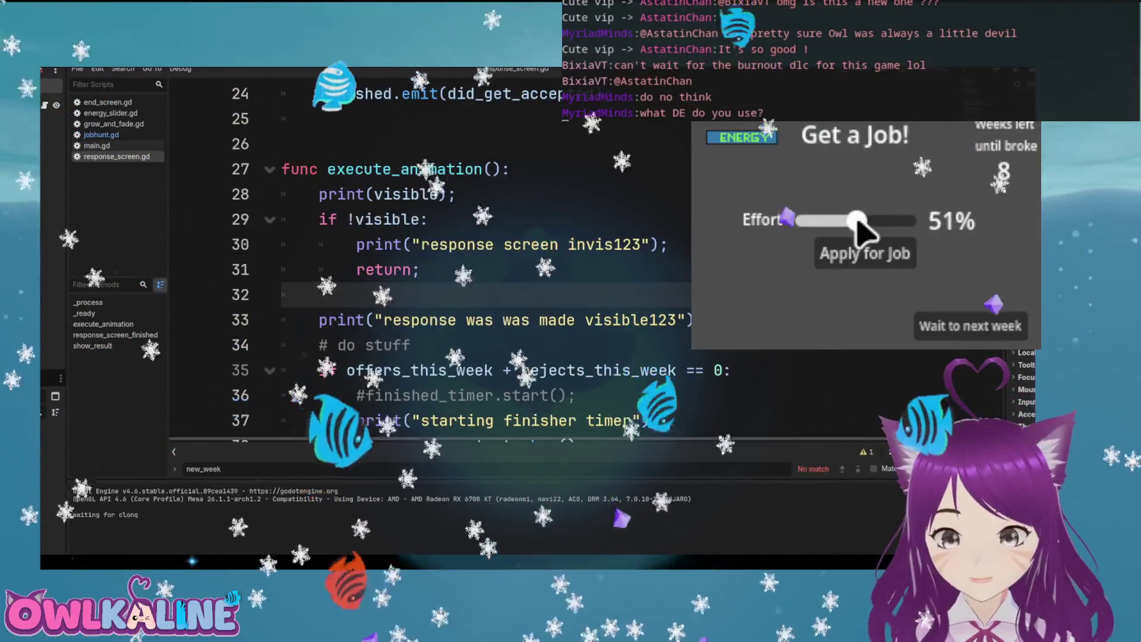
left_click(874, 263)
left_click(959, 326)
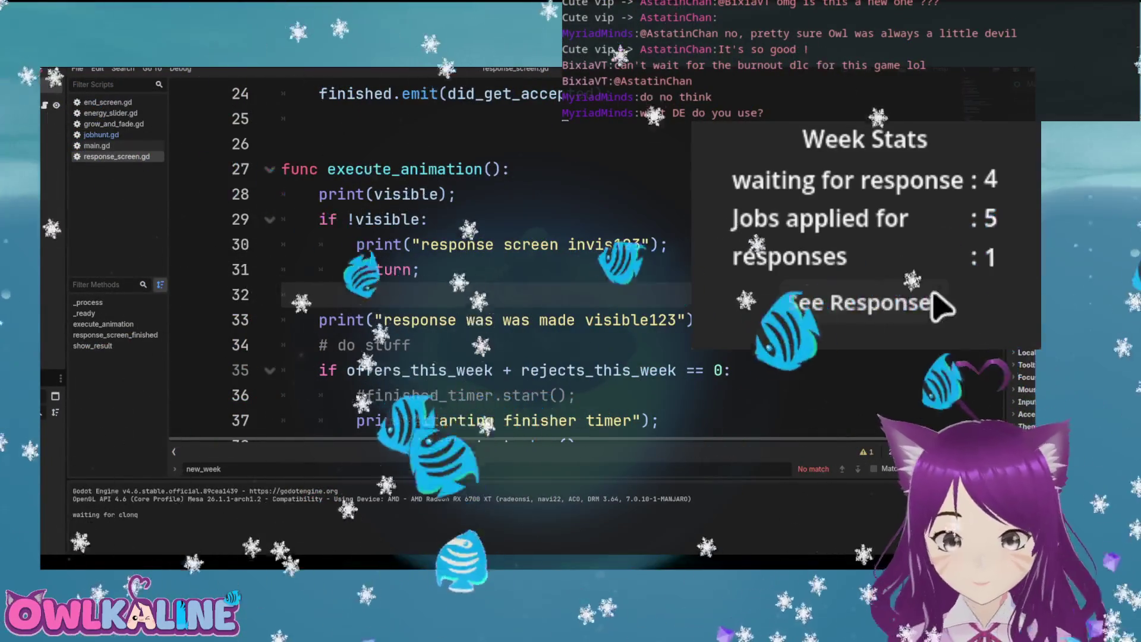
left_click(943, 302)
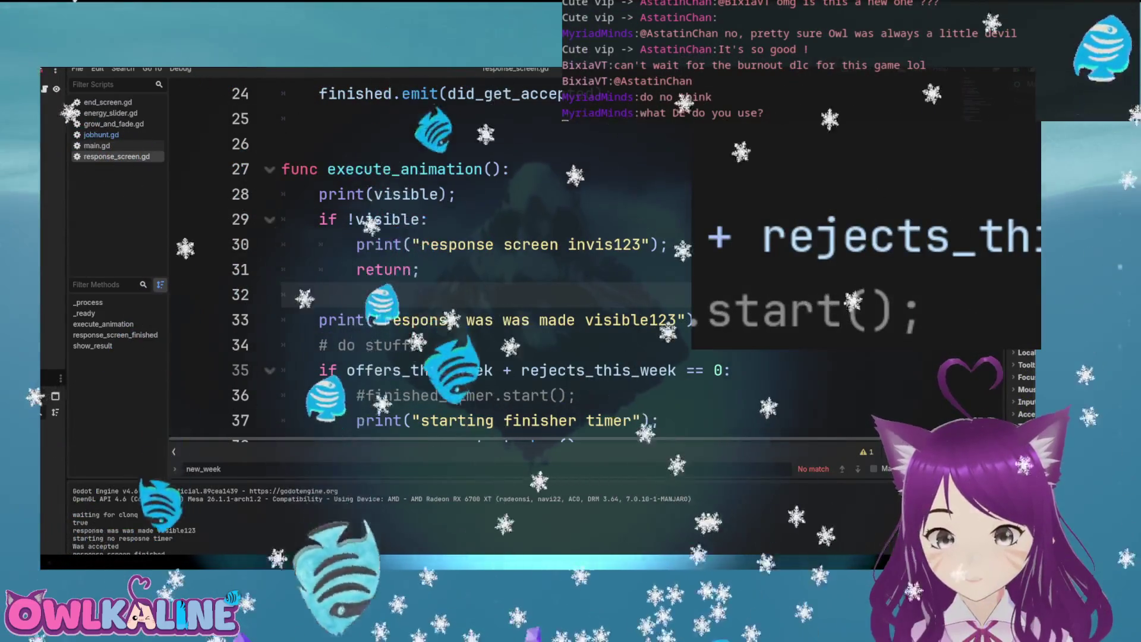
Restart the game, skip a week without applying, check responses, then stop it
key("F5")
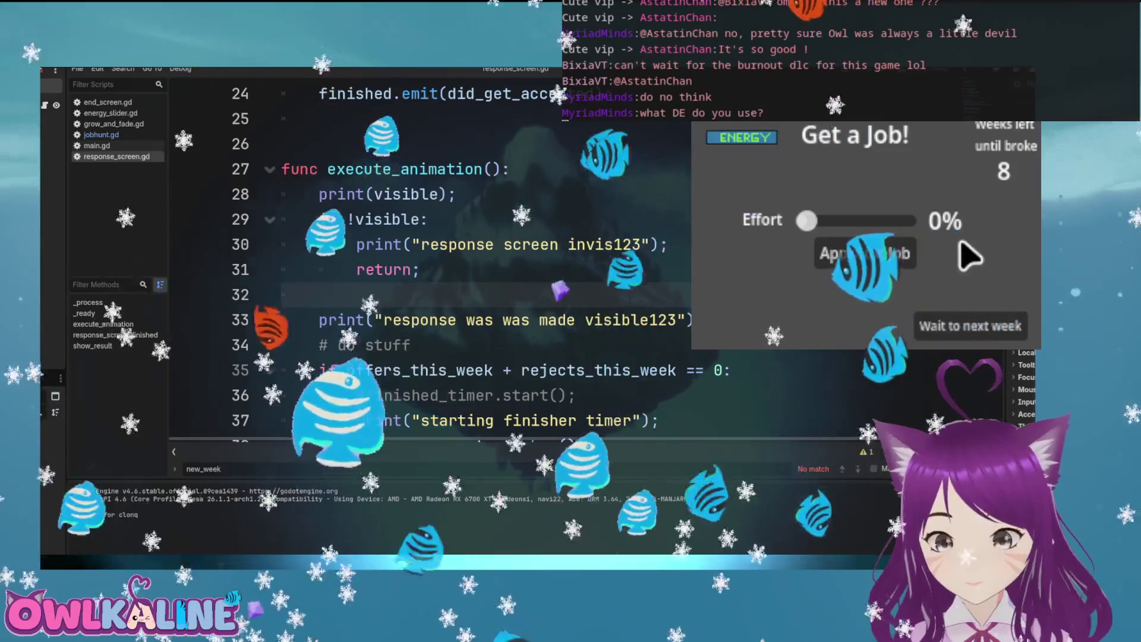
left_click(943, 322)
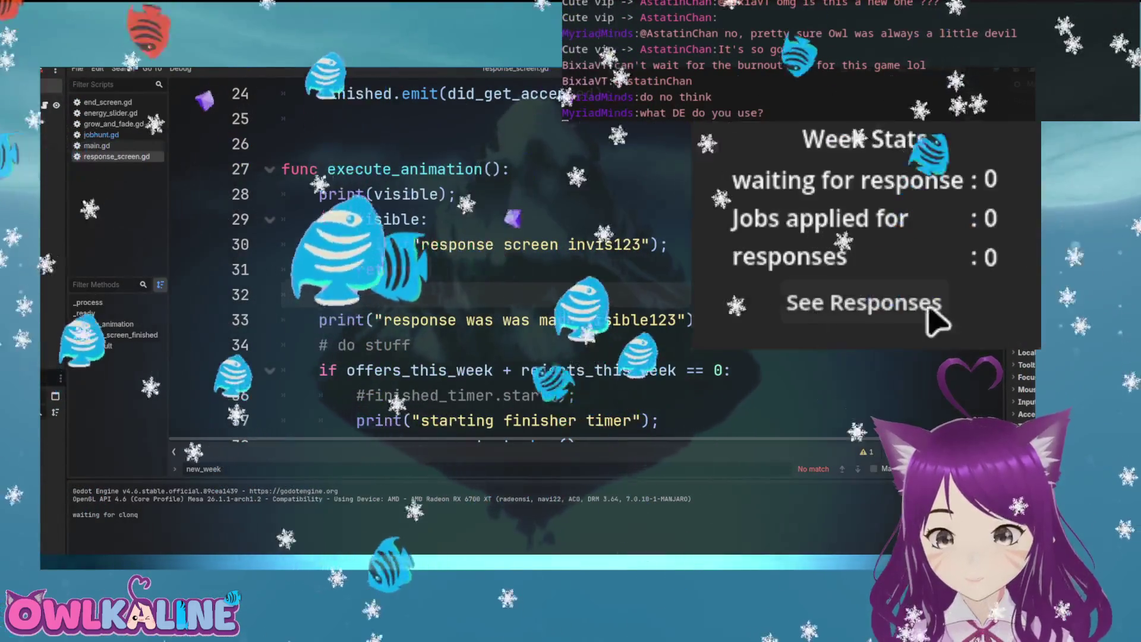
left_click(937, 305)
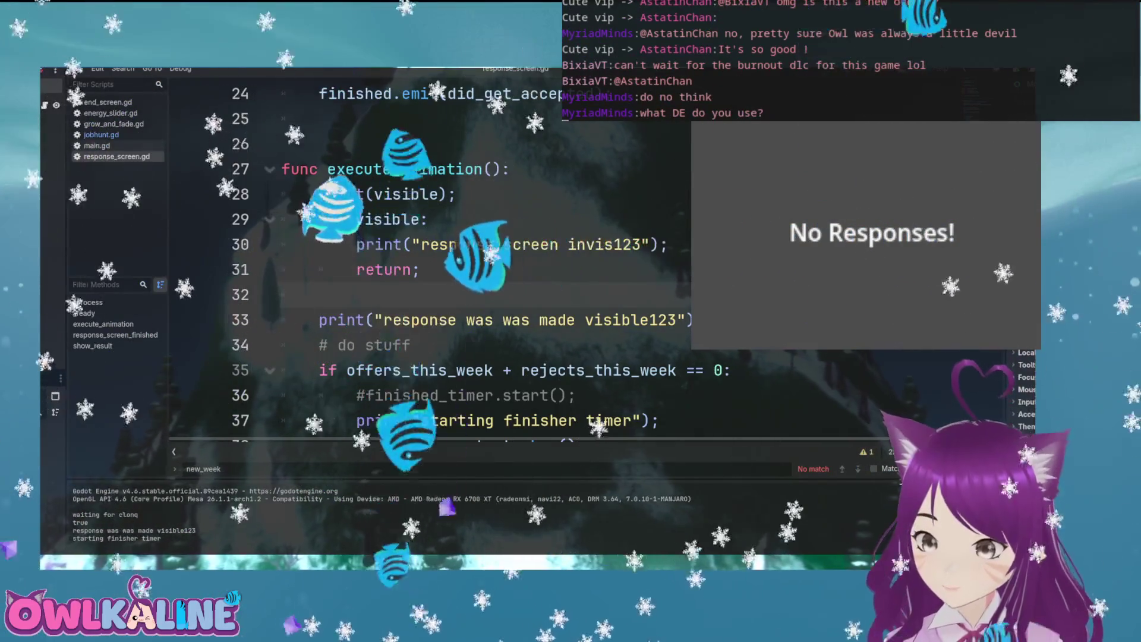
key("F8")
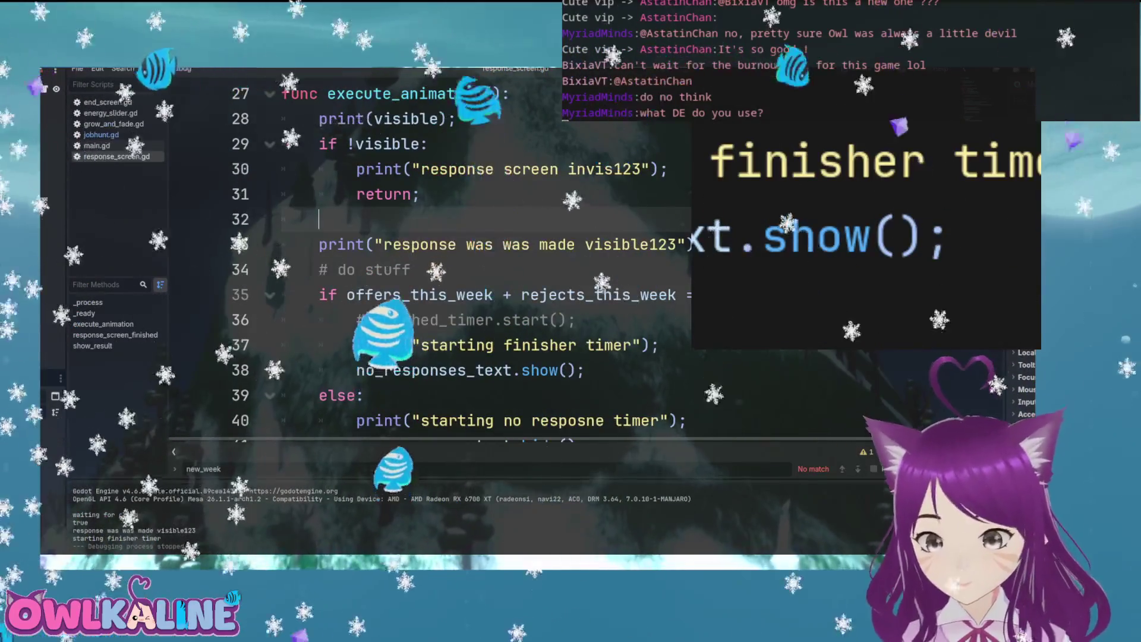
Save the edited script
type("stuff")
key("ctrl+s")
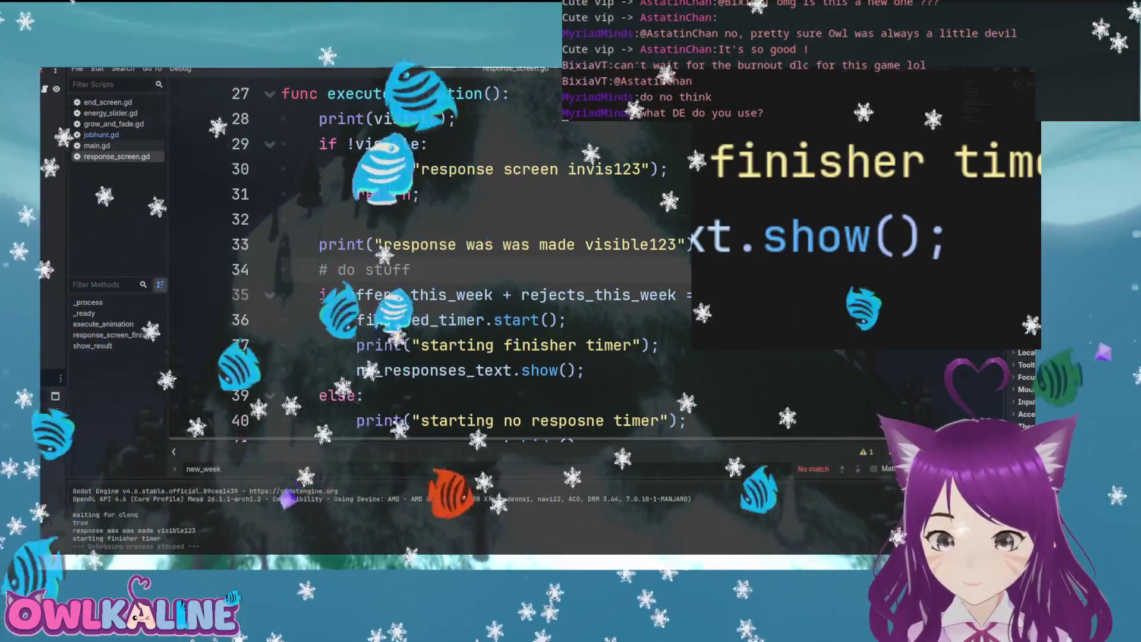
scroll(476, 256, "up", 1)
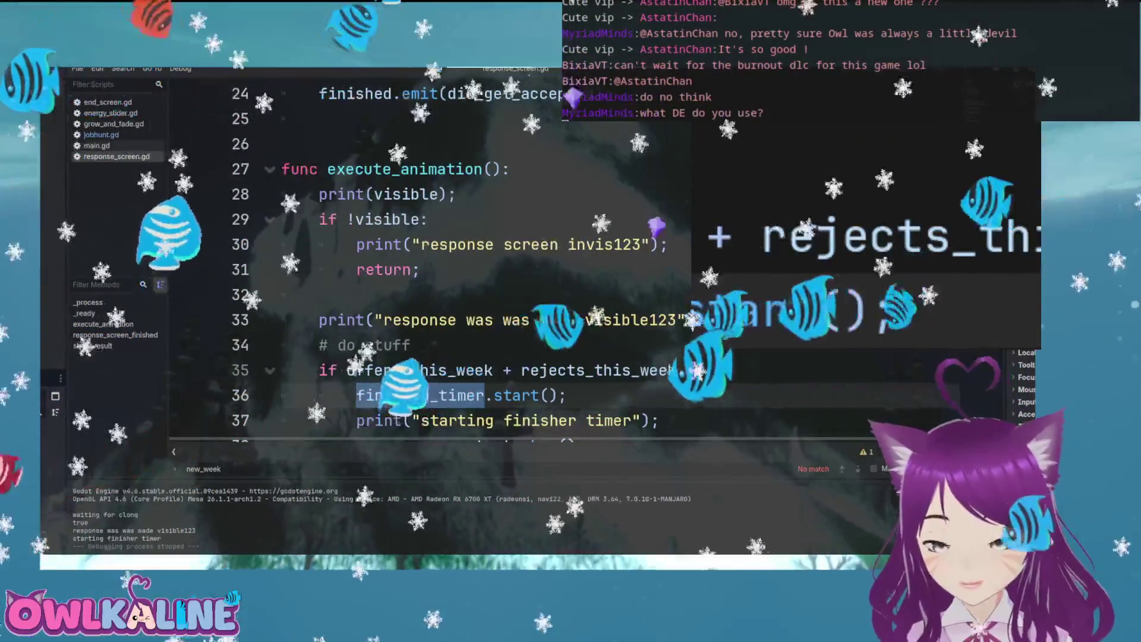
scroll(475, 255, "down", 3)
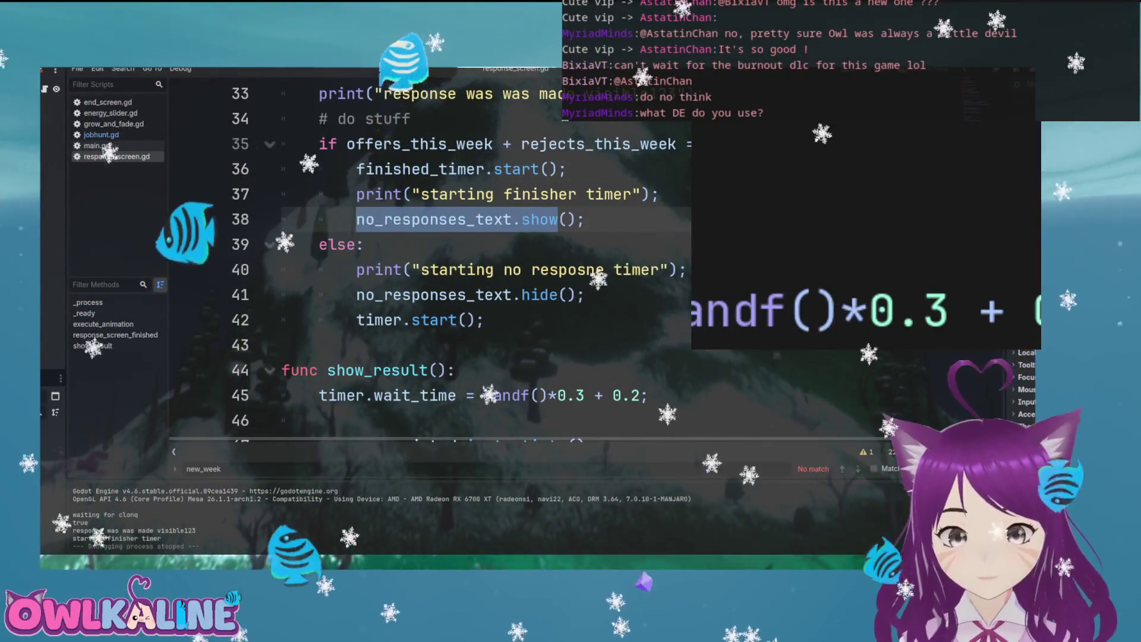
scroll(476, 256, "up", 1)
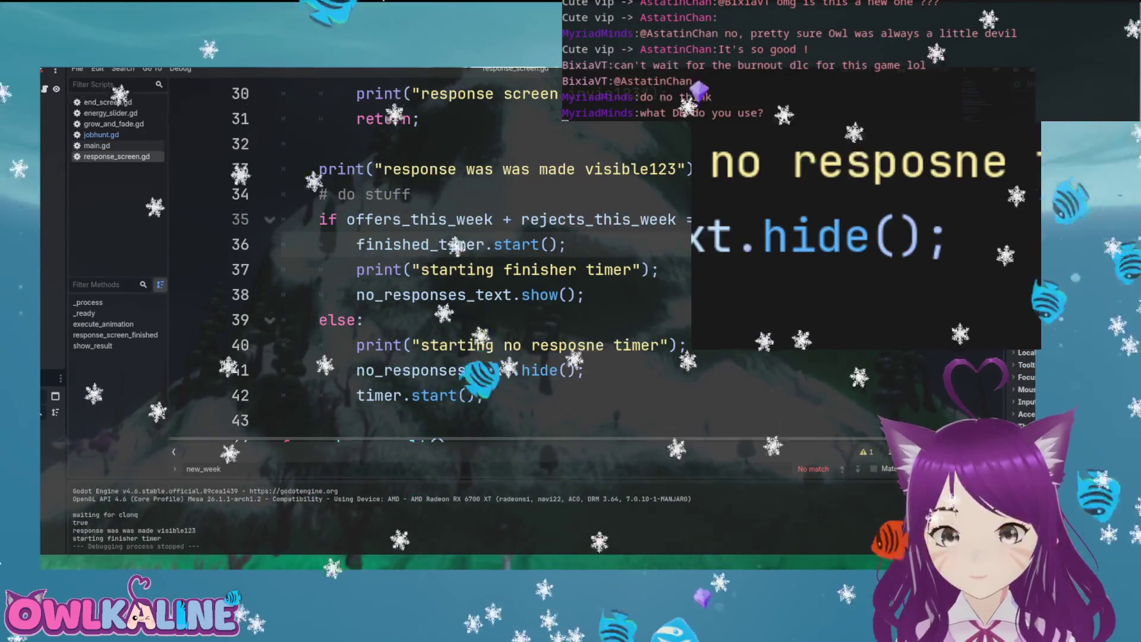
scroll(565, 357, "up", 1)
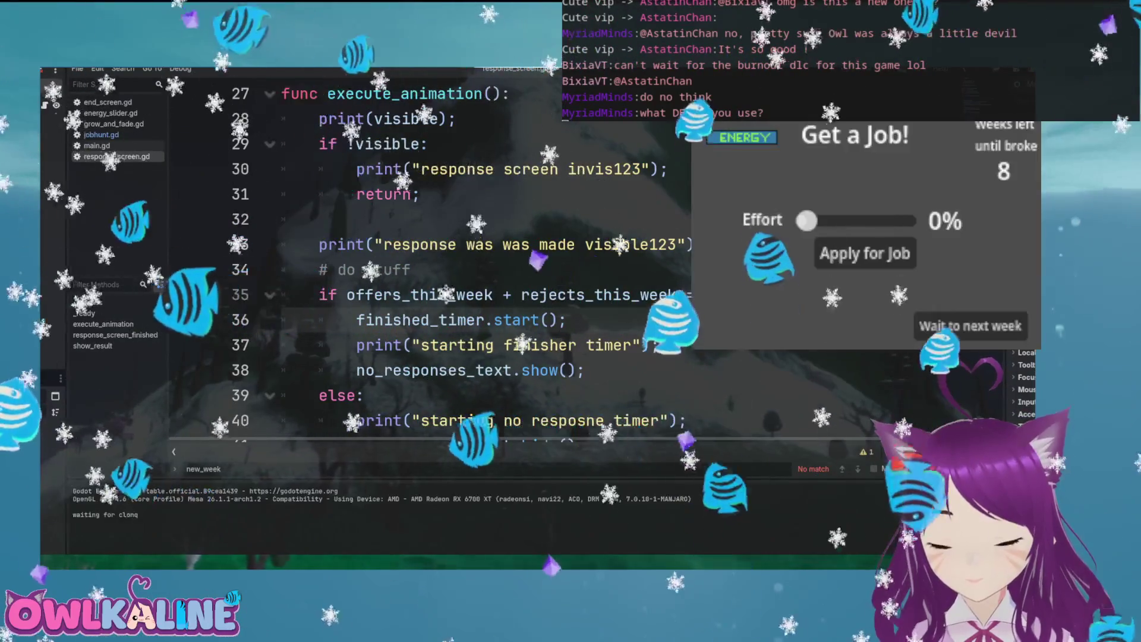
Cycle through seven weeks without applying, viewing each week's No Responses! result
left_click(968, 324)
left_click(950, 310)
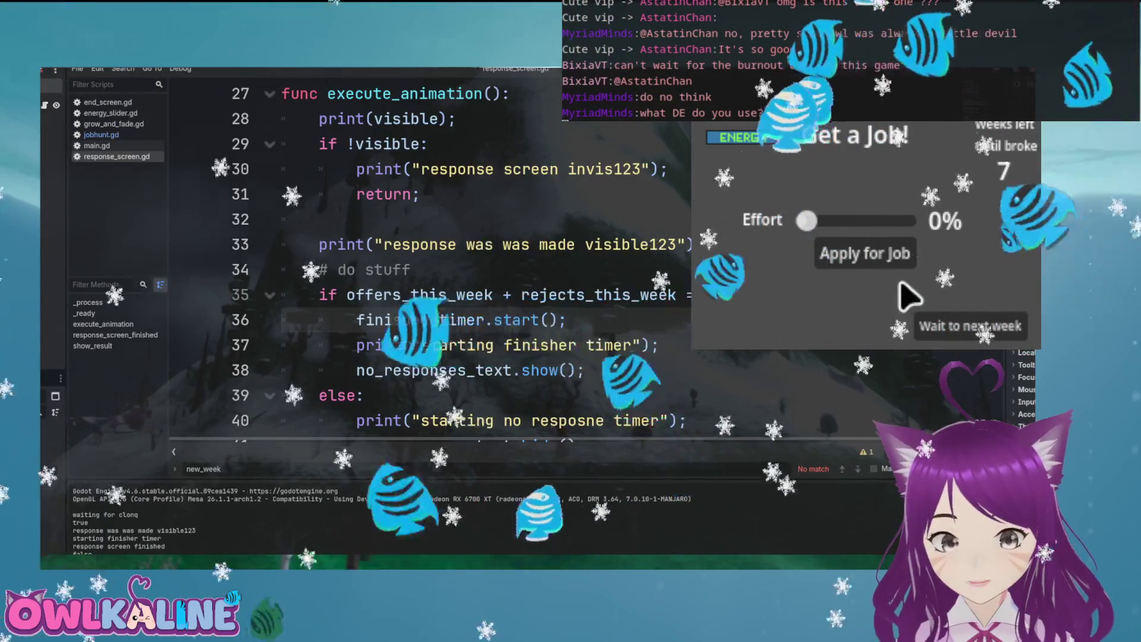
left_click(956, 329)
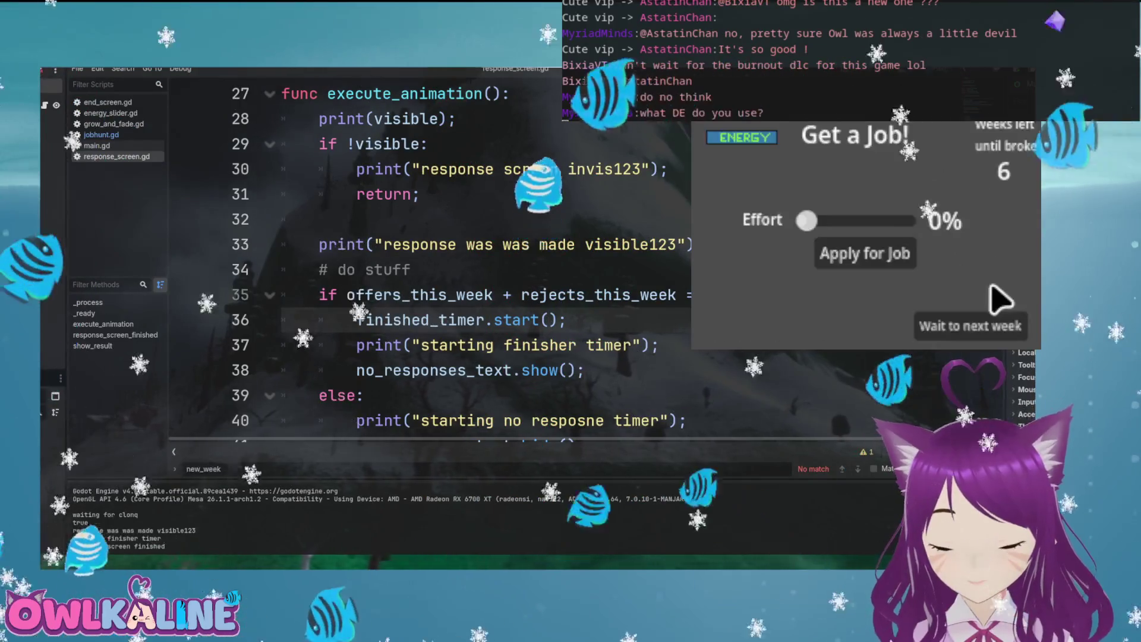
left_click(938, 326)
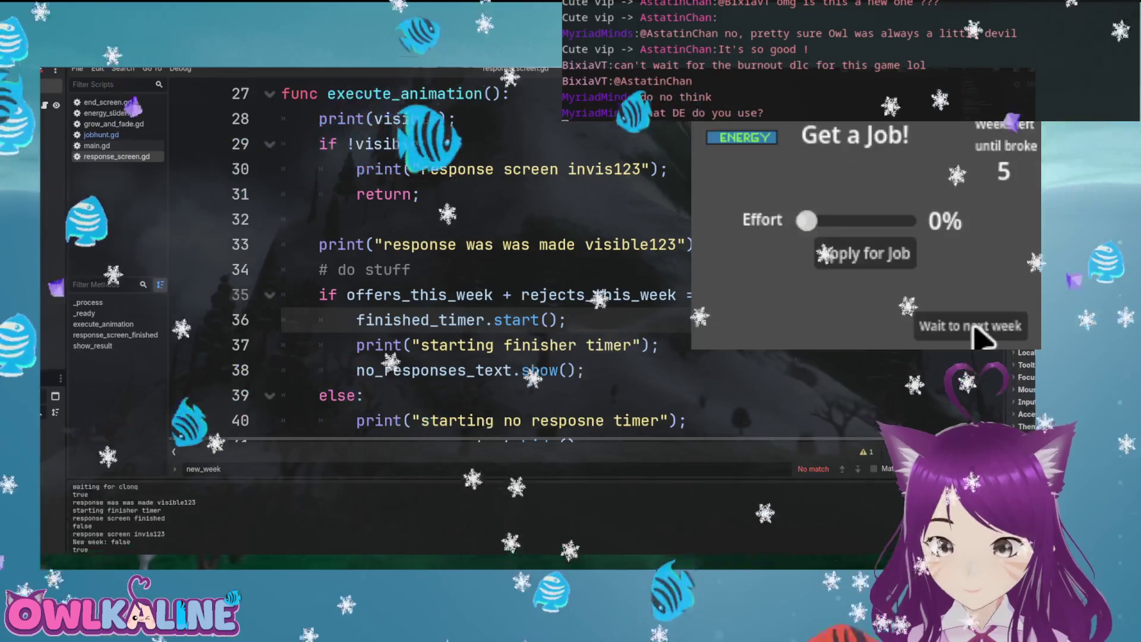
left_click(948, 326)
left_click(910, 322)
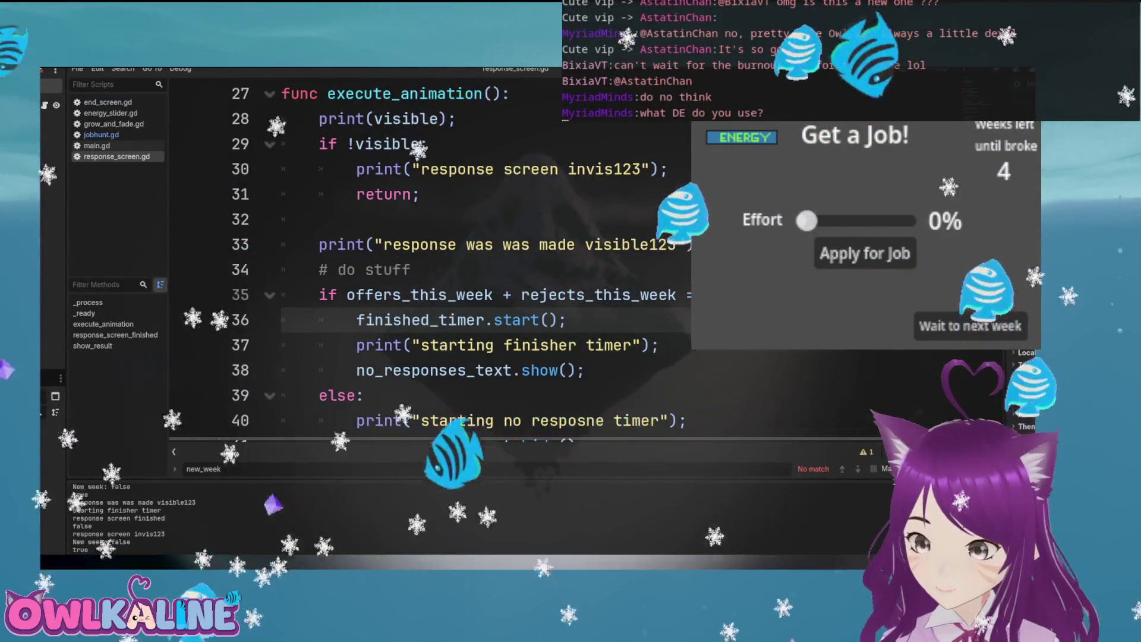
left_click(935, 326)
left_click(907, 309)
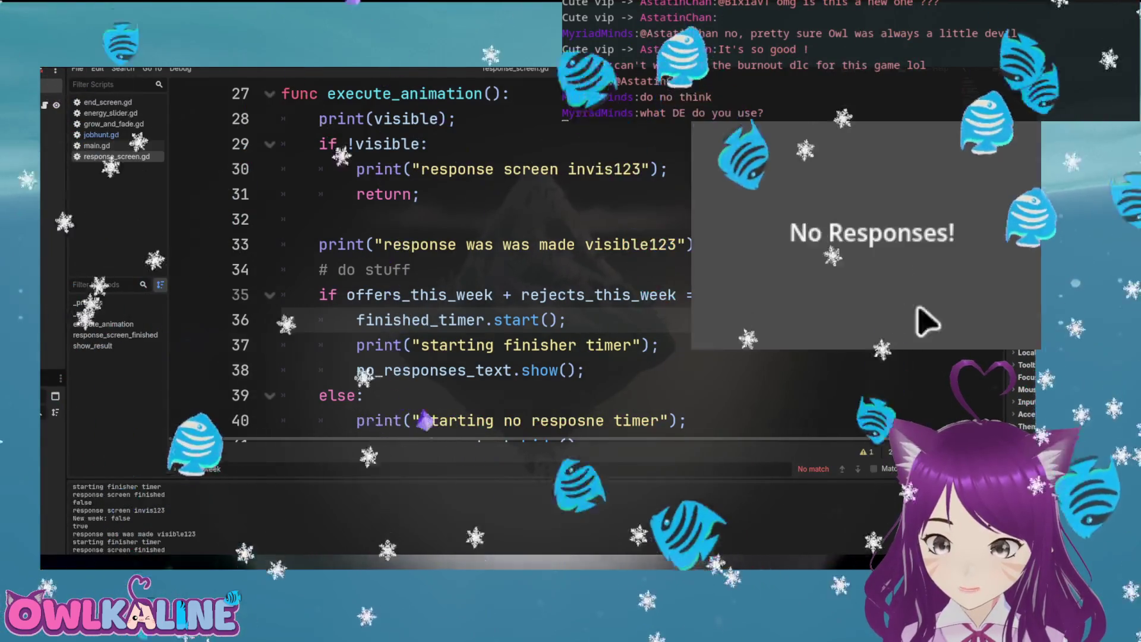
left_click(1005, 327)
left_click(945, 306)
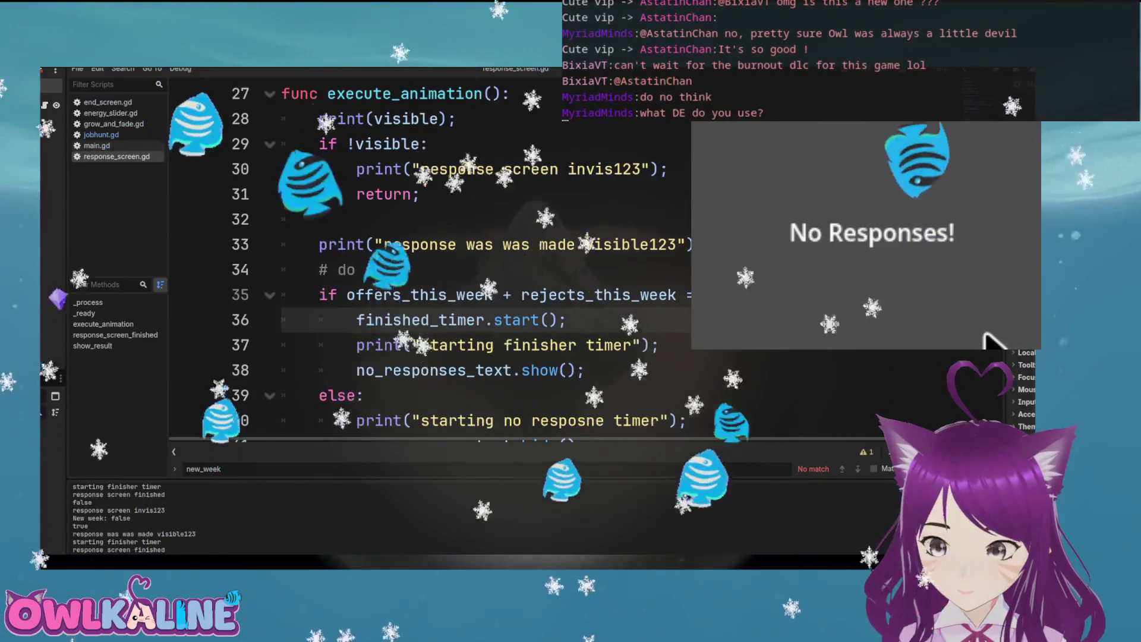
left_click(981, 333)
left_click(919, 309)
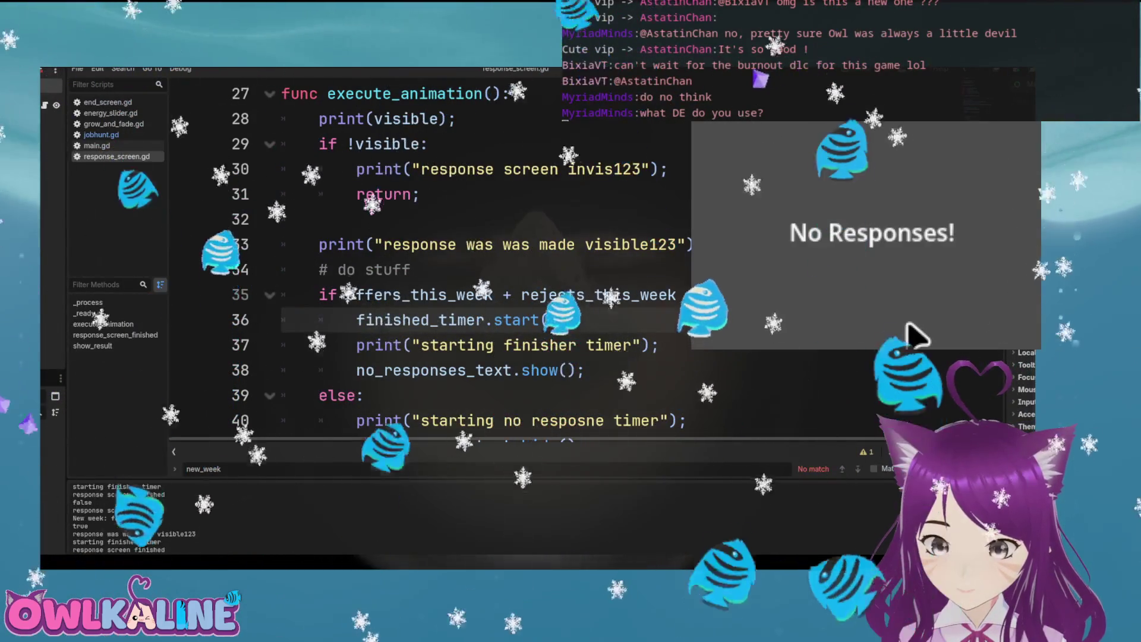
left_click(916, 328)
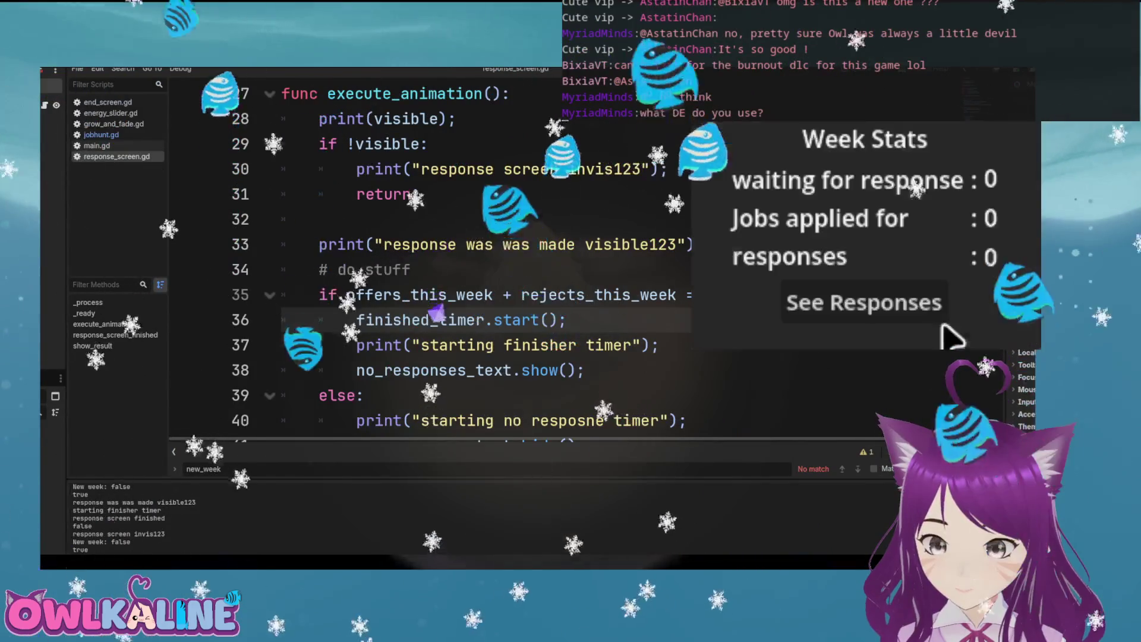
left_click(939, 324)
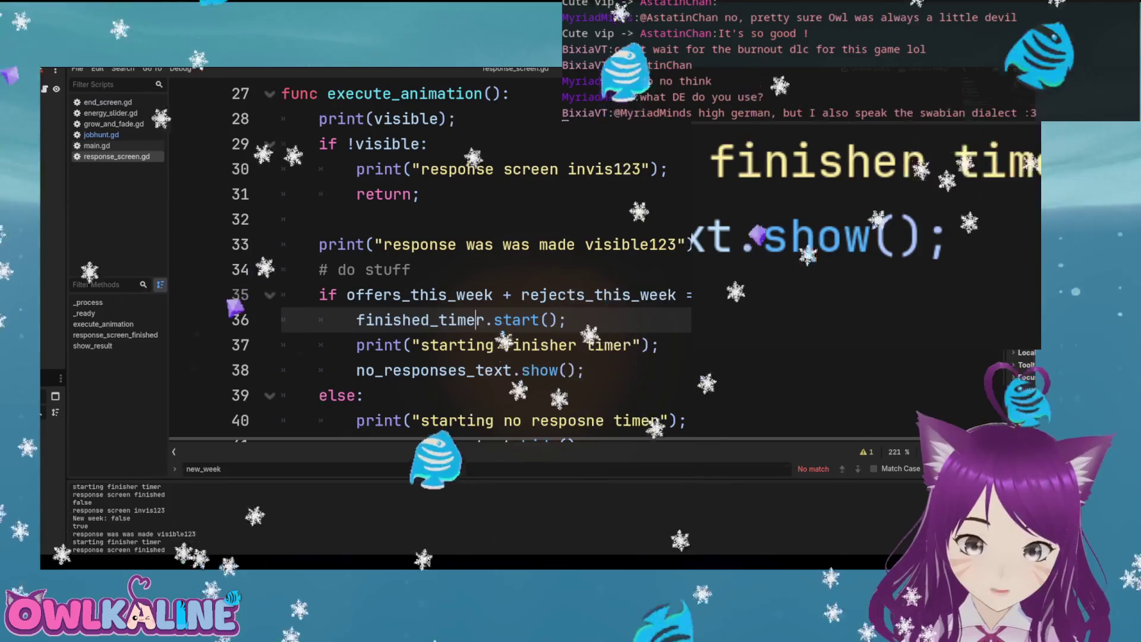
Run the game, apply at 43% effort until accepted, then go to new_week in jobhunt.gd
key("F5")
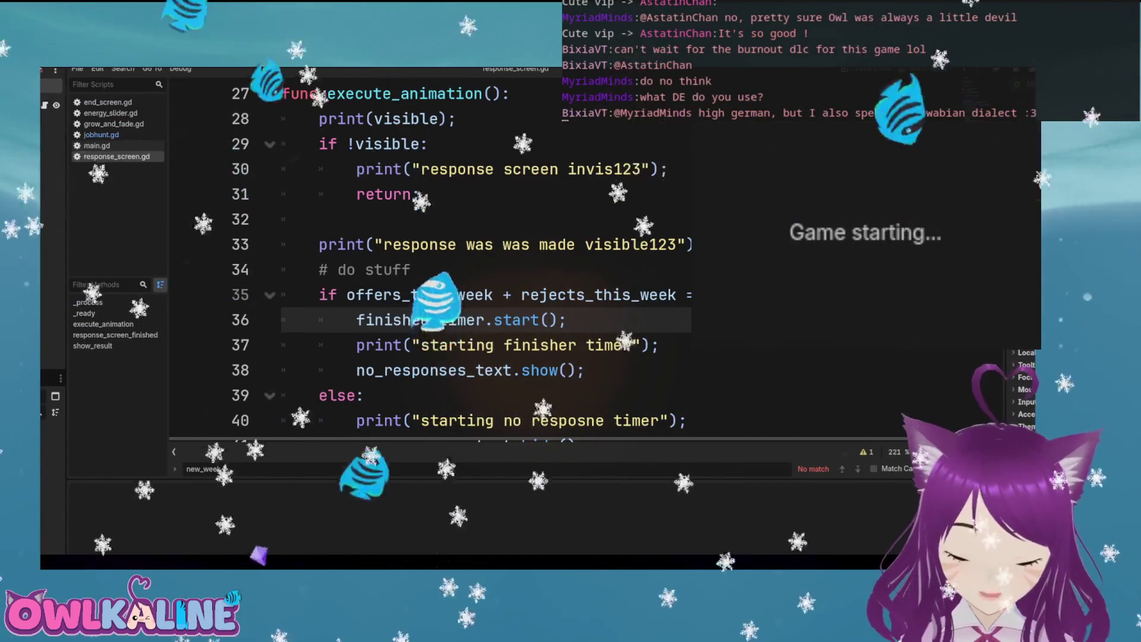
left_click_drag(798, 221, 875, 221)
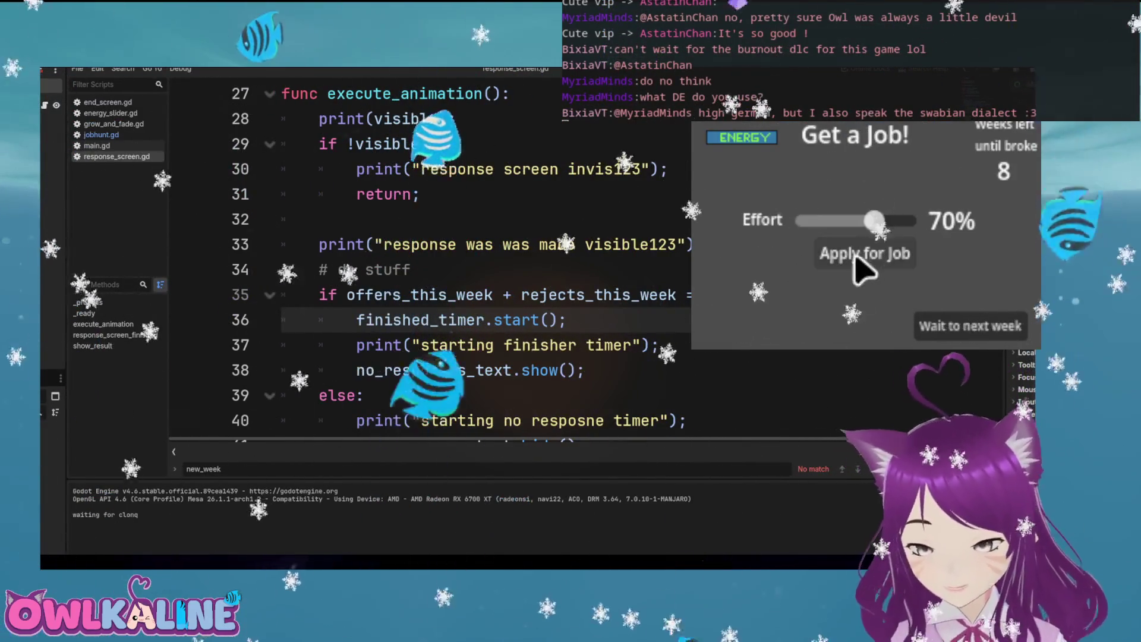
left_click(848, 221)
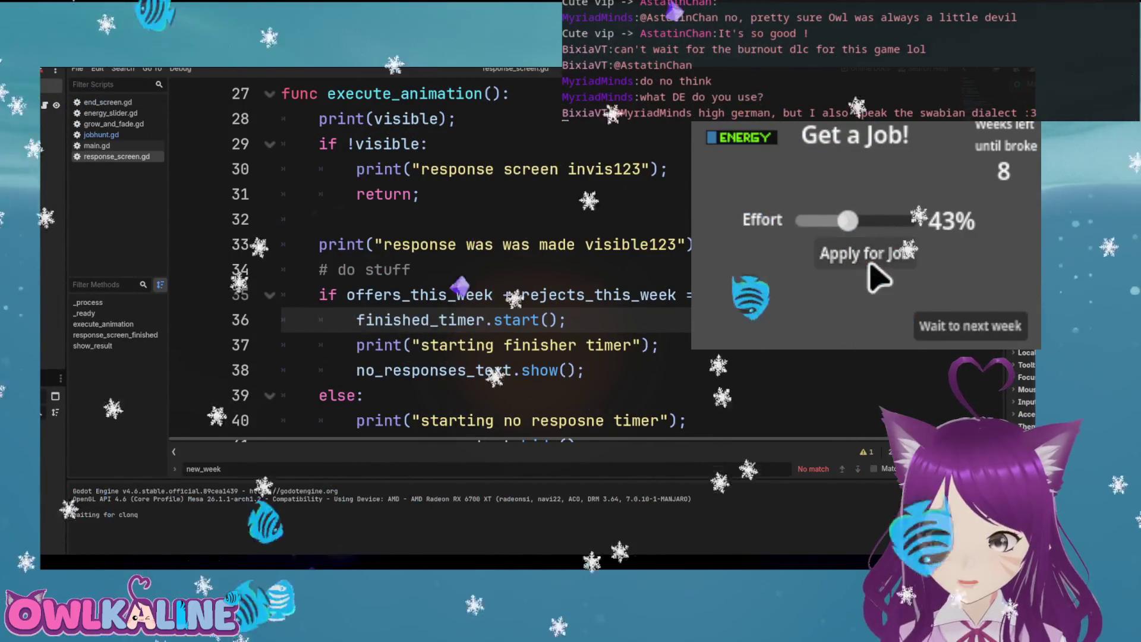
left_click(969, 331)
left_click(857, 310)
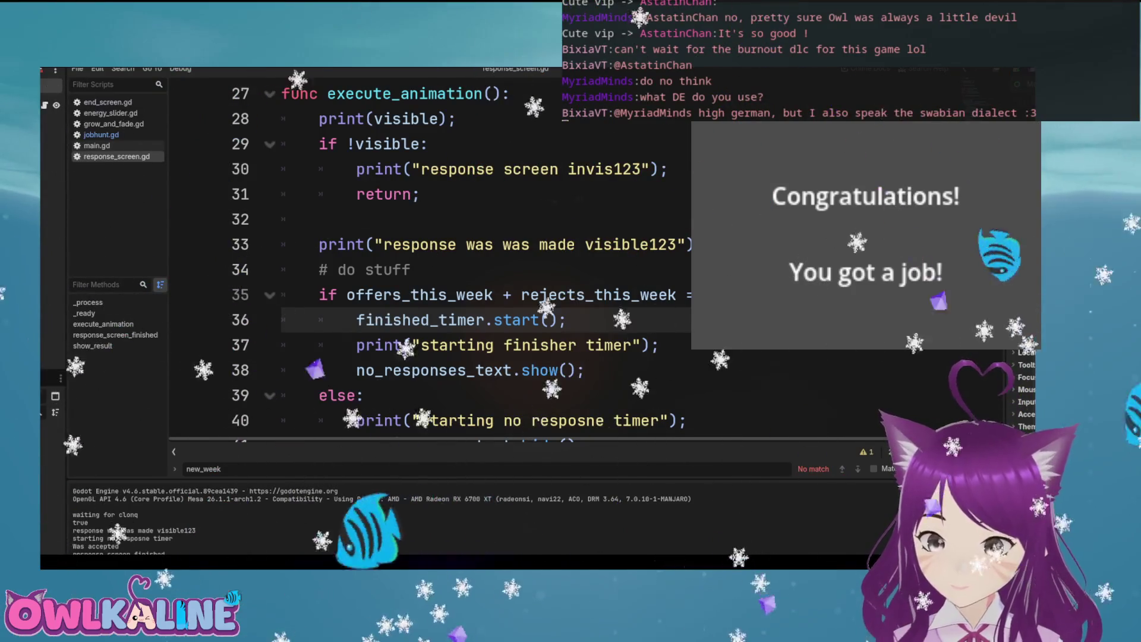
scroll(476, 256, "up", 2)
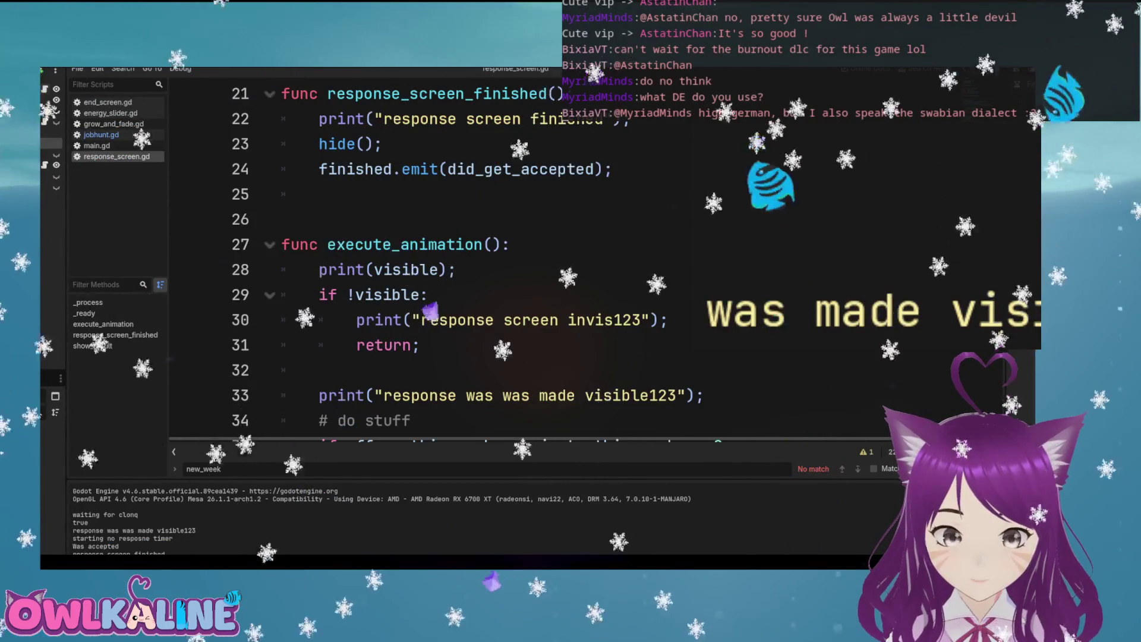
left_click(101, 134)
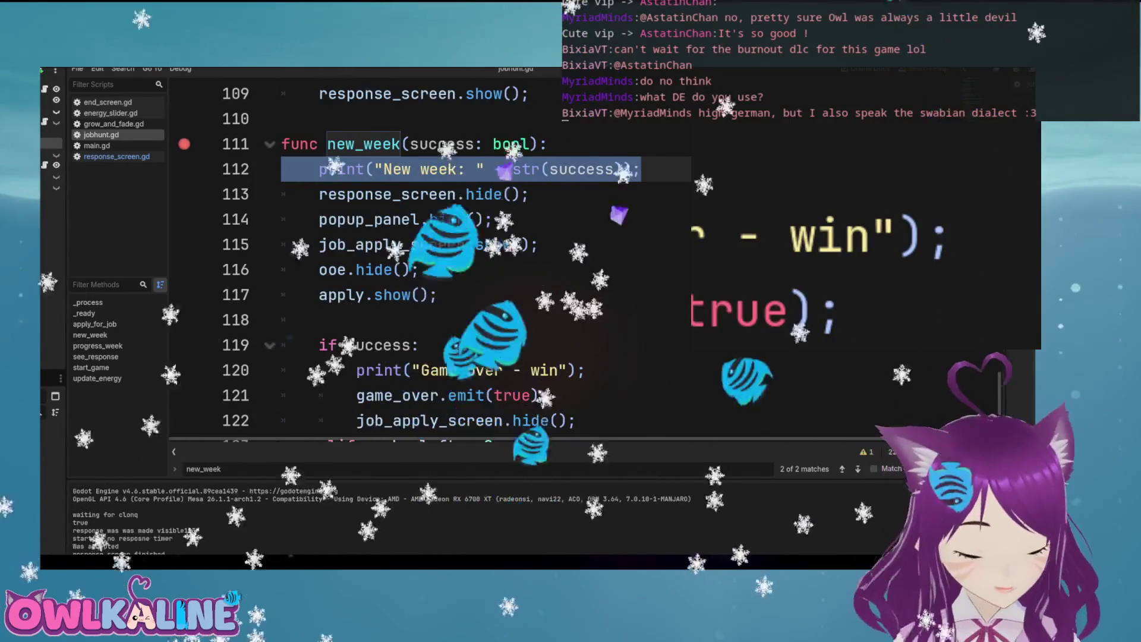
Delete the 'New week' and 'Game over - lose' debug prints from jobhunt.gd
key("BackSpace")
key("BackSpace")
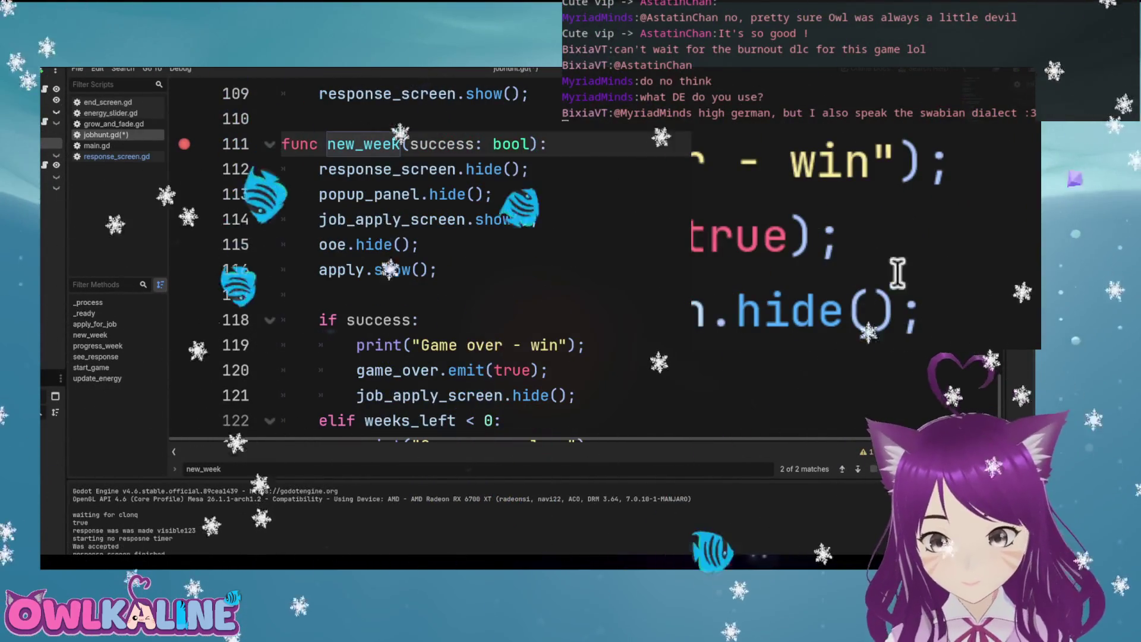
left_click_drag(586, 345, 357, 345)
key("BackSpace")
key("BackSpace")
scroll(847, 160, "down", 2)
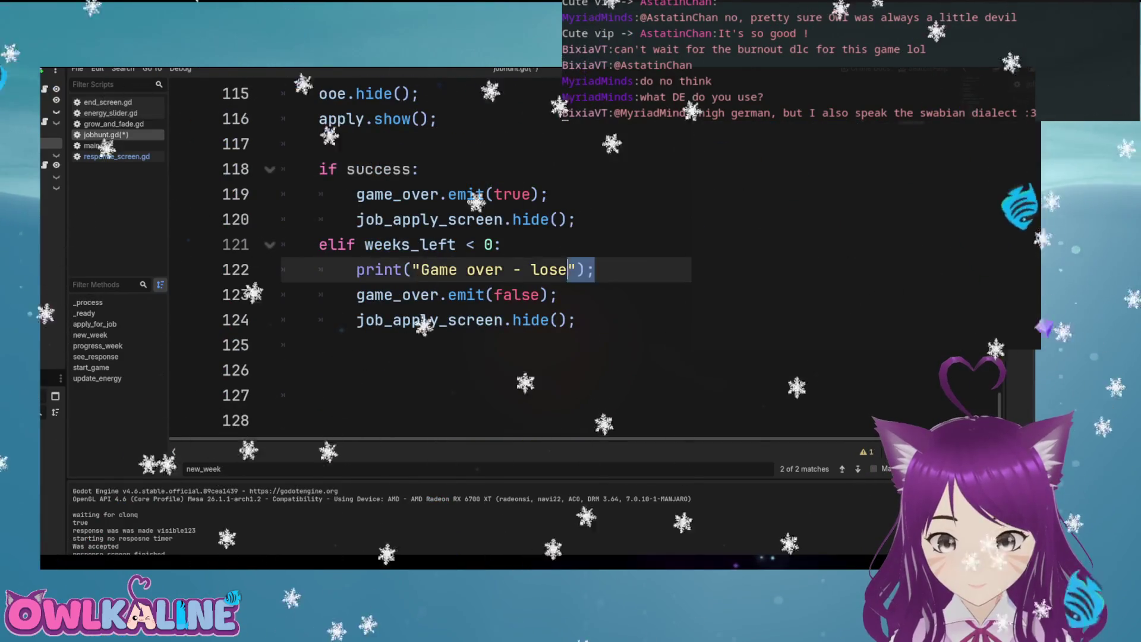
key("BackSpace")
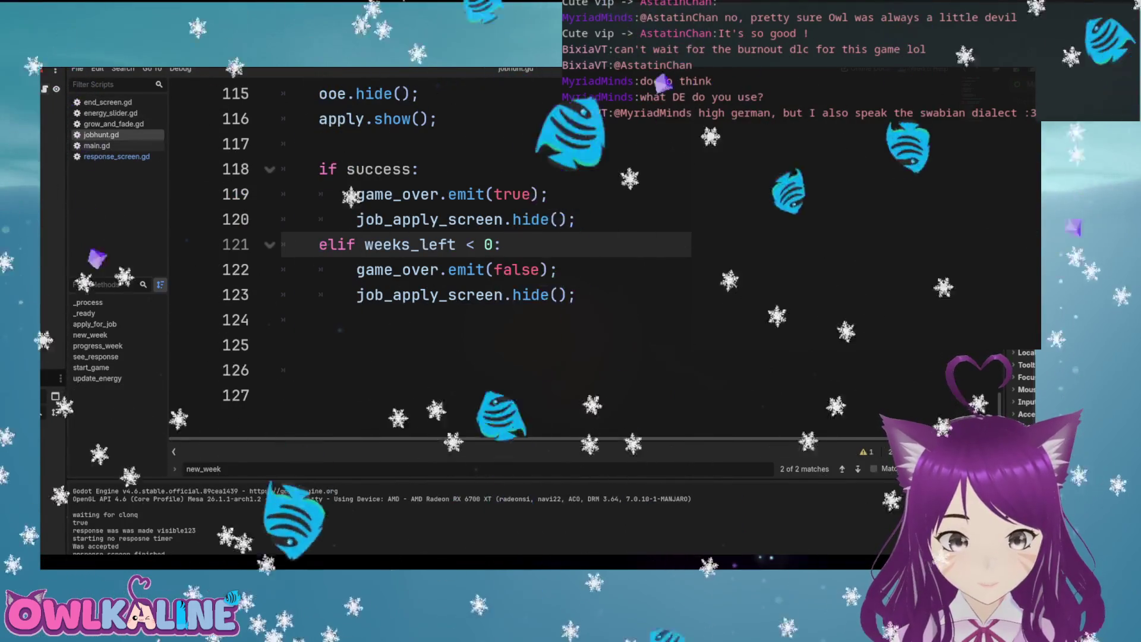
Remove the empty line after _ready in main.gd
left_click(97, 146)
scroll(428, 267, "down", 2)
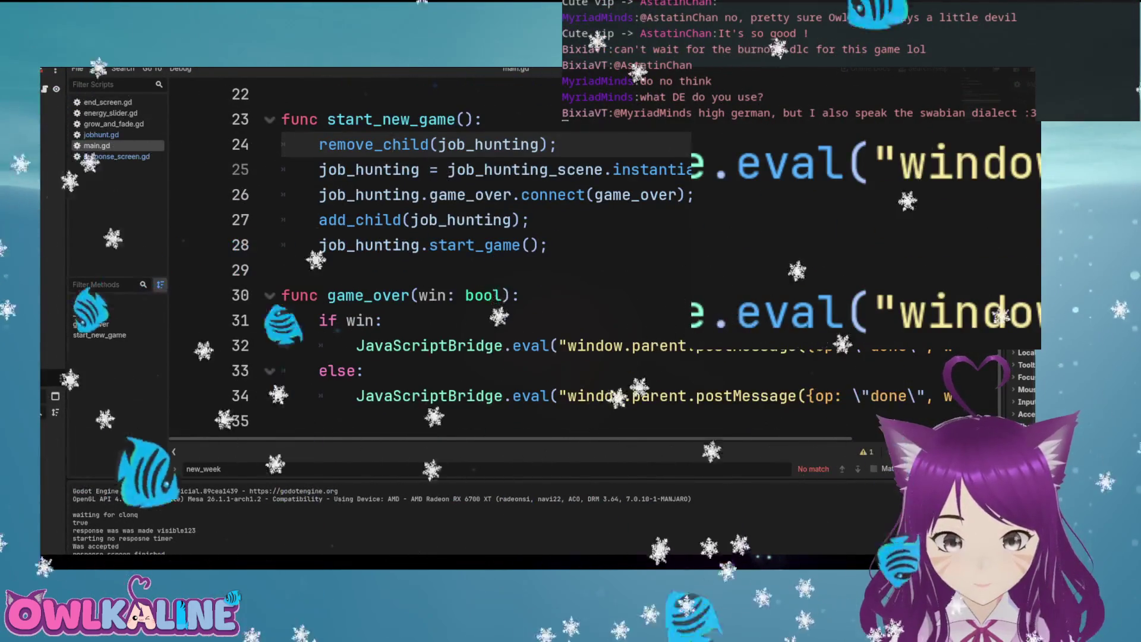
left_click(88, 302)
left_click_drag(566, 169, 281, 169)
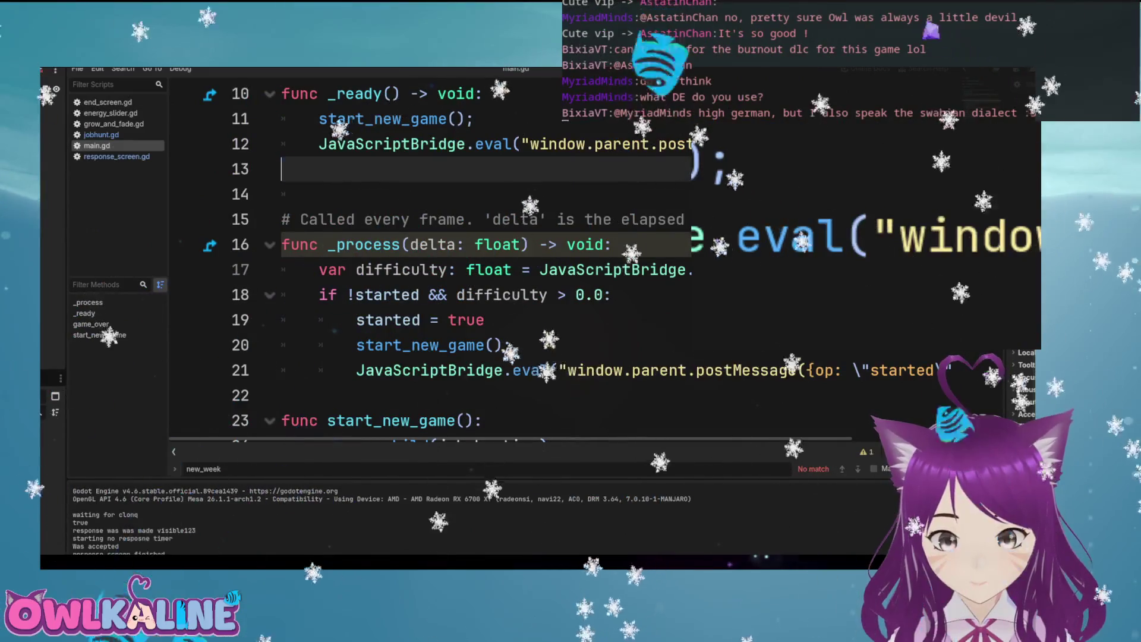
key("BackSpace")
scroll(476, 255, "down", 4)
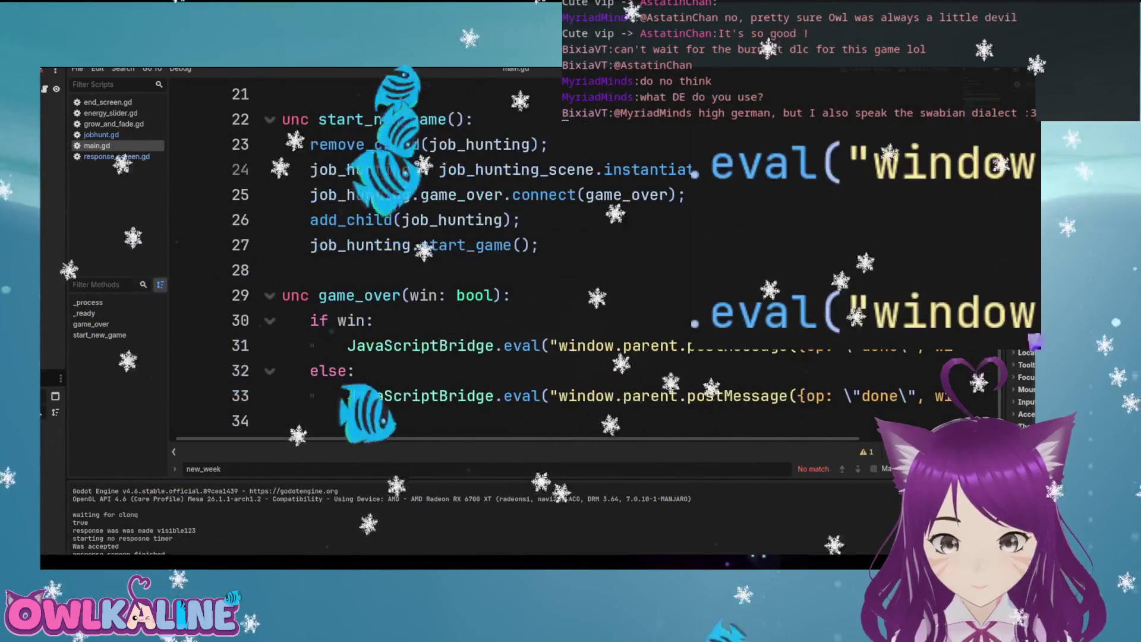
scroll(693, 232, "up", 2)
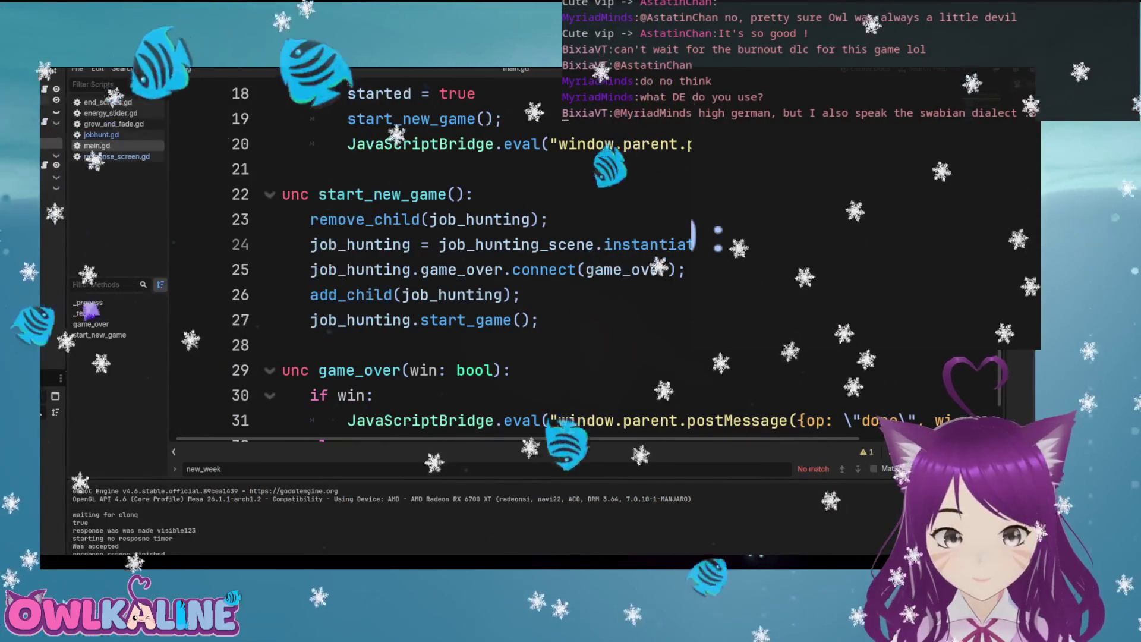
Delete the 'Game won?' debug print line in end_screen.gd
left_click(107, 102)
scroll(535, 256, "down", 2)
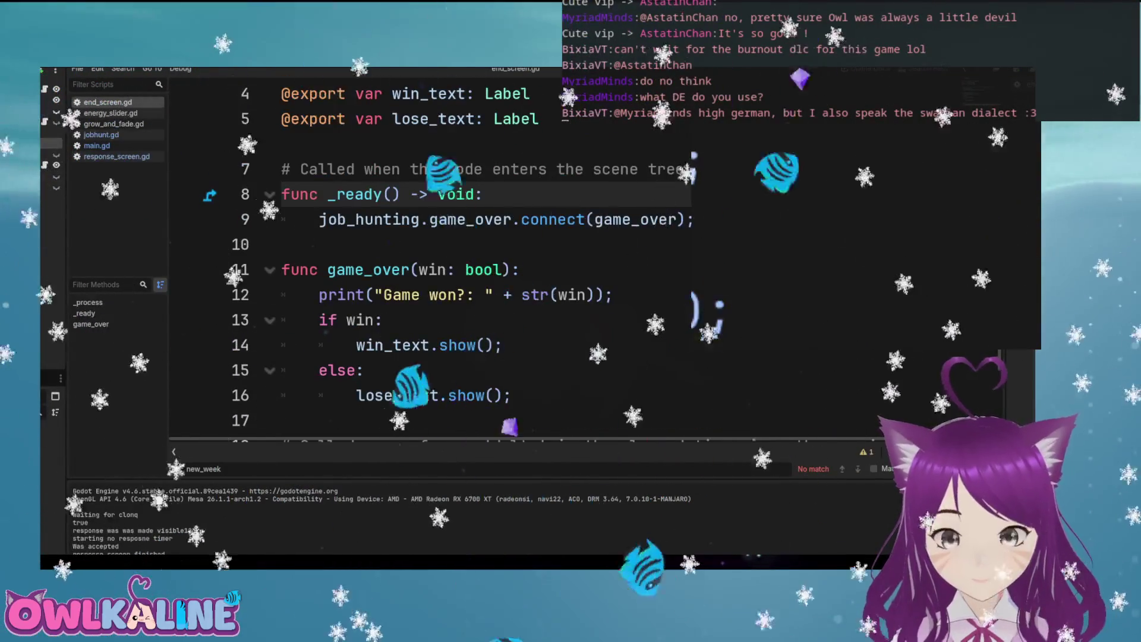
triple_click(477, 226)
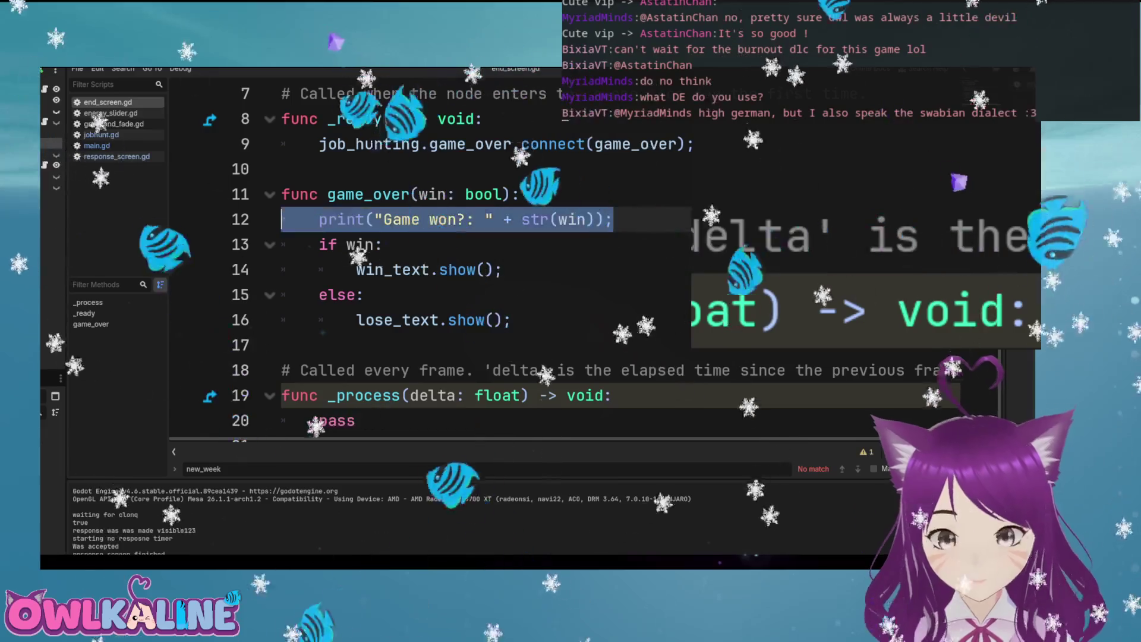
key("BackSpace")
scroll(535, 256, "up", 4)
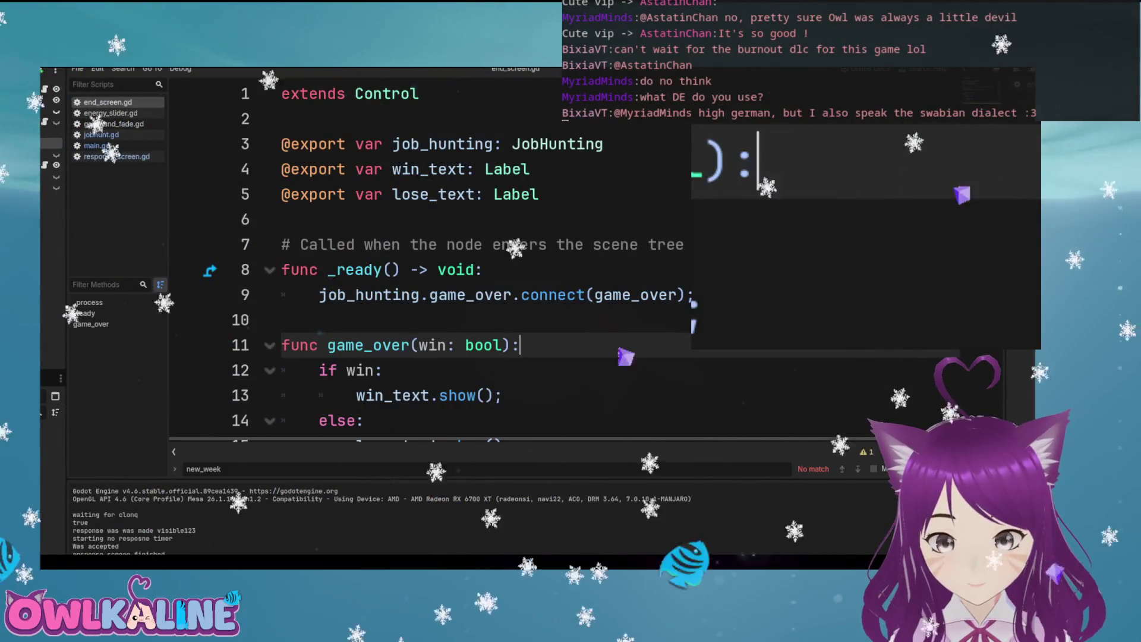
left_click(285, 219)
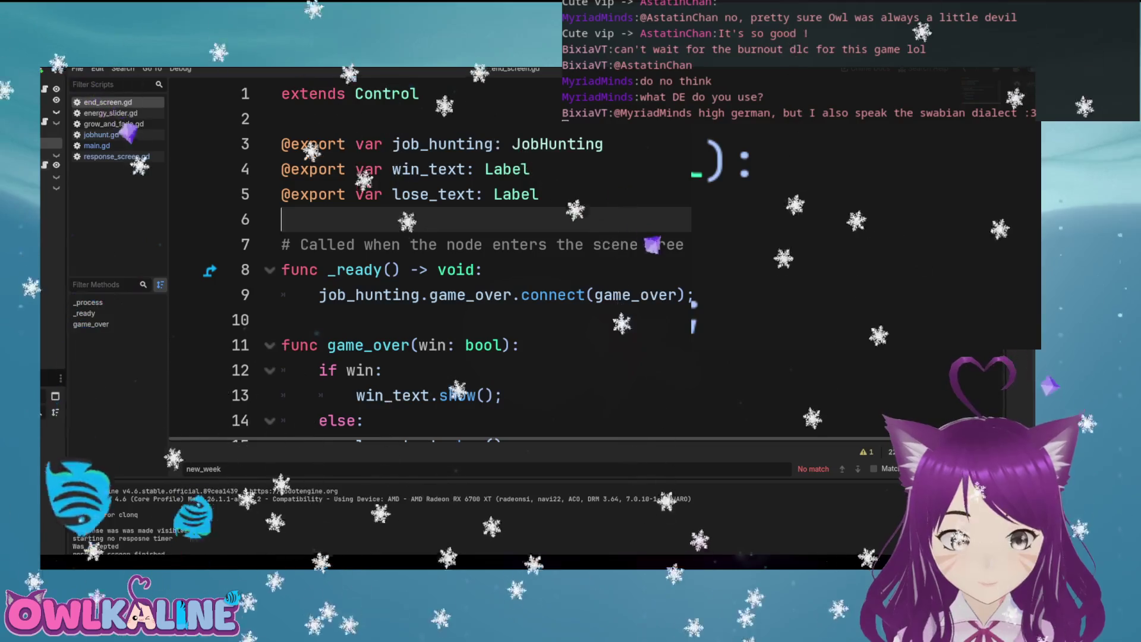
Look over end_screen.gd's _process function, then return to jobhunt.gd
left_click(87, 303)
left_click(102, 134)
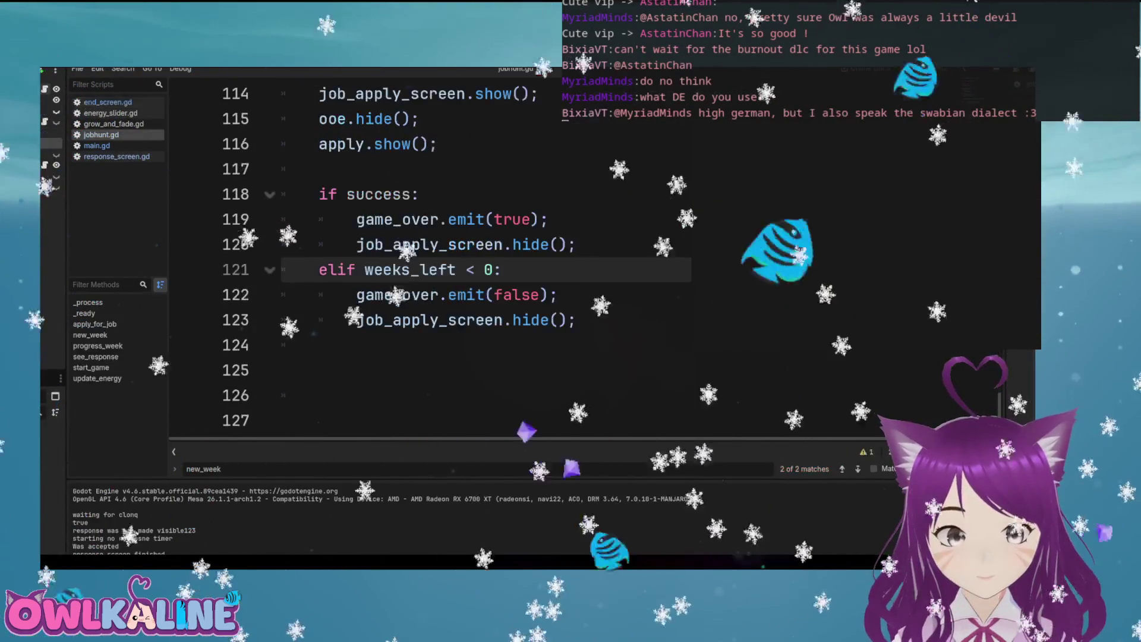
scroll(488, 256, "up", 3)
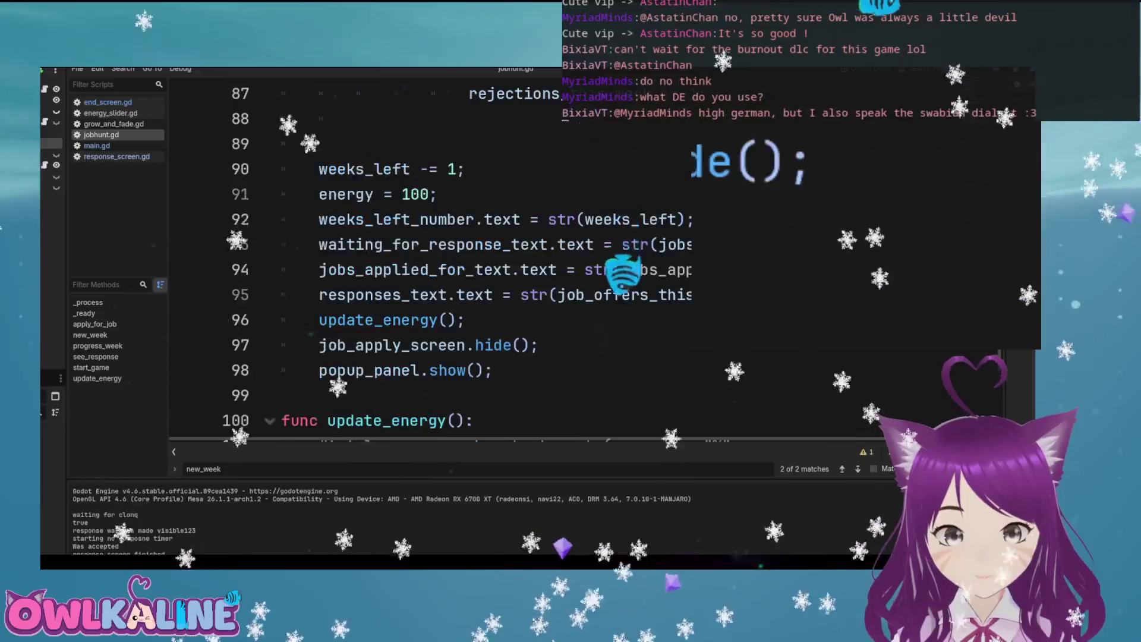
scroll(481, 269, "up", 20)
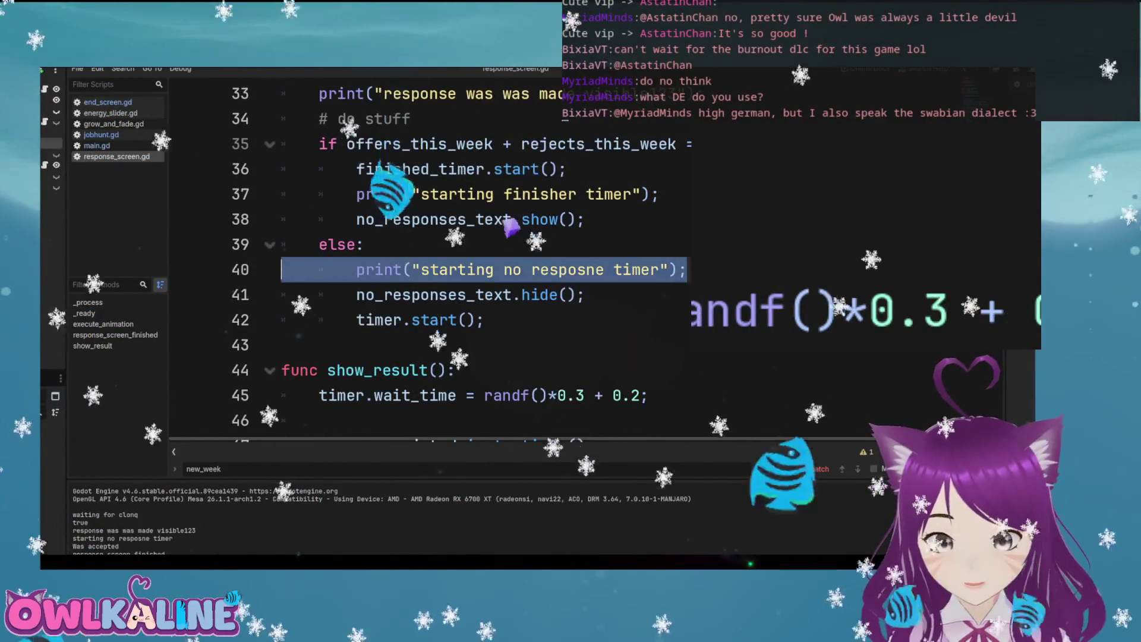
Delete the no-response timer, finisher timer, made-visible and finished debug prints in response_screen.gd
key("BackSpace")
key("BackSpace")
scroll(482, 269, "up", 2)
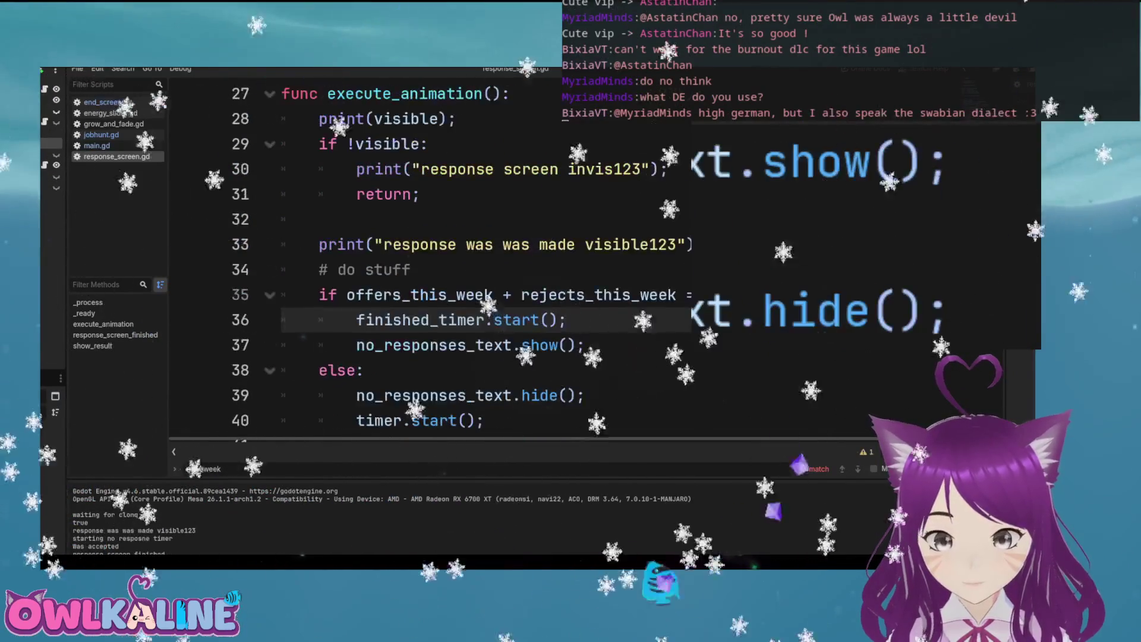
key("BackSpace")
left_click(670, 170)
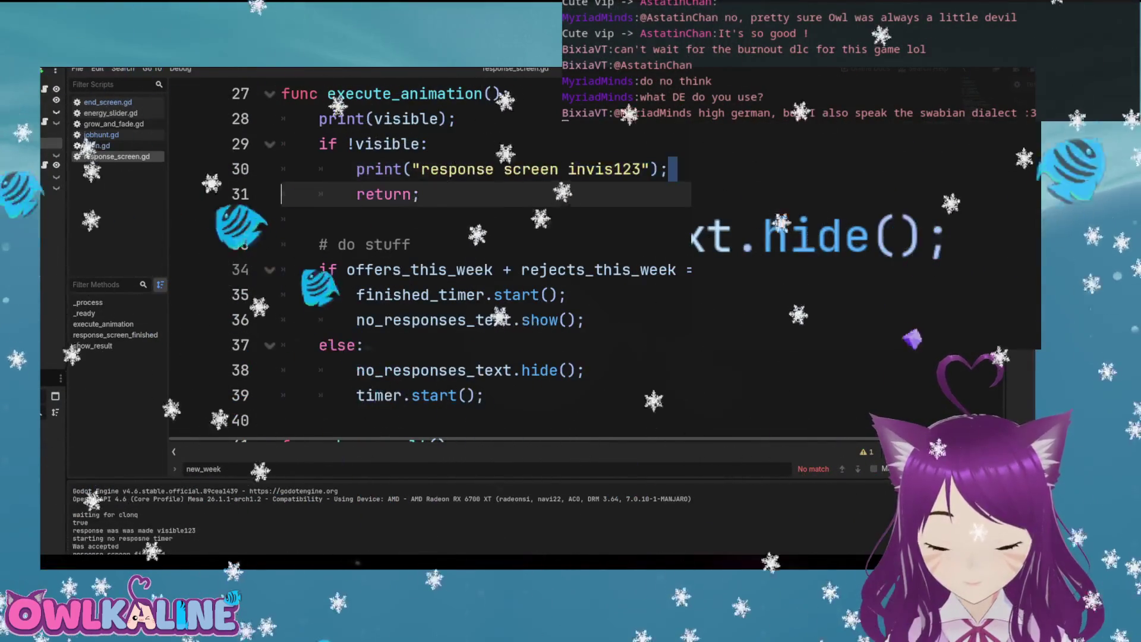
scroll(476, 256, "up", 6)
scroll(476, 256, "down", 4)
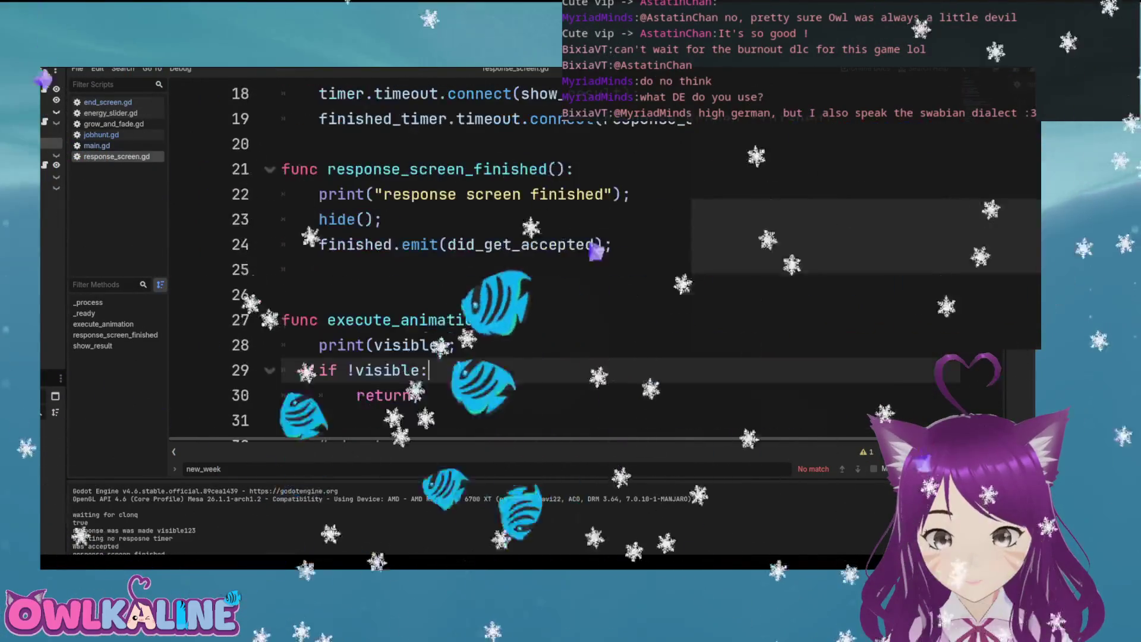
left_click_drag(631, 195, 494, 194)
key("BackSpace")
Delete the 'Was accepted' debug print and save response_screen.gd
scroll(476, 256, "up", 4)
scroll(476, 255, "down", 4)
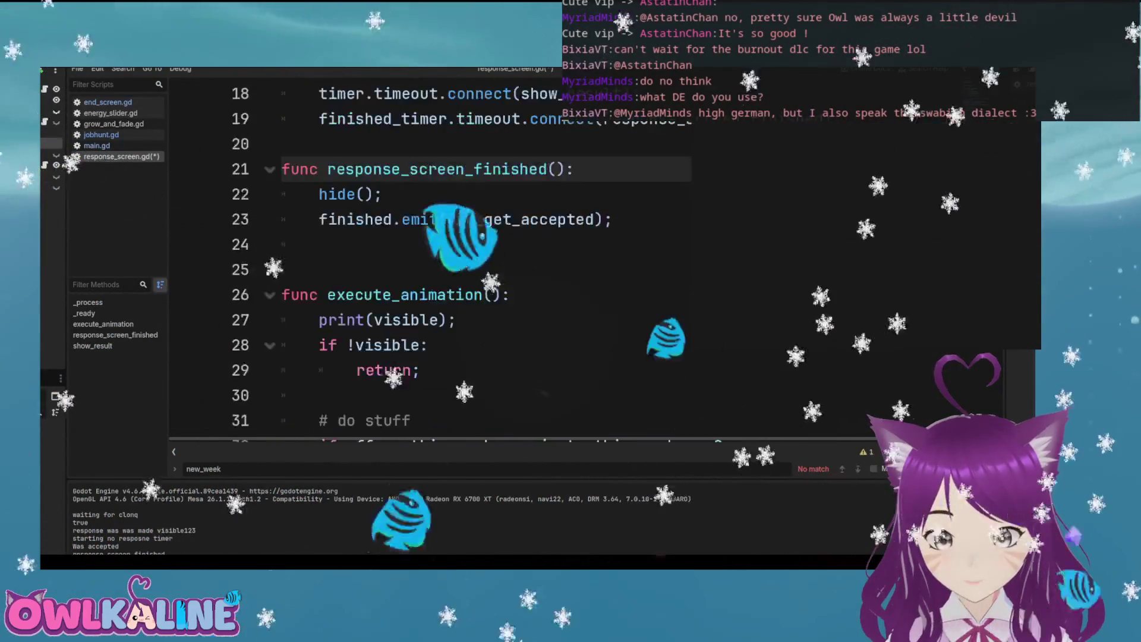
scroll(559, 371, "down", 5)
scroll(559, 370, "up", 2)
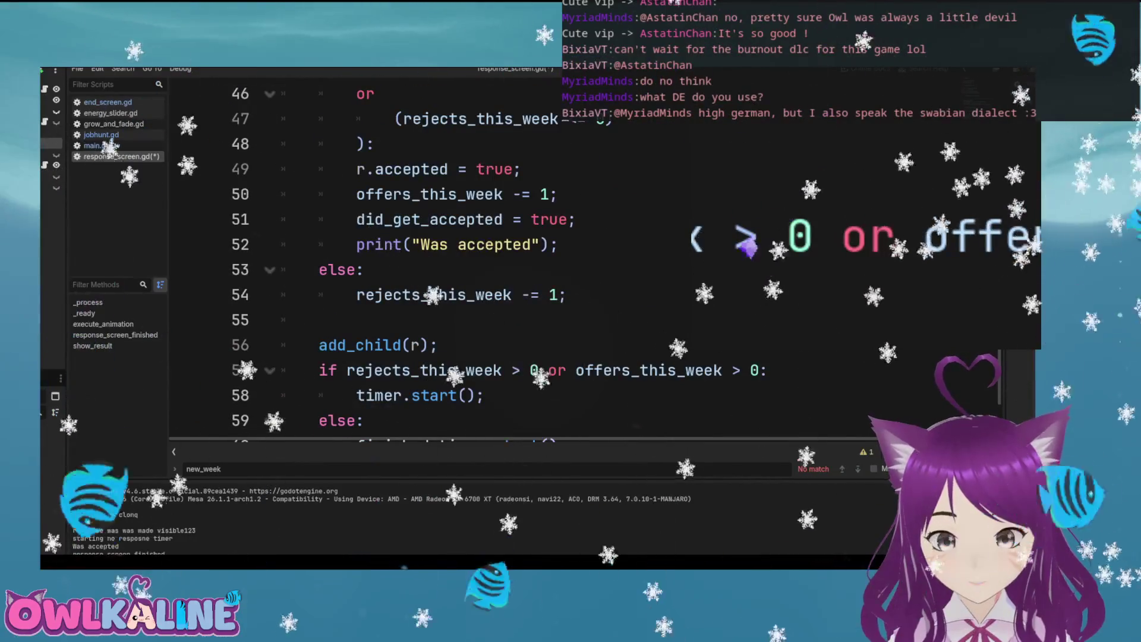
key("BackSpace")
key("BackSpace")
scroll(653, 364, "down", 2)
key("ctrl+s")
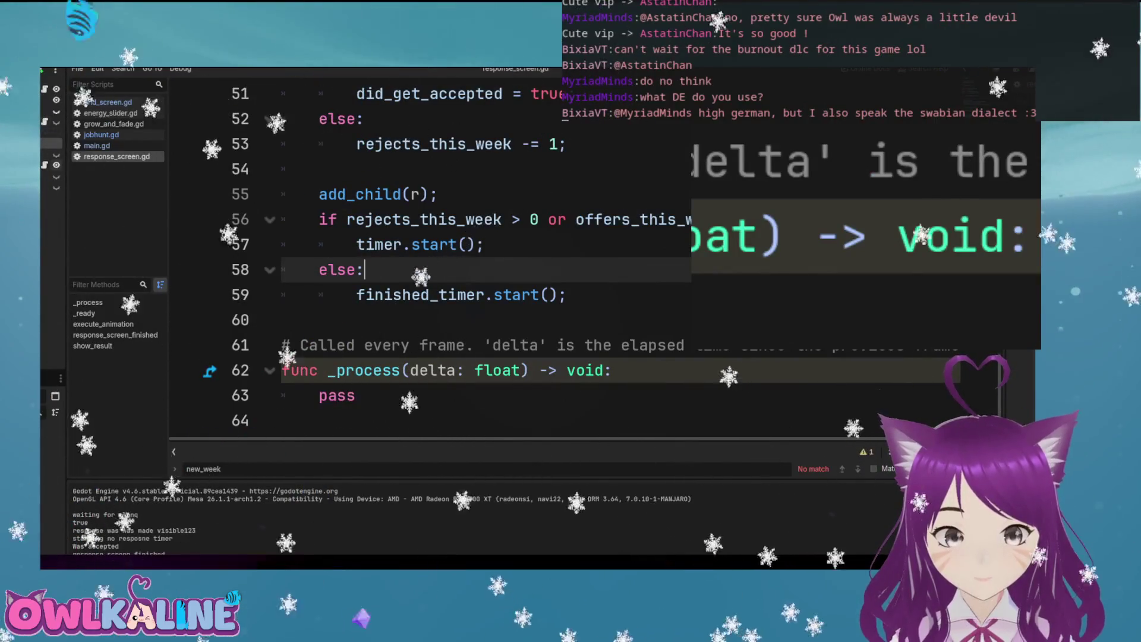
Look over end_screen.gd and jobhunt.gd, then close the running game
left_click(107, 102)
scroll(416, 268, "up", 2)
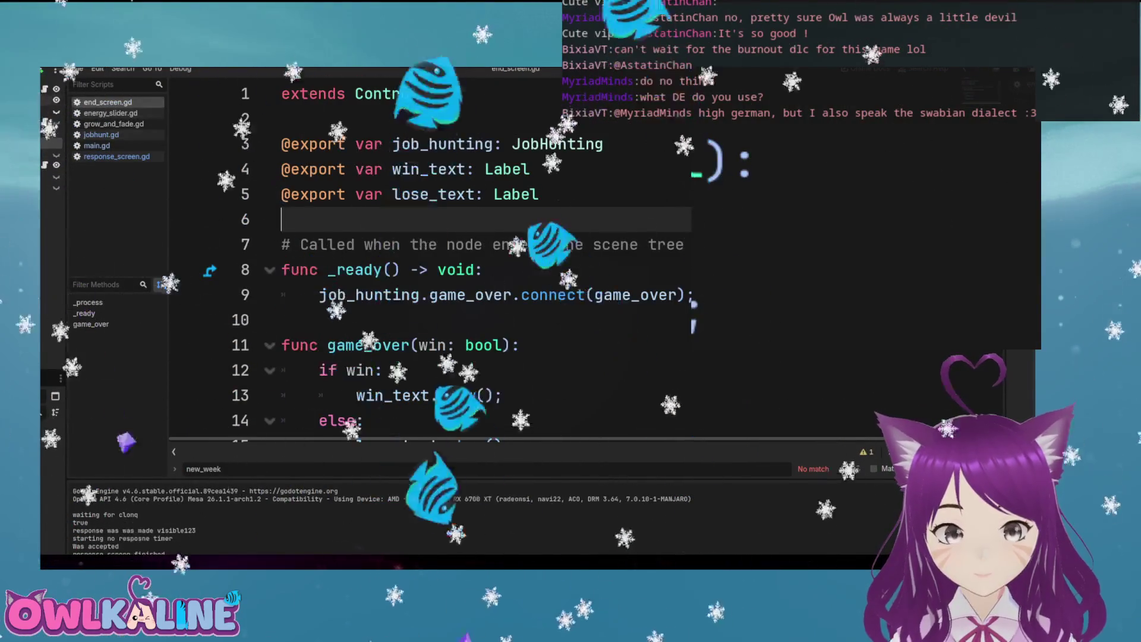
left_click(101, 134)
scroll(428, 267, "down", 10)
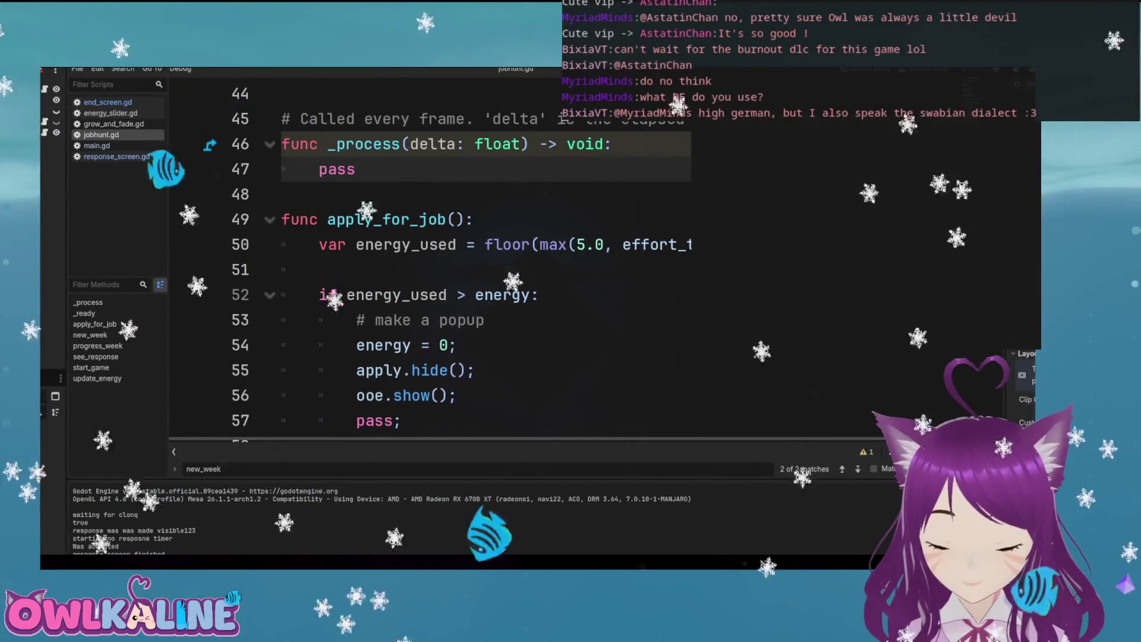
scroll(1022, 384, "down", 3)
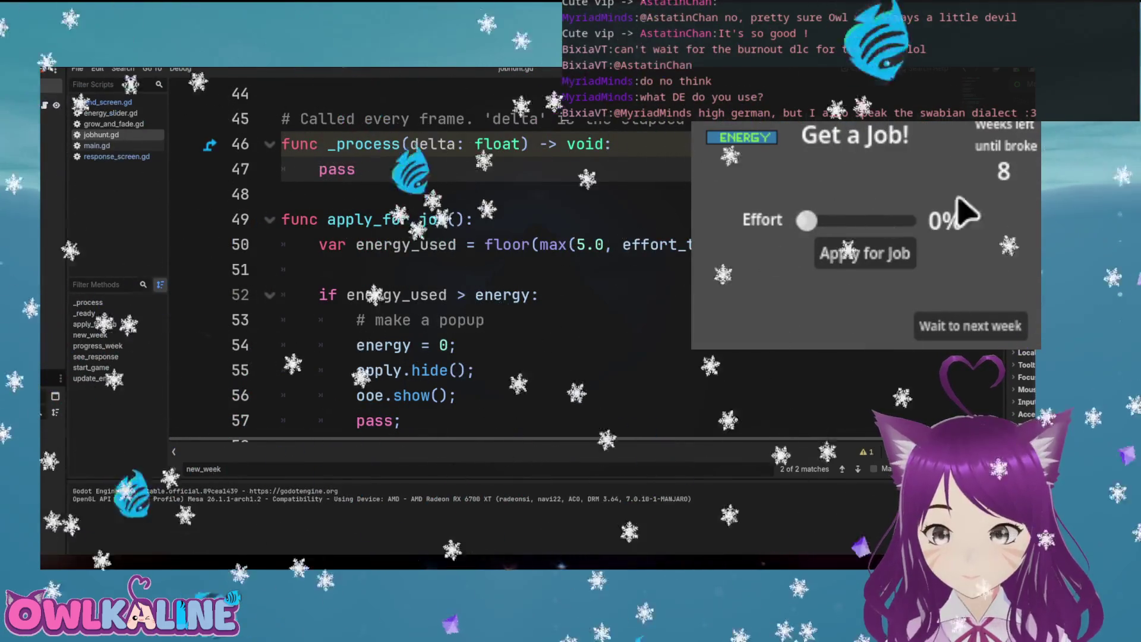
key("alt+F4")
Move the start_new_game() call from _ready to under started = true in main.gd
left_click(97, 145)
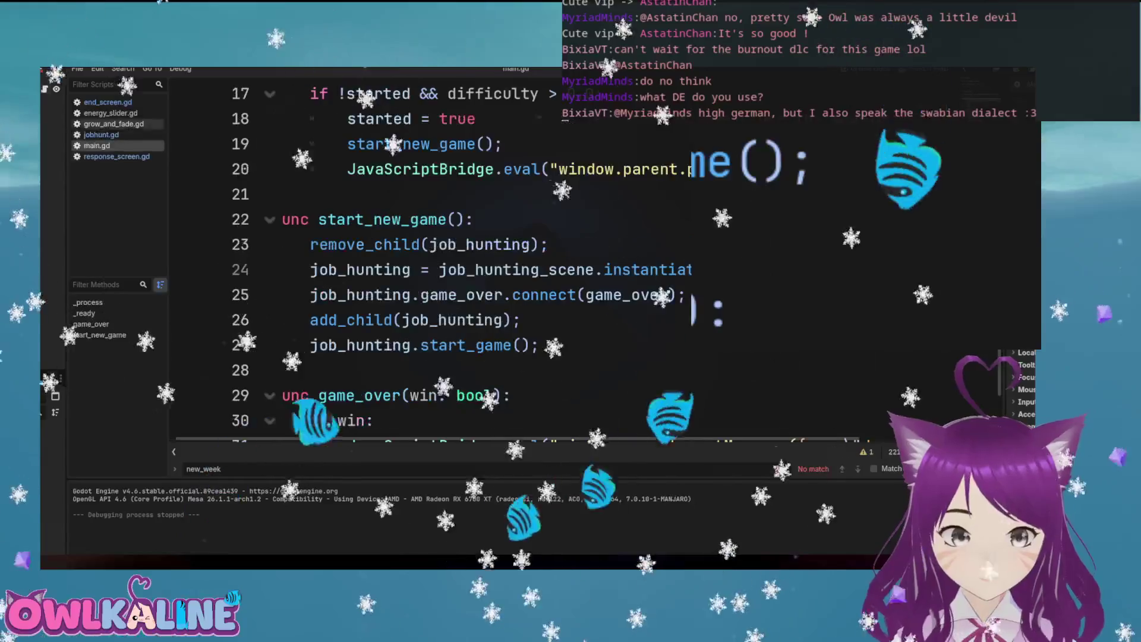
scroll(475, 261, "up", 4)
scroll(475, 262, "down", 3)
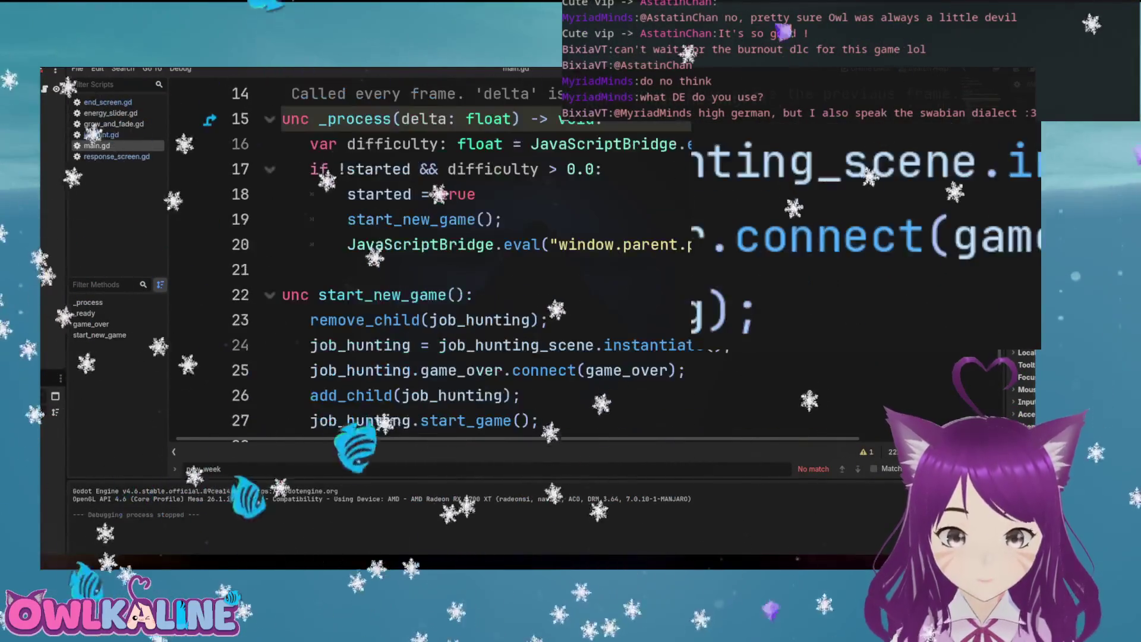
scroll(476, 262, "up", 3)
triple_click(411, 229)
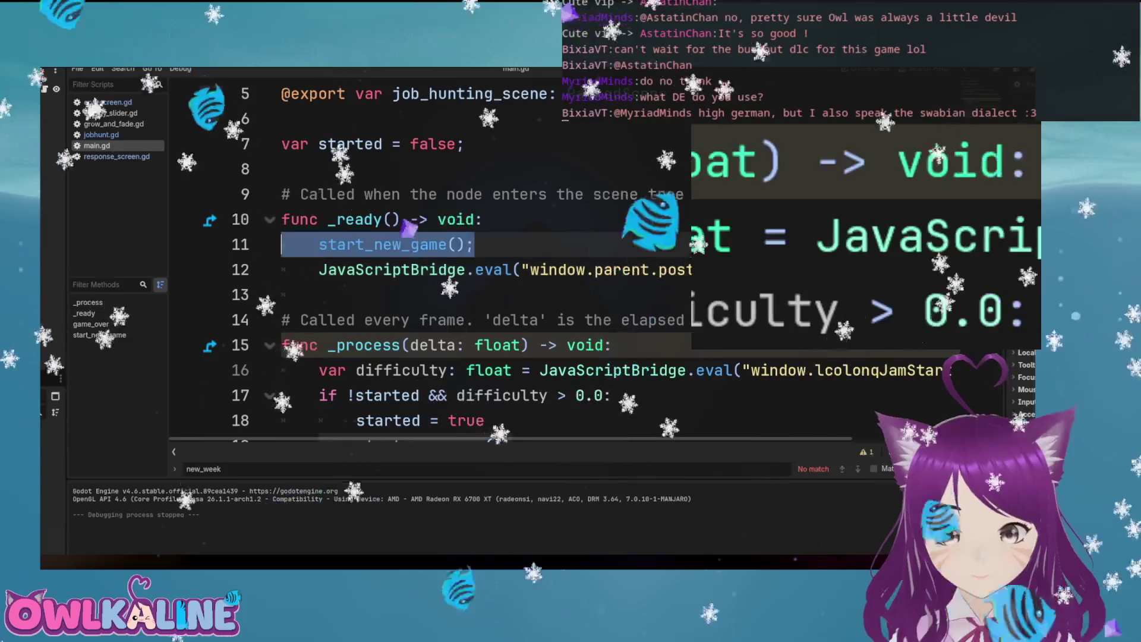
key("ctrl+x")
left_click(484, 395)
key("Return")
key("ctrl+v")
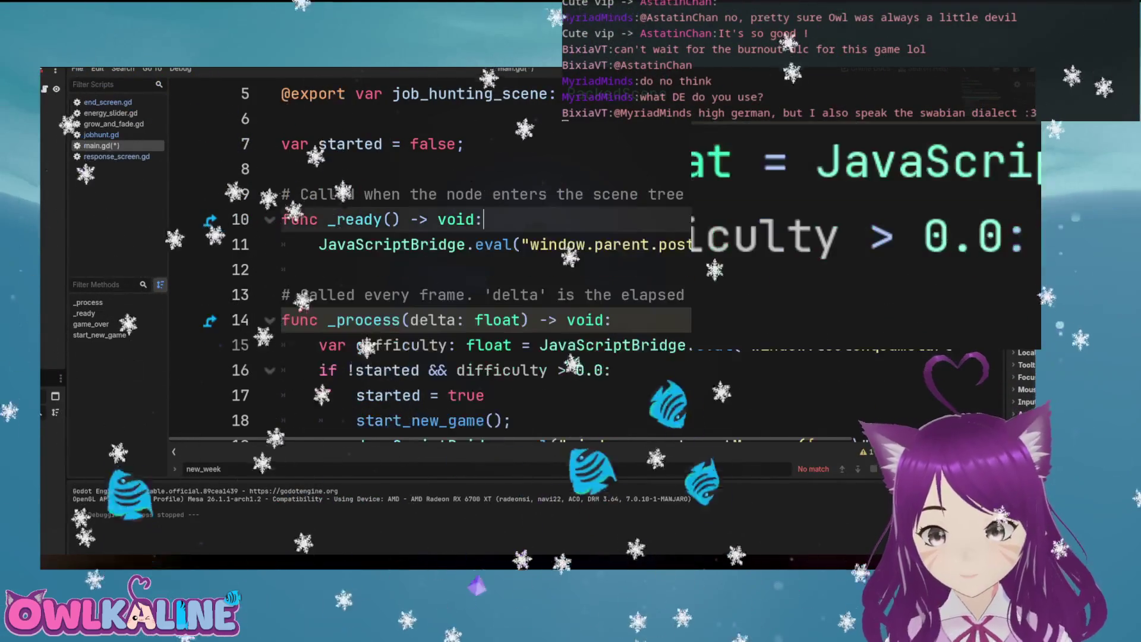
Undo the move so _ready still calls start_new_game()
key("ctrl+z")
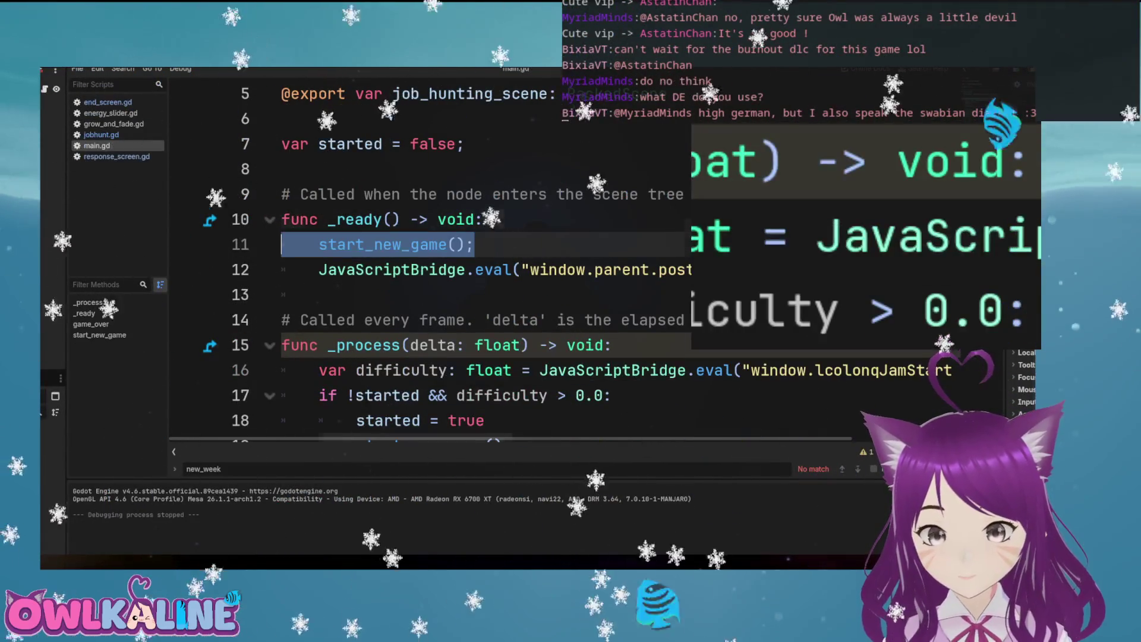
key("Up")
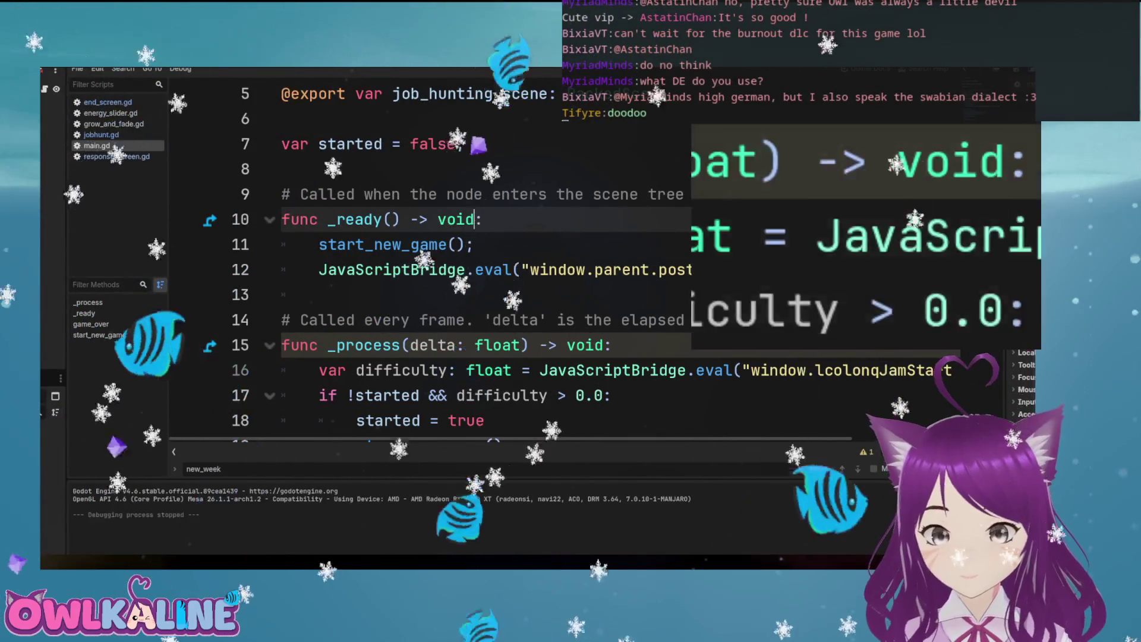
scroll(536, 297, "down", 5)
scroll(535, 297, "up", 2)
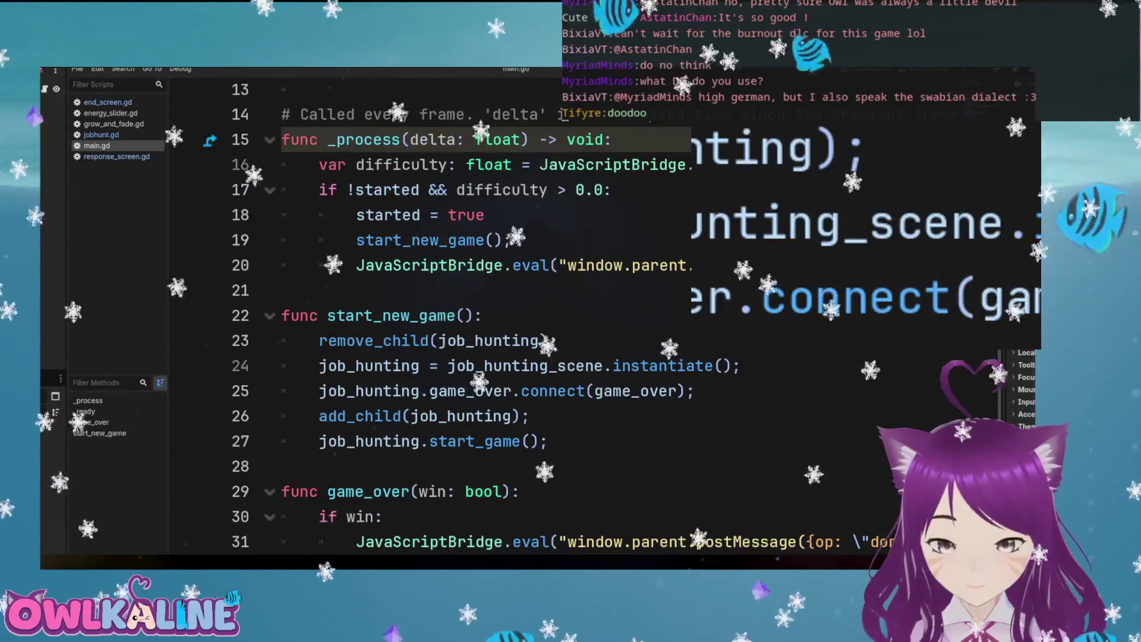
Rename the _process parameter delta to _delta in main.gd
key("ctrl+f")
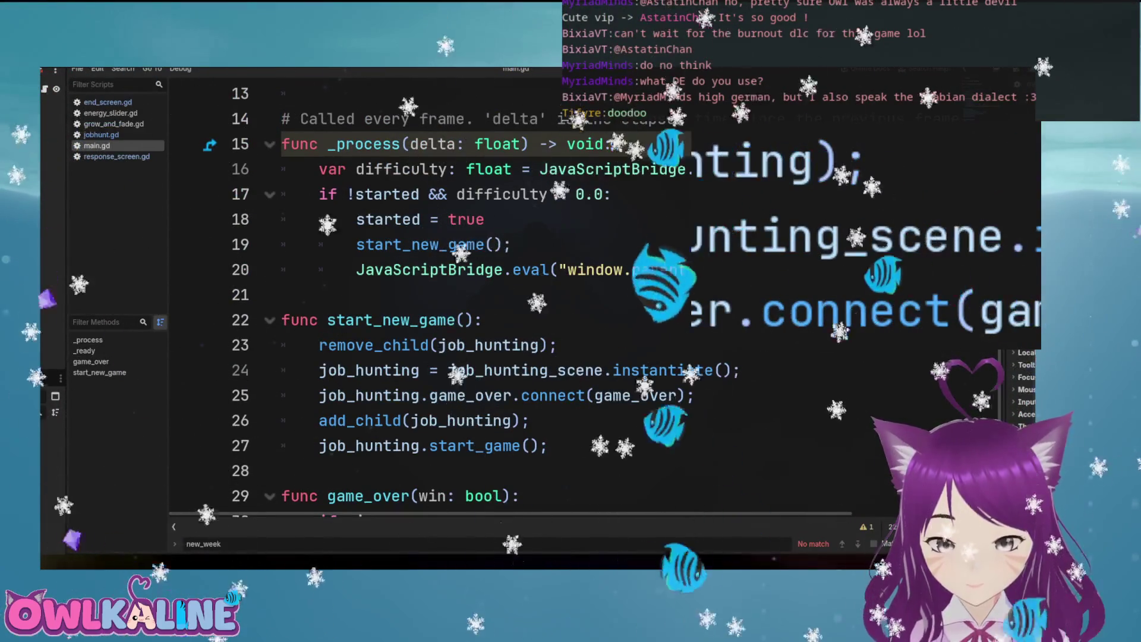
left_click(101, 134)
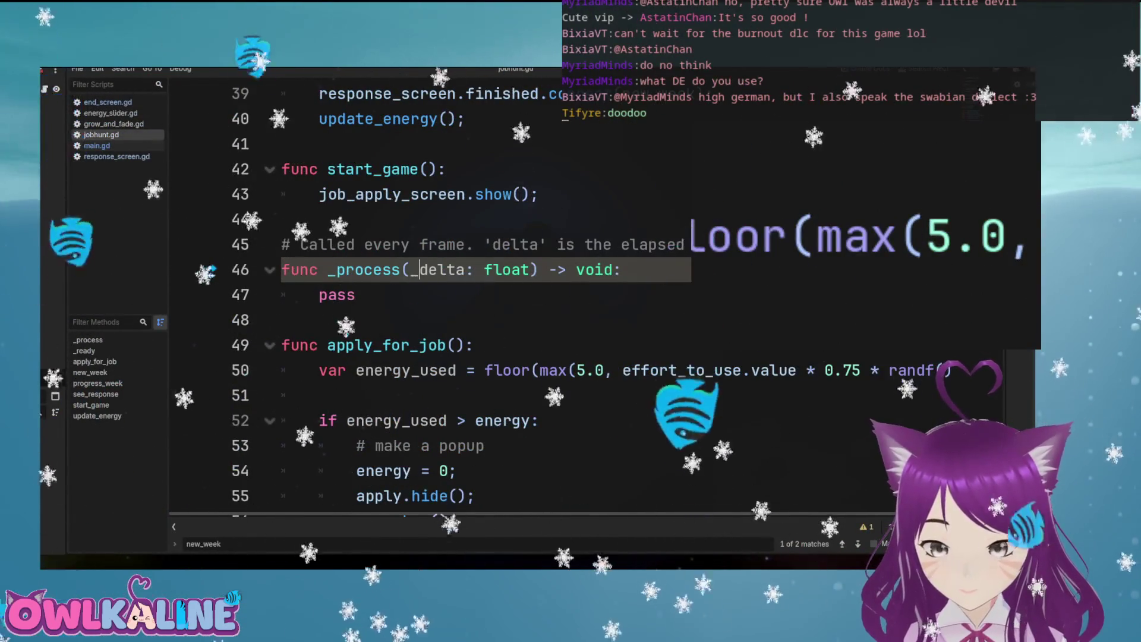
left_click(97, 145)
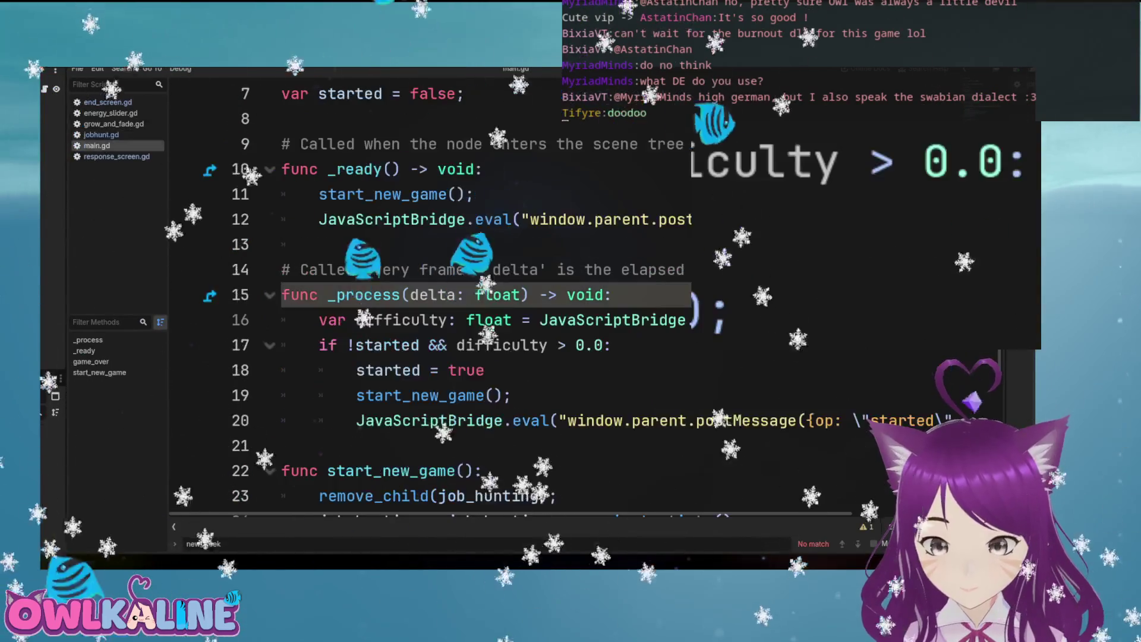
type("_")
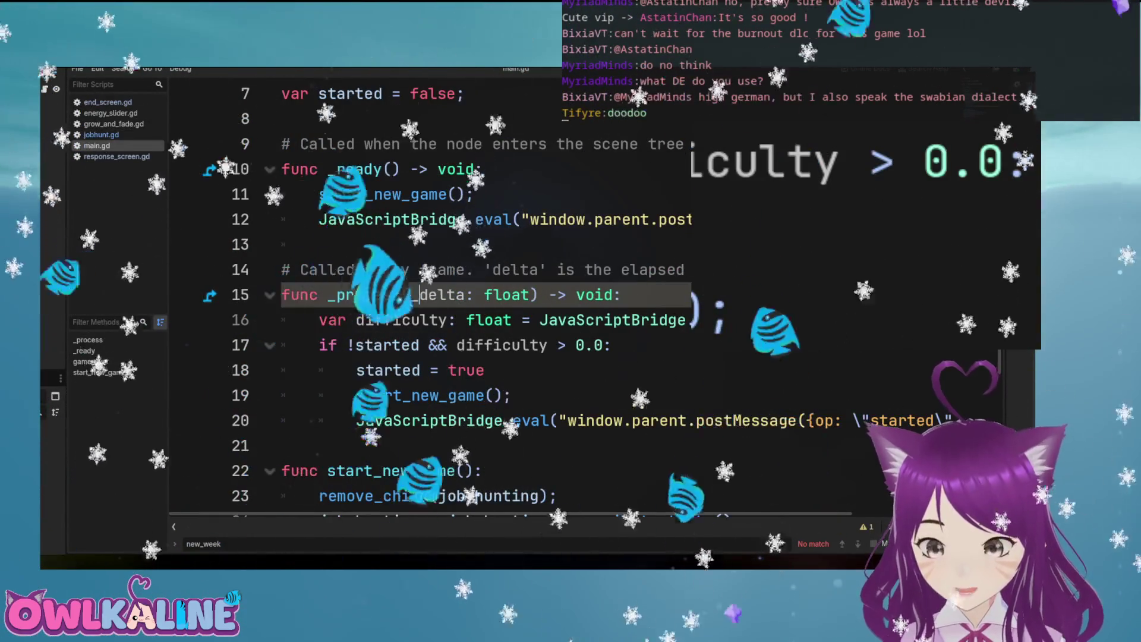
Check the _process delta parameter in energy_slider, response_screen, grow_and_fade and end_screen.gd
left_click(110, 113)
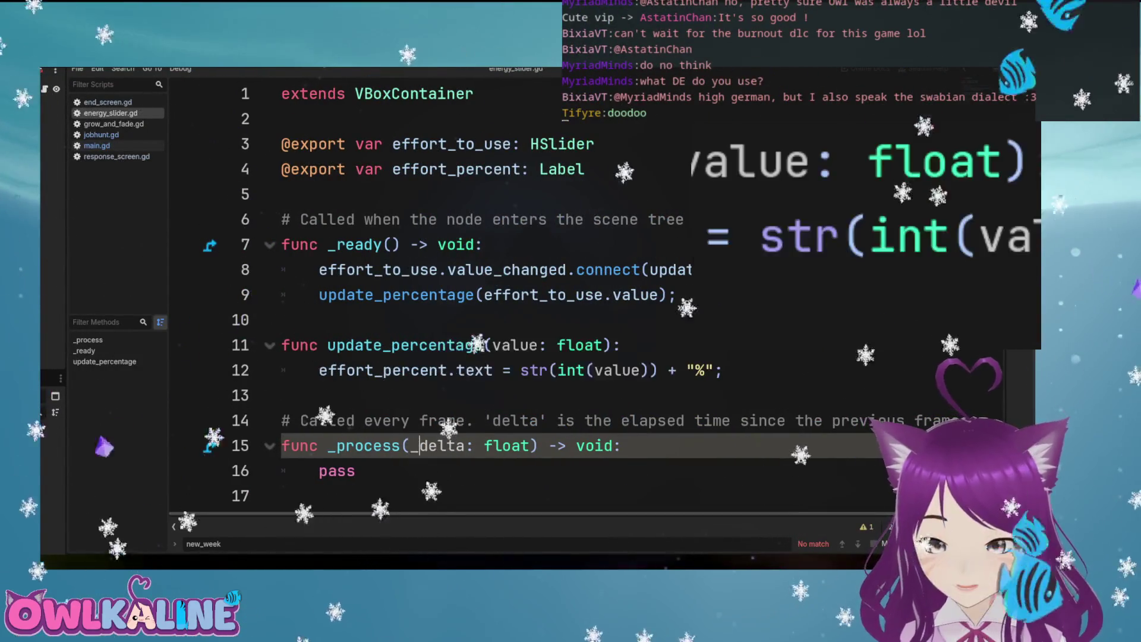
left_click(116, 156)
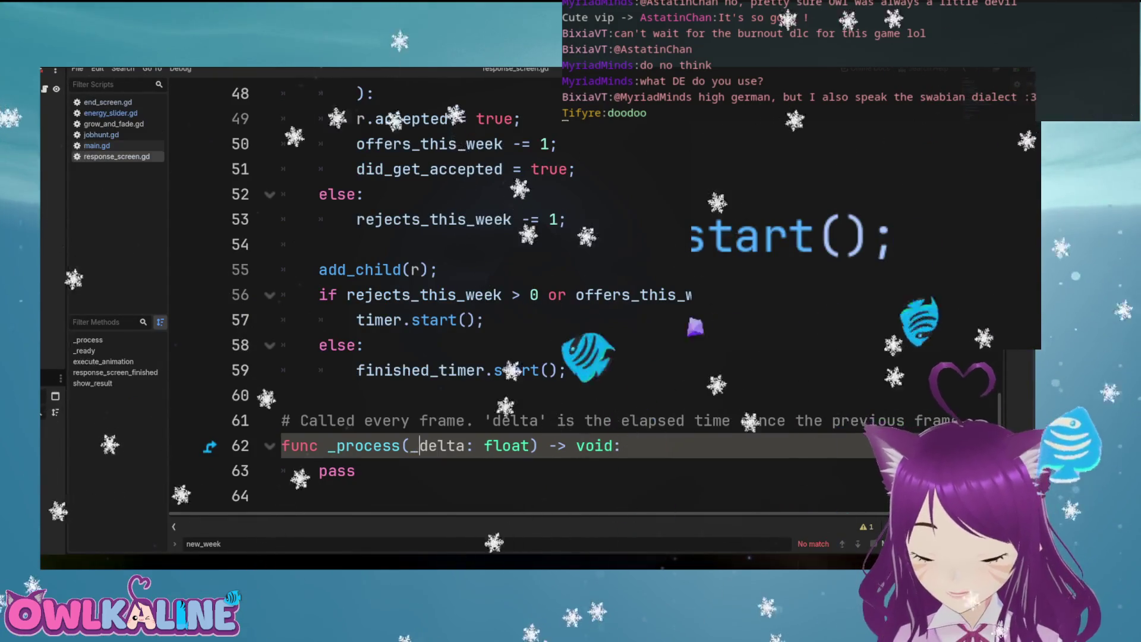
left_click(113, 123)
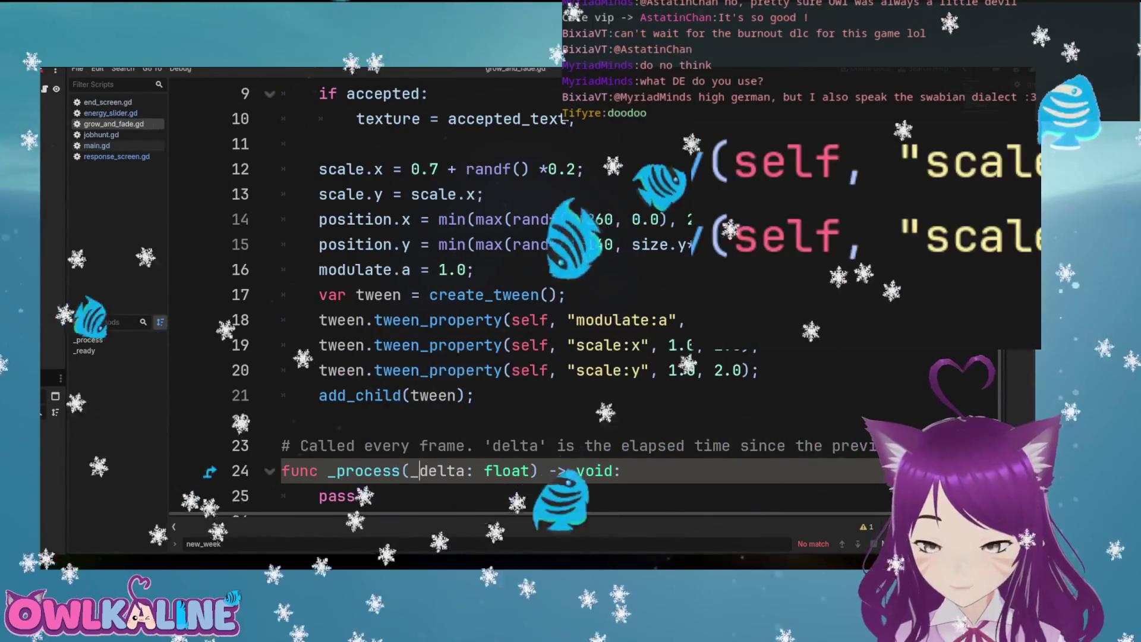
left_click(108, 103)
left_click(410, 446)
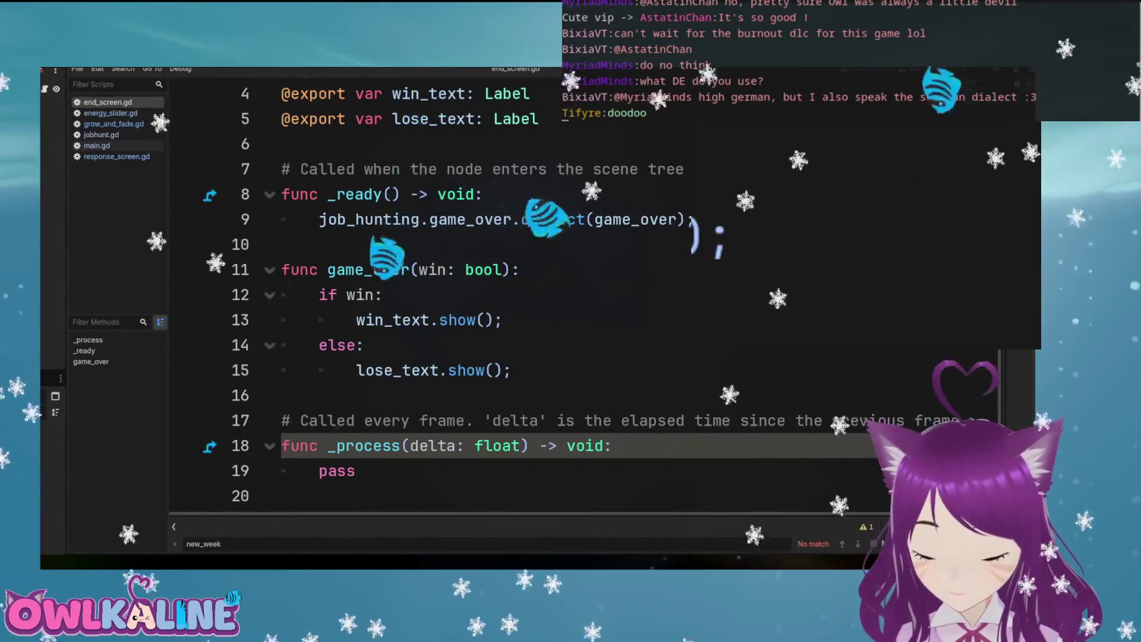
left_click(420, 422)
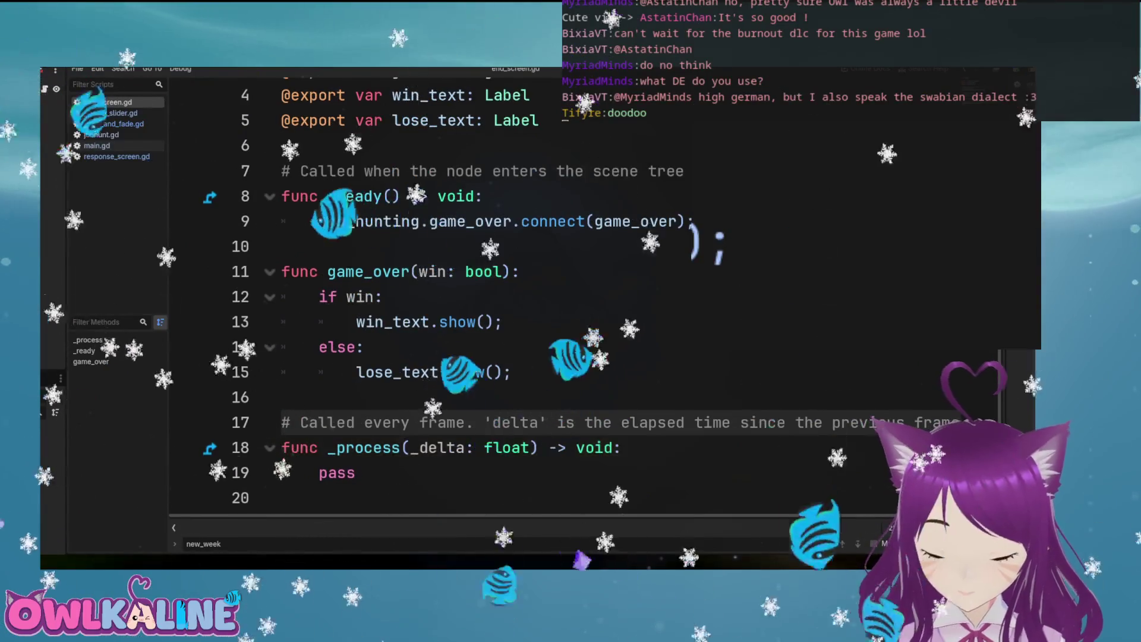
left_click(97, 146)
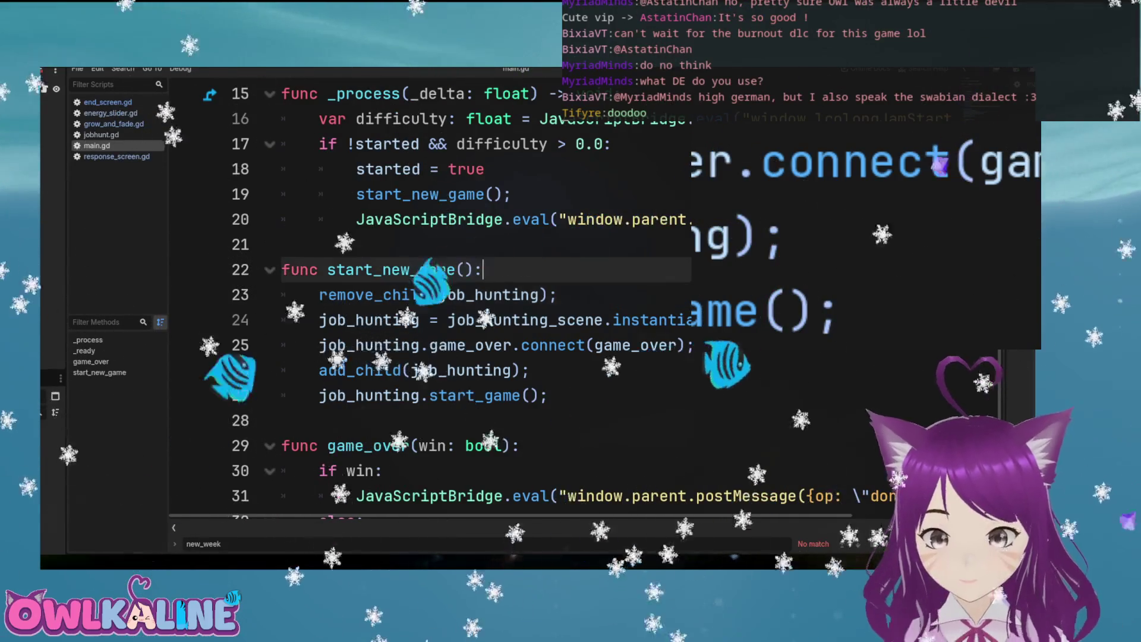
Wrap remove_child in an 'if job_hunting != null:' check in main.gd
key("Return")
key("Up")
type("if job")
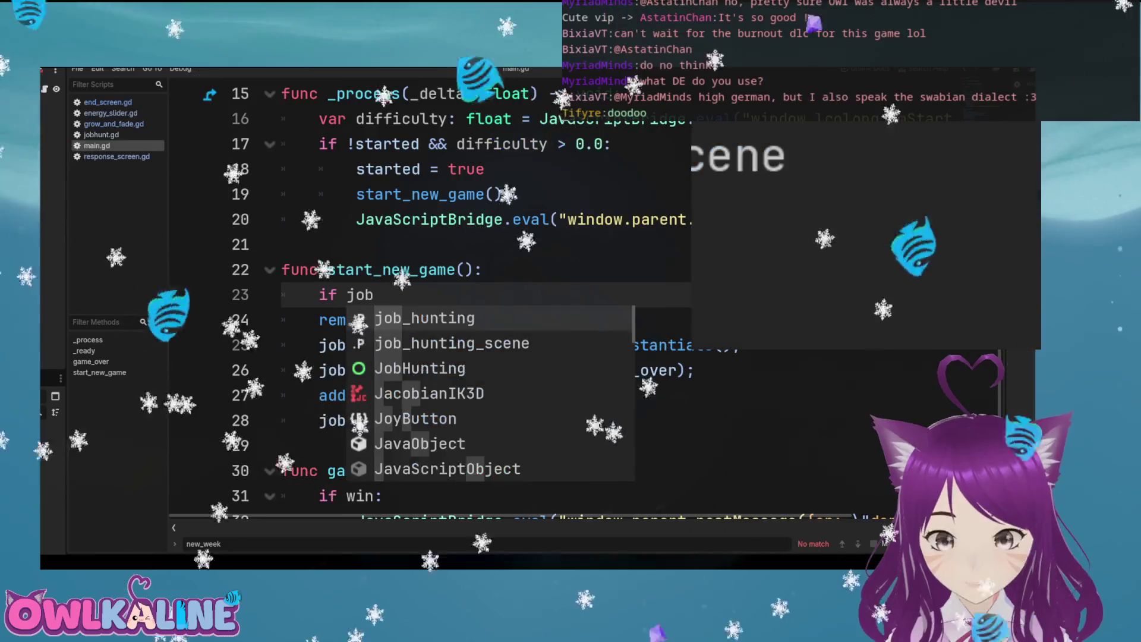
key("Return")
type("!= null:")
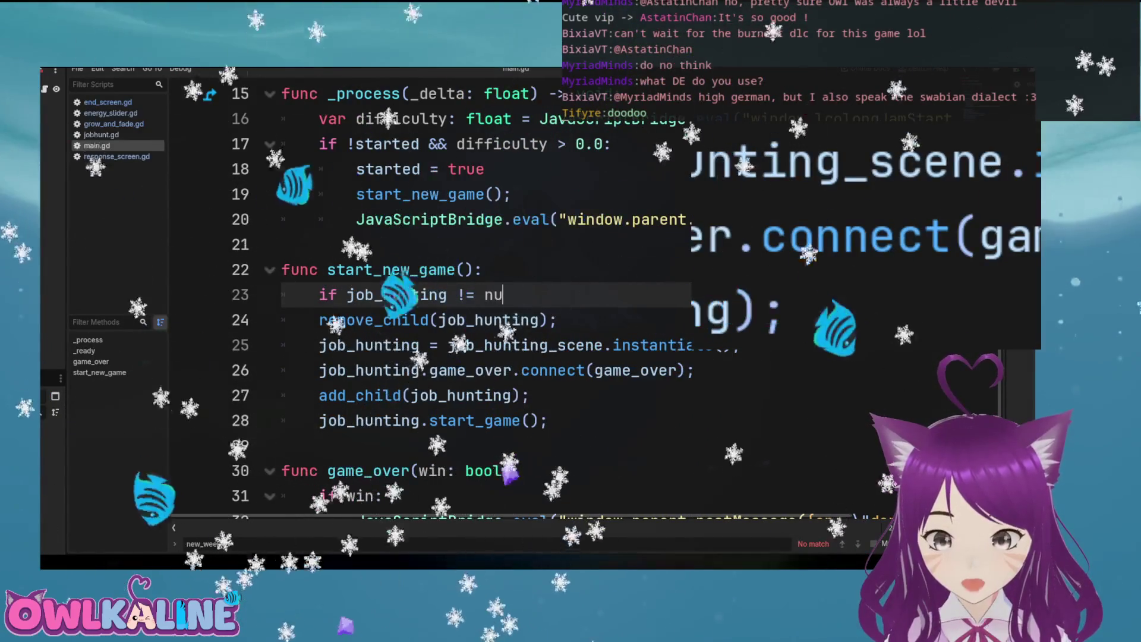
key("Down")
key("Tab")
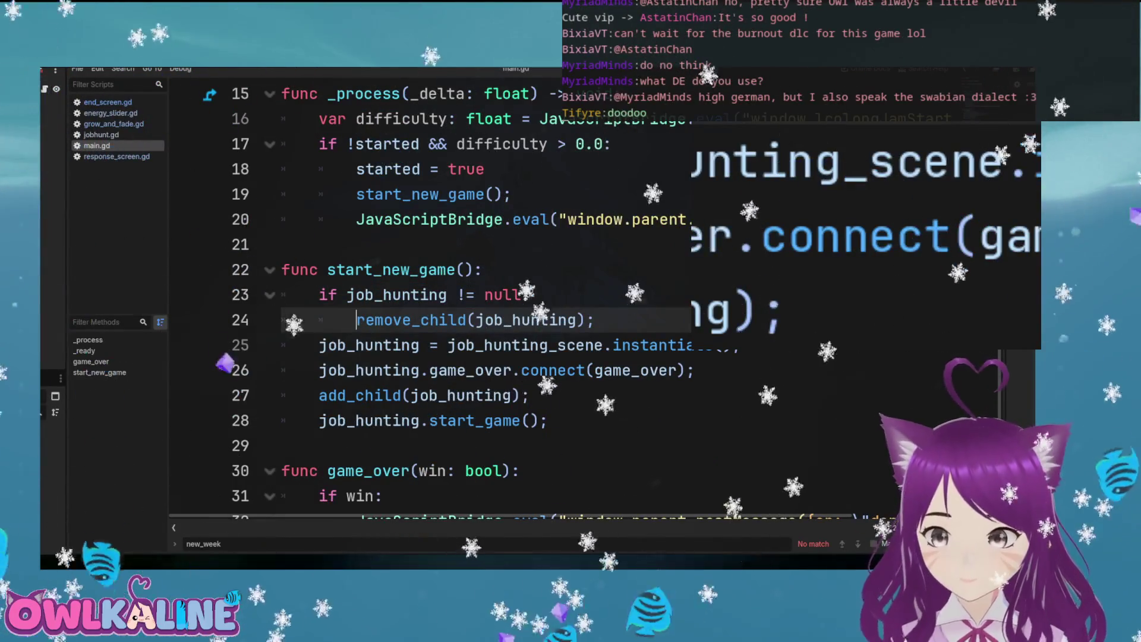
Test-run the game with a 54% effort application through one week, then stop it
key("F5")
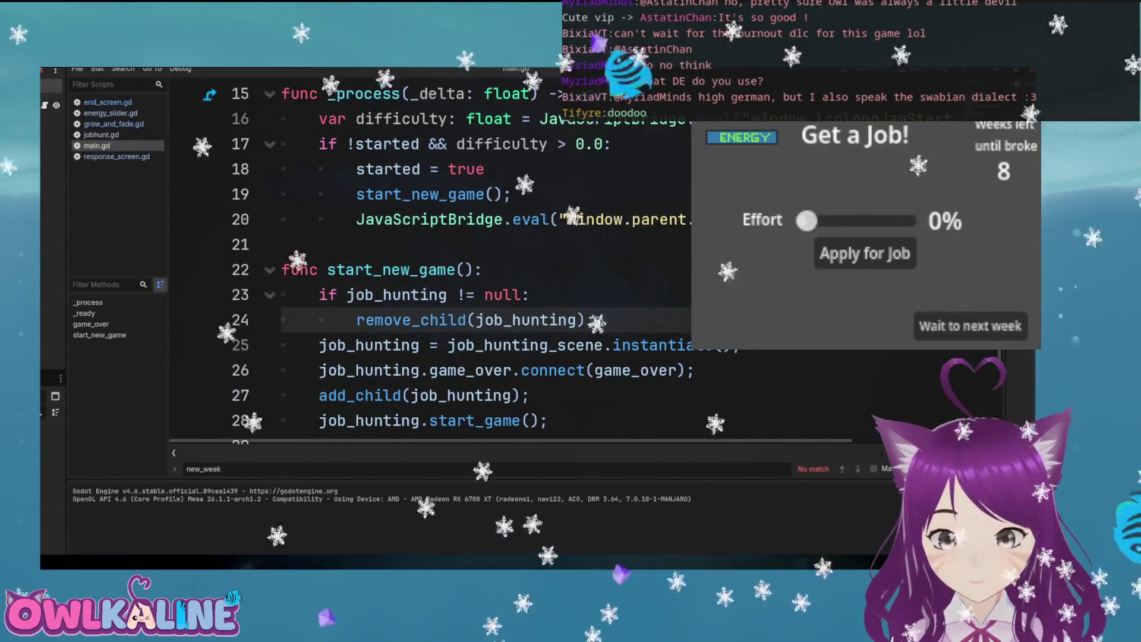
left_click(886, 260)
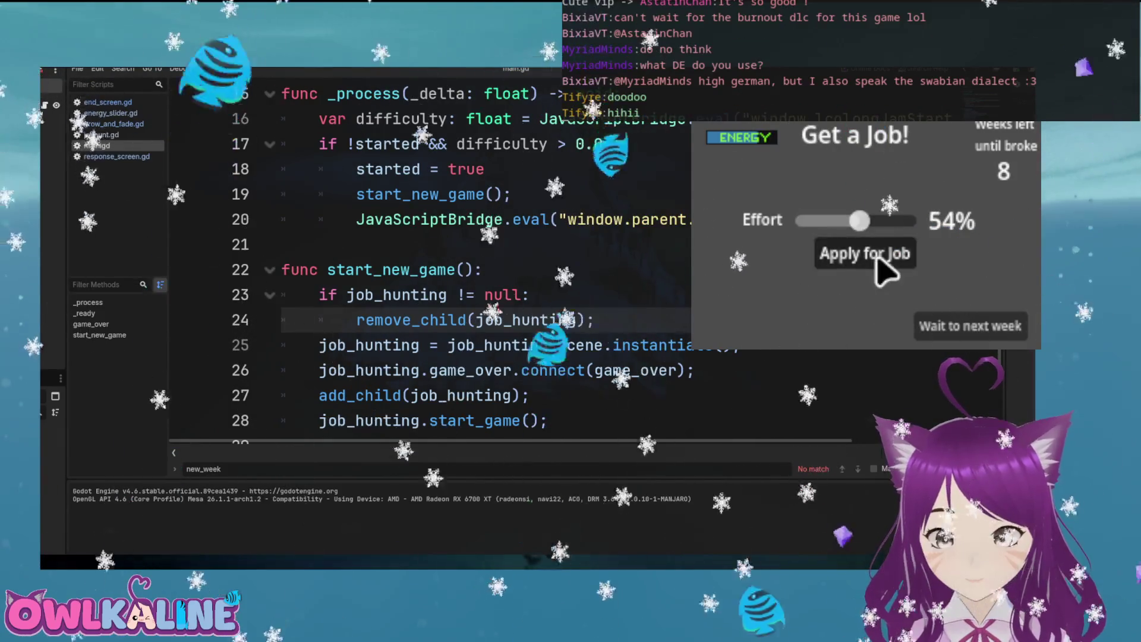
left_click(967, 327)
left_click(862, 301)
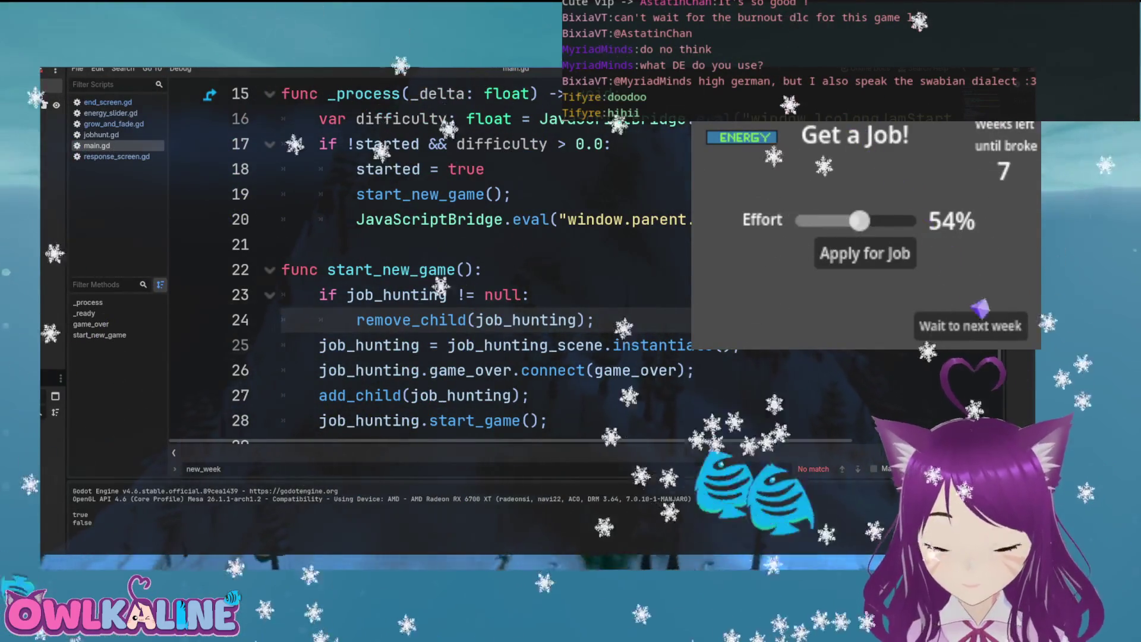
key("F8")
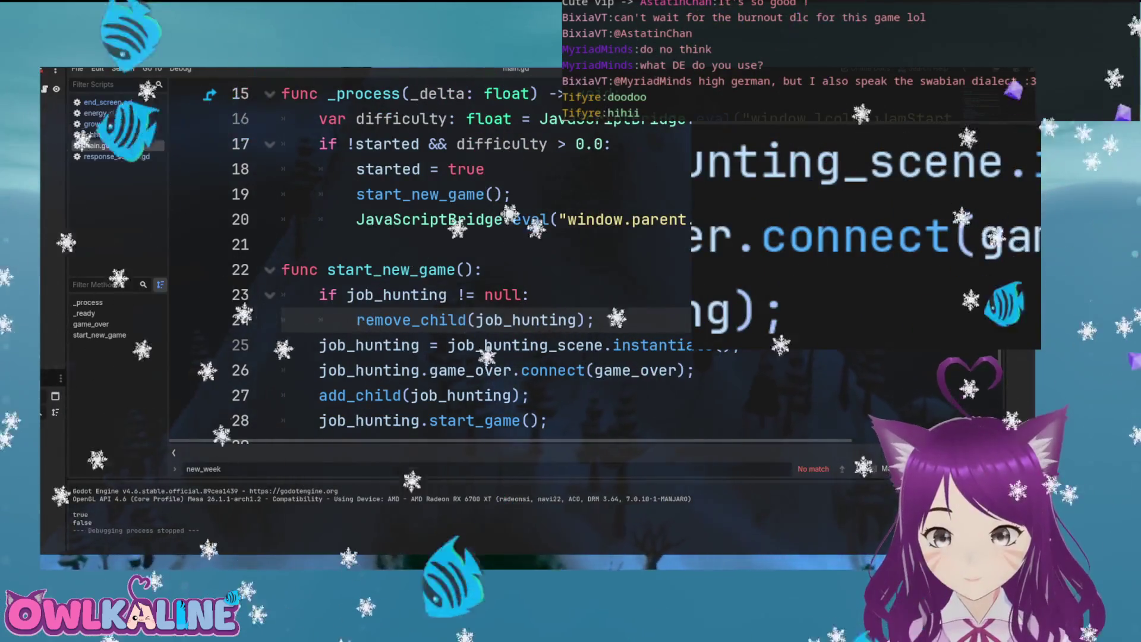
scroll(511, 261, "down", 2)
scroll(511, 262, "up", 1)
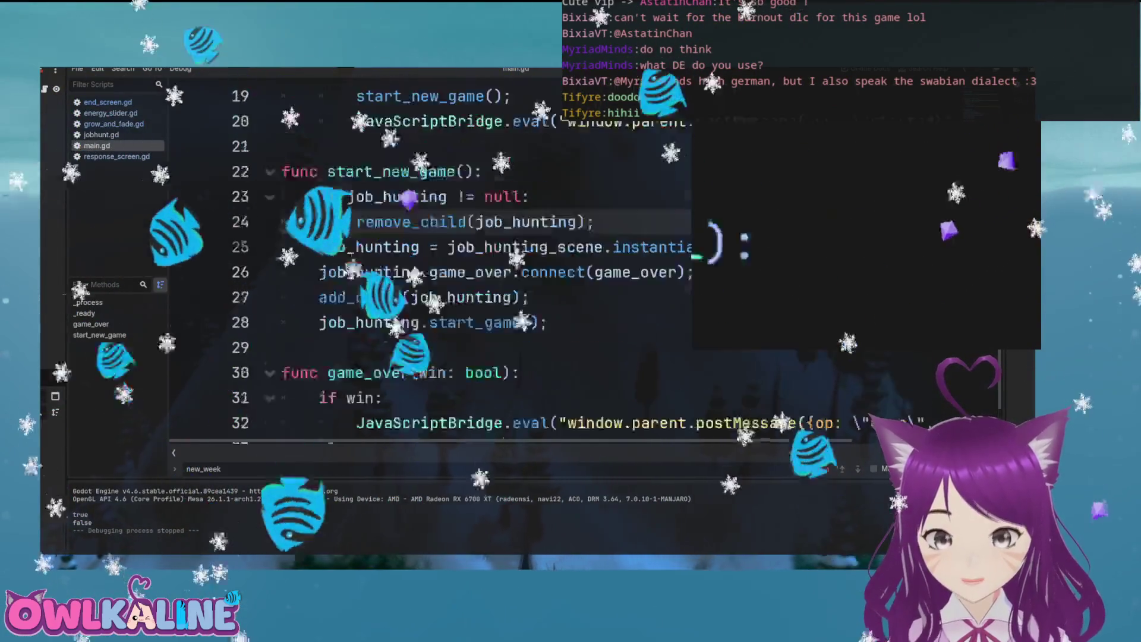
Search the scripts for 'print', checking end_screen.gd, grow_and_fade.gd and energy_slider.gd
scroll(511, 262, "up", 4)
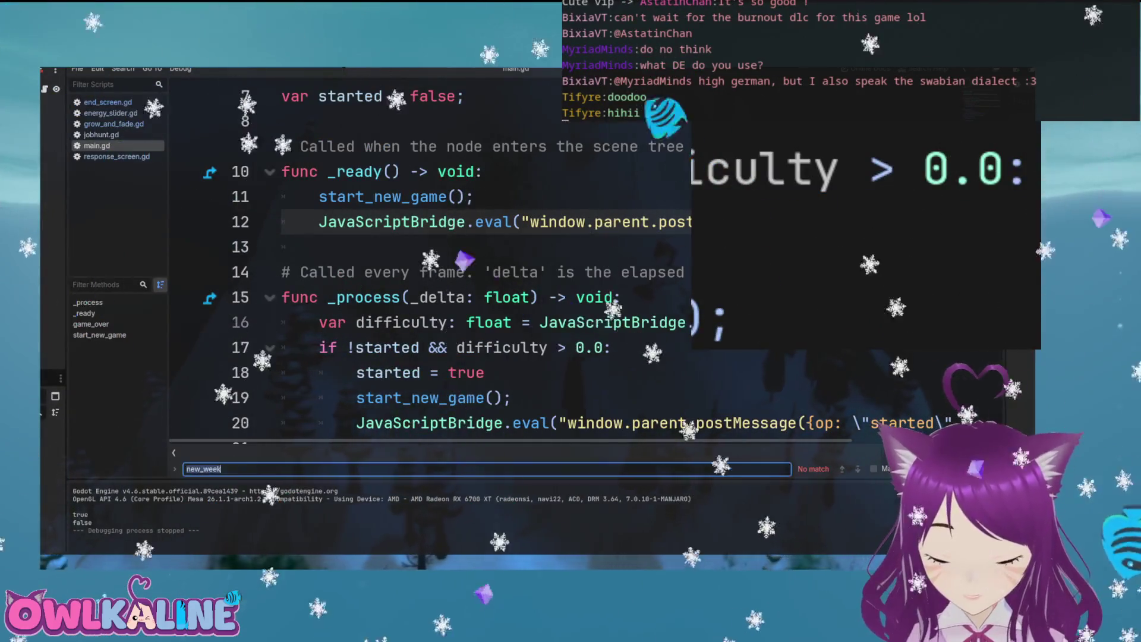
type("print")
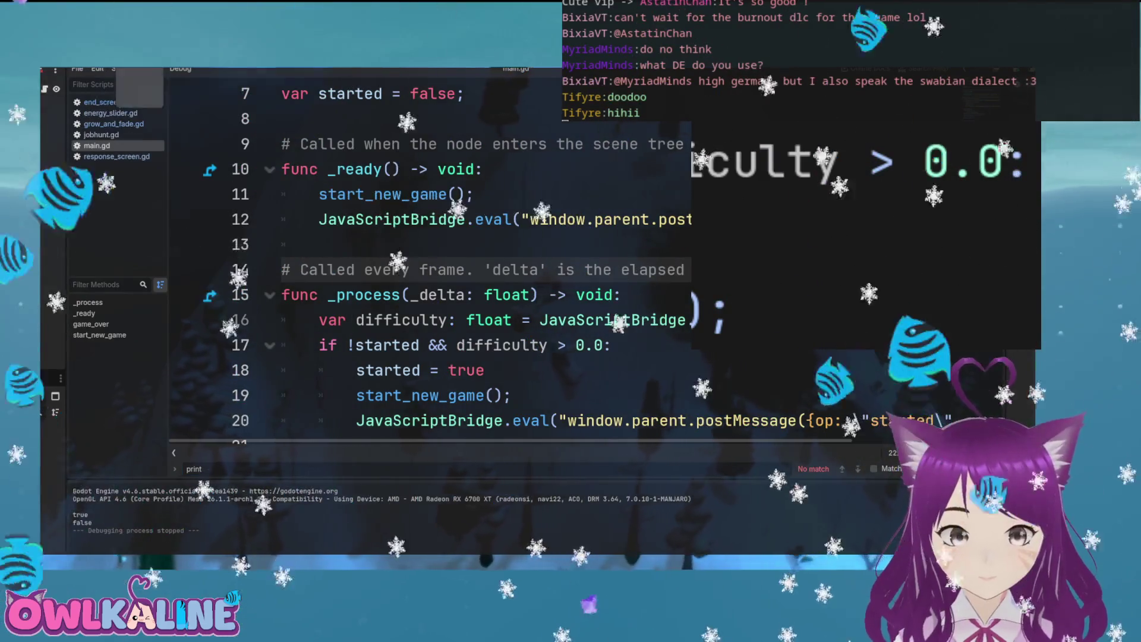
left_click(99, 102)
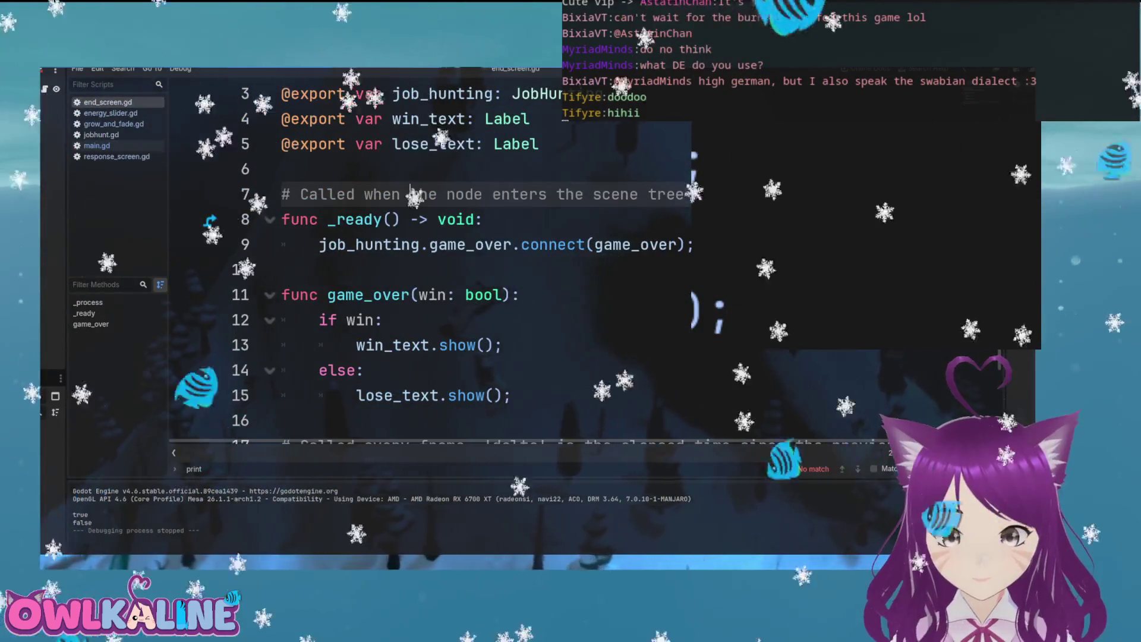
left_click(384, 320)
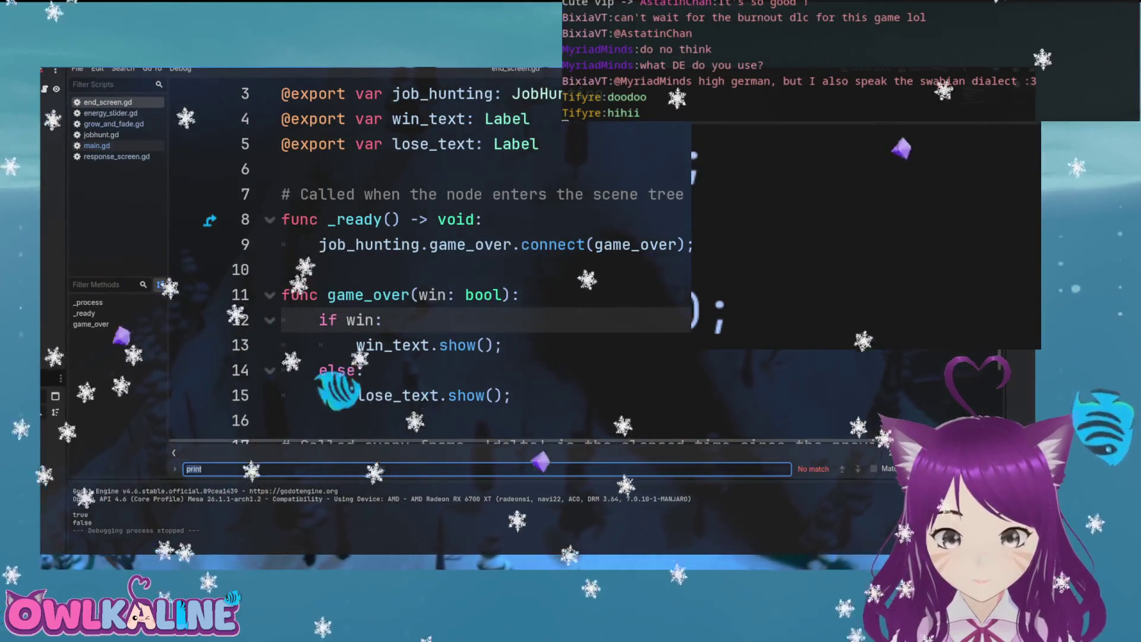
left_click(112, 124)
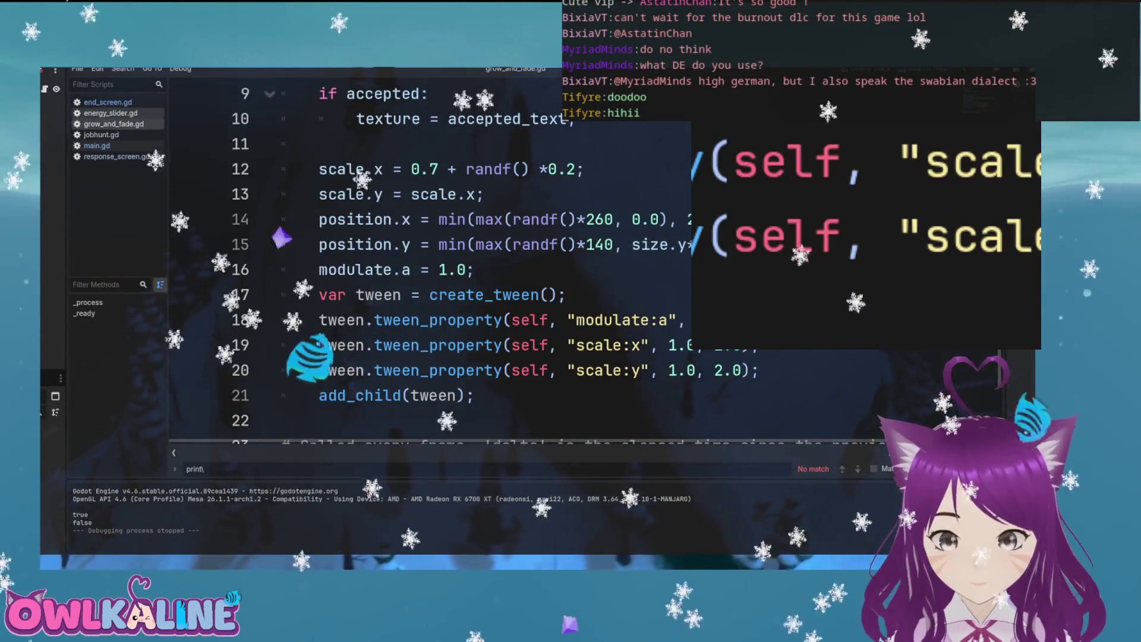
left_click(110, 113)
Find the print(visible) debug line in response_screen.gd and delete it
left_click(101, 134)
left_click(97, 146)
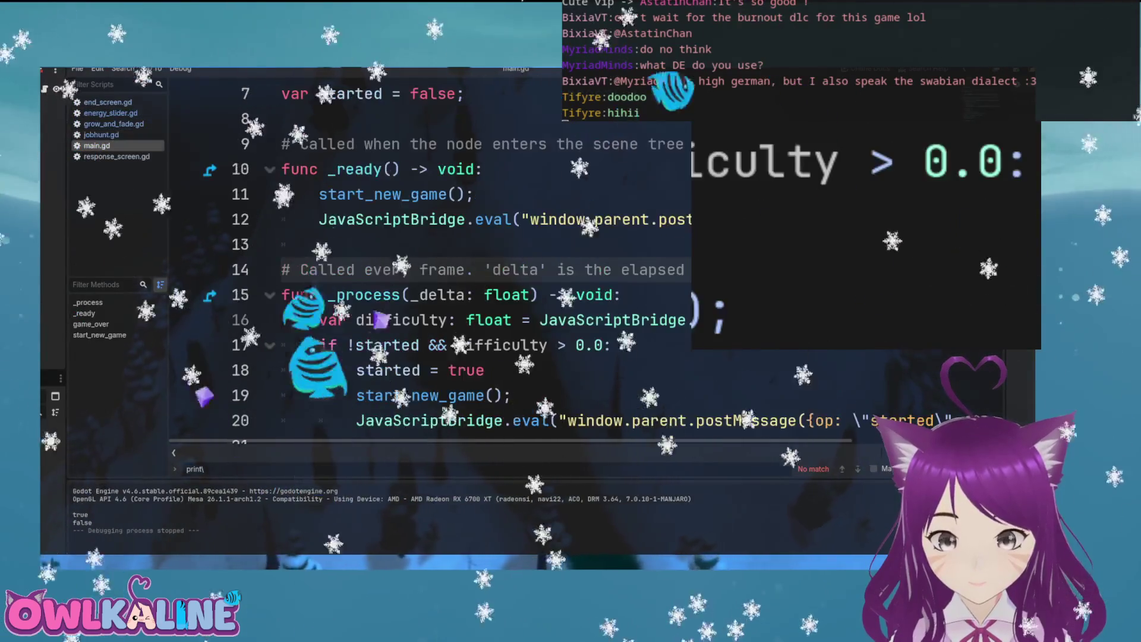
left_click(117, 157)
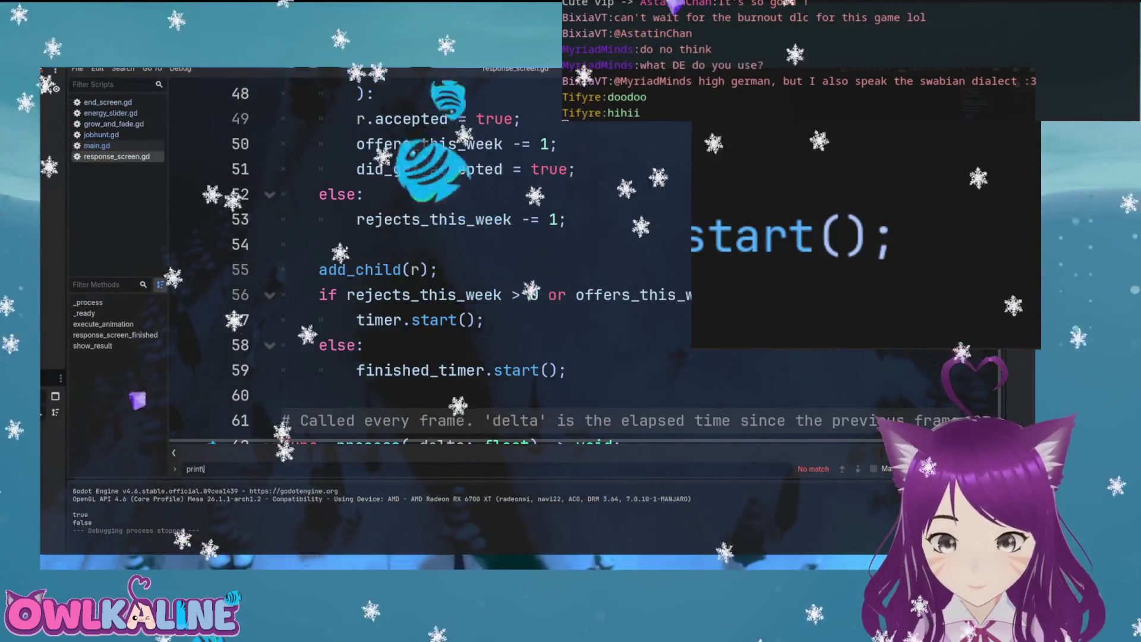
key("Return")
key("BackSpace")
key("BackSpace")
key("BackSpace")
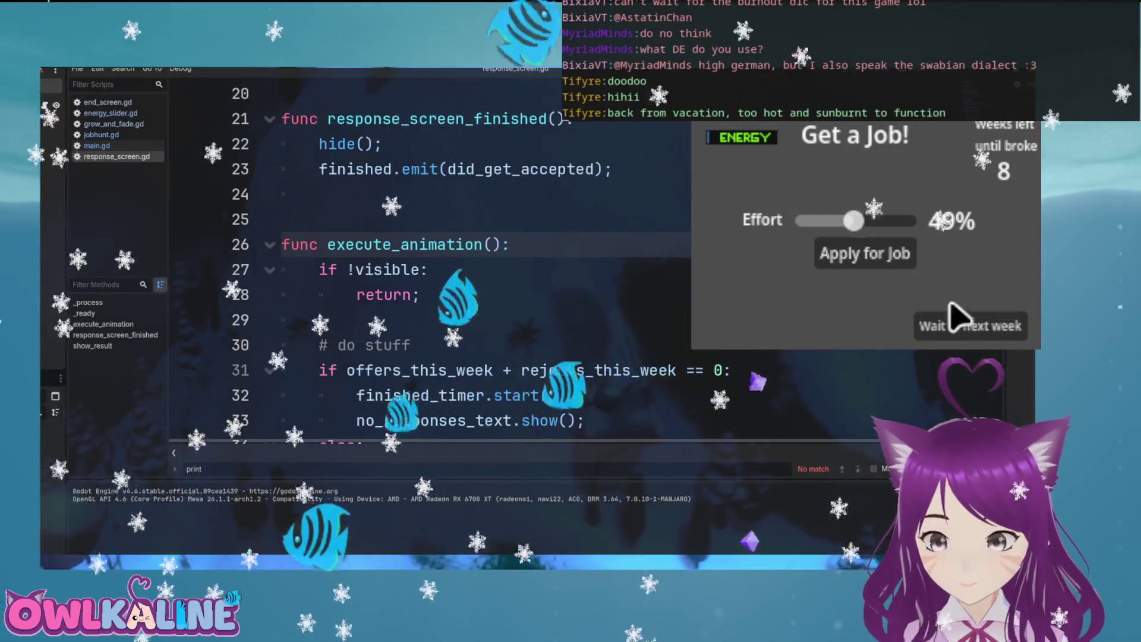
In the running game, advance a week, apply for a job at 30% effort, and view responses
left_click(938, 326)
left_click(929, 313)
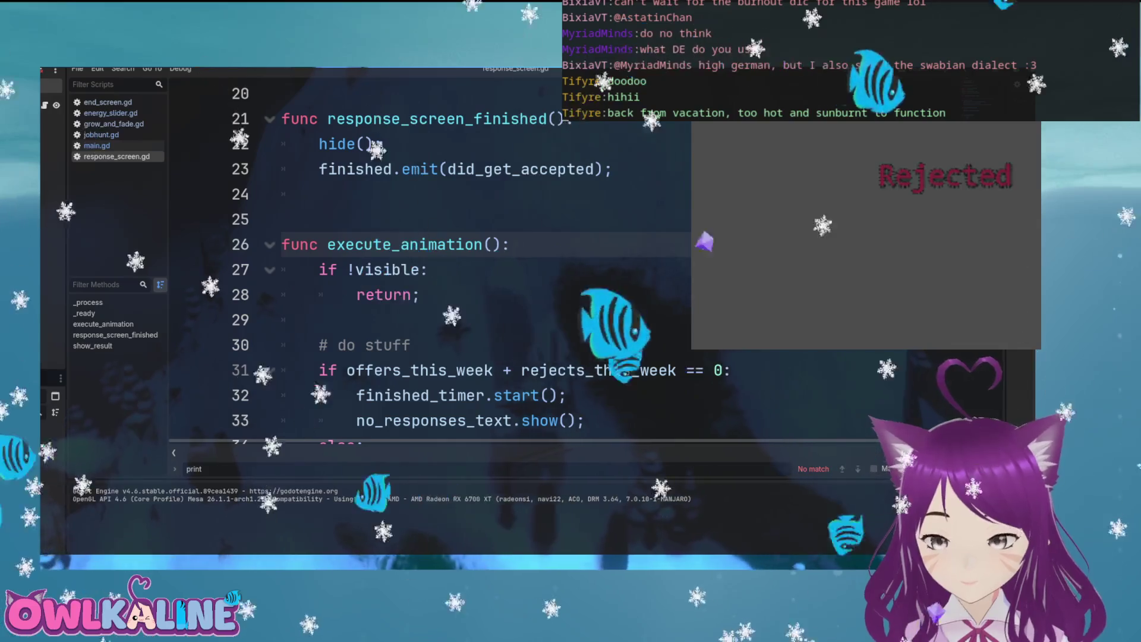
left_click_drag(886, 221, 839, 253)
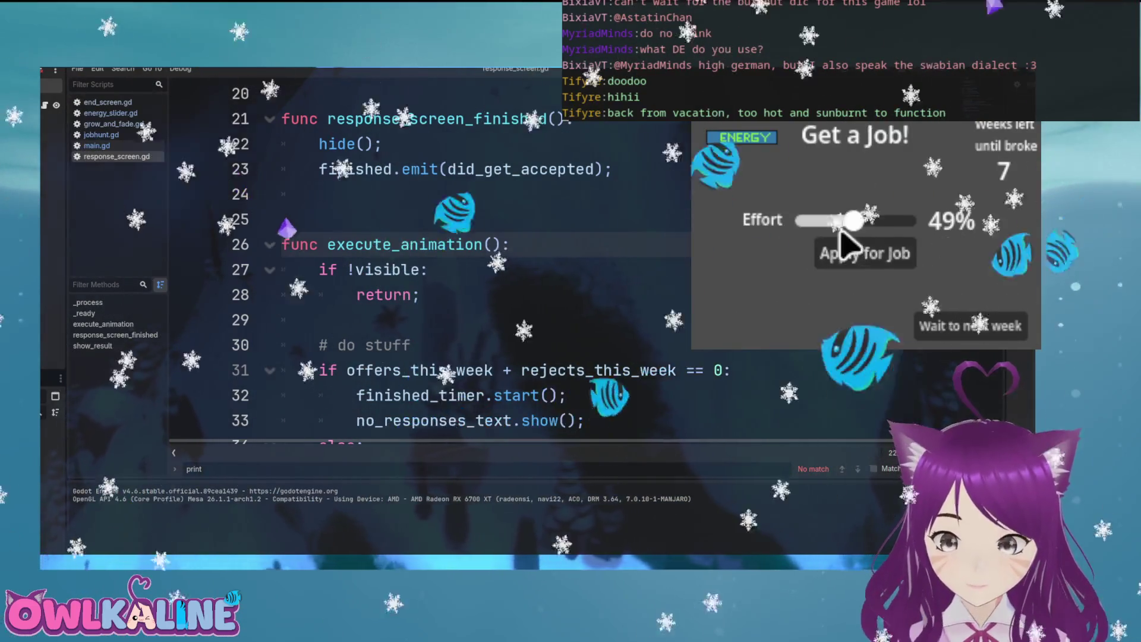
left_click(871, 271)
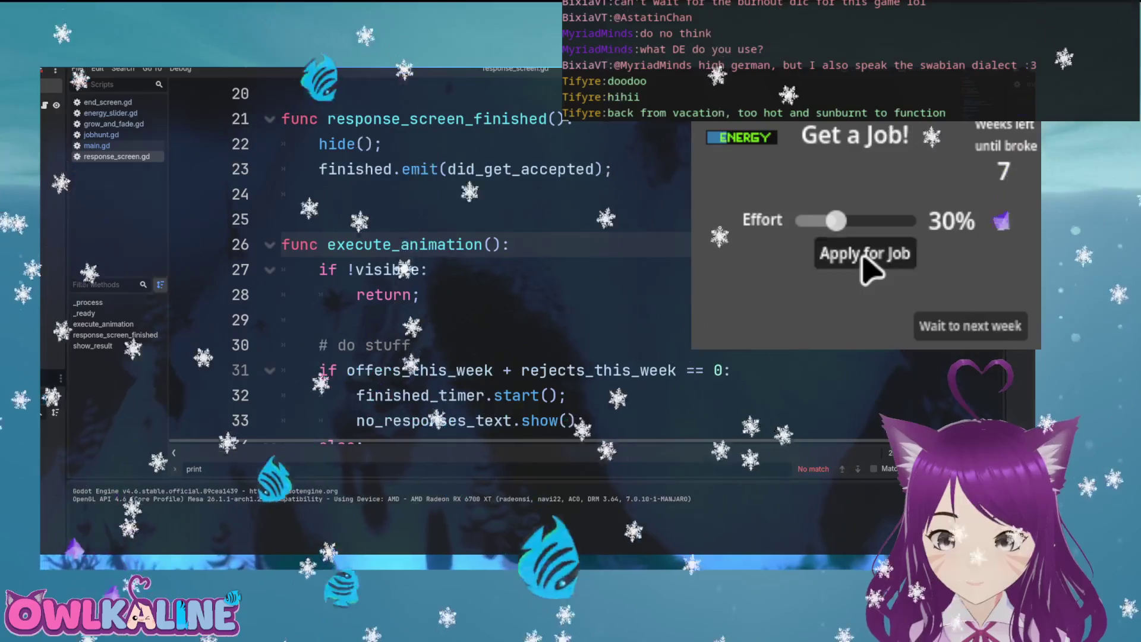
left_click(947, 328)
left_click(854, 300)
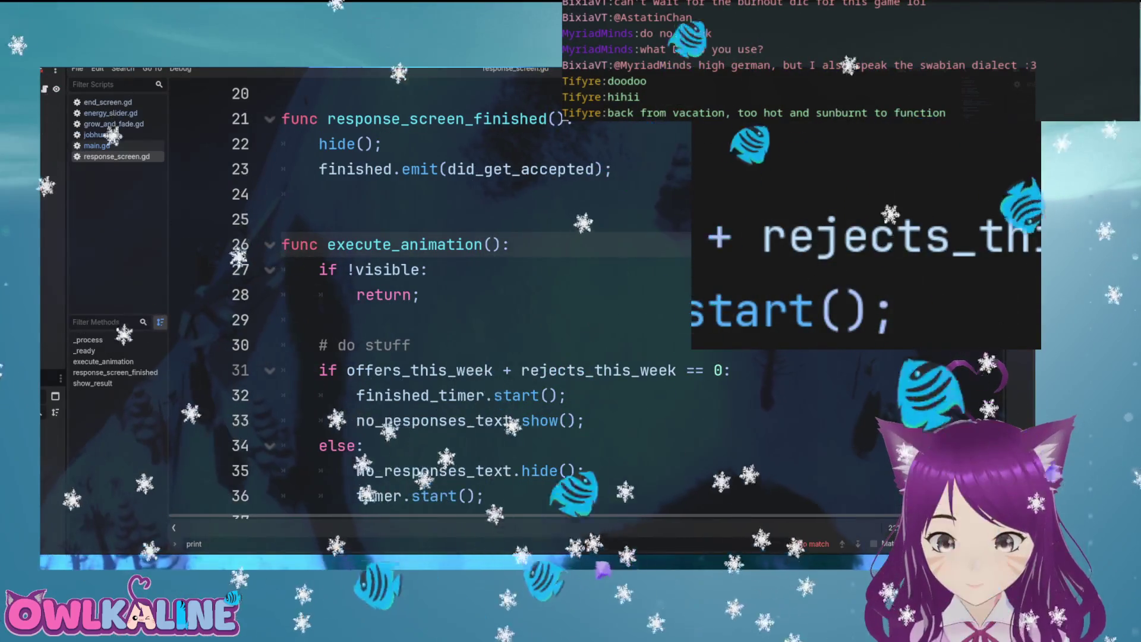
Open grow_and_fade.gd with the caret on the tween line 18
left_click(113, 124)
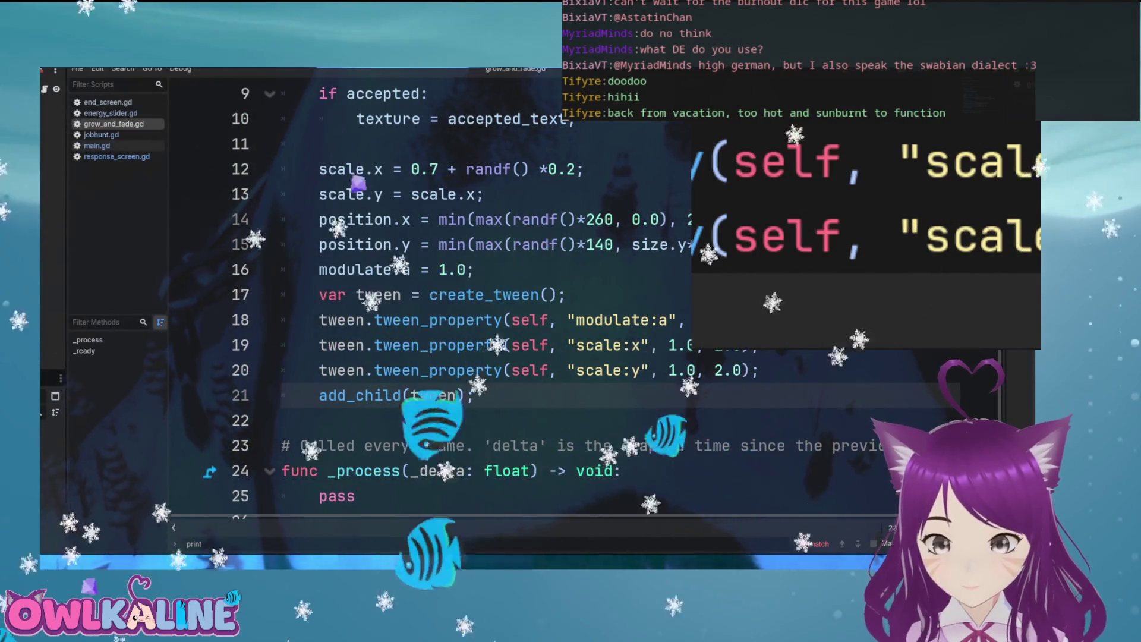
mouse_move(404, 344)
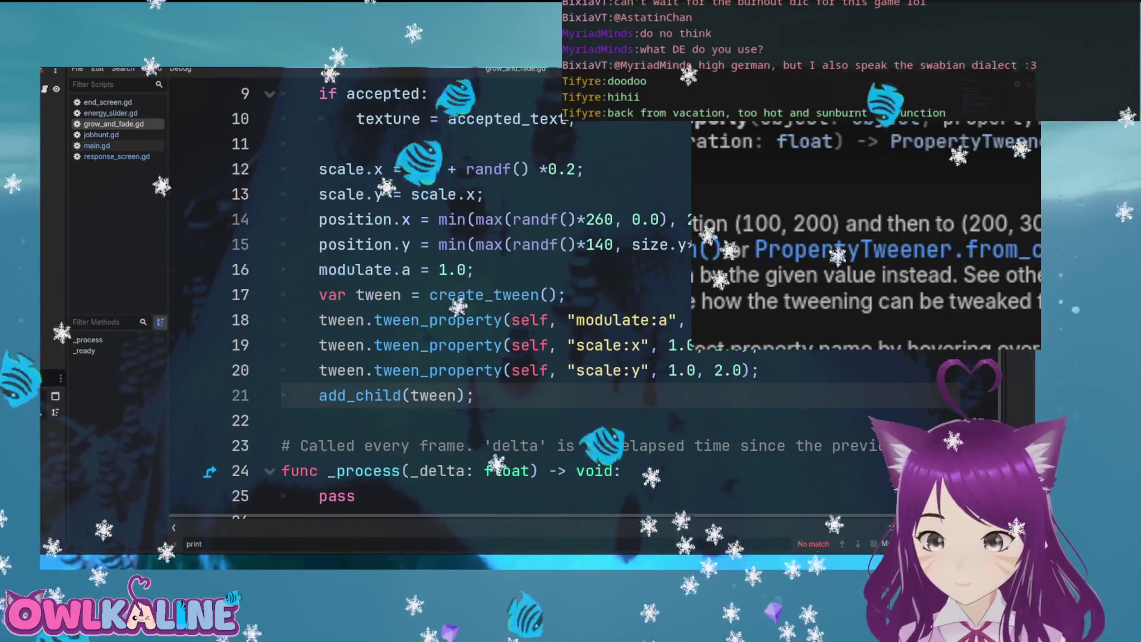
left_click(529, 320)
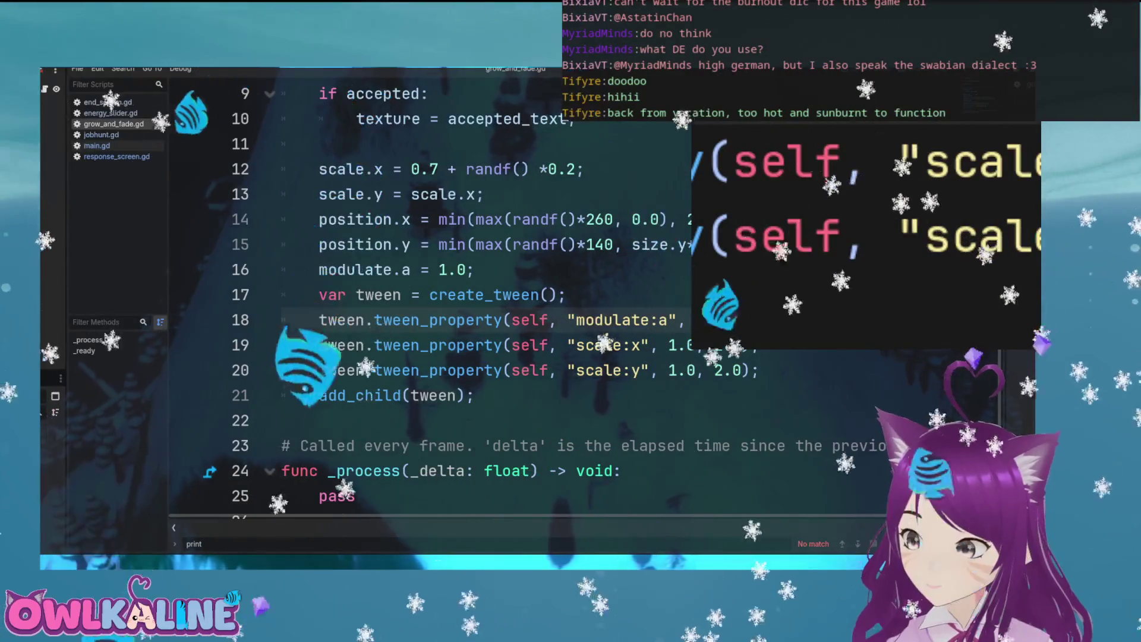
Search grow_and_fade.gd for 'print' and show the Debugger errors about a null rp_child at line 21
type("print")
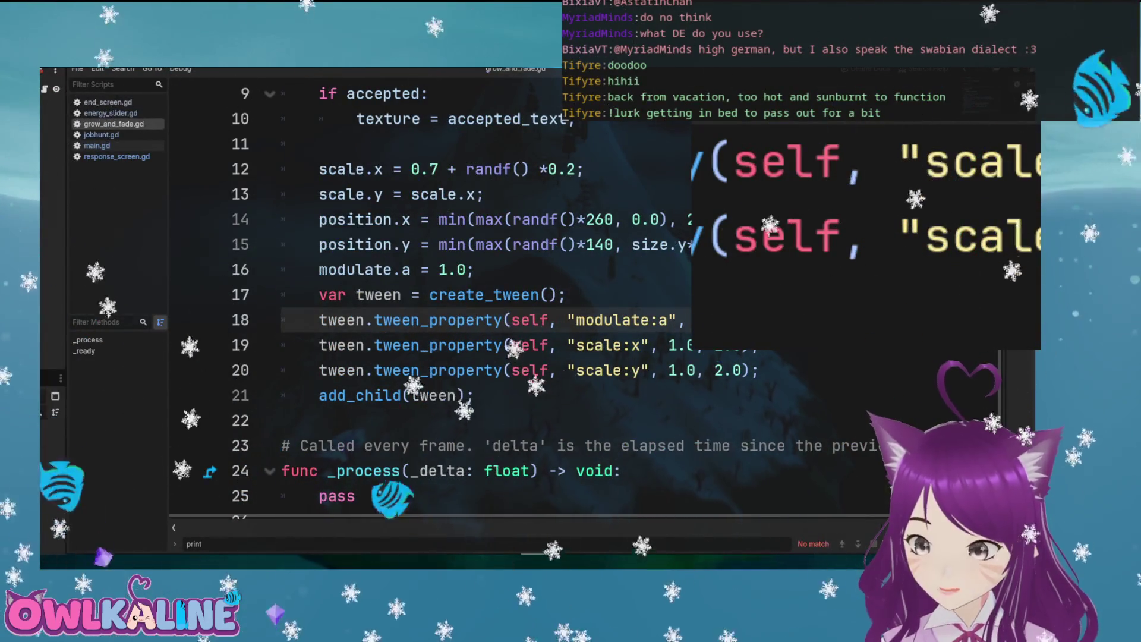
key("alt+d")
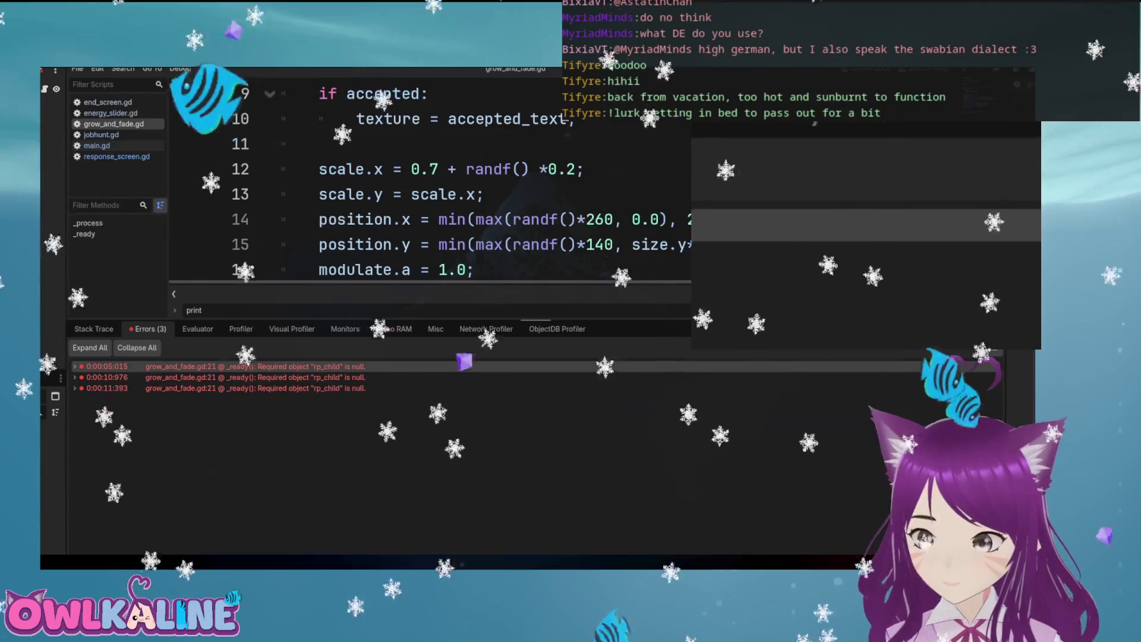
Hide the error panel and show the job-hunt UI in the 2D editor, selecting the ENERGY bar
key("ctrl+j")
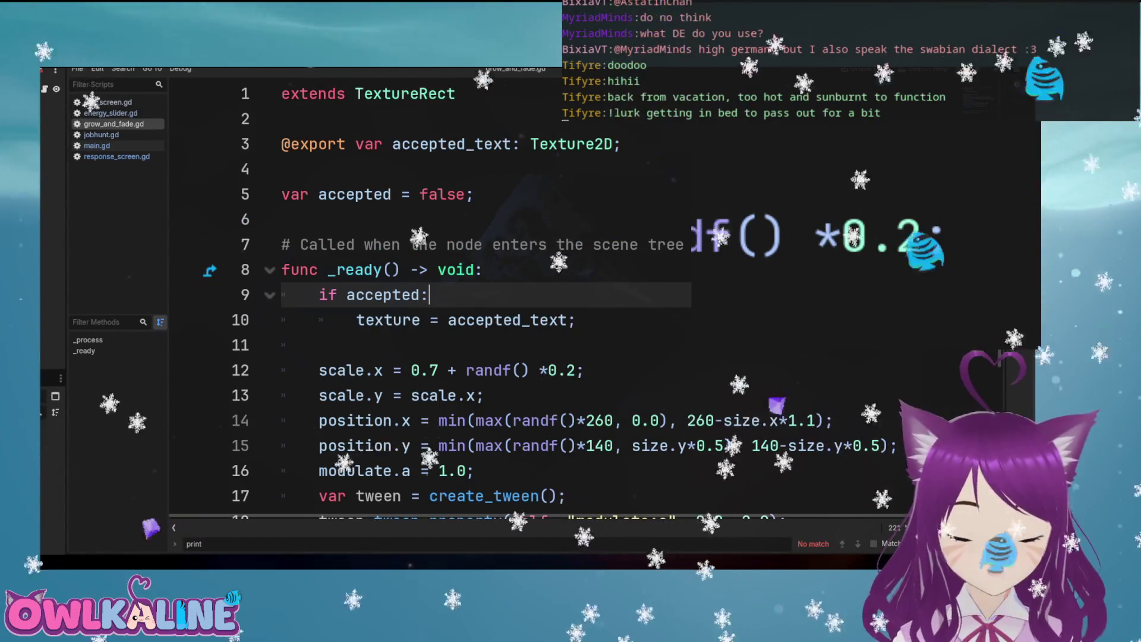
key("ctrl+F1")
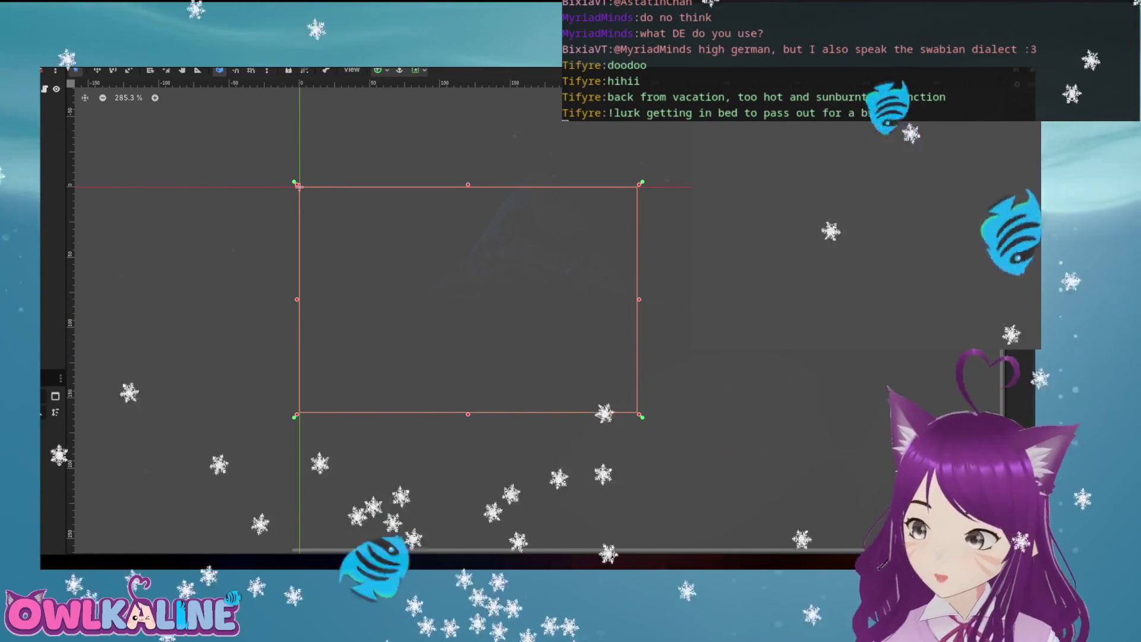
key("ctrl+F2")
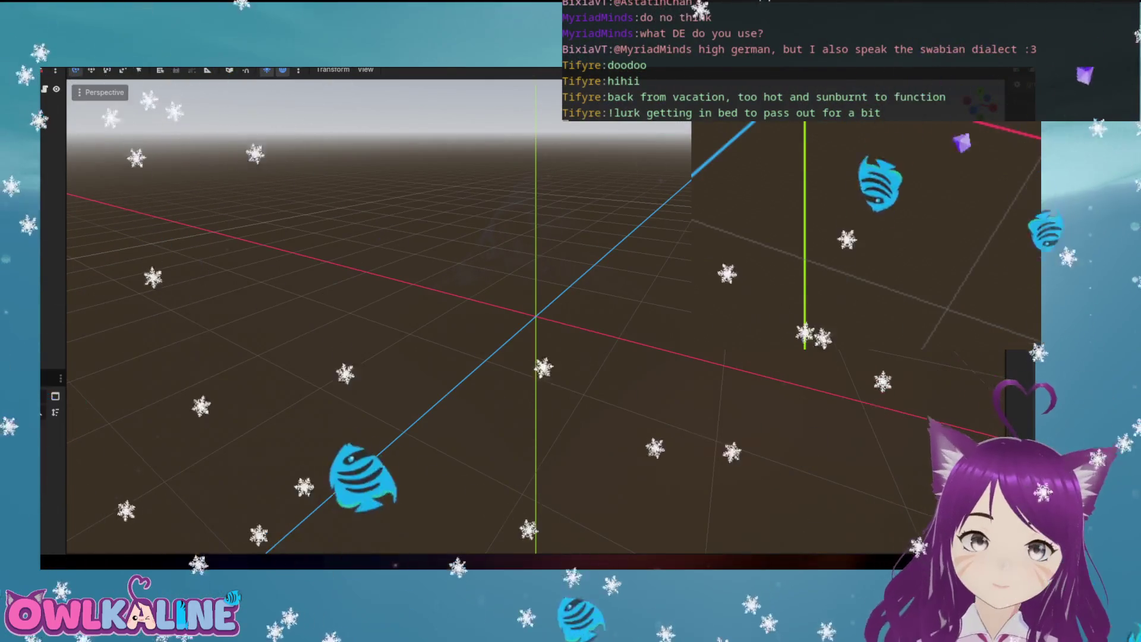
key("ctrl+F3")
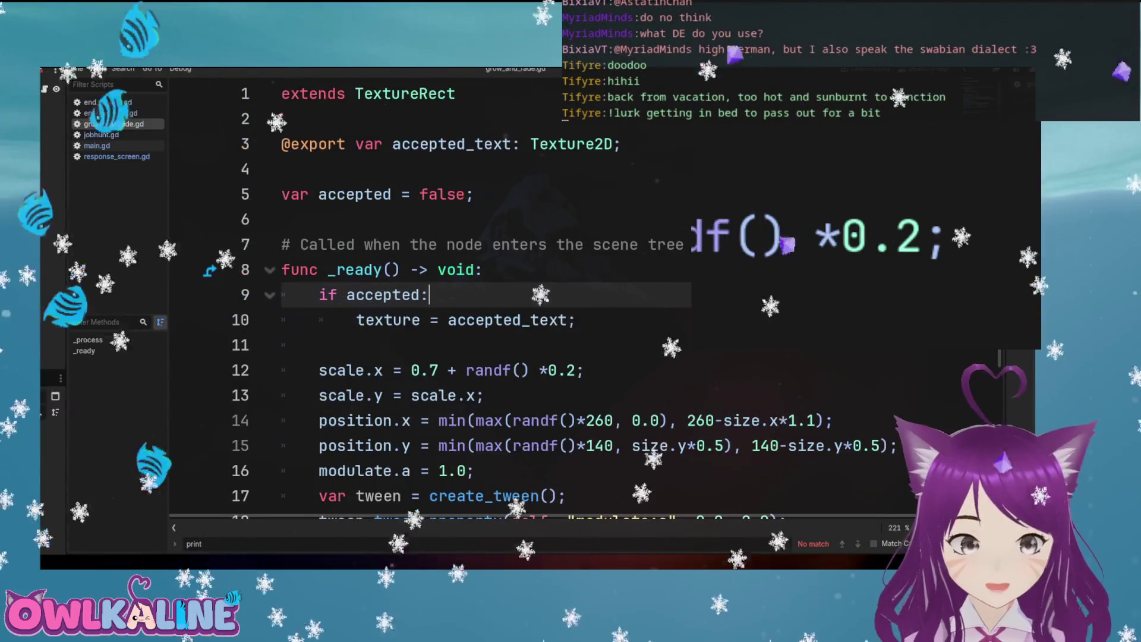
key("ctrl+F1")
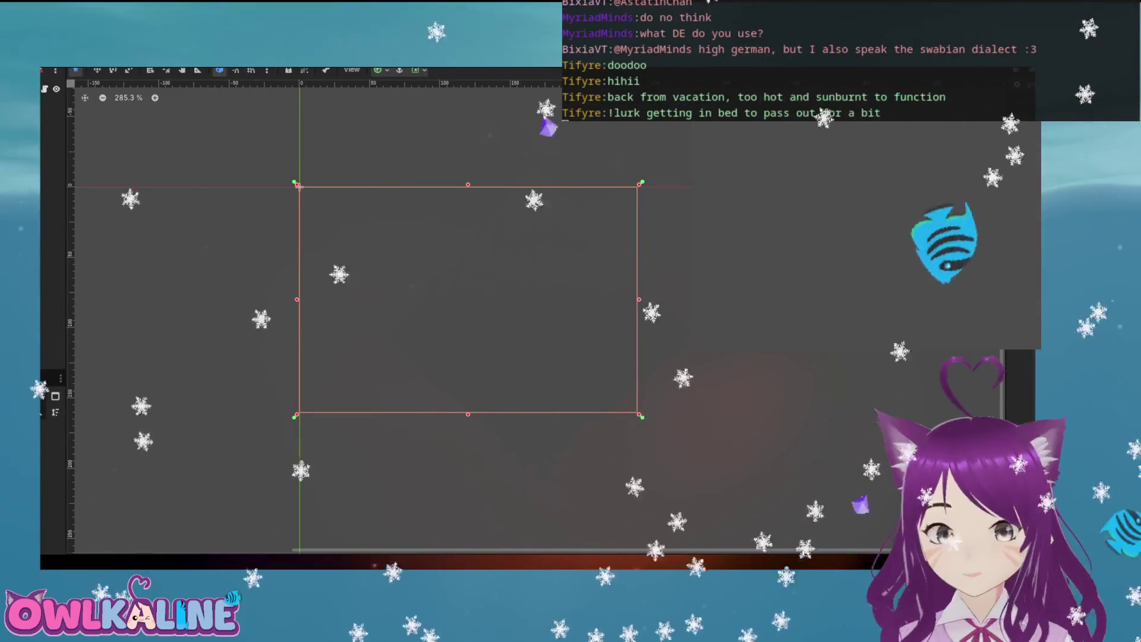
scroll(437, 278, "down", 3)
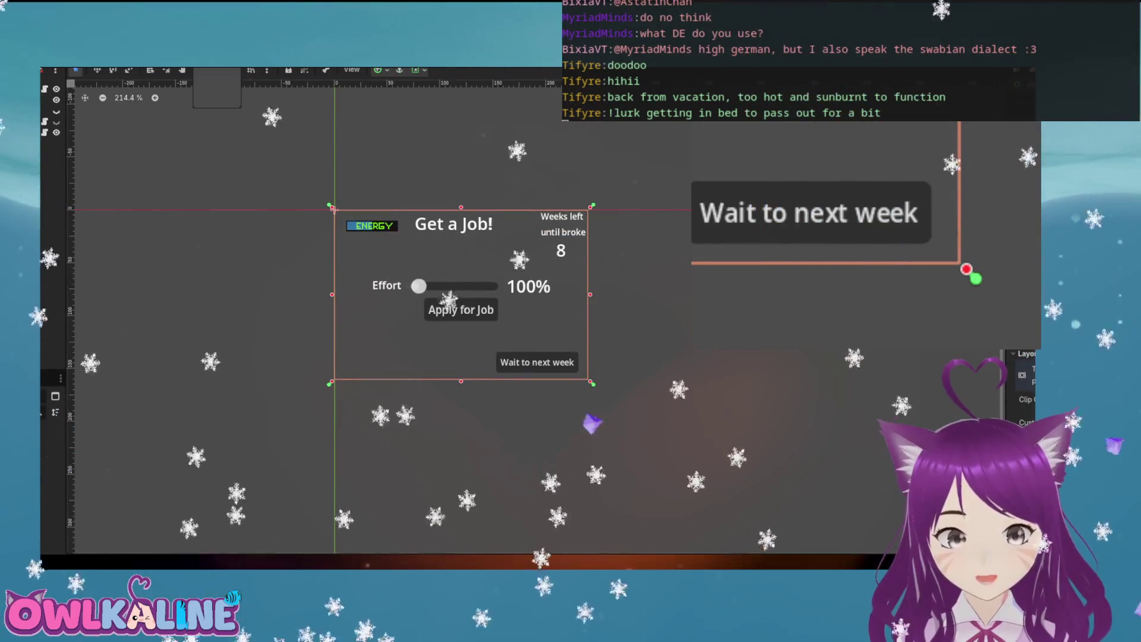
key("F8")
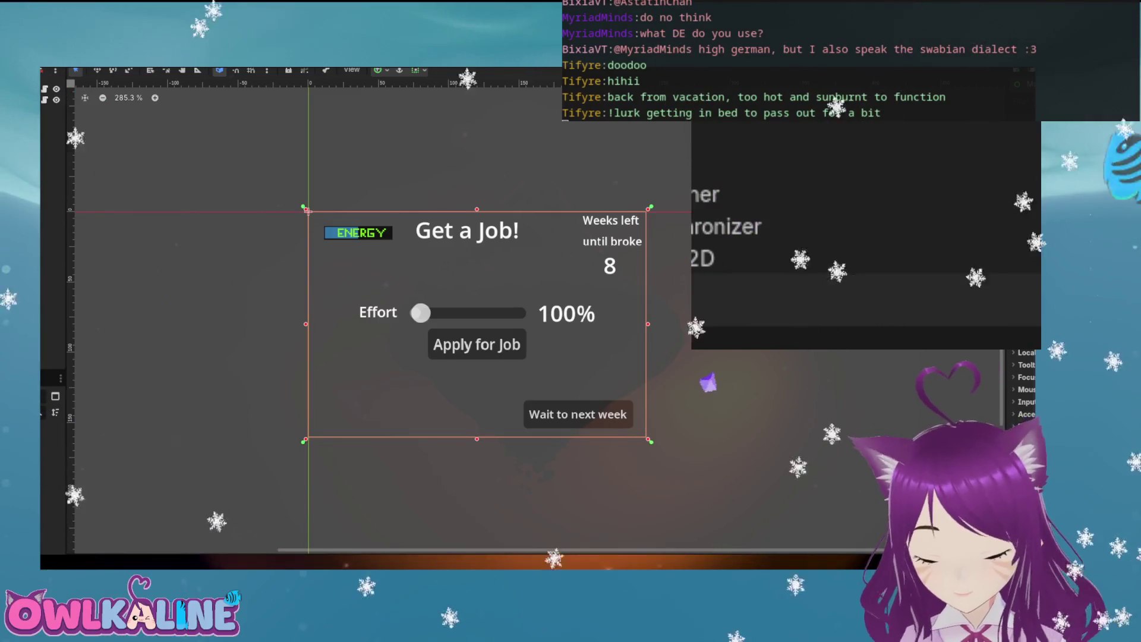
left_click(357, 232)
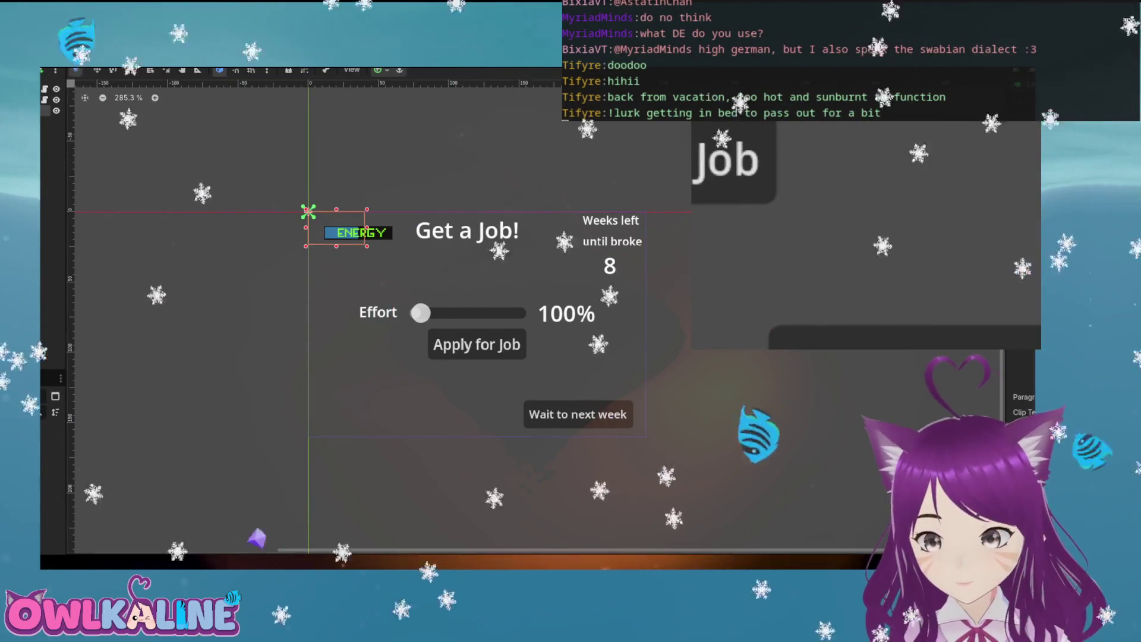
Paste the LCOLONQ MICROJAM 2K26-A-PALOOZA label and move it below Wait to next week at the panel's bottom-left
key("ctrl+v")
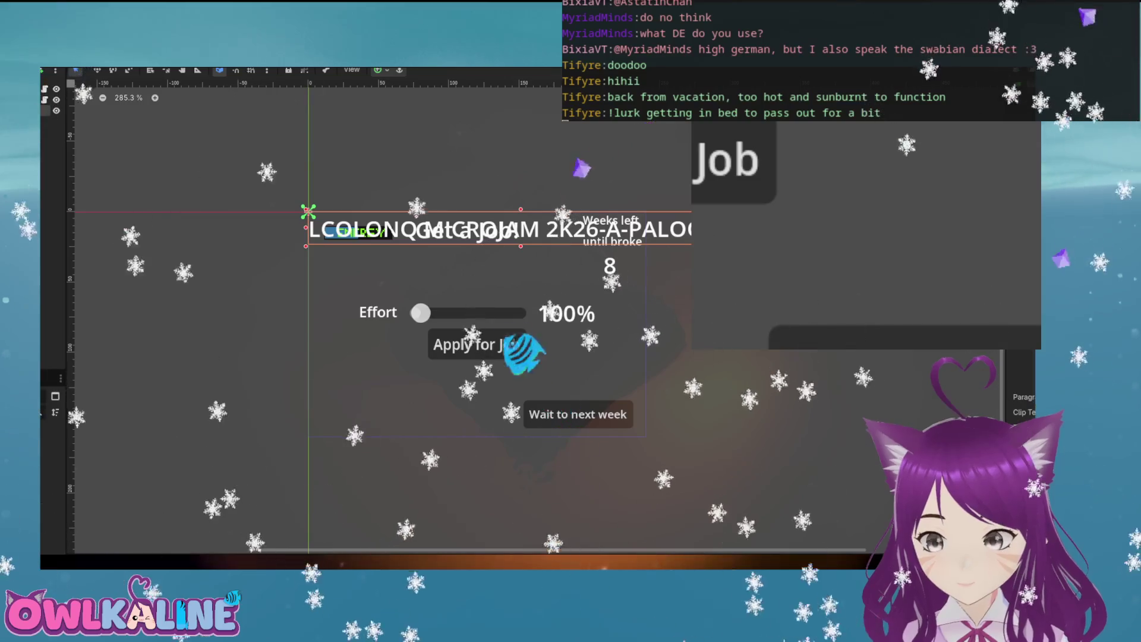
scroll(1023, 386, "down", 3)
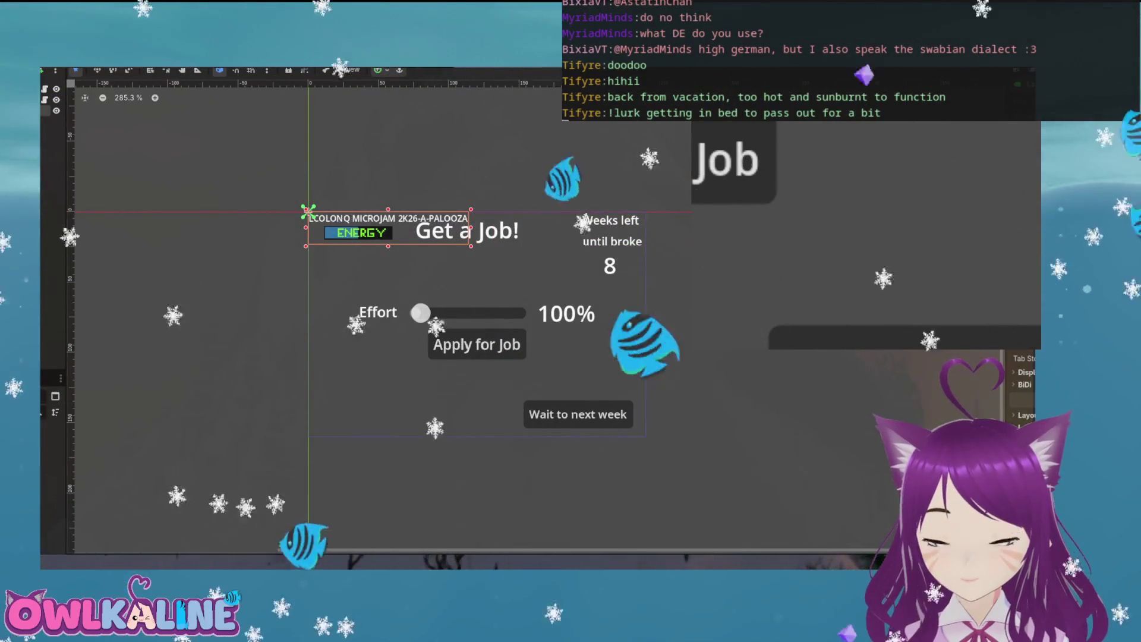
mouse_move(388, 227)
left_mouse_down()
mouse_move(561, 438)
mouse_move(558, 316)
mouse_move(512, 225)
mouse_move(446, 420)
mouse_move(414, 442)
mouse_move(391, 440)
left_mouse_up()
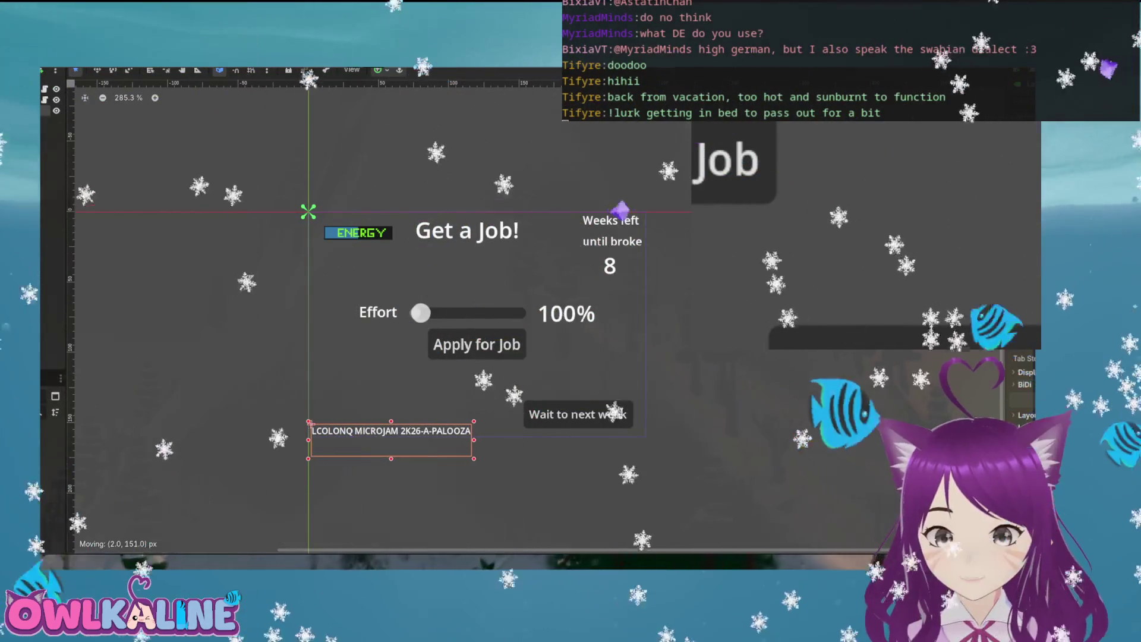
left_click_drag(309, 424, 307, 423)
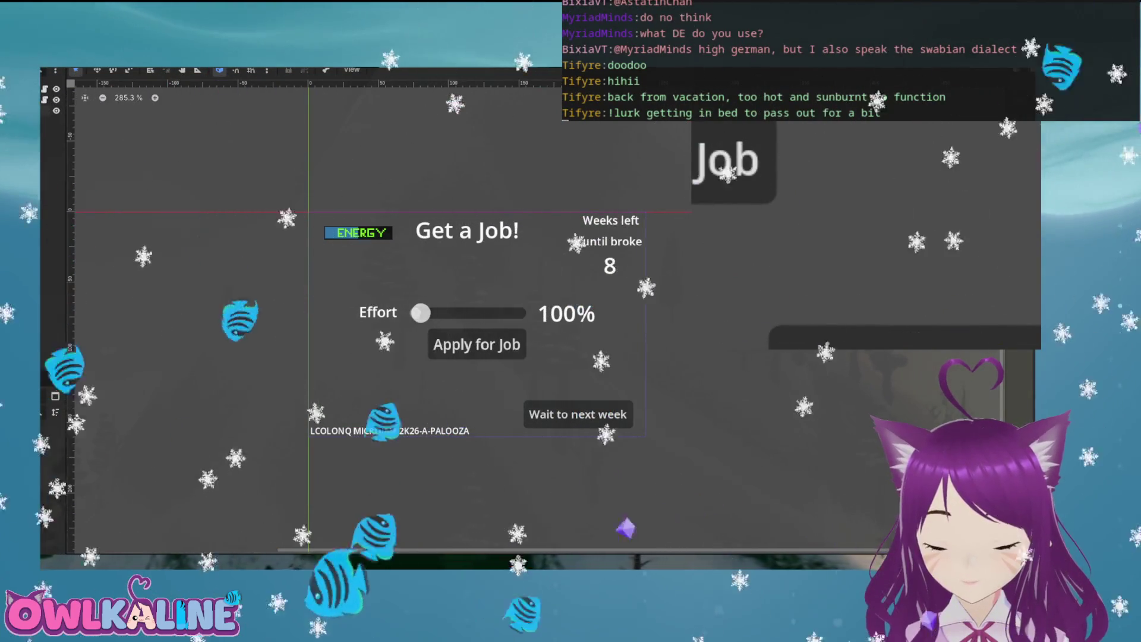
left_click(306, 209)
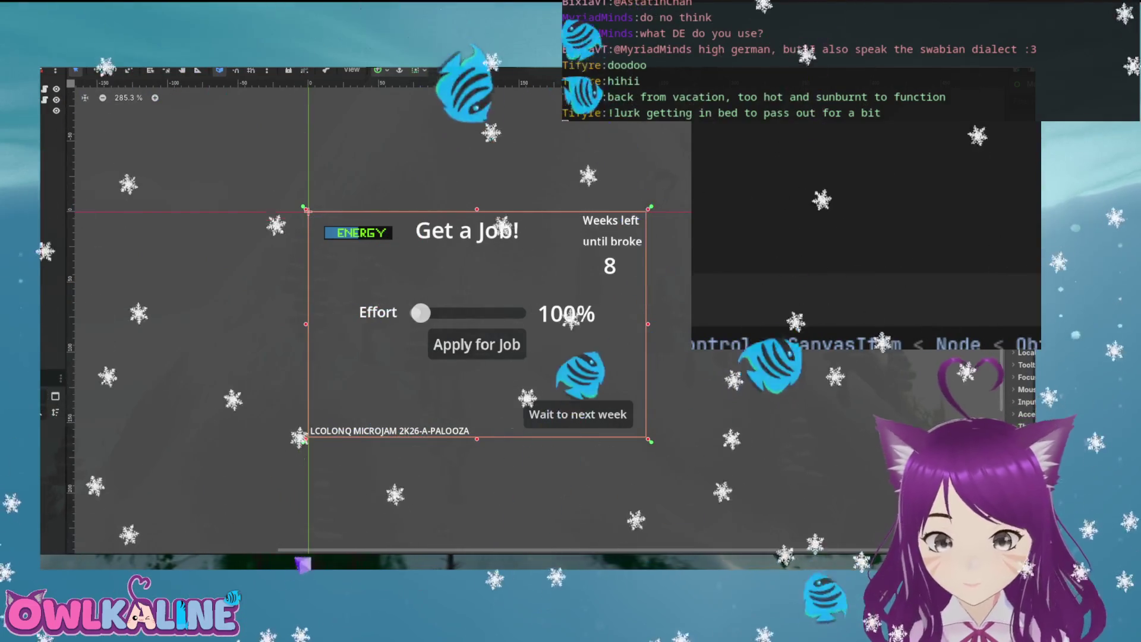
left_click(308, 211)
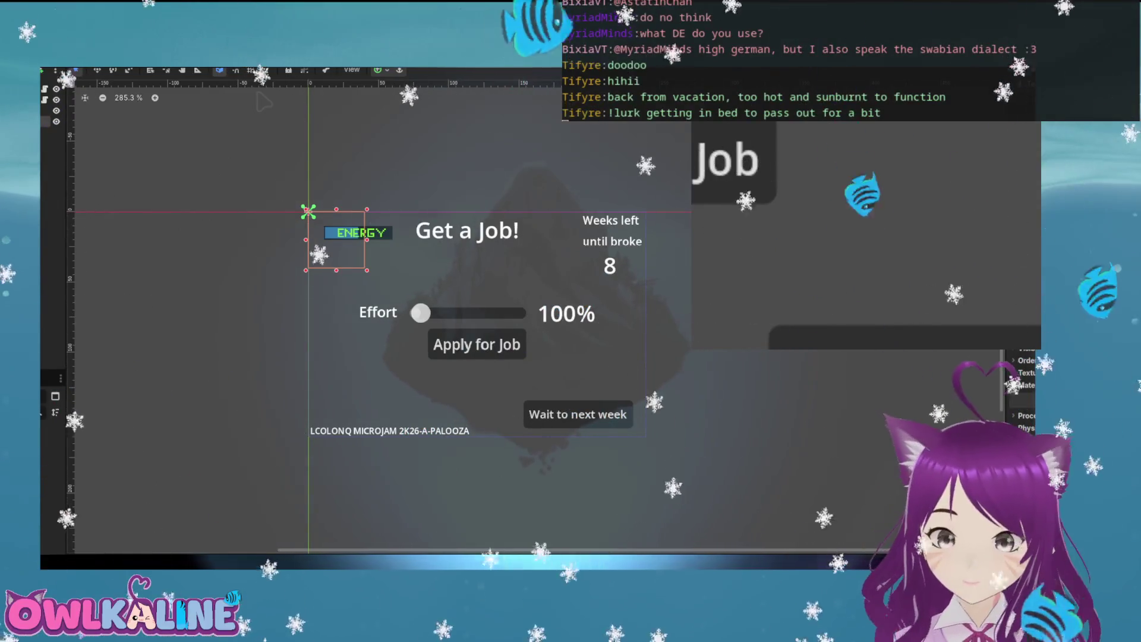
Deselect everything and drop the Owlkaline logo scene from the FileSystem into the game UI
key("Escape")
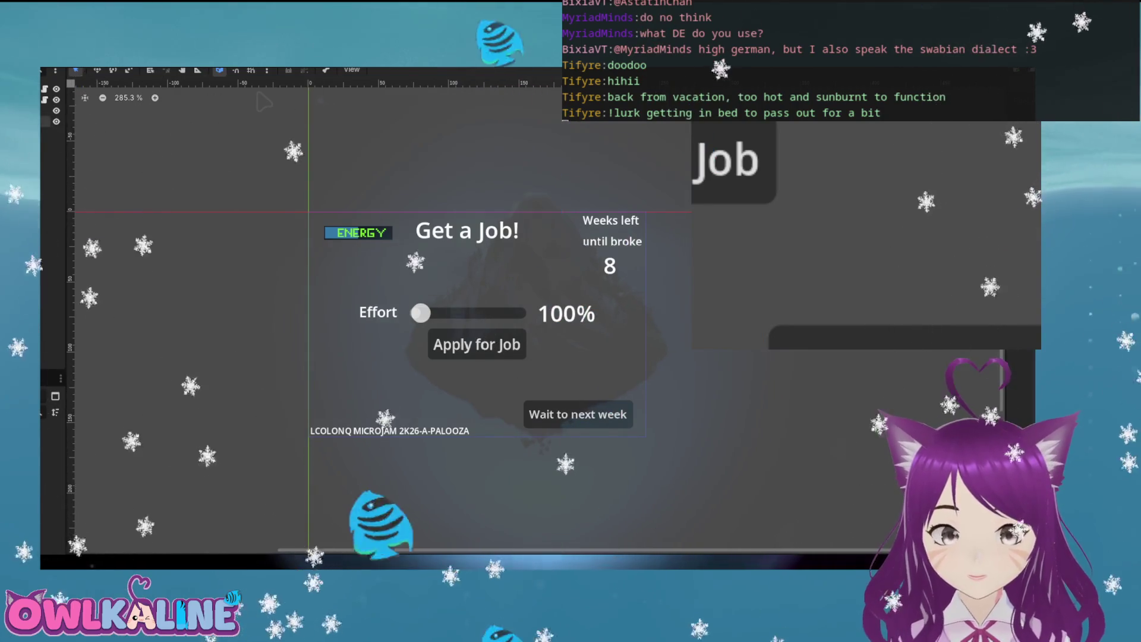
mouse_move(832, 179)
left_mouse_down()
mouse_move(633, 291)
mouse_move(782, 251)
mouse_move(196, 487)
mouse_move(197, 588)
left_mouse_up()
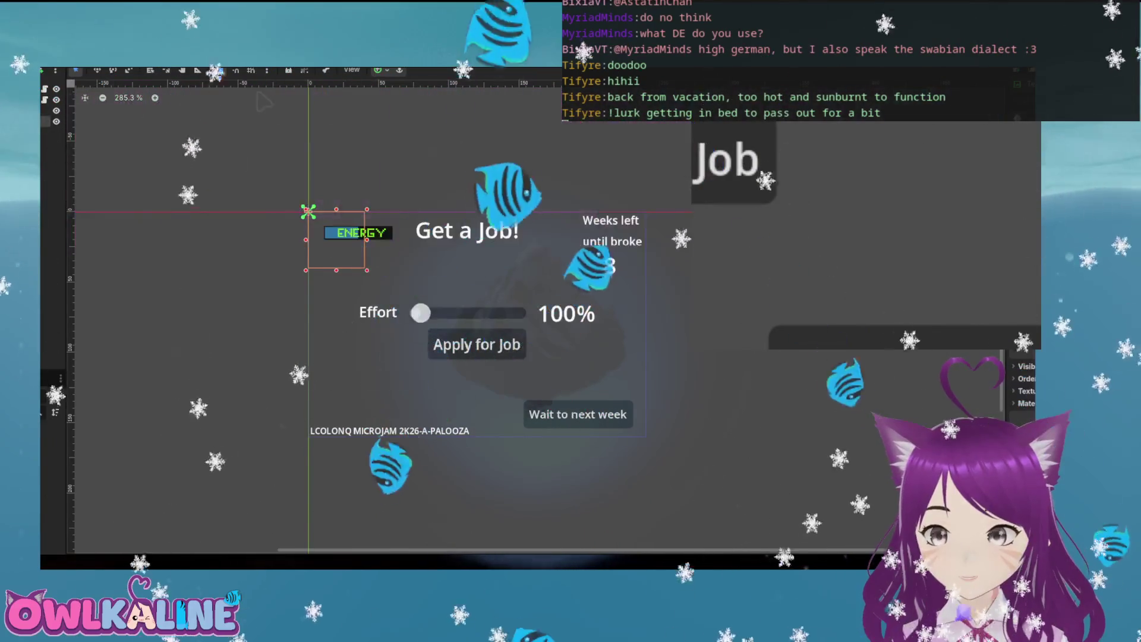
scroll(686, 291, "down", 8)
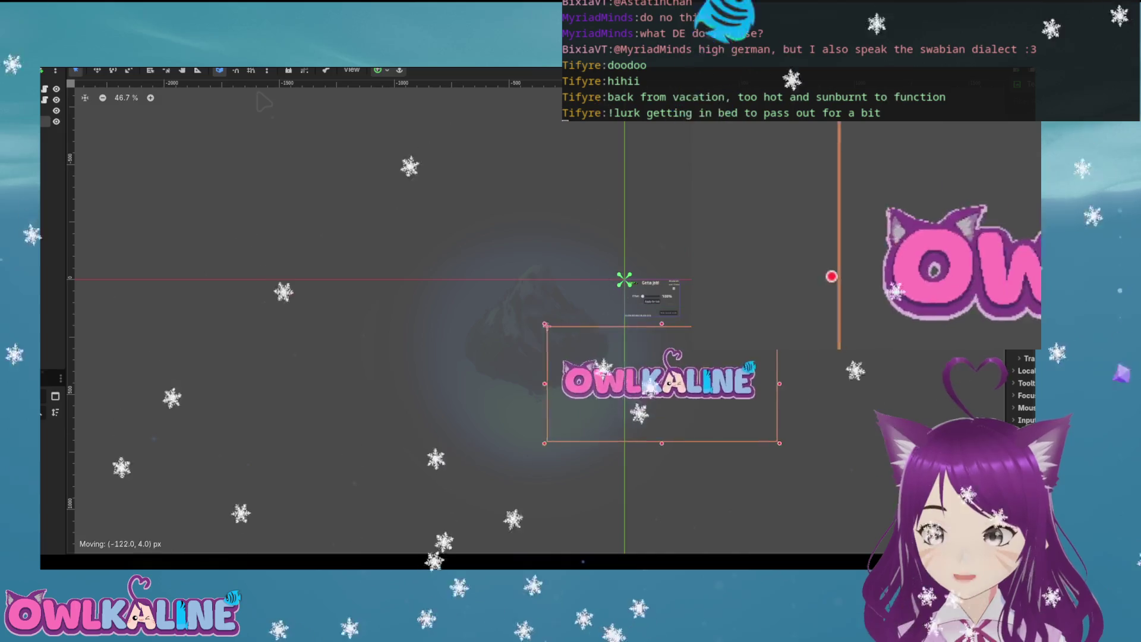
Shrink the Owlkaline logo with its corner handle
scroll(599, 320, "up", 2)
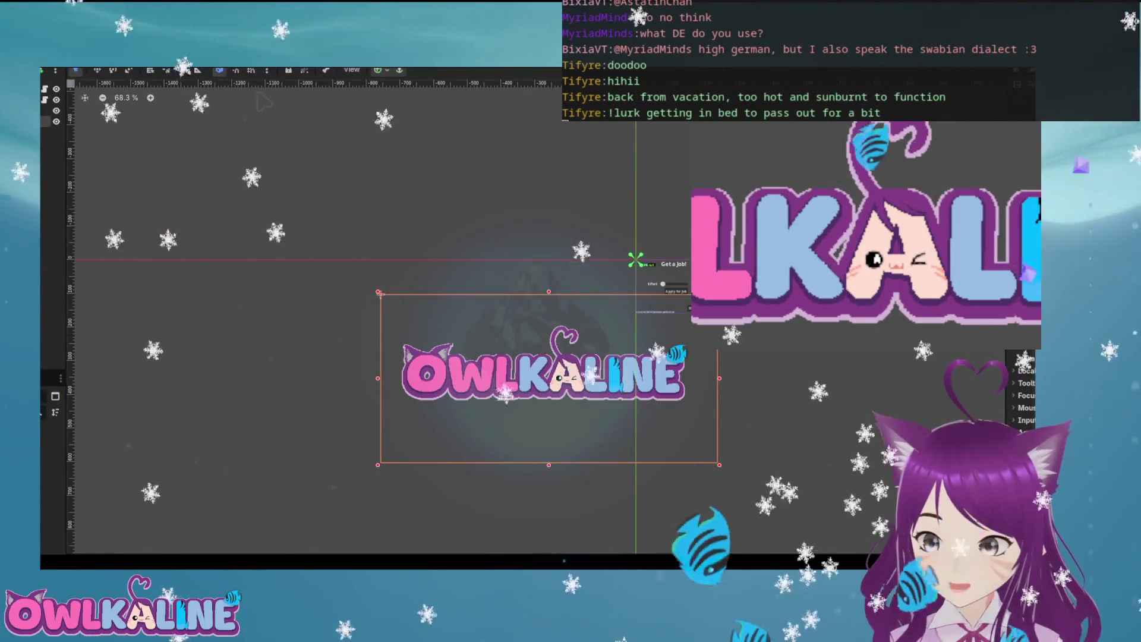
mouse_move(718, 464)
left_mouse_down()
mouse_move(523, 395)
mouse_move(500, 373)
left_mouse_up()
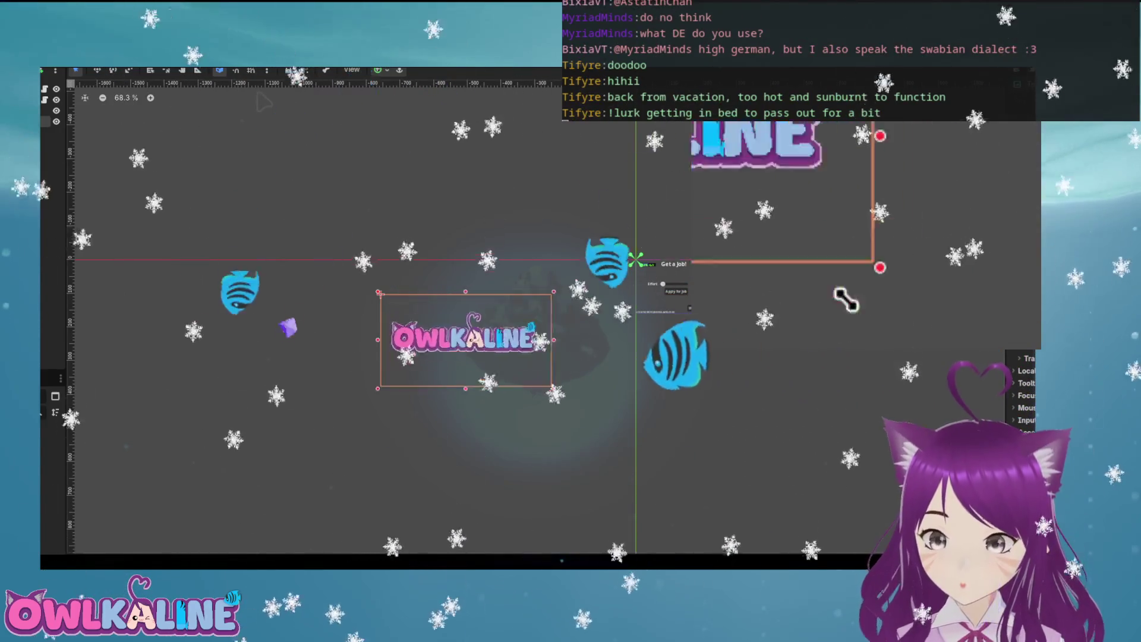
scroll(500, 373, "up", 3)
scroll(226, 298, "up", 2)
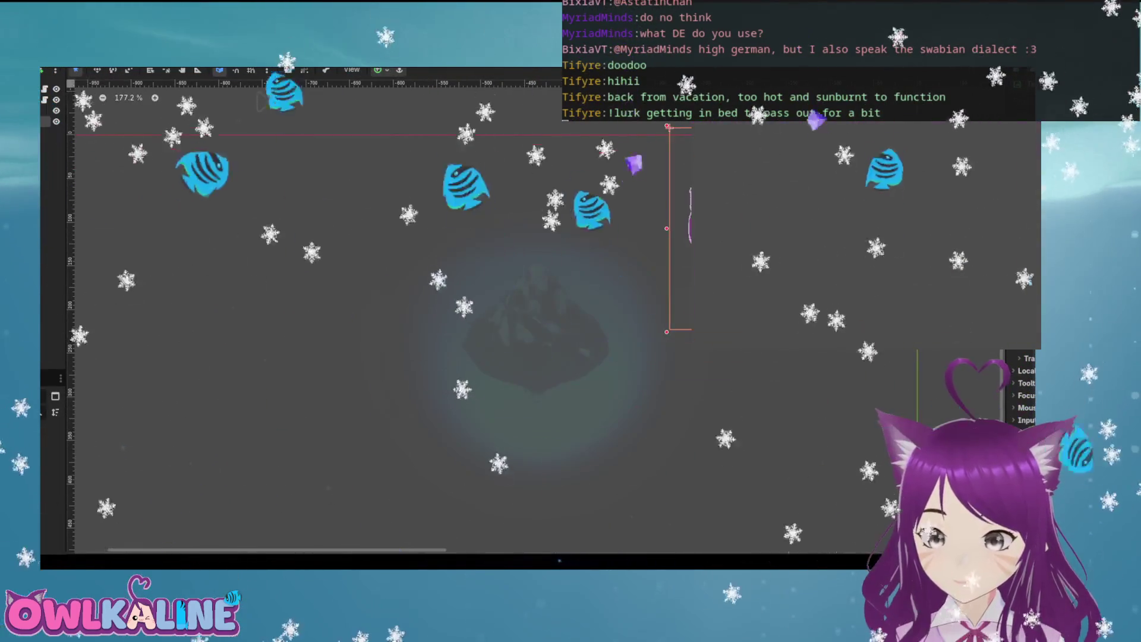
scroll(417, 333, "up", 4)
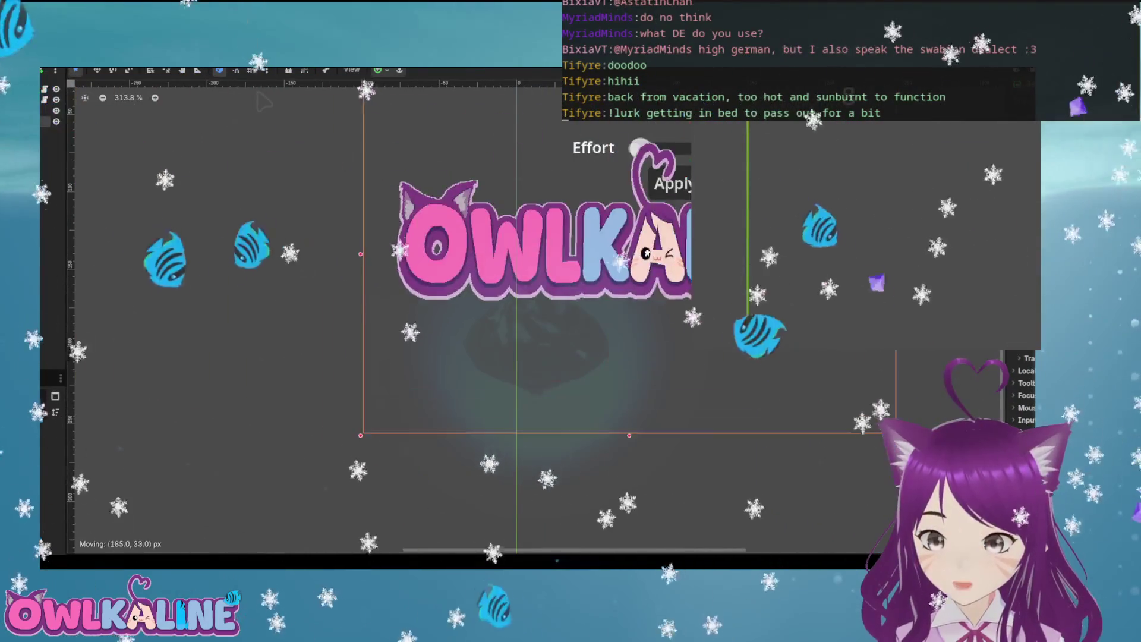
scroll(416, 268, "up", 3)
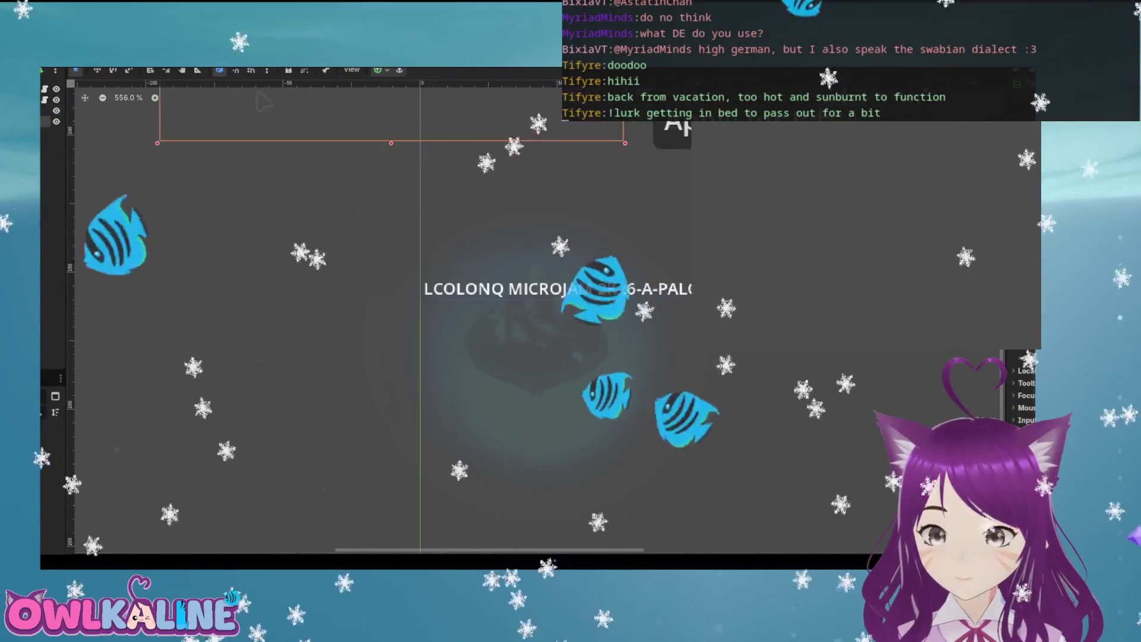
Place the logo just above the jam title, enlarge it slightly, and return to the whole panel
left_click_drag(350, 153, 416, 226)
key("Escape")
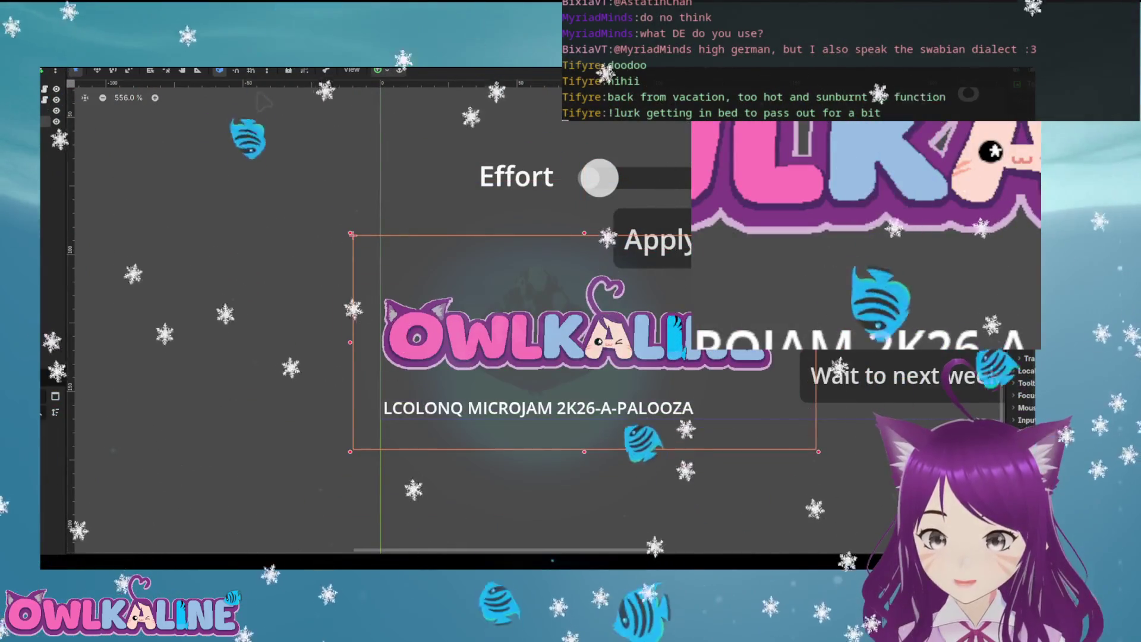
mouse_move(1001, 204)
left_mouse_down()
mouse_move(1011, 232)
mouse_move(928, 308)
mouse_move(841, 306)
left_mouse_up()
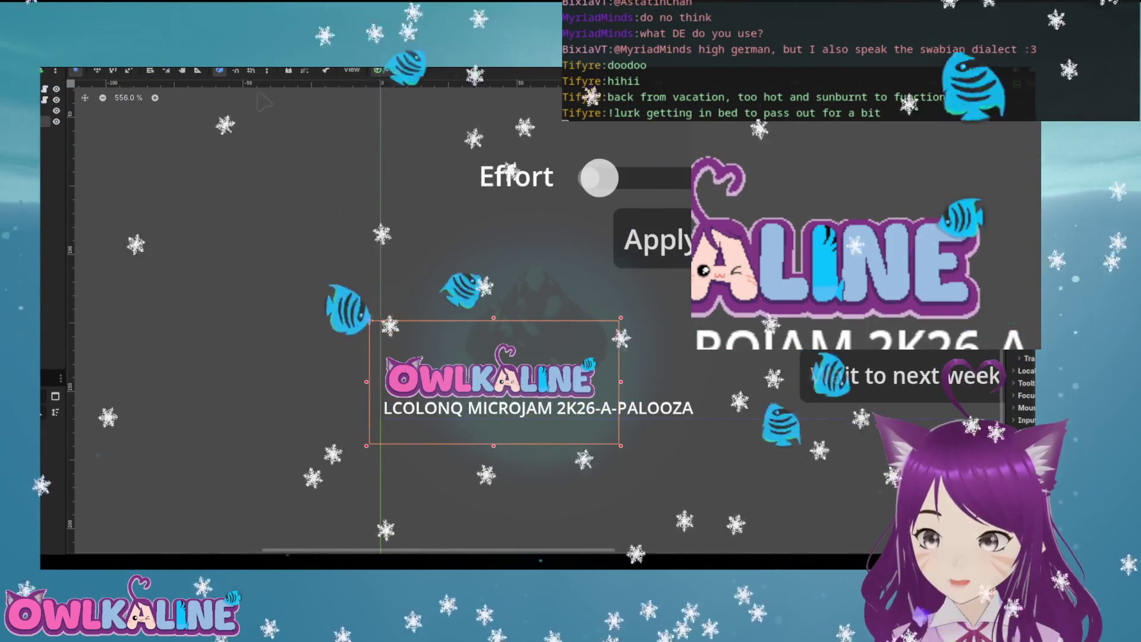
left_click_drag(867, 455, 783, 450)
mouse_move(643, 386)
left_mouse_down()
mouse_move(706, 489)
mouse_move(535, 357)
mouse_move(611, 490)
mouse_move(667, 448)
mouse_move(721, 492)
mouse_move(634, 446)
left_mouse_up()
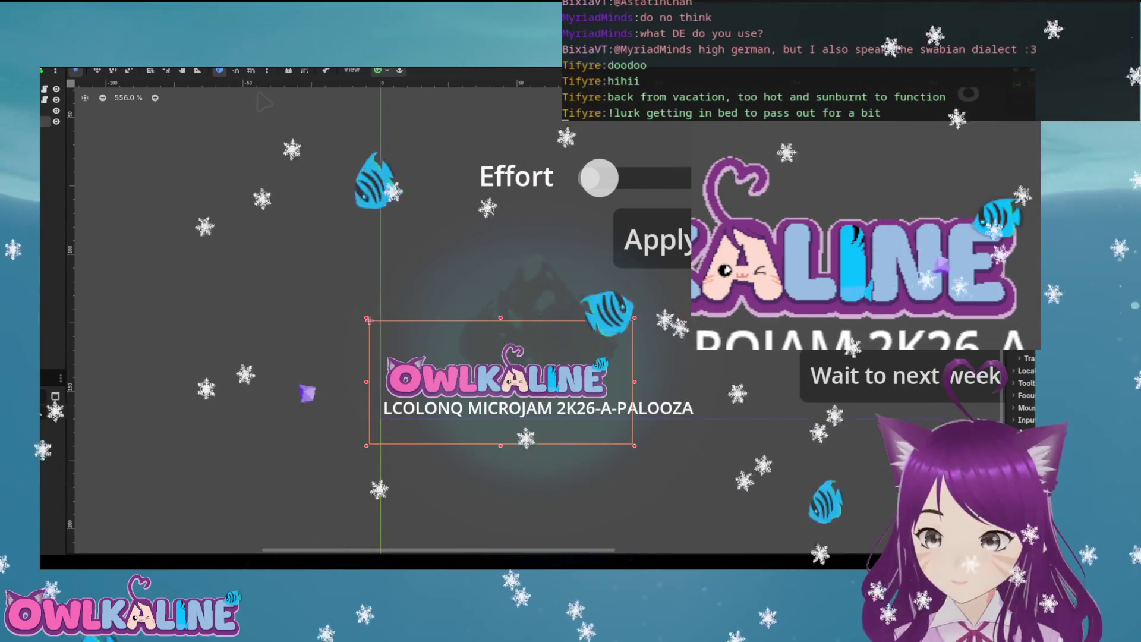
left_click_drag(930, 255, 903, 245)
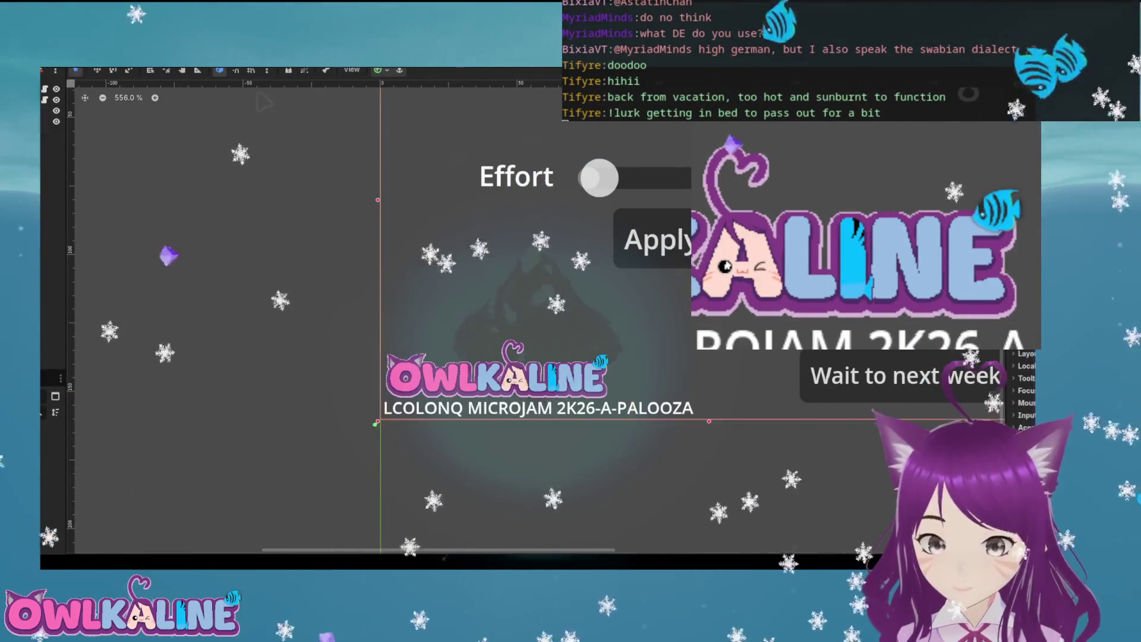
scroll(702, 309, "down", 5)
mouse_move(537, 136)
left_mouse_down()
mouse_move(485, 166)
mouse_move(333, 209)
left_mouse_up()
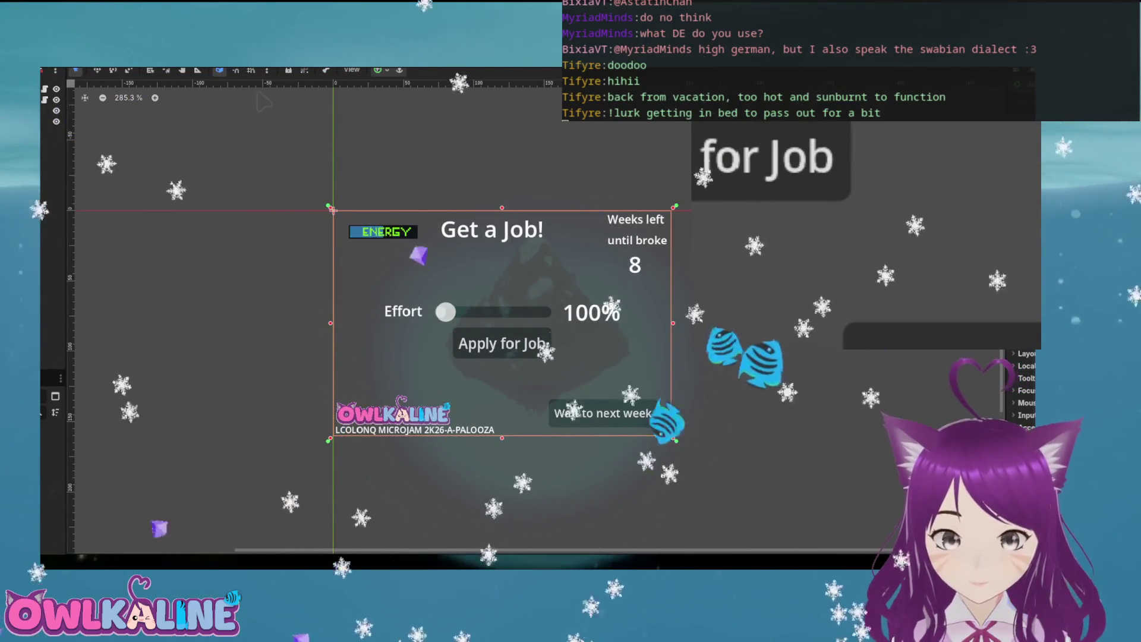
Test-run the game with the logo, try the Effort slider, stop it, and delete the game UI nodes
key("F5")
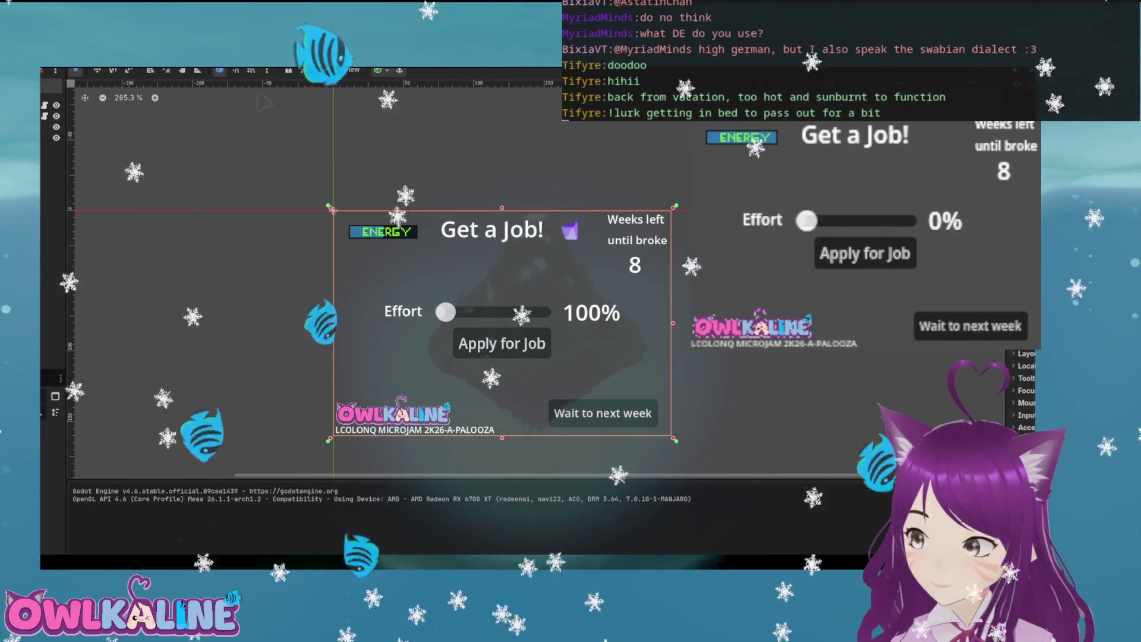
left_click(871, 256)
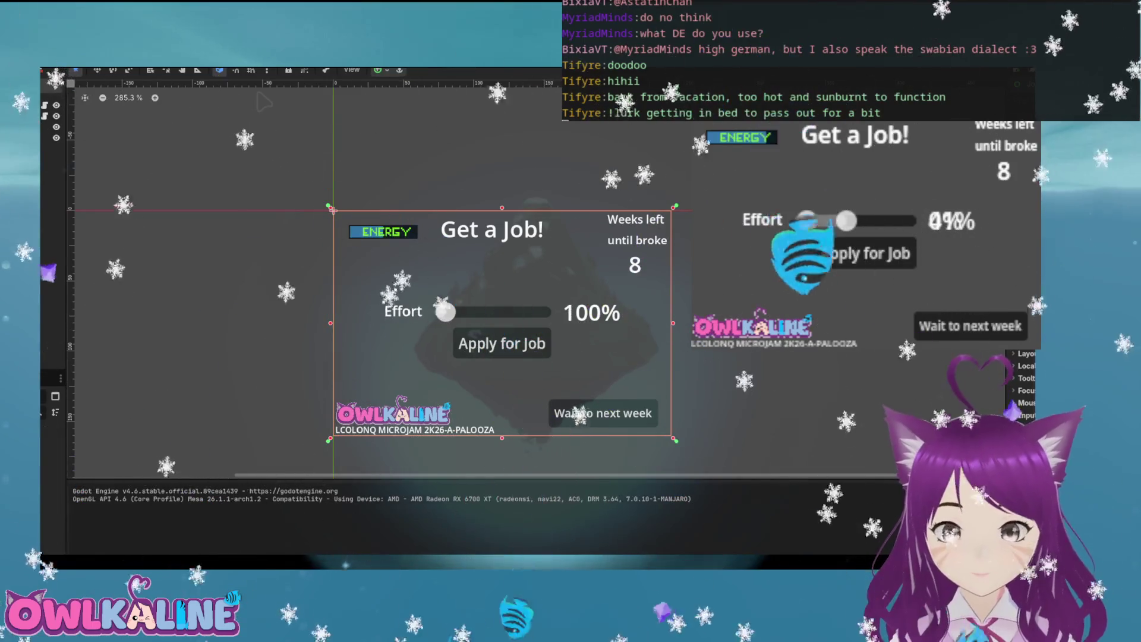
key("F8")
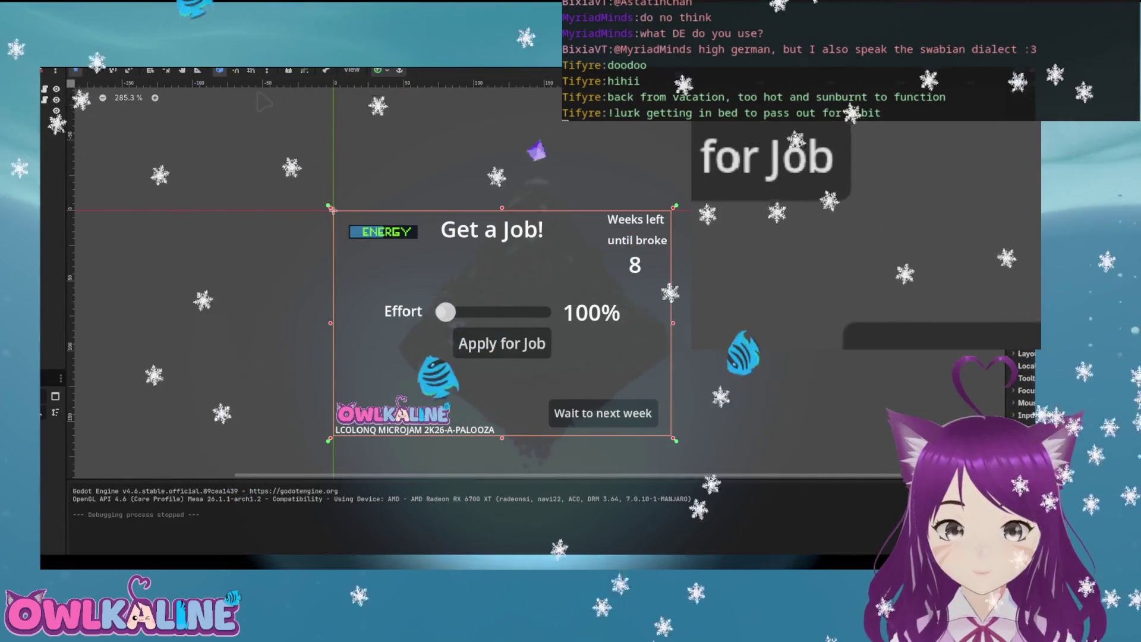
key("Delete")
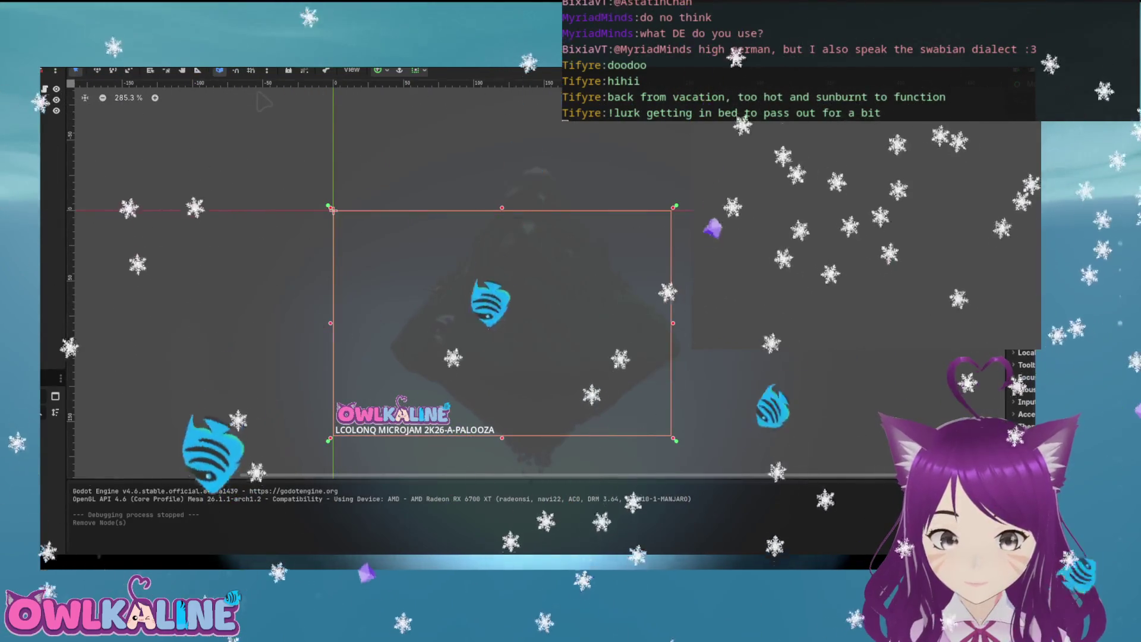
Run the game, apply for a job at 61% effort, advance a week, view responses, then stop
key("F5")
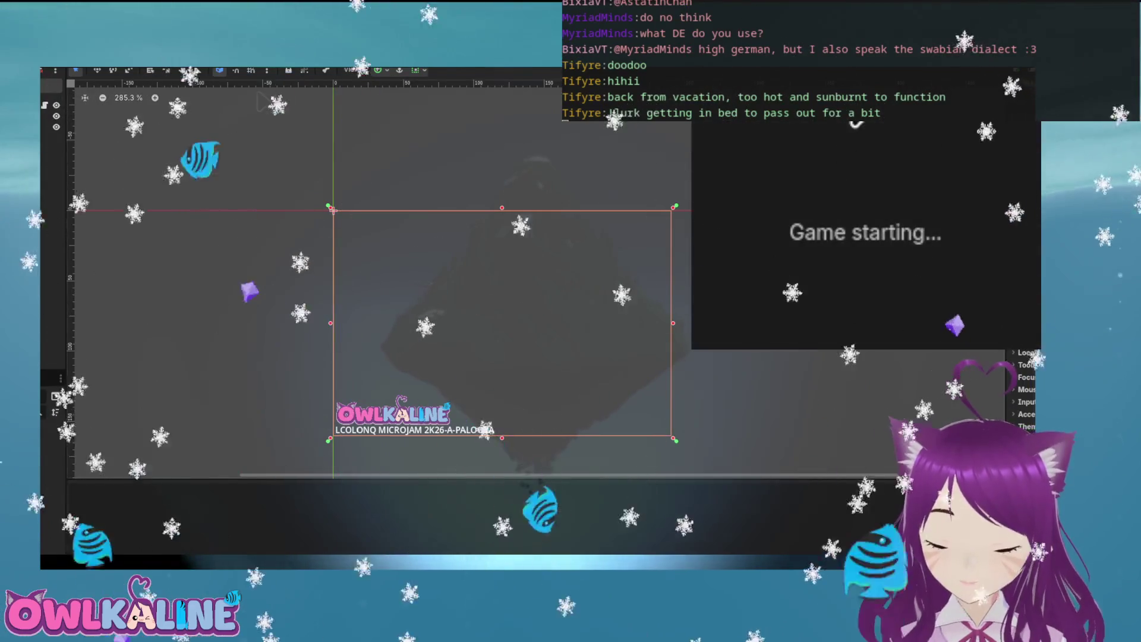
left_click(866, 221)
left_click(876, 263)
left_click(958, 328)
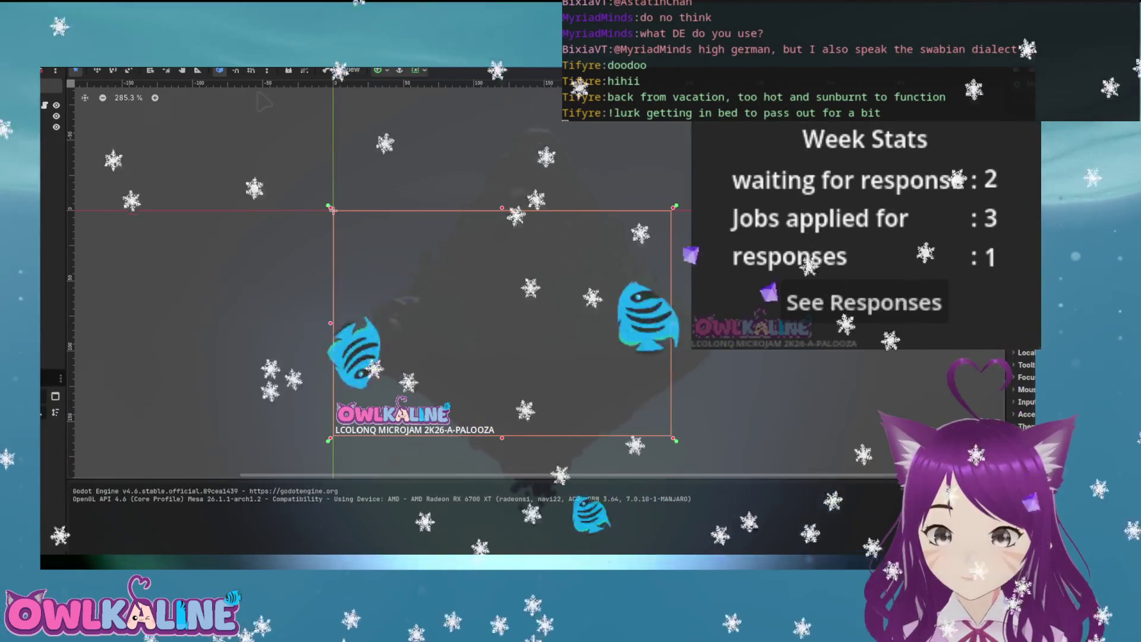
left_click(884, 301)
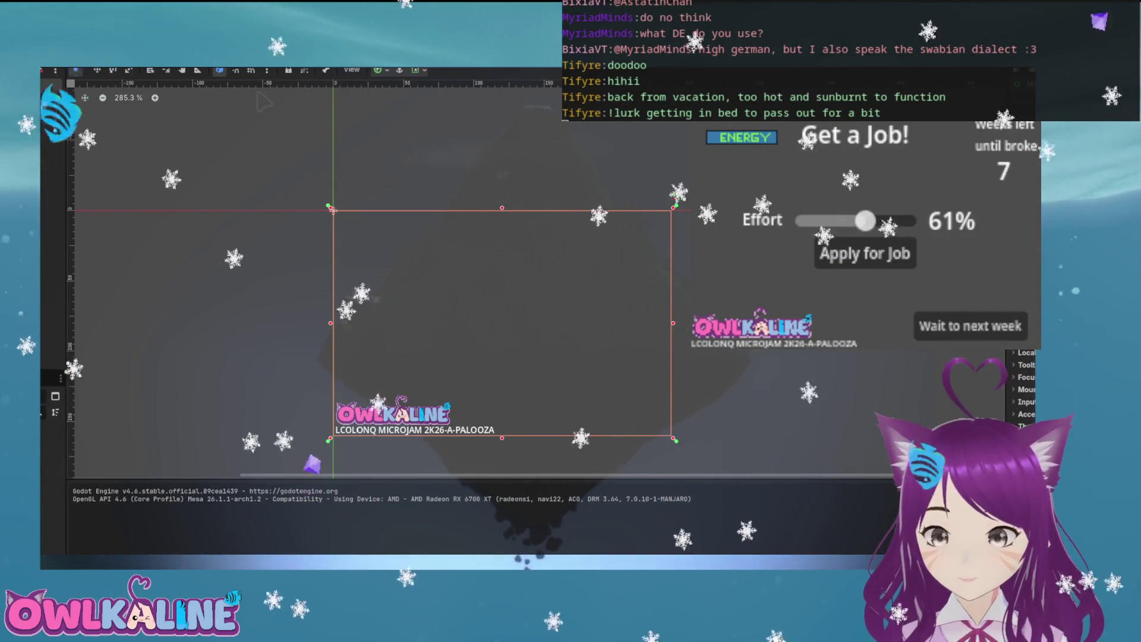
key("F8")
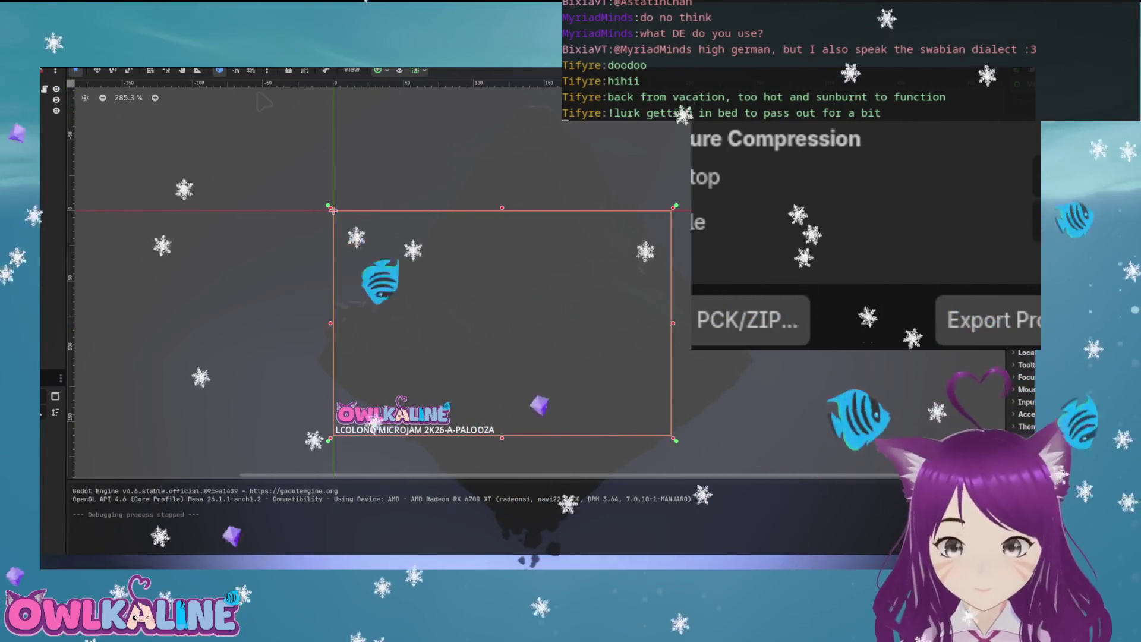
Scroll through the Web preset's options, then close the Export dialog with Escape
scroll(862, 202, "down", 5)
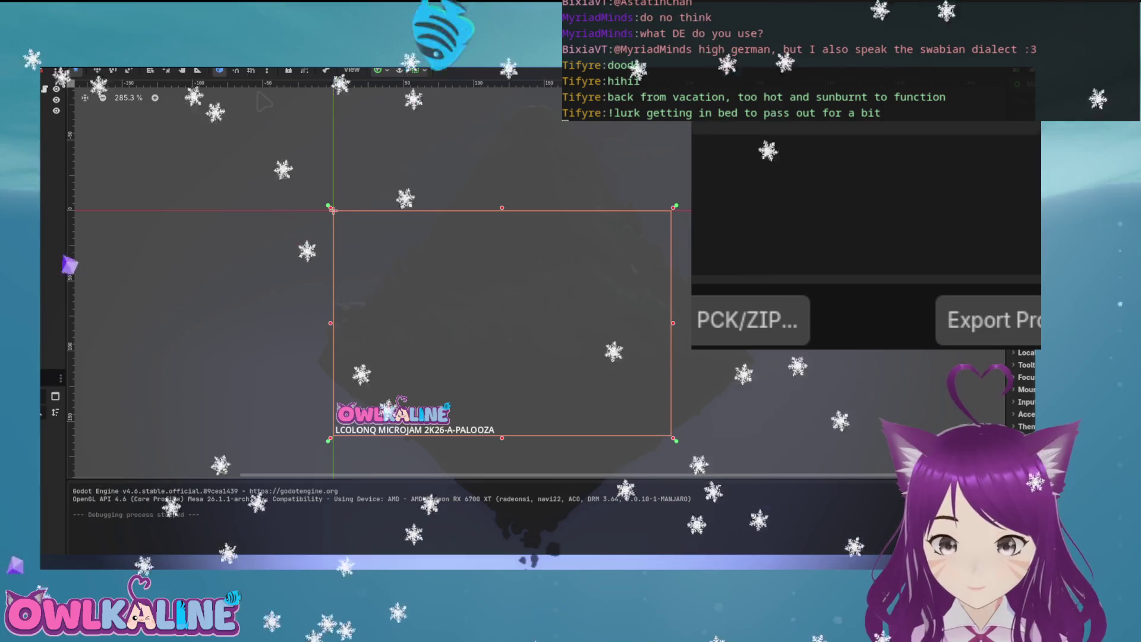
scroll(862, 202, "up", 3)
scroll(862, 202, "down", 3)
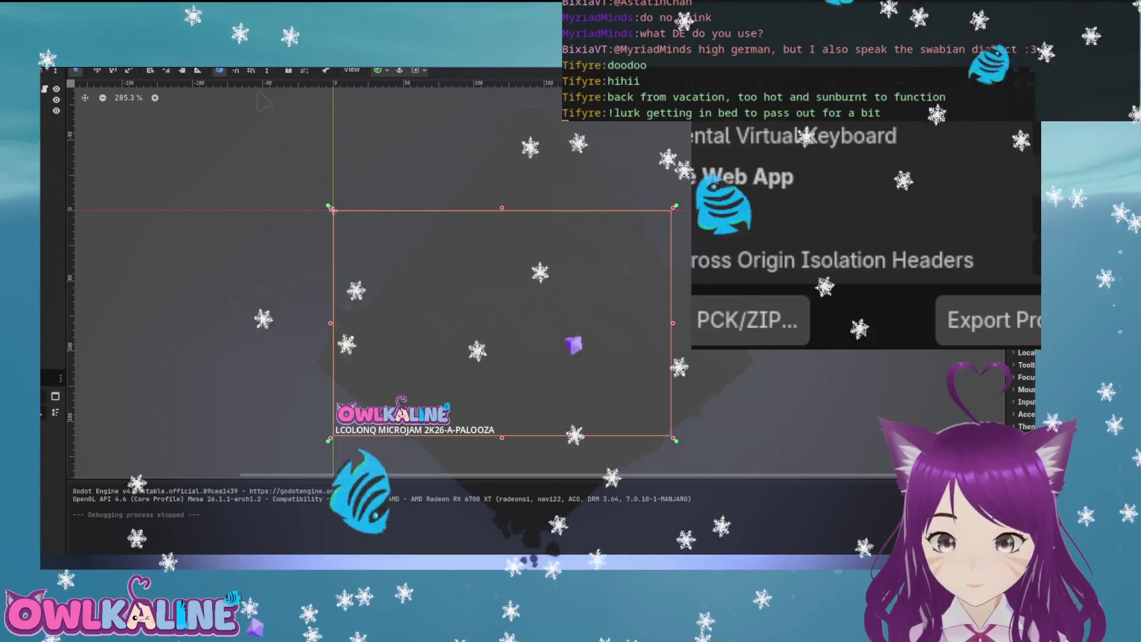
scroll(862, 202, "down", 1)
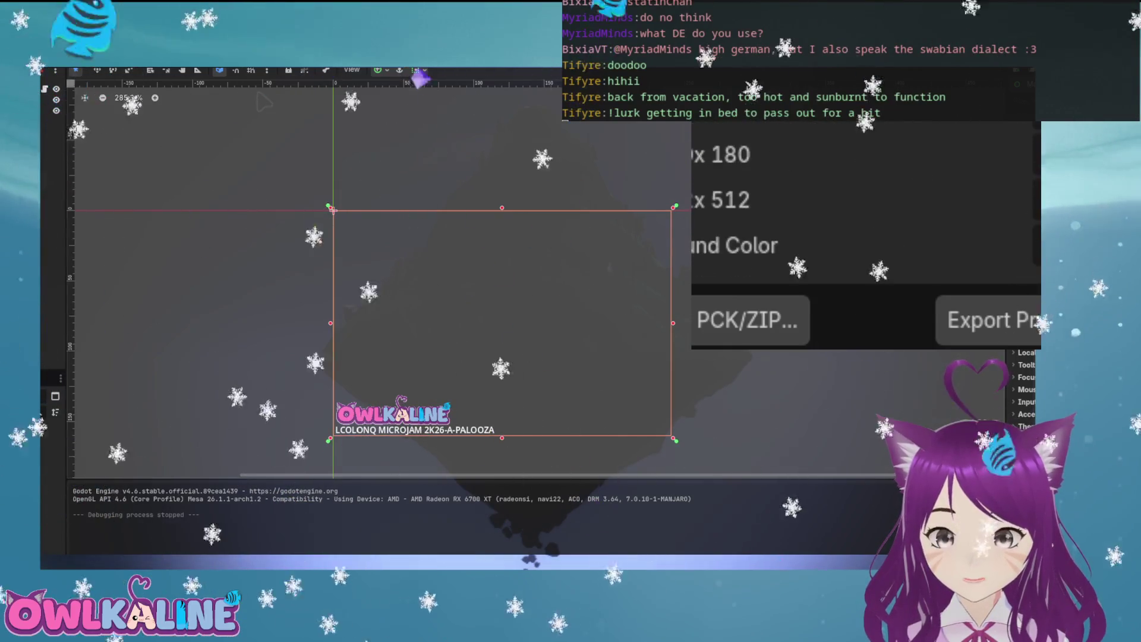
scroll(862, 202, "up", 5)
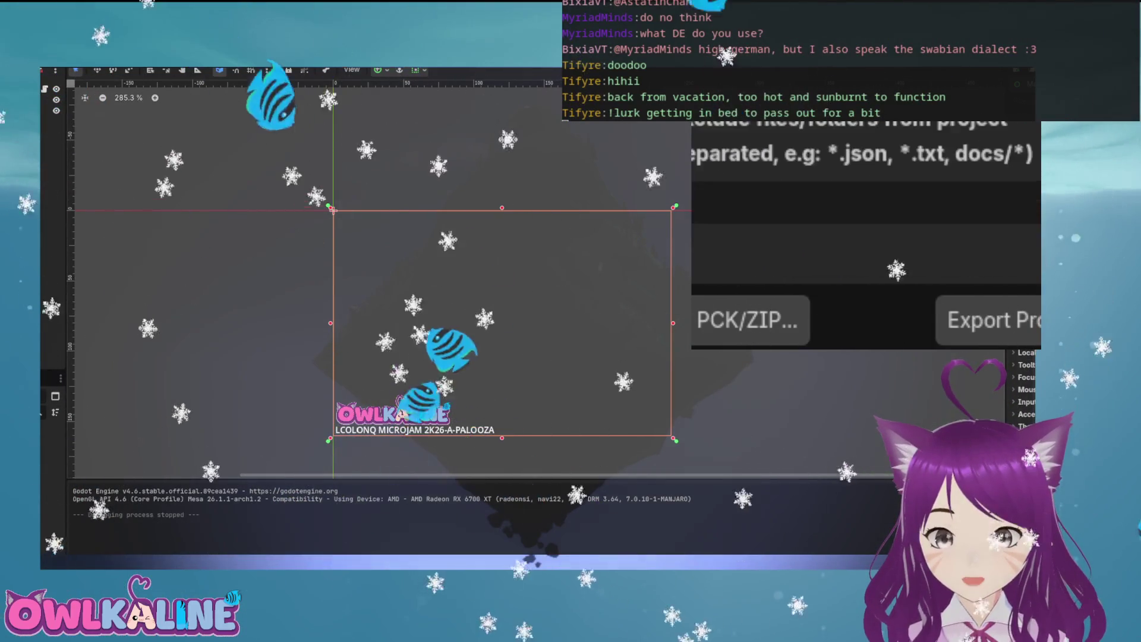
scroll(863, 202, "down", 5)
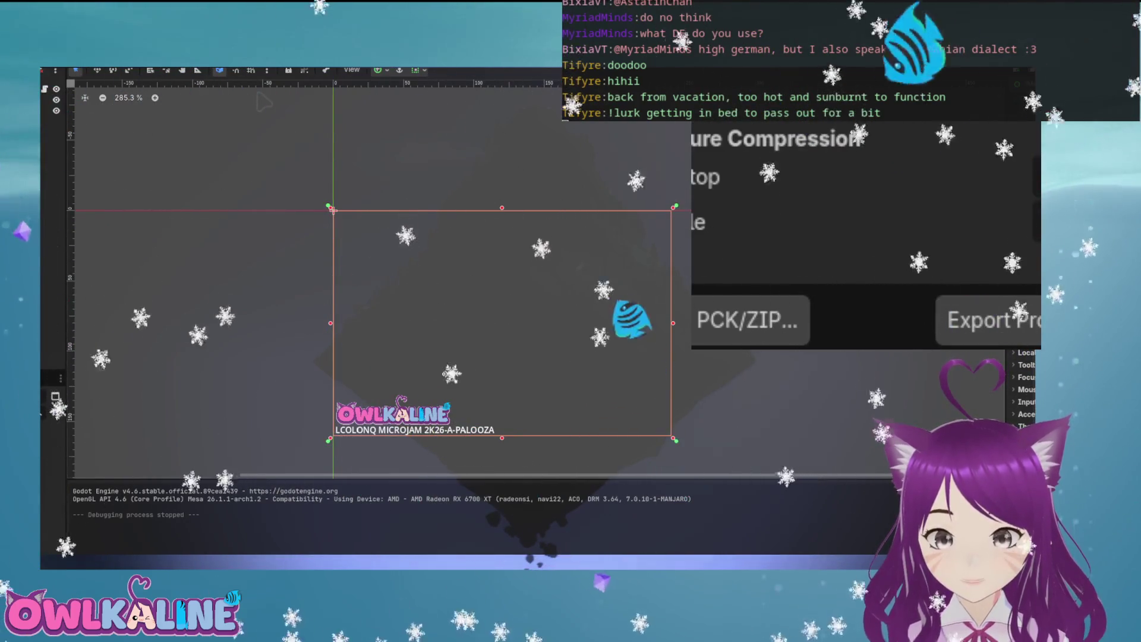
key("Escape")
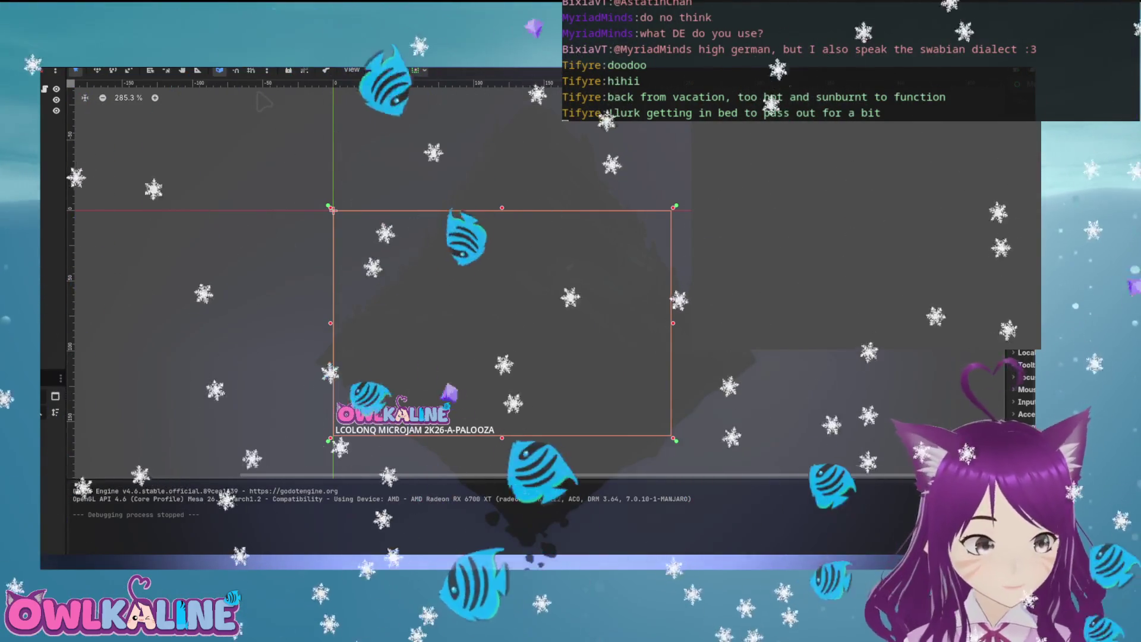